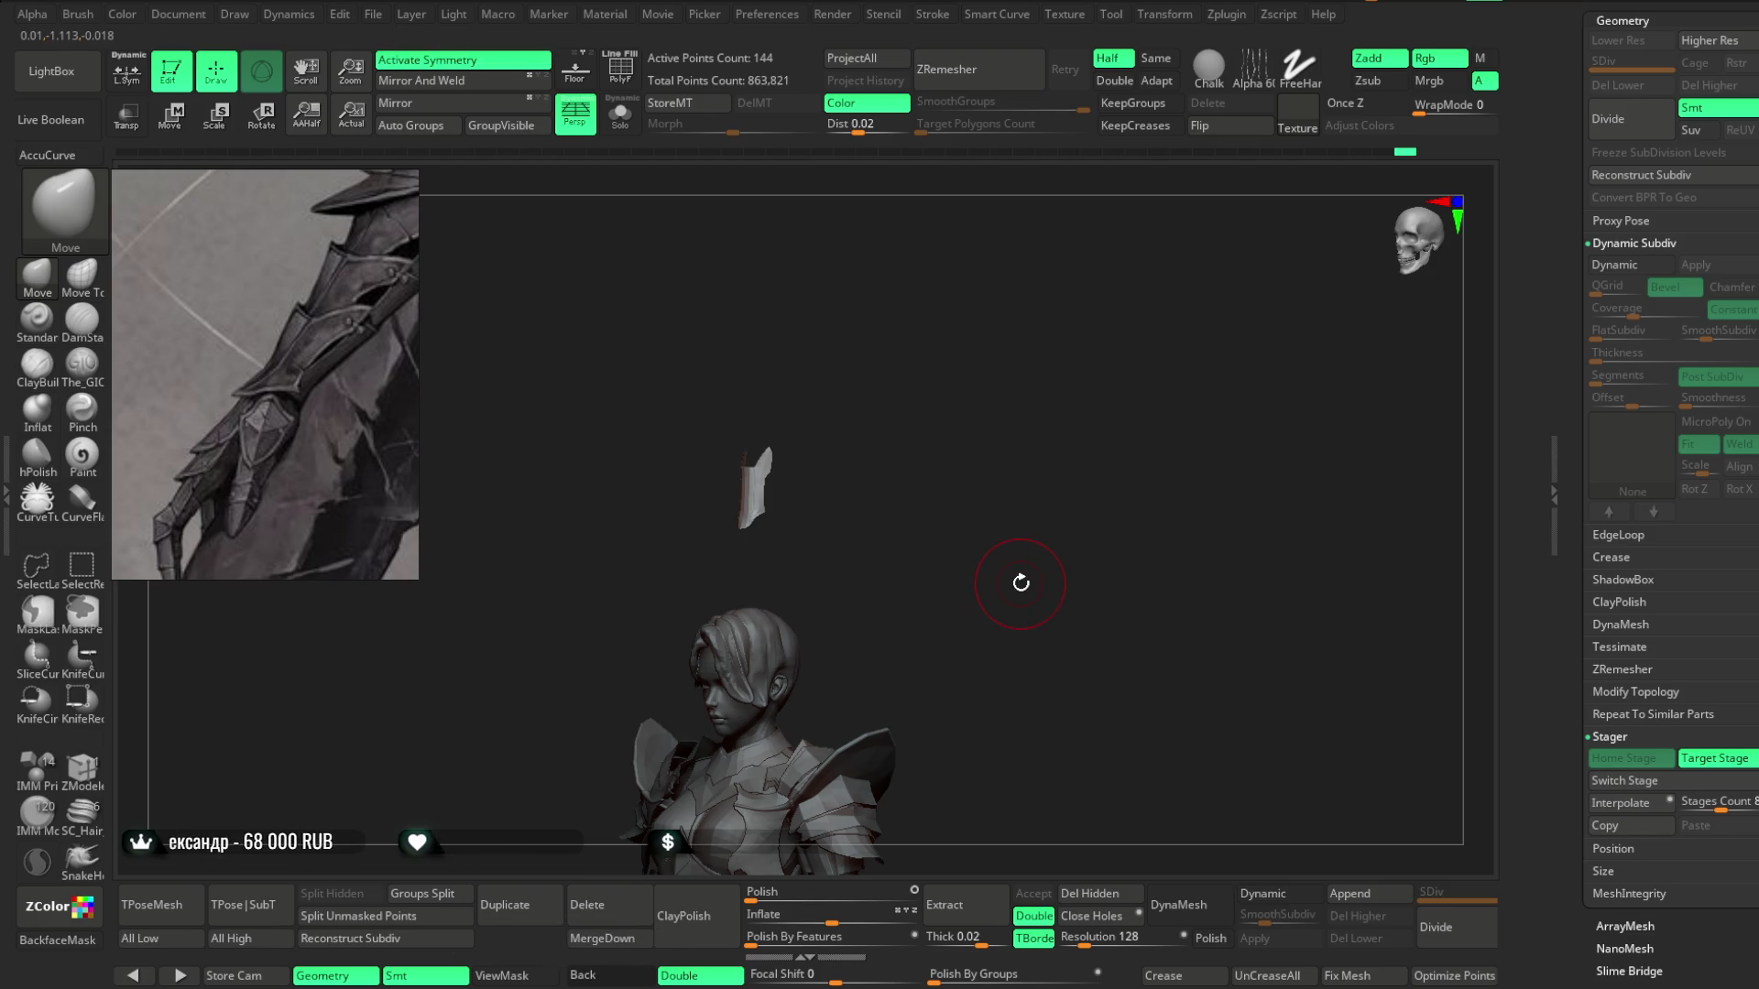
With PolyFrame on and a small ZModeler brush, regroup the side plate's upper tip polygons into a new white polygroup.
mouse_move(1021, 582)
left_mouse_down()
mouse_move(954, 475)
mouse_move(981, 475)
mouse_move(955, 498)
mouse_move(938, 687)
mouse_move(922, 479)
mouse_move(946, 467)
mouse_move(938, 522)
mouse_move(915, 326)
mouse_move(819, 301)
mouse_move(860, 379)
left_mouse_up()
key("shift+f")
left_click(81, 770)
key("space")
left_click_drag(1008, 298, 825, 292)
mouse_move(765, 234)
left_mouse_down()
mouse_move(701, 362)
mouse_move(682, 494)
mouse_move(724, 541)
mouse_move(779, 261)
left_mouse_up()
mouse_move(895, 314)
left_mouse_down()
mouse_move(907, 294)
mouse_move(899, 404)
left_mouse_up()
right_click(899, 382)
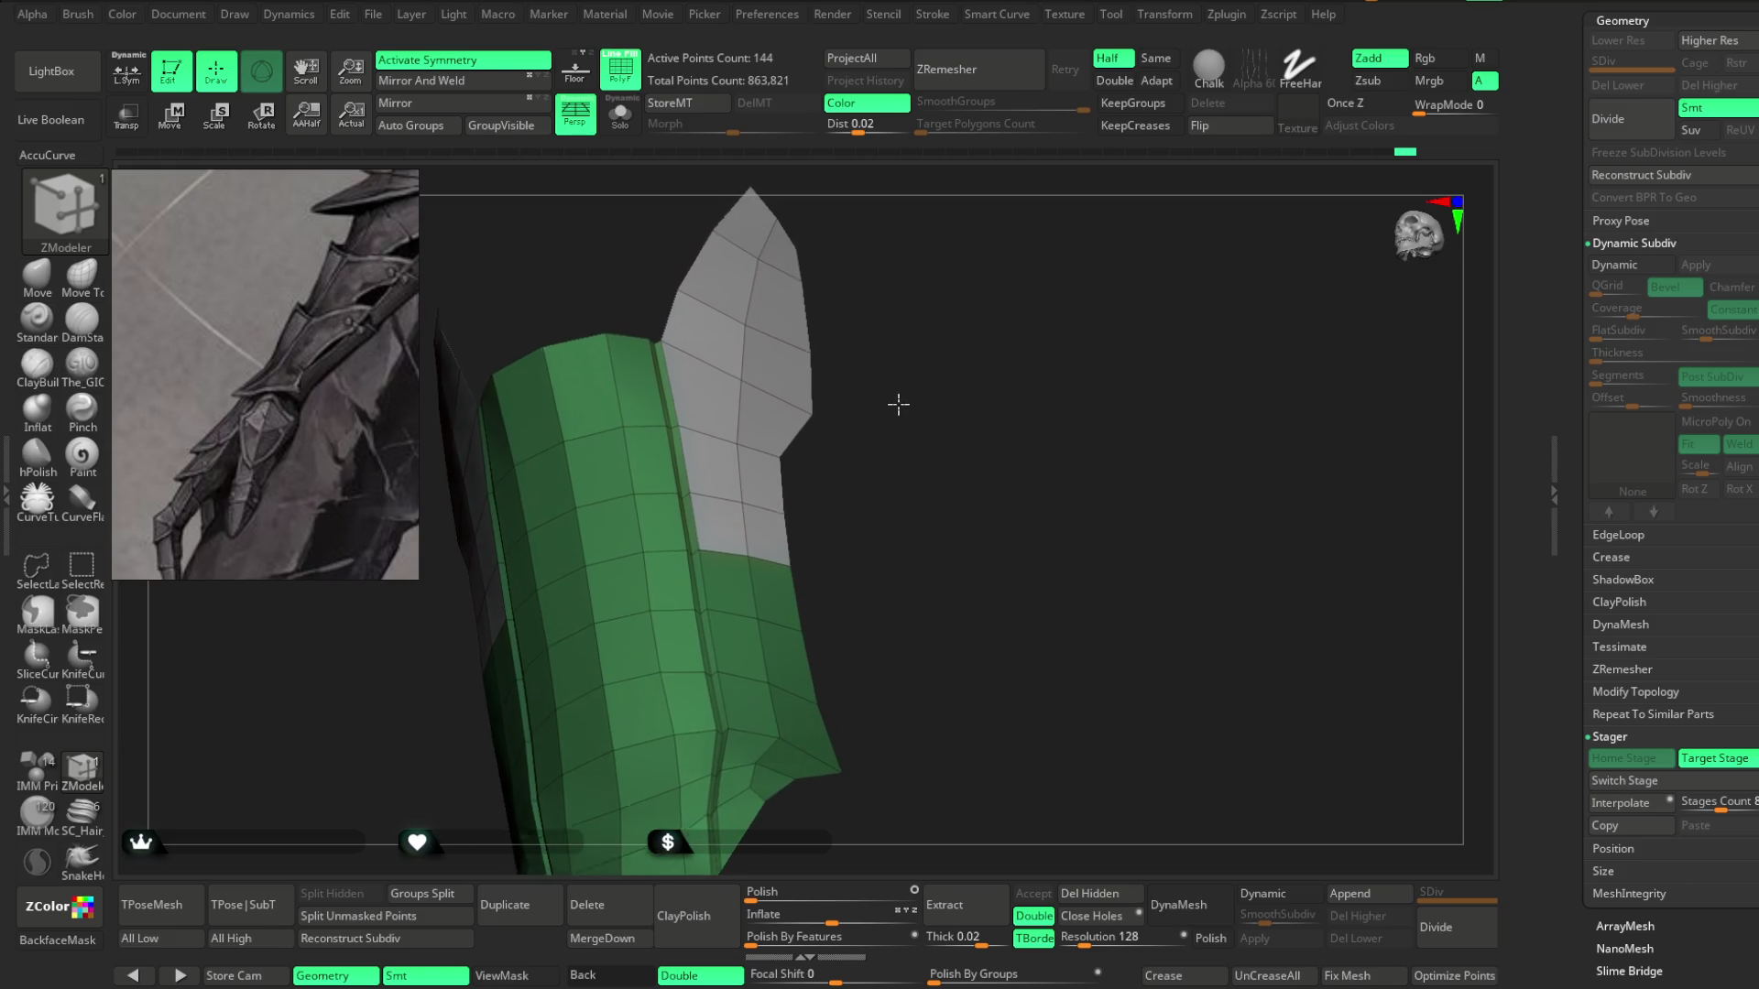
Isolate the white plate polygroup and split it into its own subtool with Split Hidden.
left_click(784, 325, "ctrl+shift")
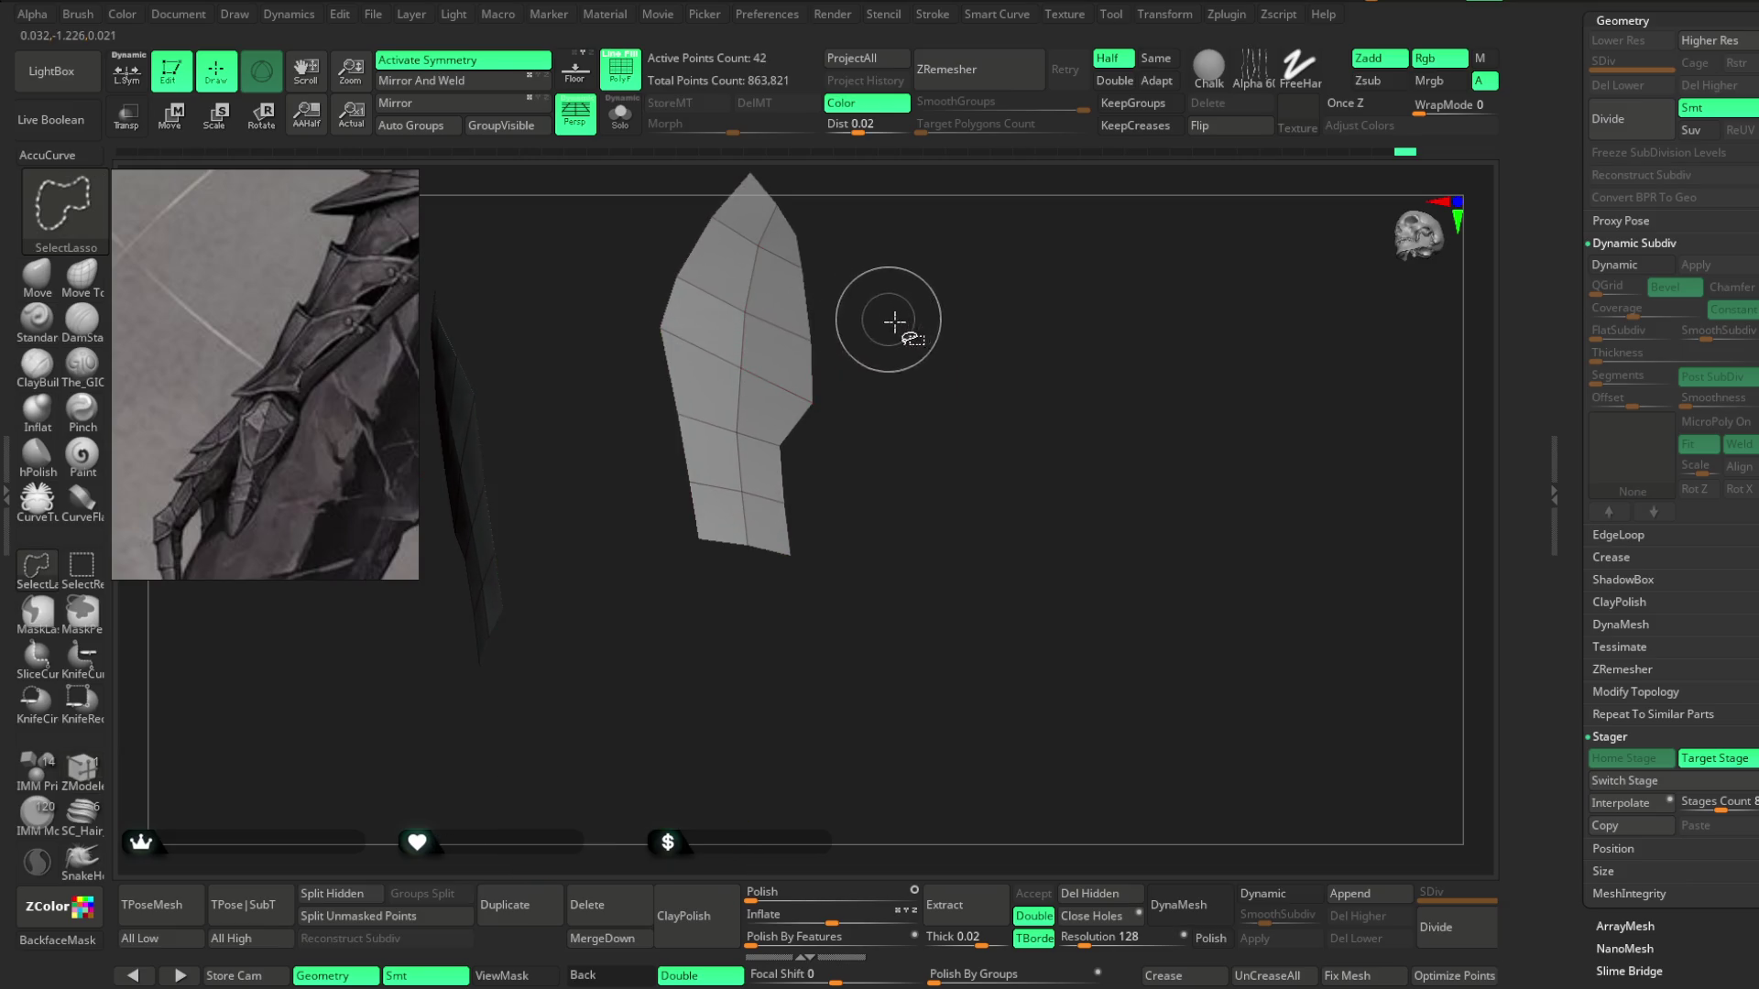
left_click_drag(907, 353, 910, 343)
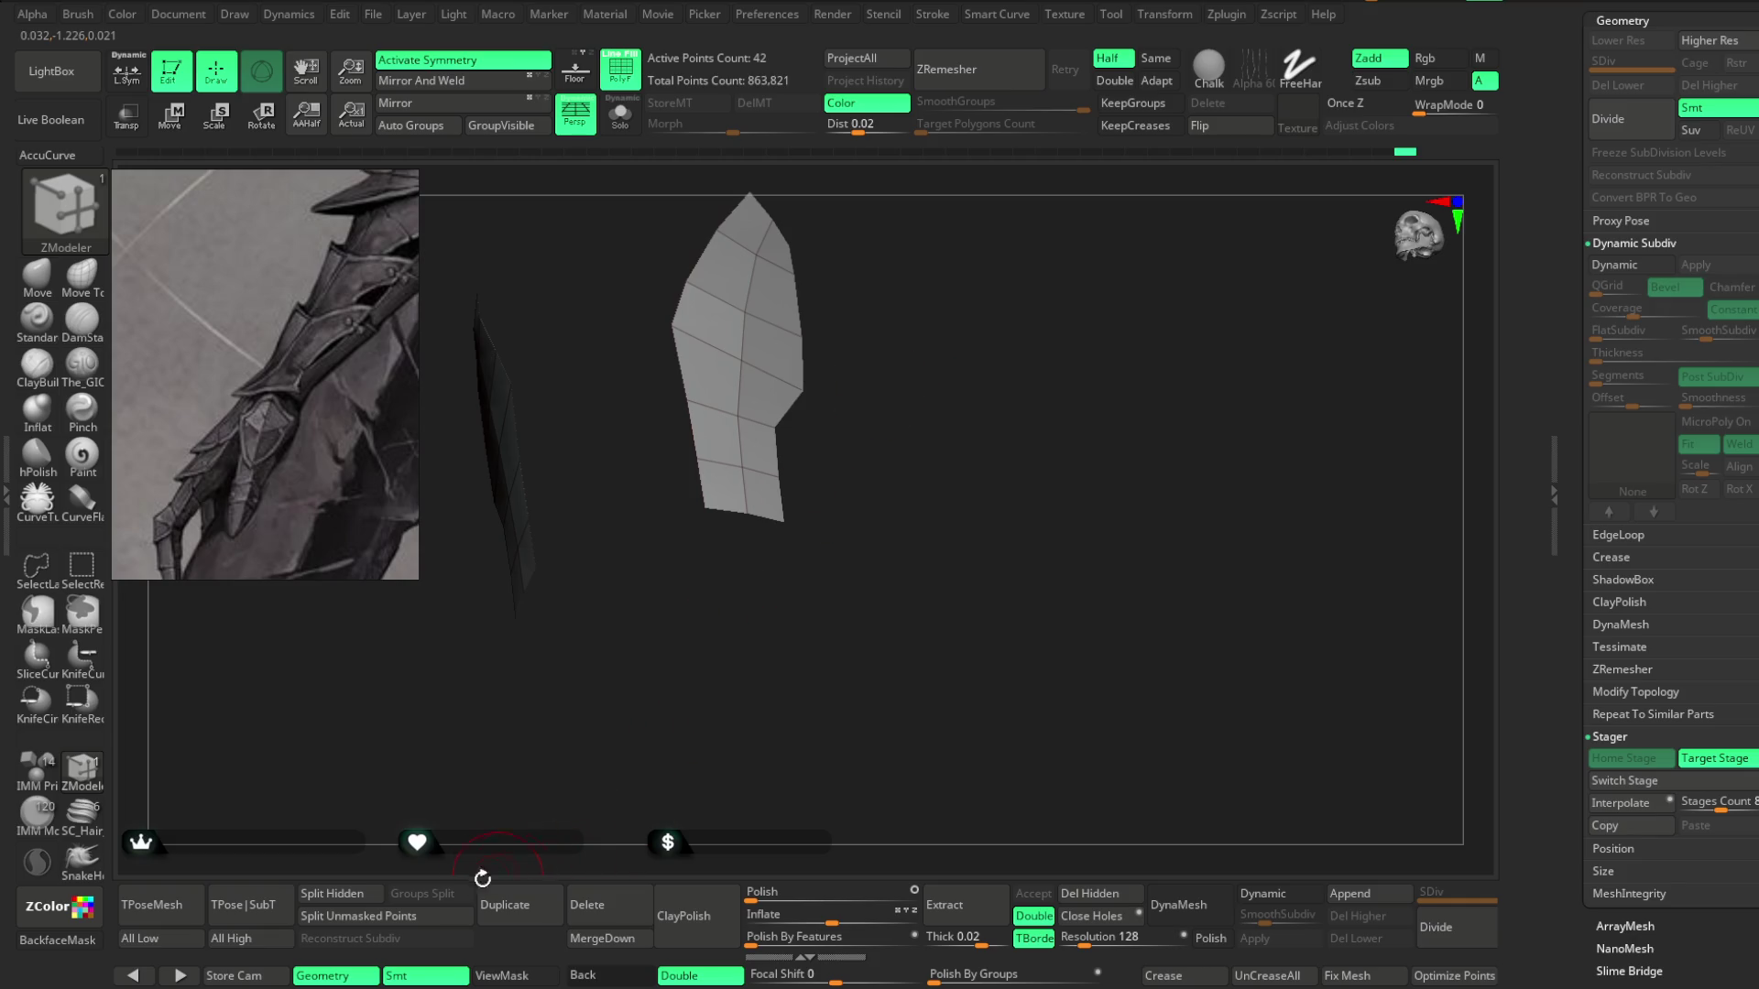
left_click(490, 825, "ctrl+shift")
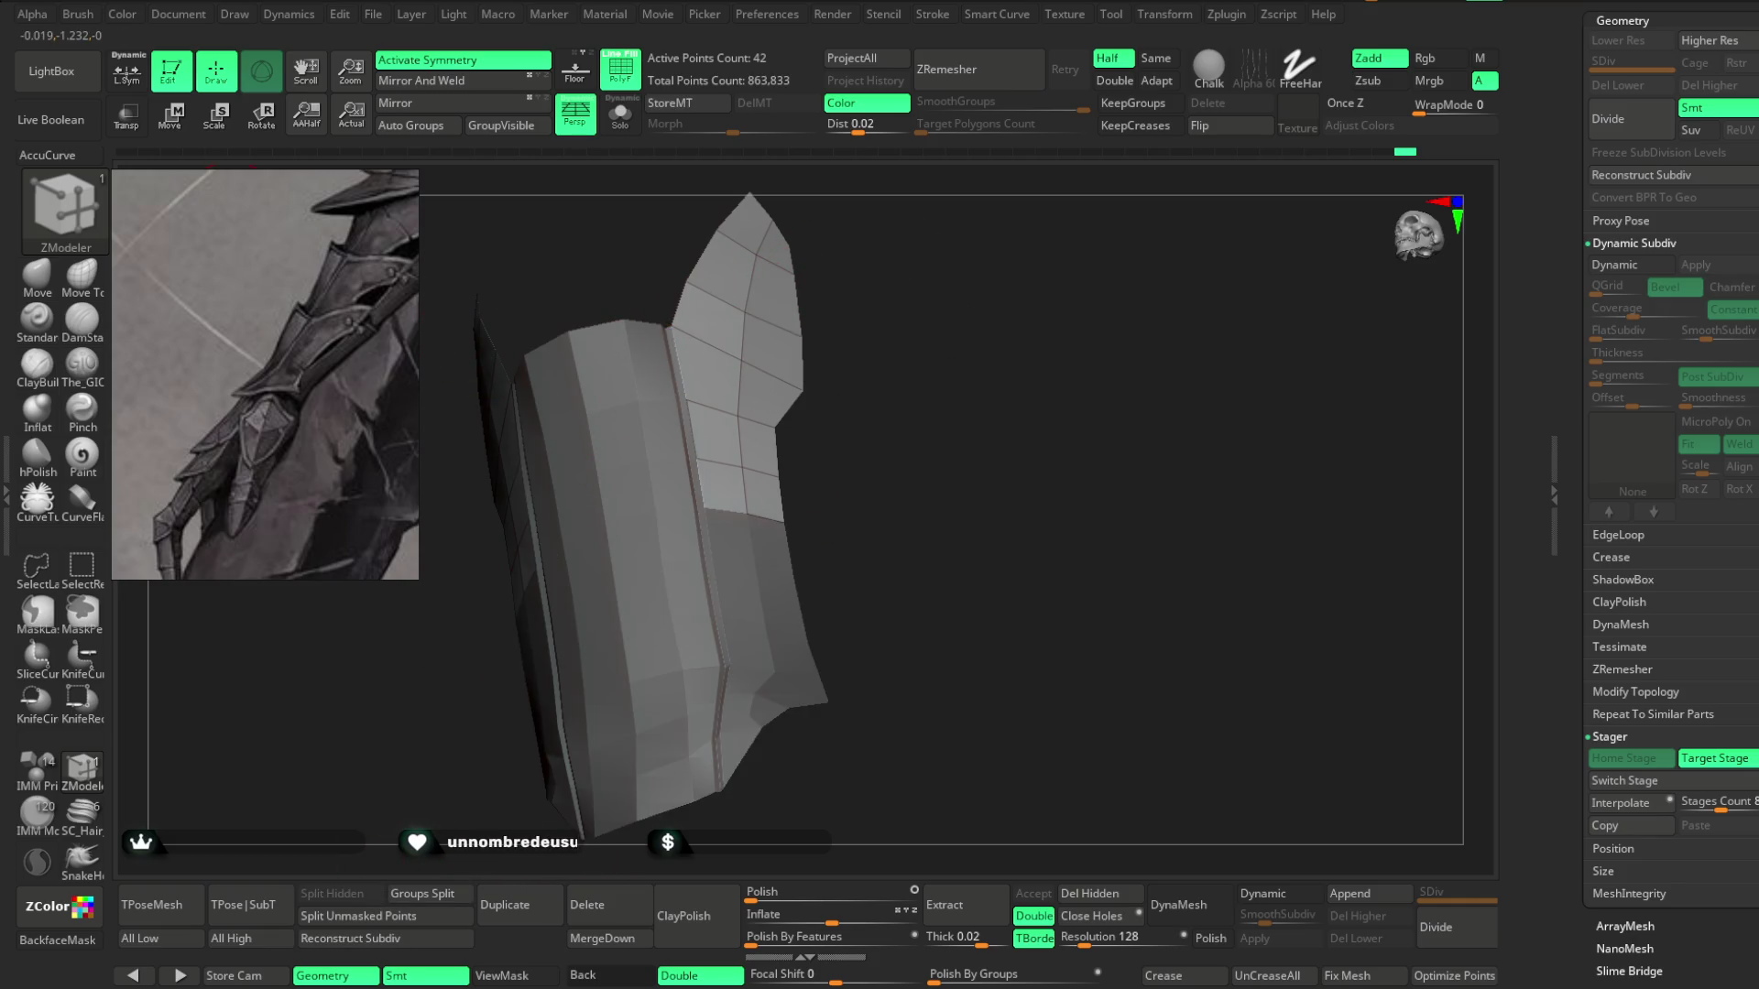
Push the split plate outward along the Z axis with the Move gizmo.
key("w")
left_click_drag(806, 313, 800, 302)
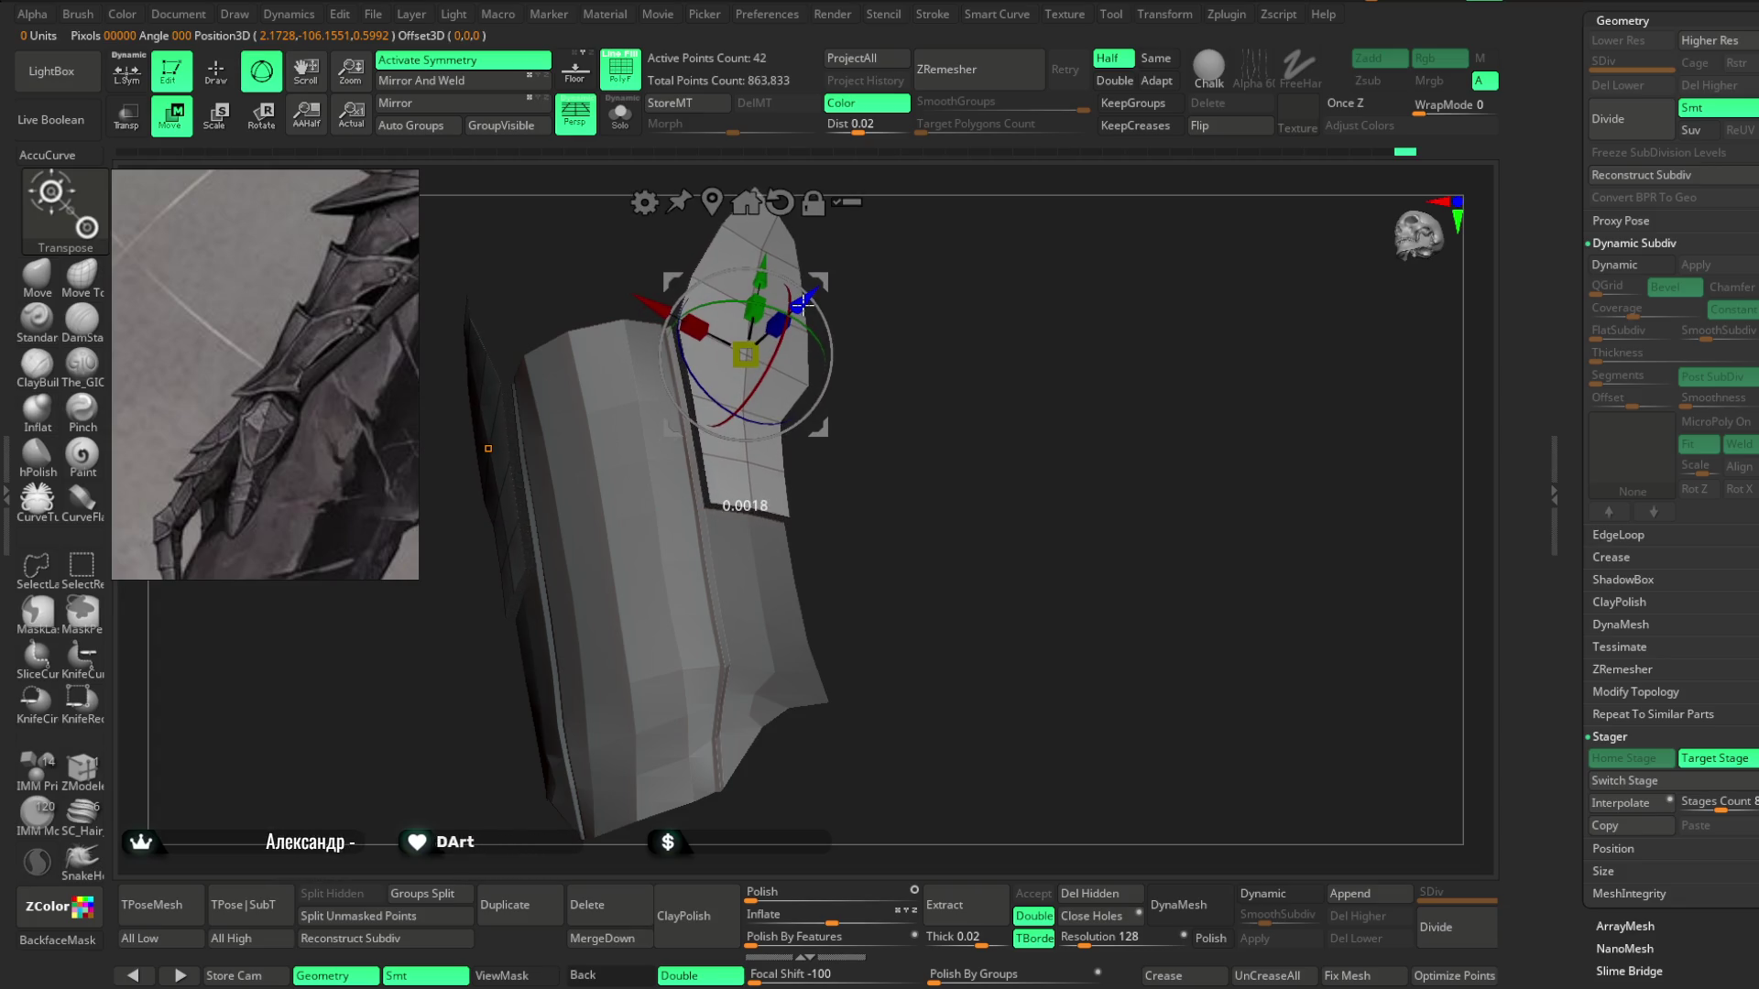
mouse_move(942, 339)
left_mouse_down()
mouse_move(943, 283)
mouse_move(971, 333)
mouse_move(786, 376)
left_mouse_up()
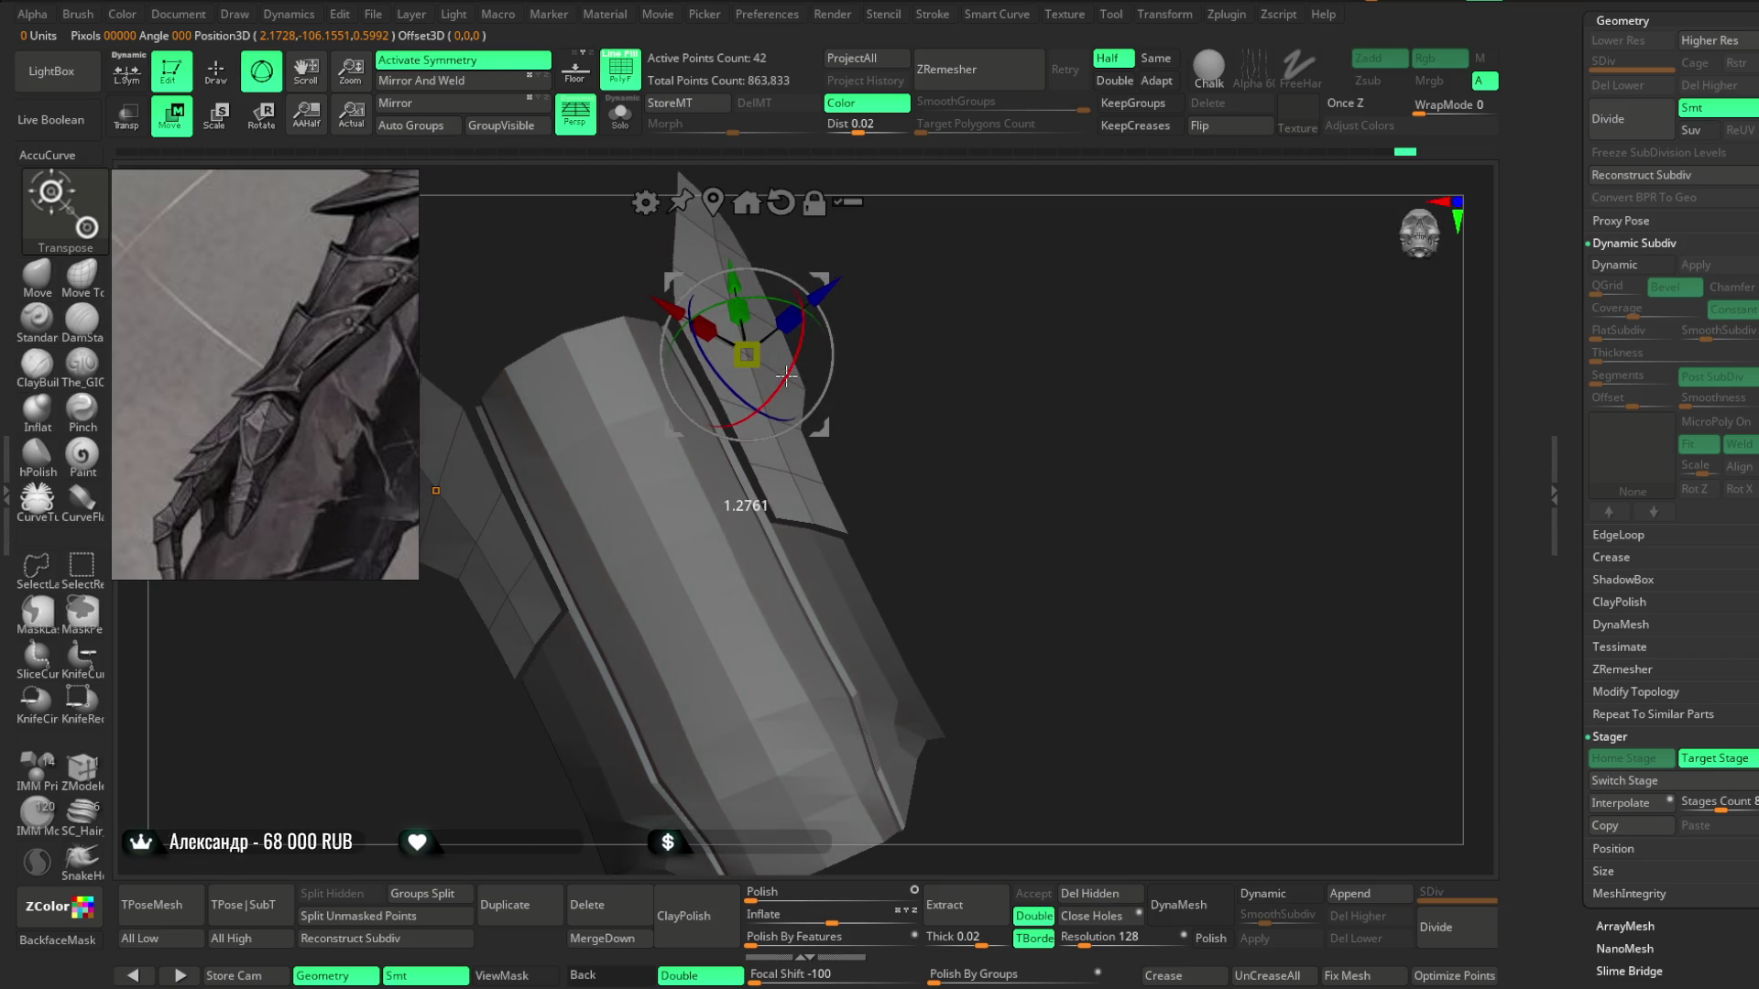
mouse_move(825, 287)
left_mouse_down()
mouse_move(799, 356)
mouse_move(825, 334)
left_mouse_up()
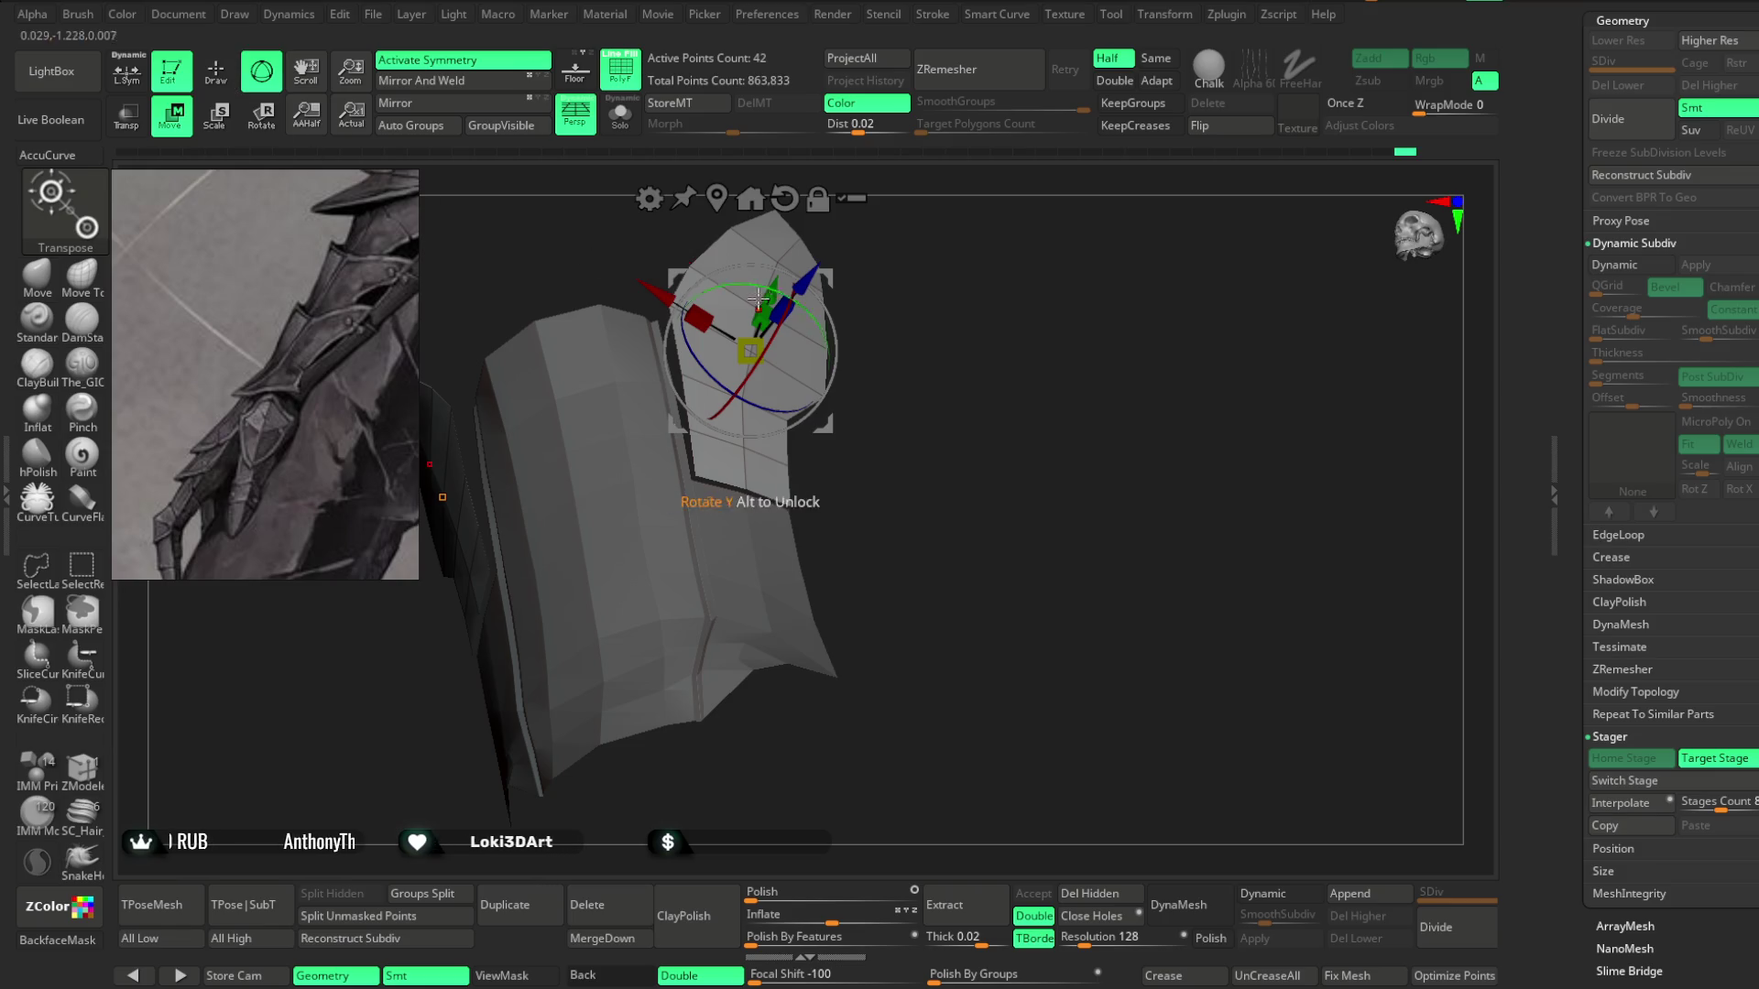
left_click(233, 88)
mouse_move(971, 330)
left_mouse_down()
mouse_move(1020, 311)
mouse_move(1013, 274)
mouse_move(983, 379)
mouse_move(892, 294)
mouse_move(742, 287)
left_mouse_up()
mouse_move(916, 302)
left_mouse_down()
mouse_move(974, 253)
mouse_move(1020, 276)
mouse_move(927, 314)
mouse_move(903, 286)
mouse_move(917, 271)
mouse_move(908, 314)
mouse_move(932, 326)
left_mouse_up()
Check the plate from the front and nudge it slightly into place with the gizmo.
key("ctrl")
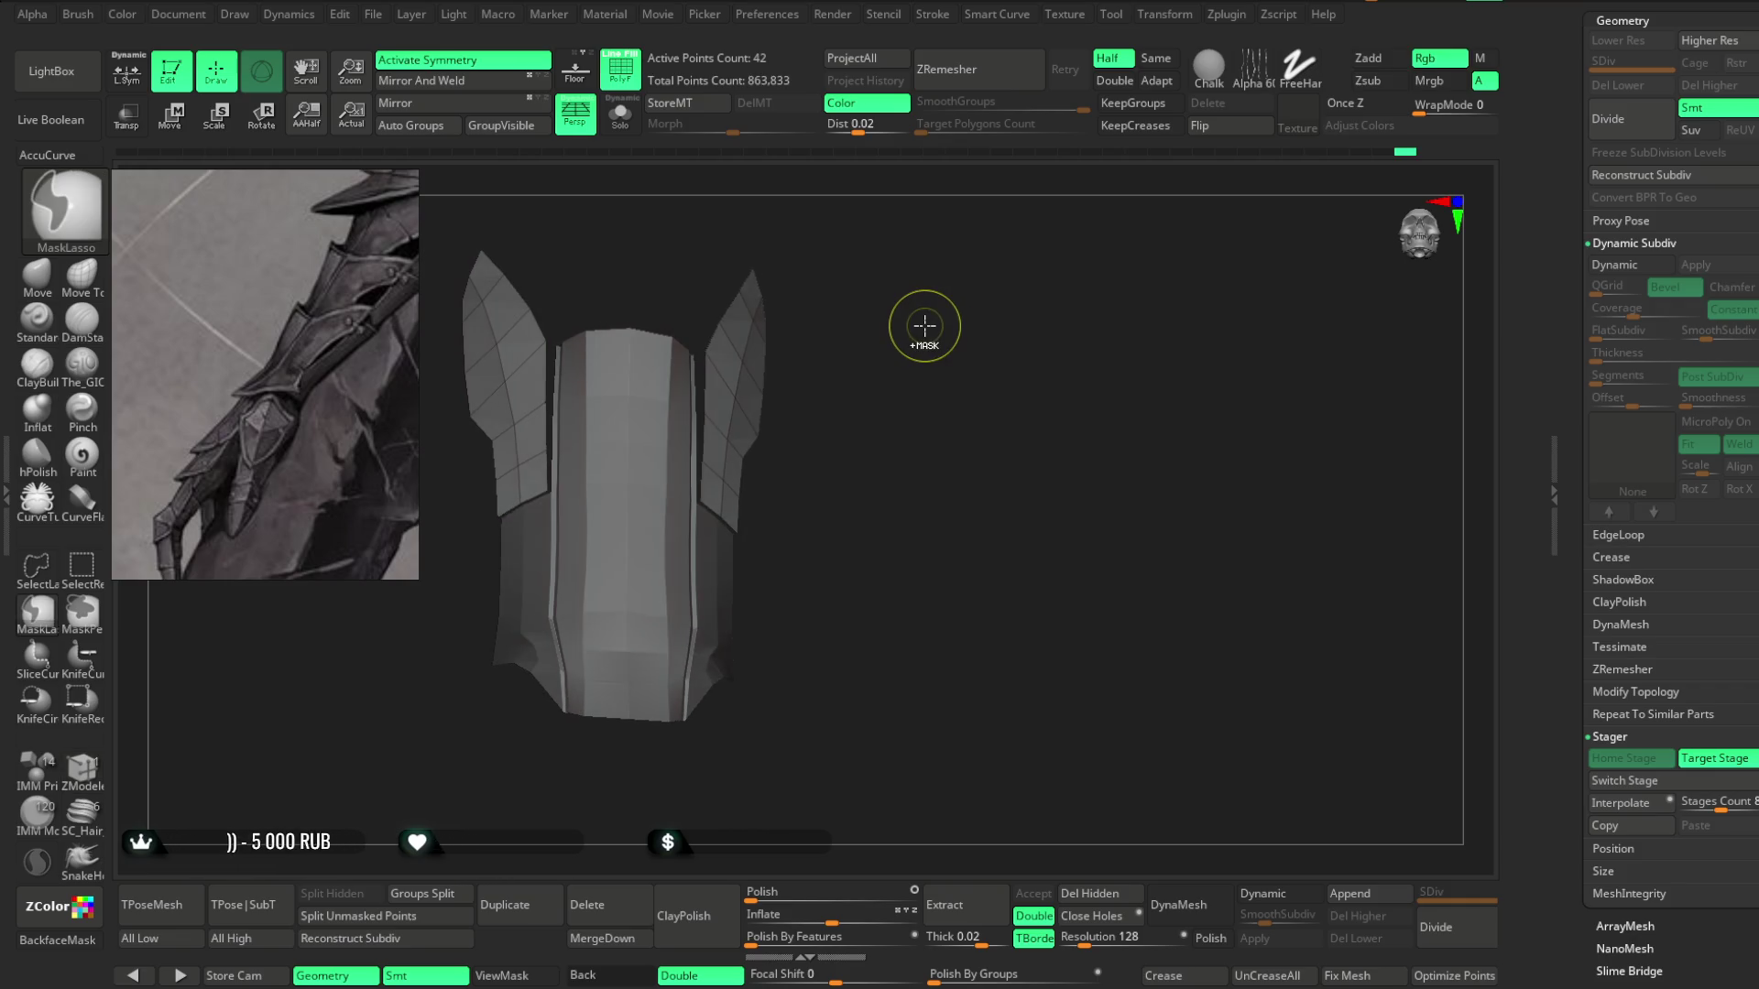
mouse_move(915, 330)
left_mouse_down()
mouse_move(895, 294)
mouse_move(911, 310)
mouse_move(430, 316)
left_mouse_up()
key("w")
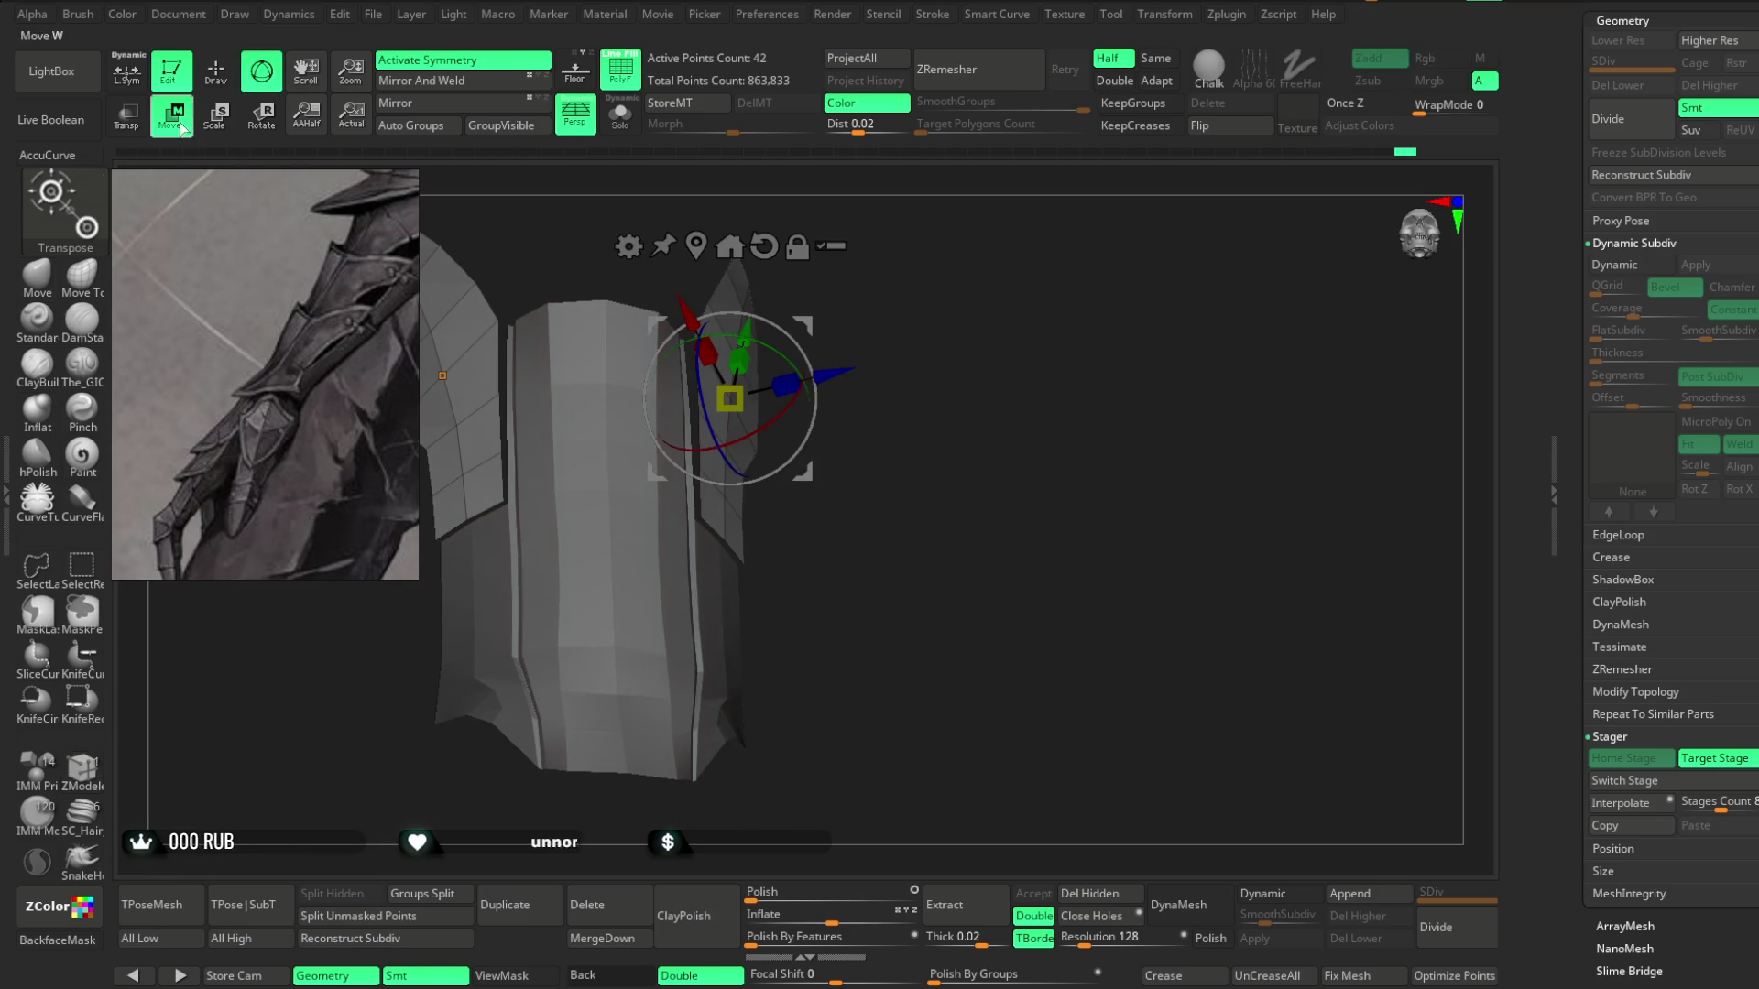
left_click_drag(757, 430, 825, 332)
left_click_drag(672, 302, 674, 303)
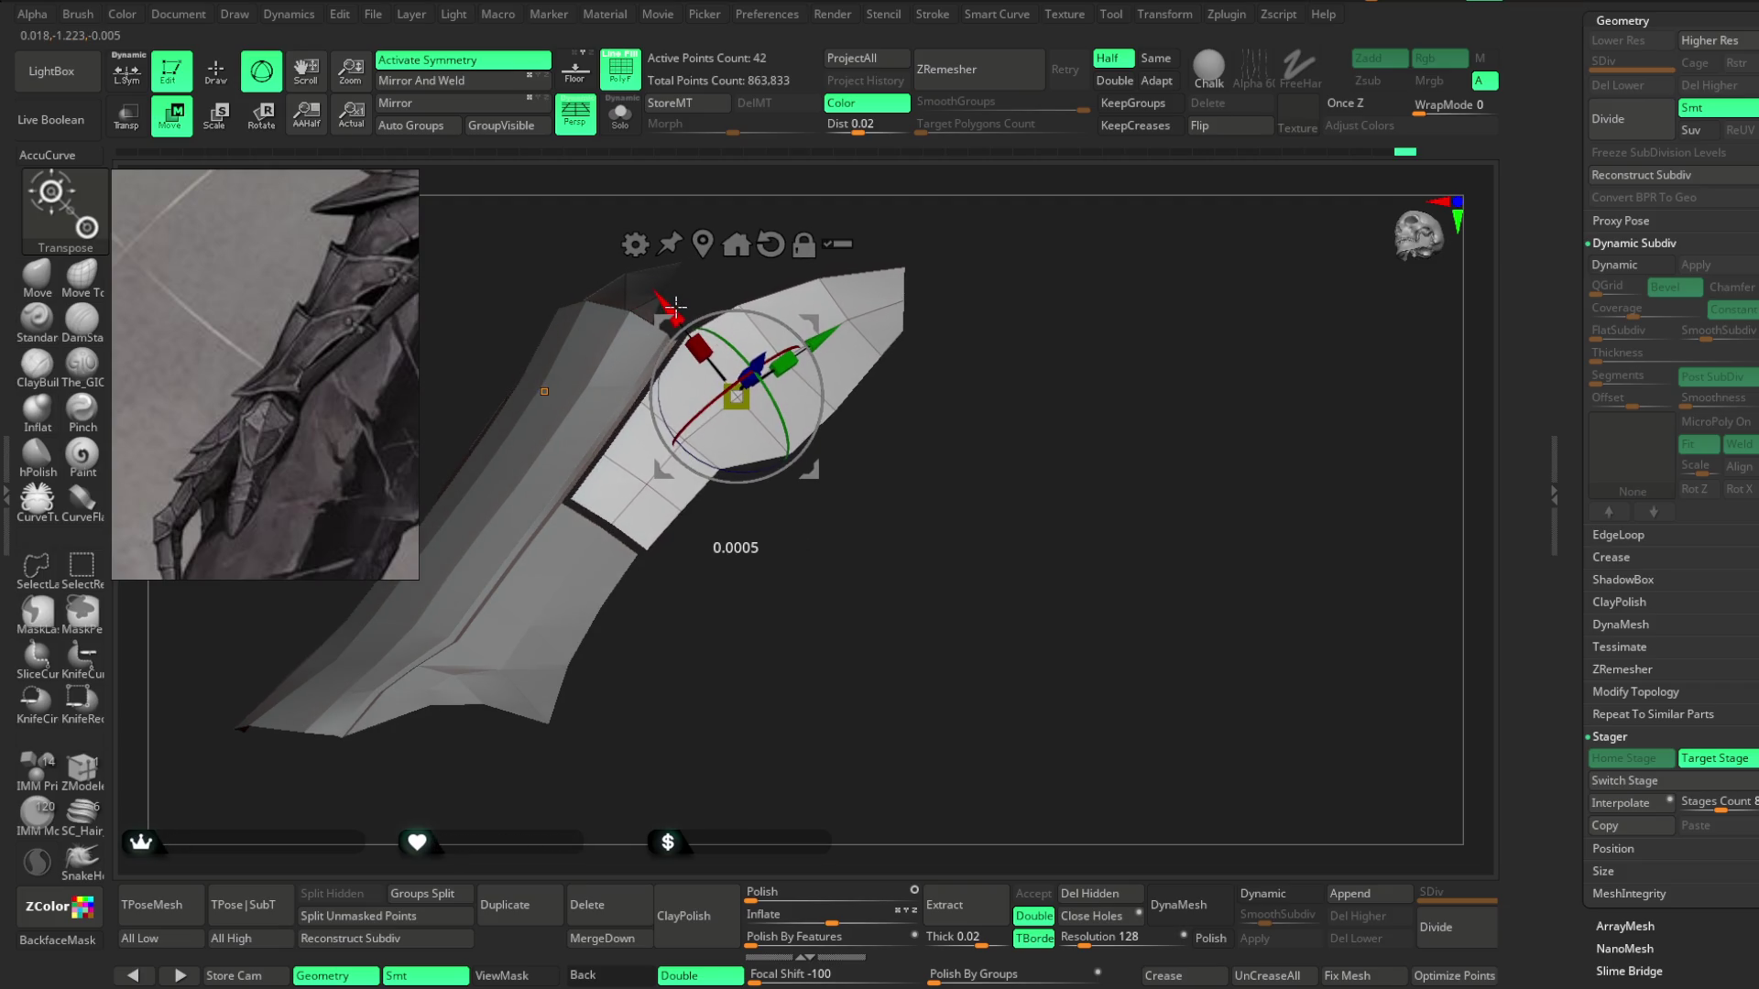
key("q")
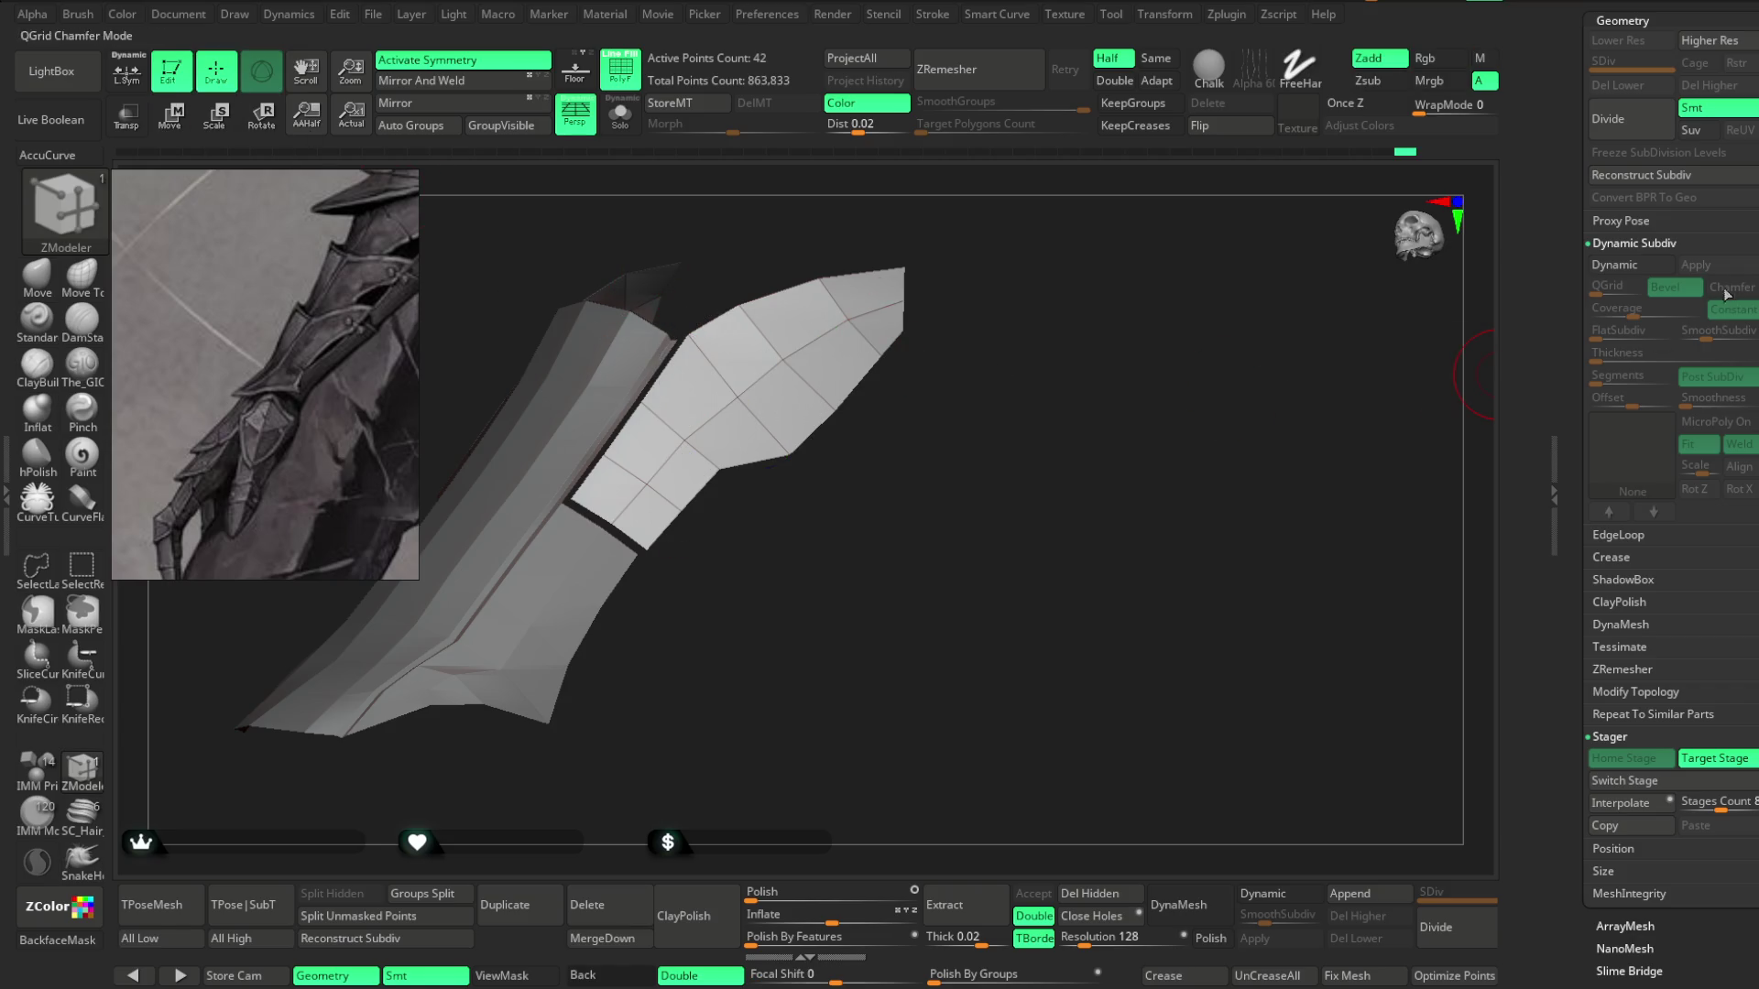
scroll(1674, 492, "up", 10)
scroll(1675, 492, "down", 2)
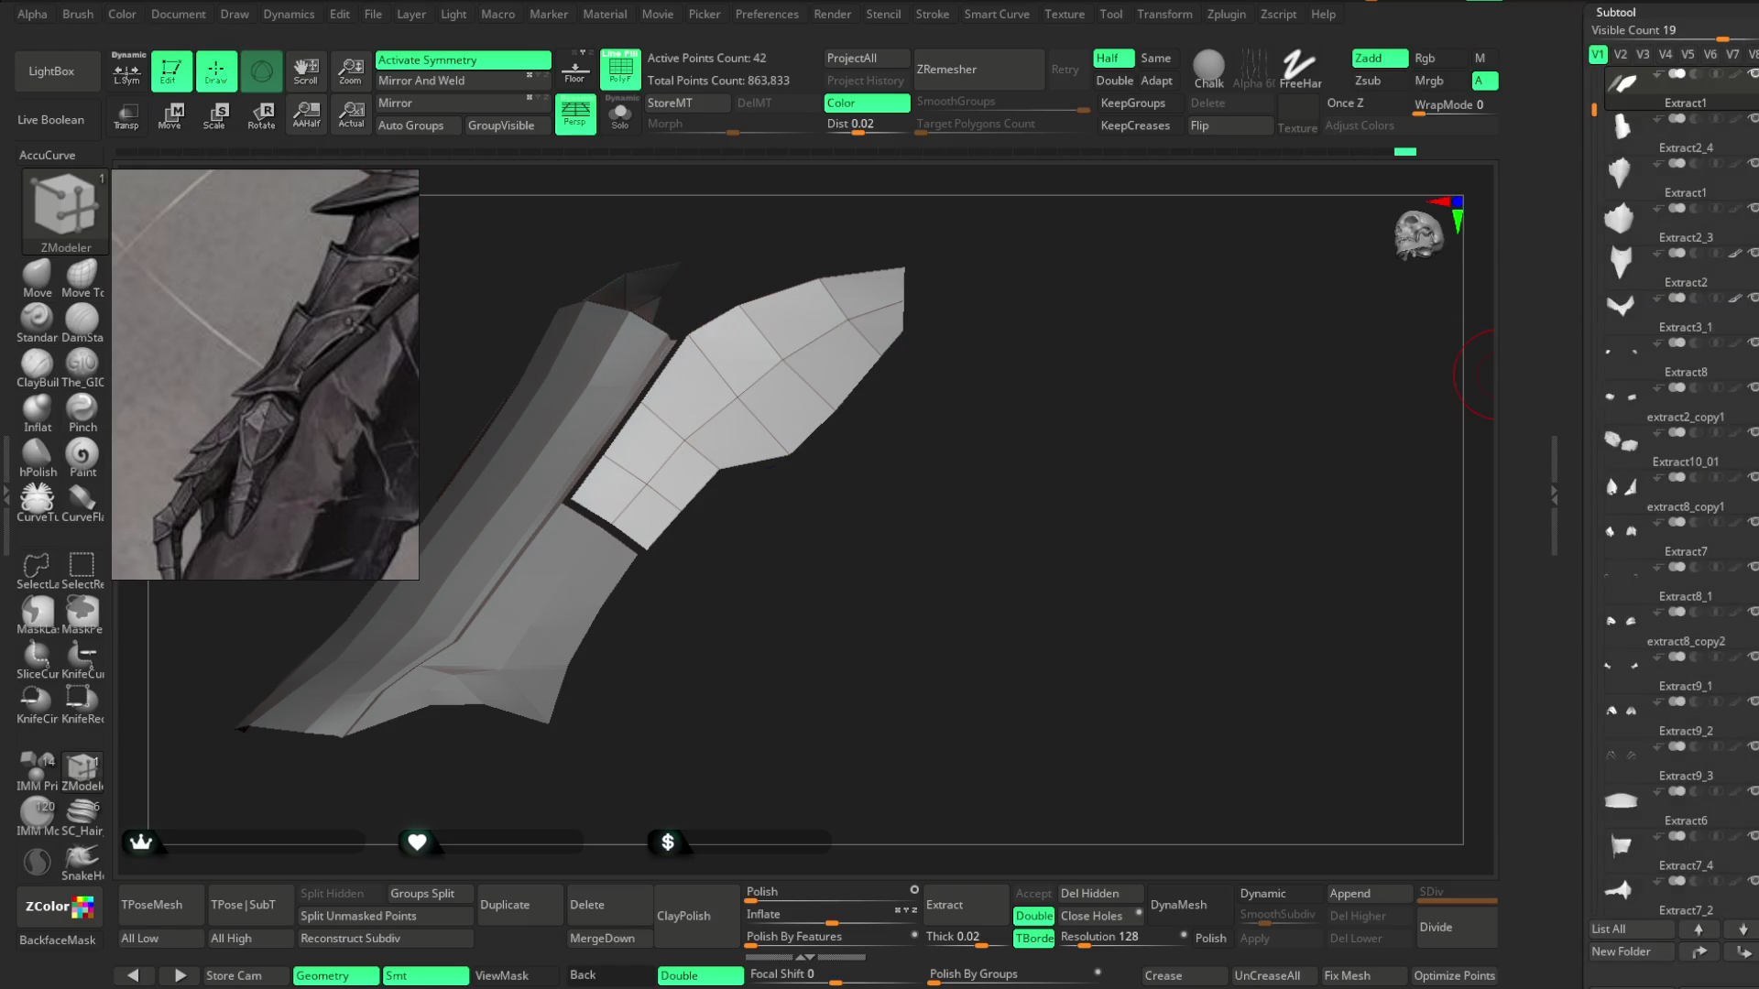
Merge the plate subtool down into the bracer body and confirm the merge.
mouse_move(1656, 144)
left_click(597, 939)
left_click(553, 965)
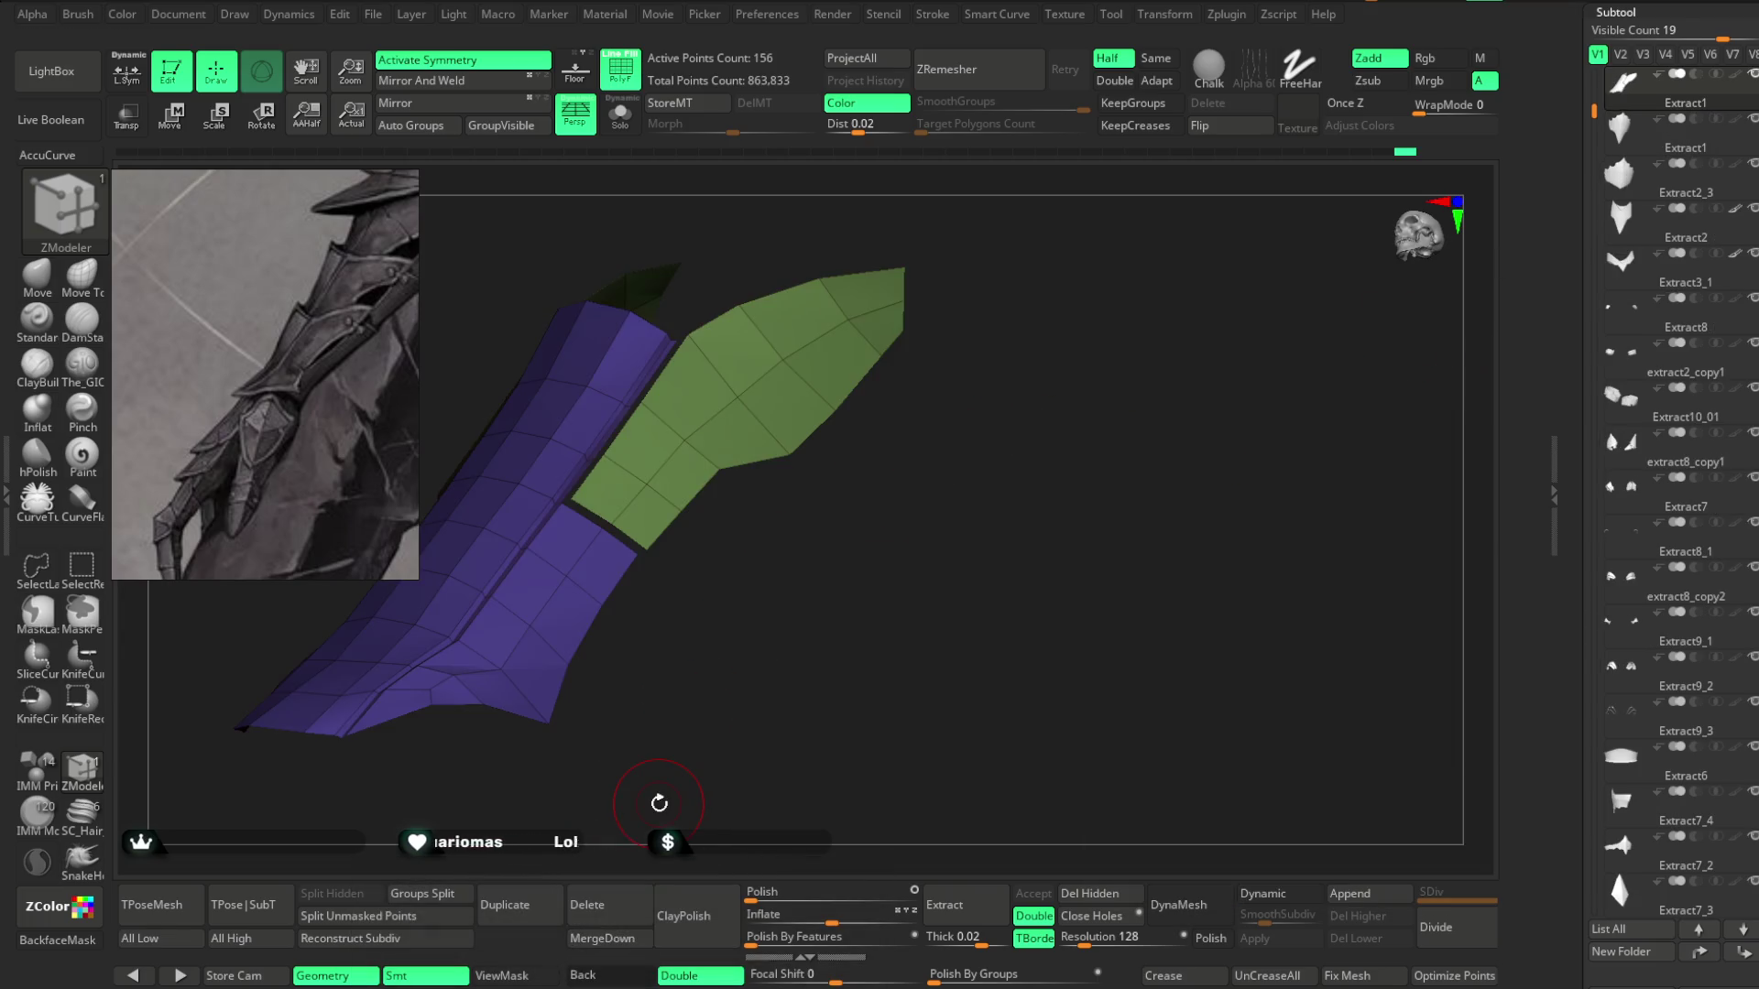
scroll(926, 507, "up", 5)
left_click_drag(971, 490, 942, 503)
Bridge the green plate's base edge to the purple bracer body with ZModeler's Bridge edge action.
key("space")
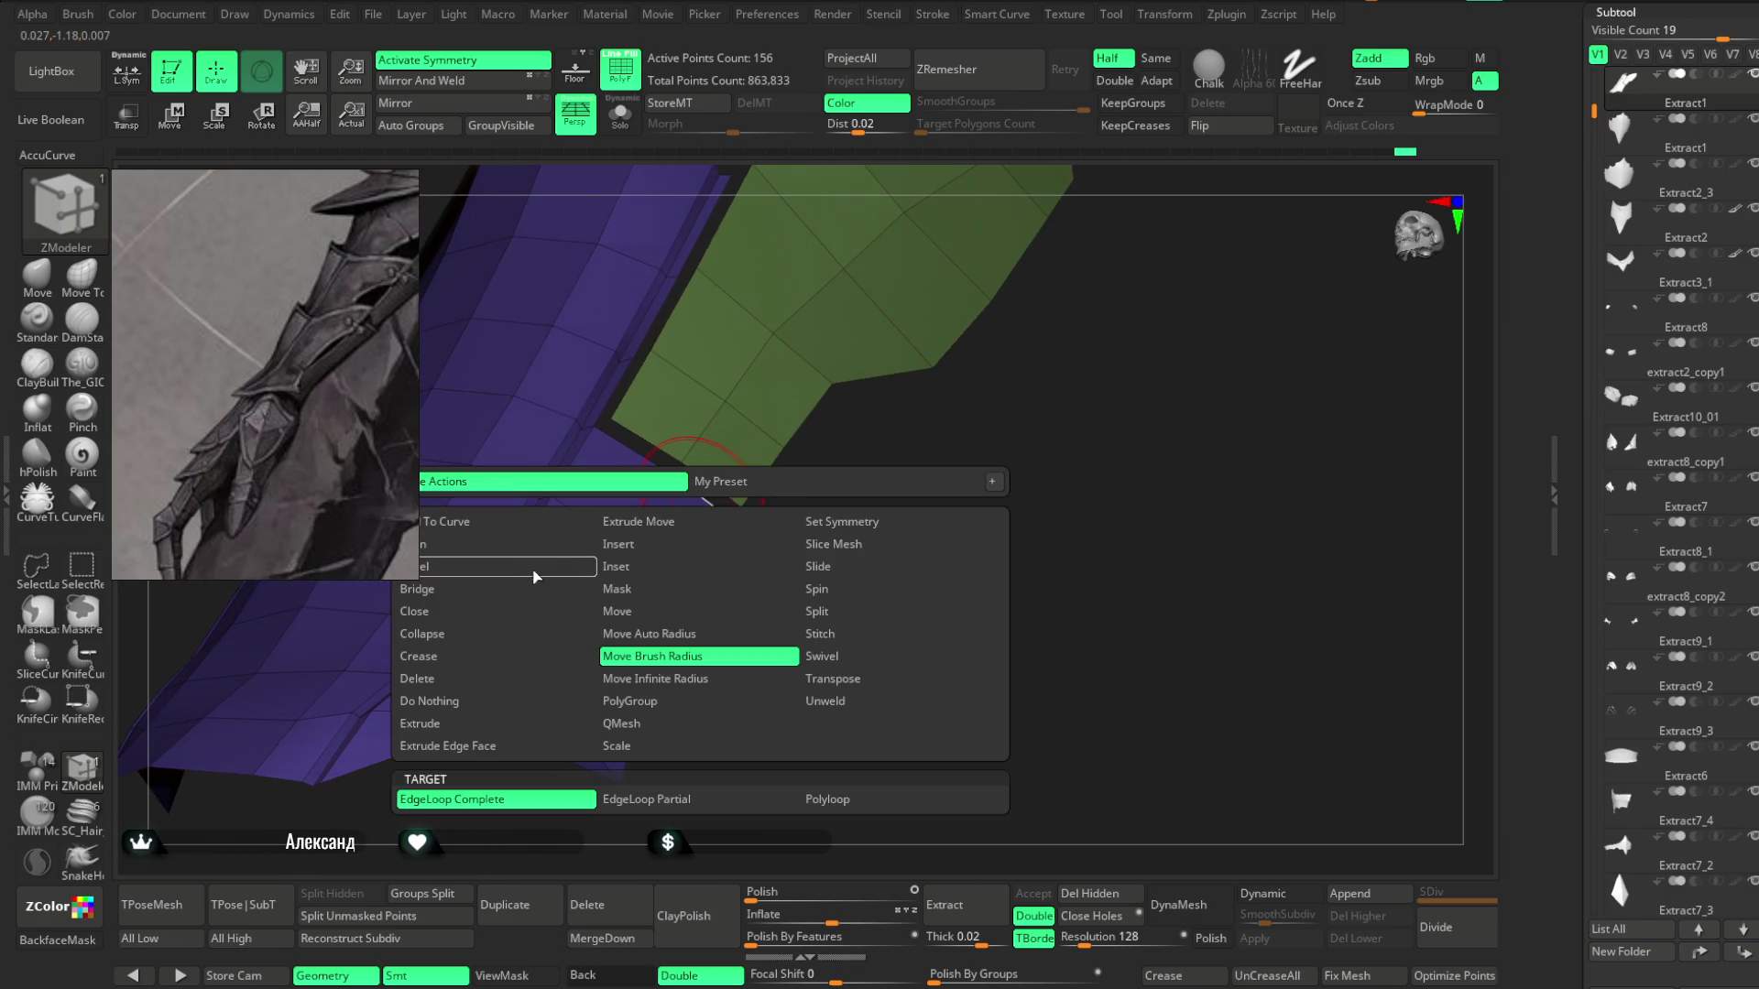
left_click(440, 589)
mouse_move(744, 525)
left_mouse_down()
mouse_move(711, 577)
mouse_move(853, 643)
left_mouse_up()
left_click(652, 585)
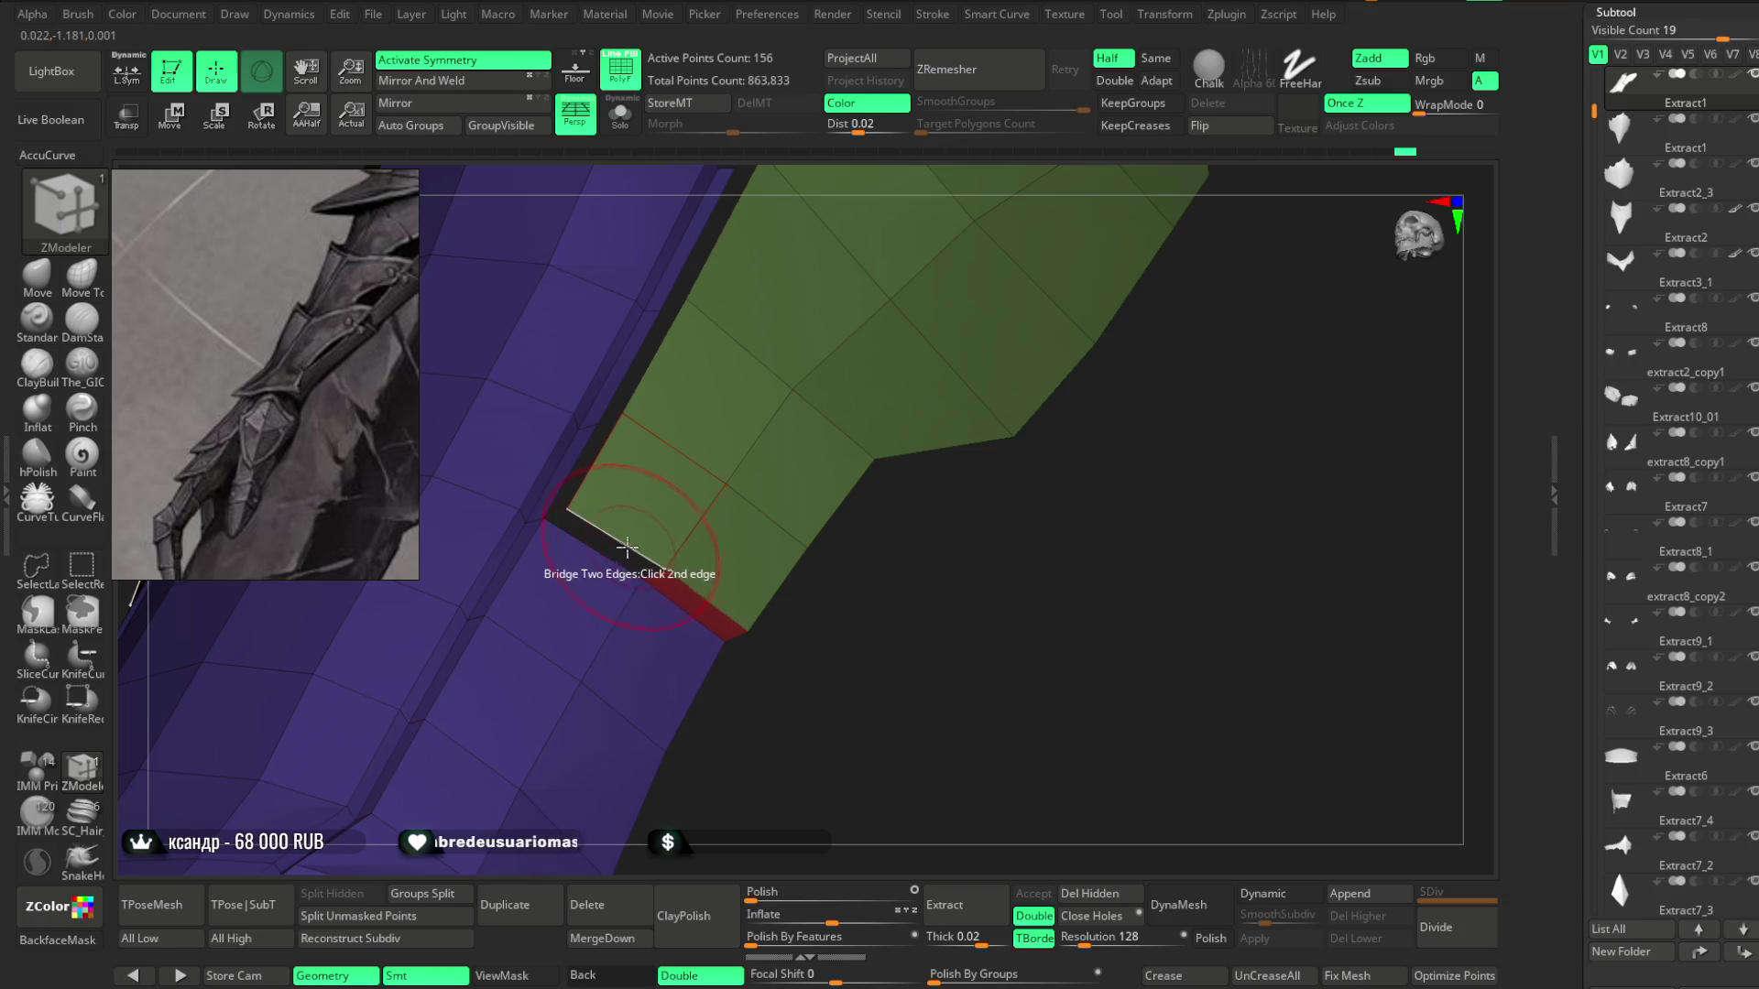
left_click(620, 549)
left_click_drag(733, 586, 876, 701)
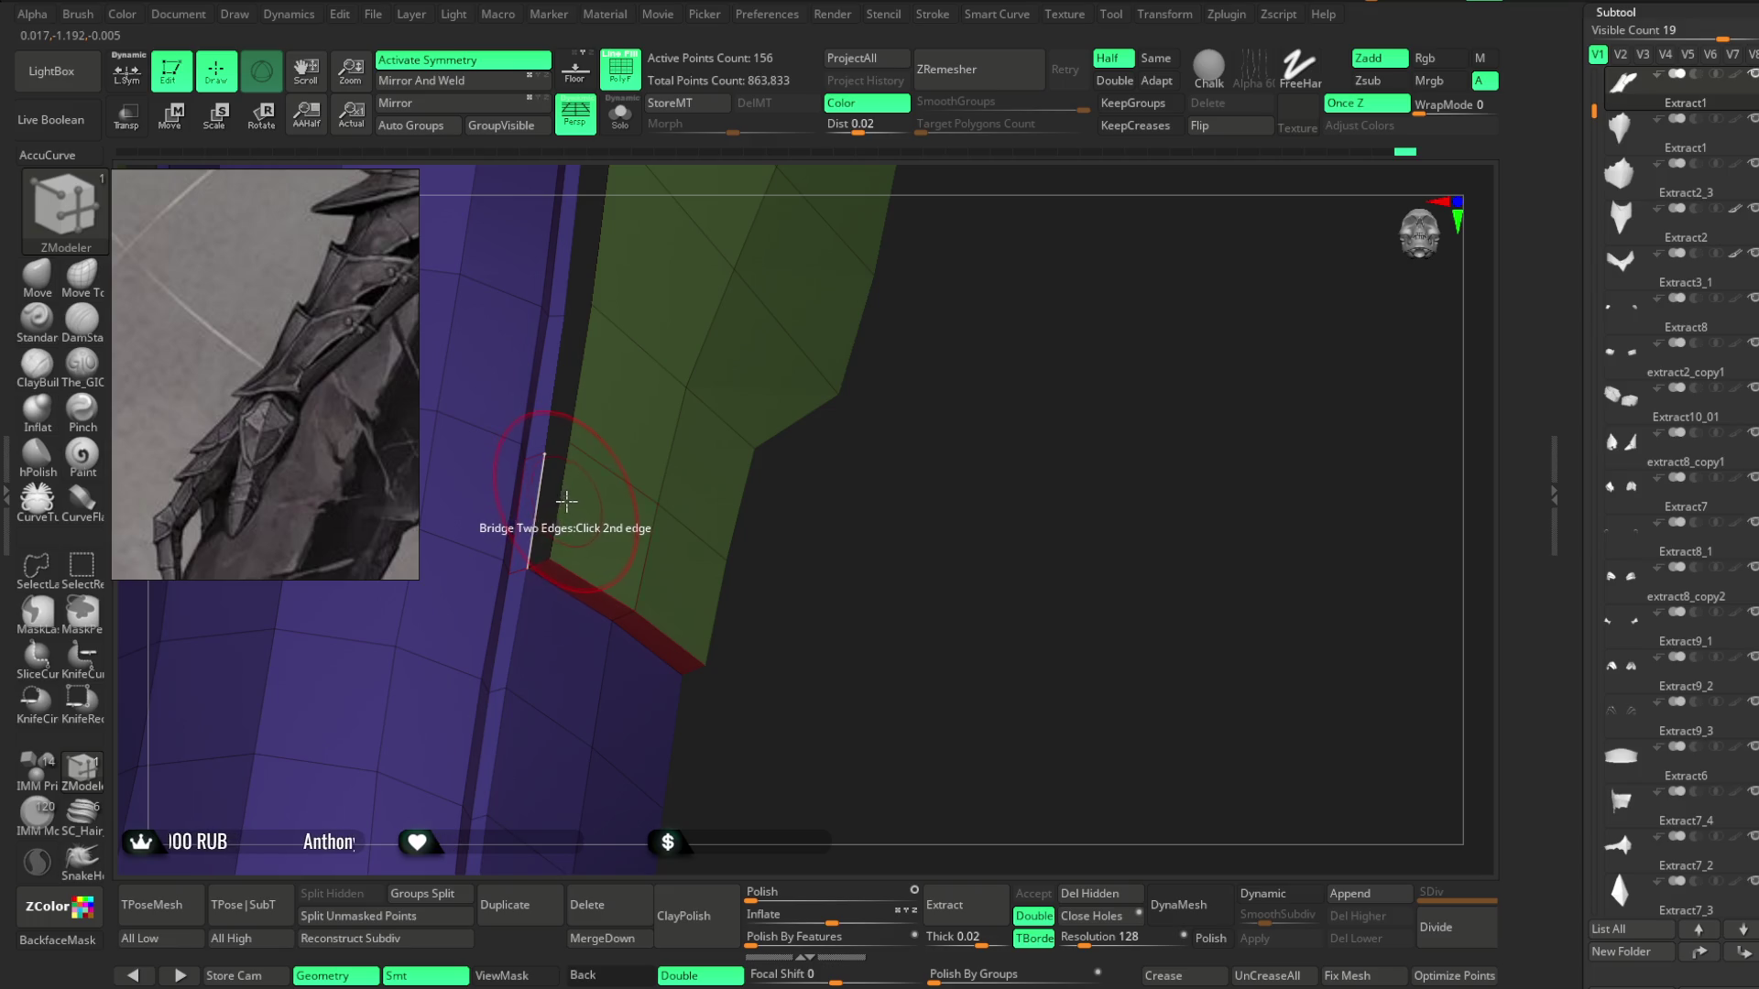
mouse_move(590, 501)
left_mouse_down()
mouse_move(804, 620)
mouse_move(506, 499)
left_mouse_up()
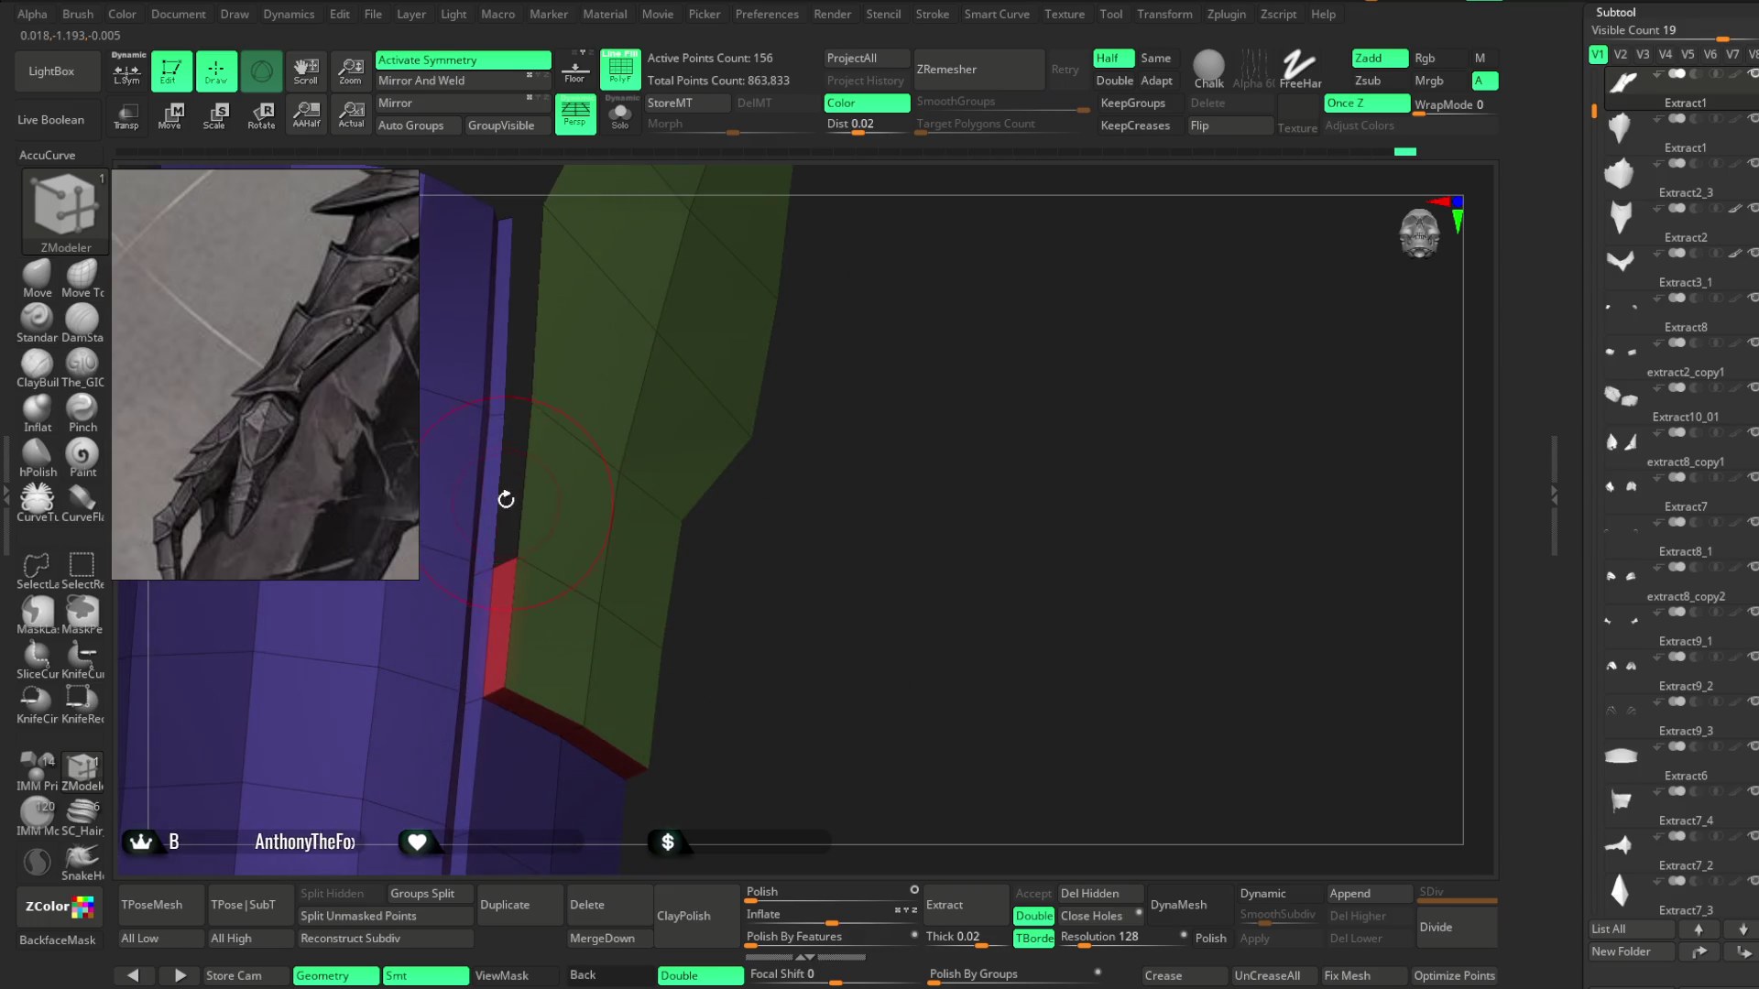
mouse_move(534, 496)
left_mouse_down()
mouse_move(786, 711)
mouse_move(505, 483)
left_mouse_up()
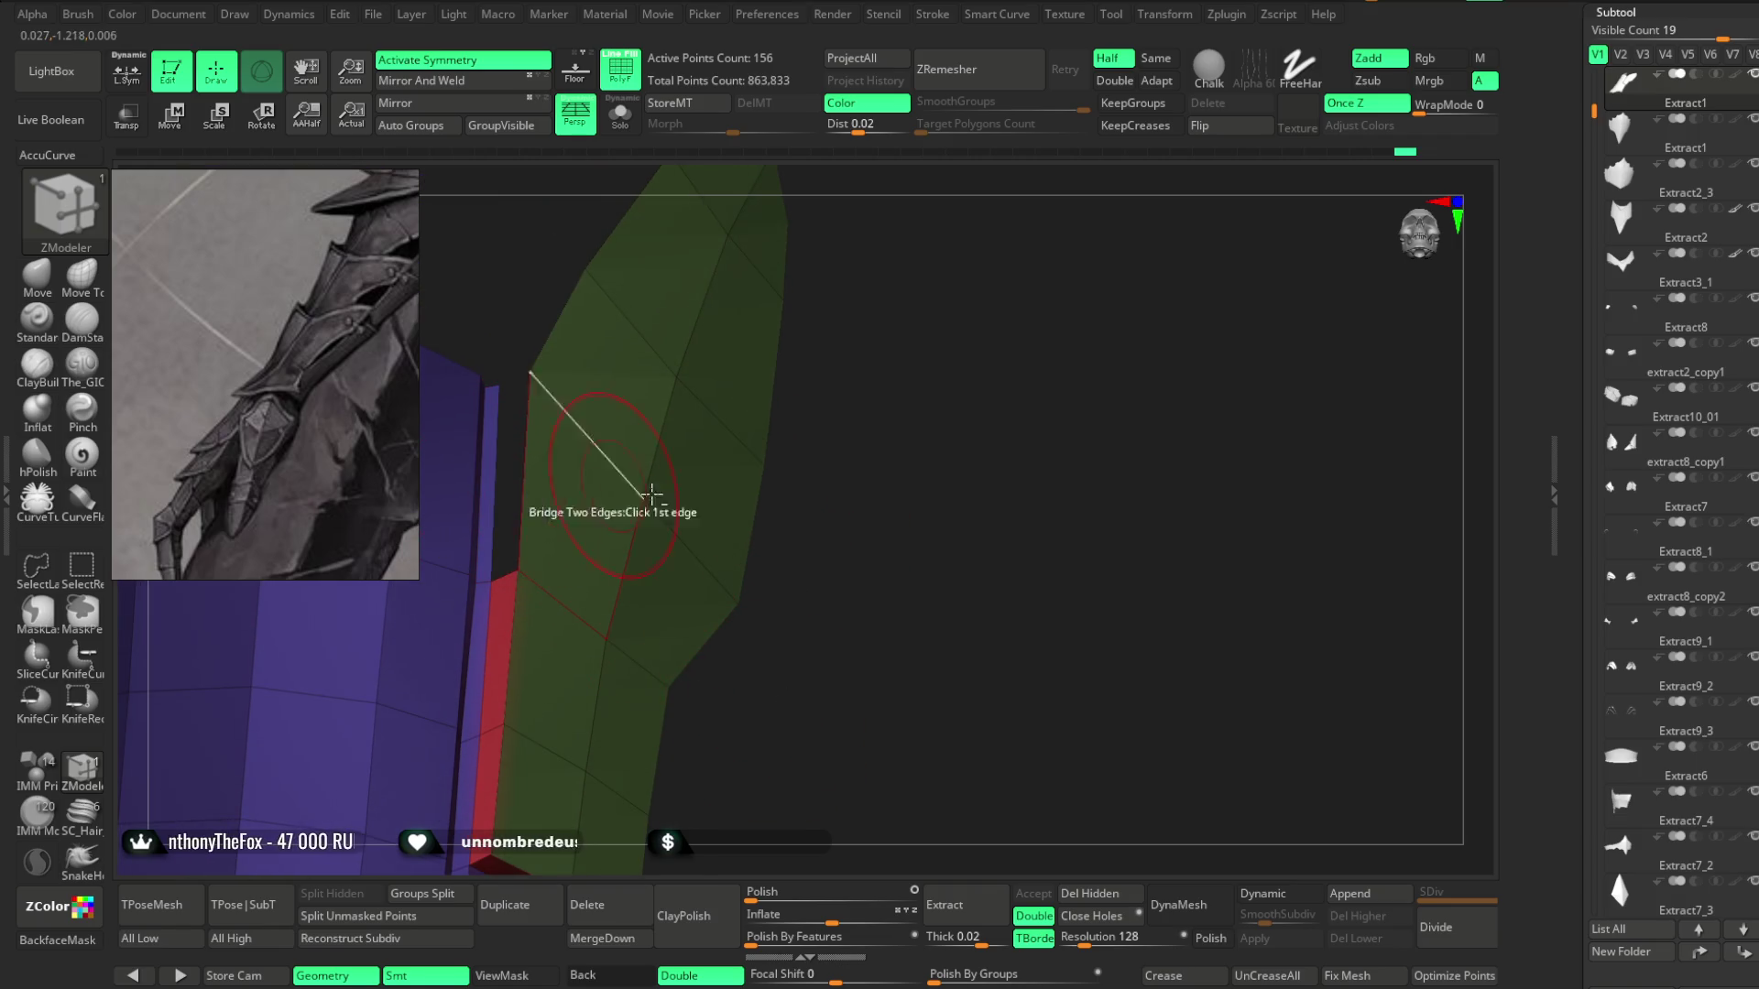
mouse_move(534, 494)
left_mouse_down()
mouse_move(774, 476)
mouse_move(766, 354)
mouse_move(723, 408)
mouse_move(788, 334)
mouse_move(769, 294)
mouse_move(417, 284)
left_mouse_up()
left_click_drag(723, 305, 542, 359)
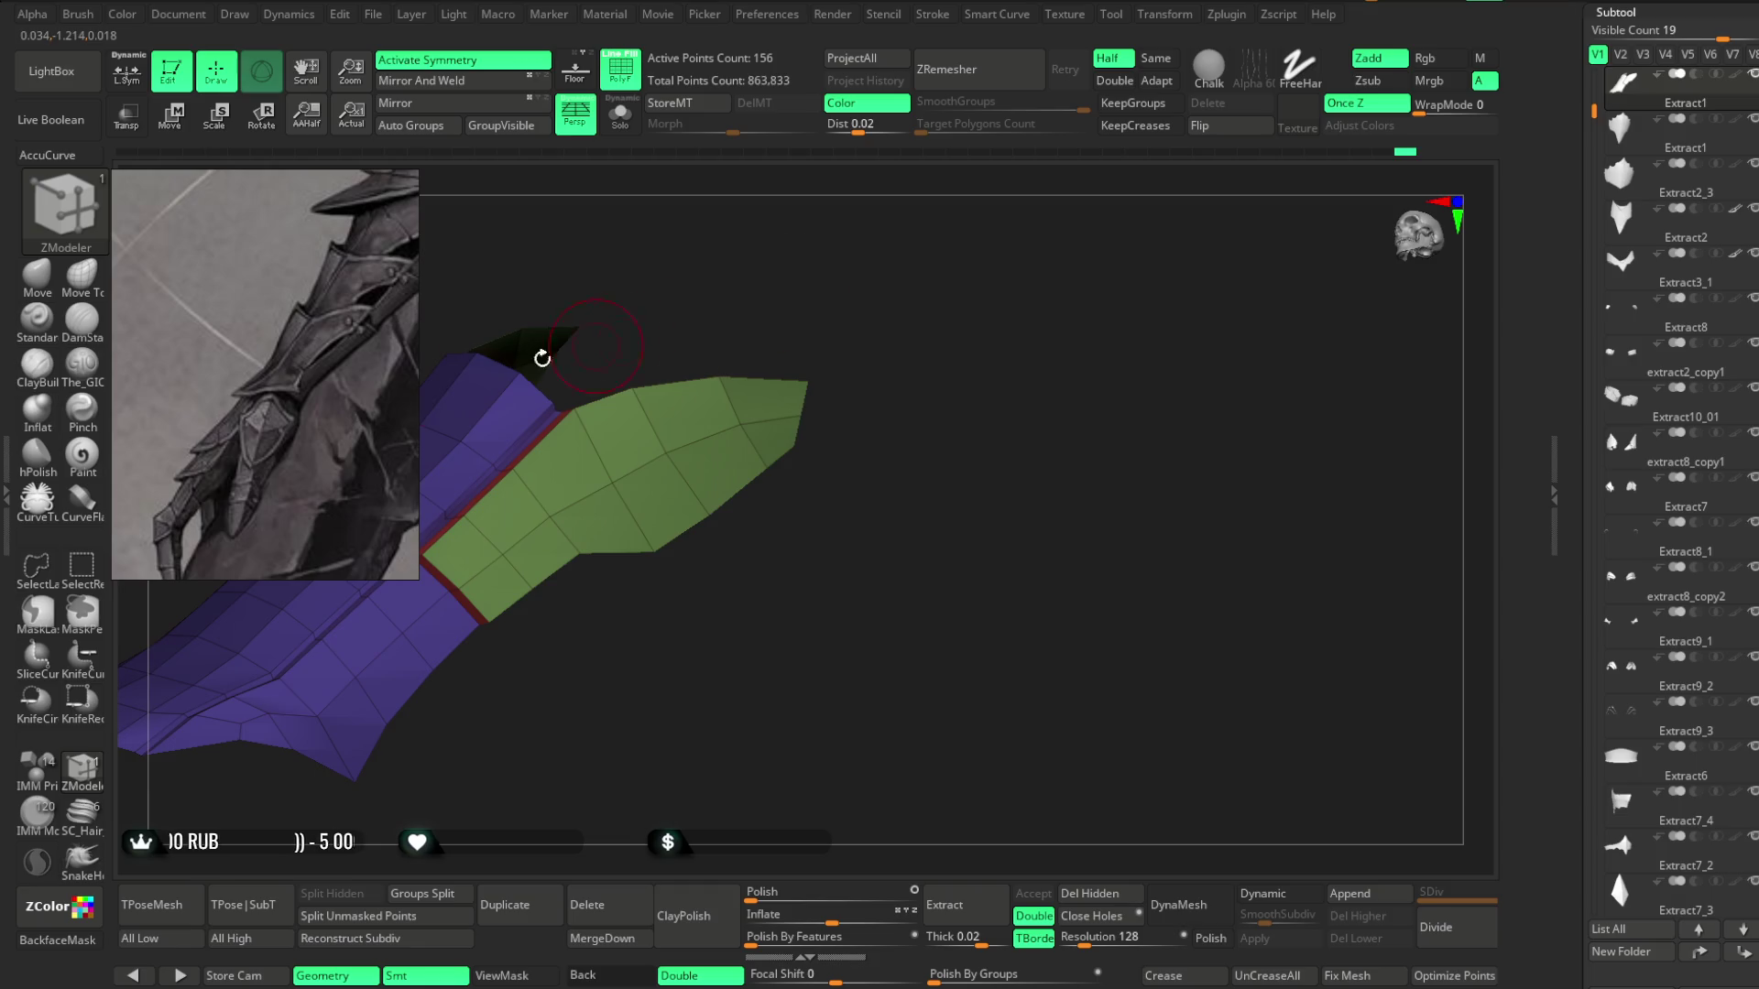
left_click(57, 295)
left_click_drag(726, 608, 752, 579)
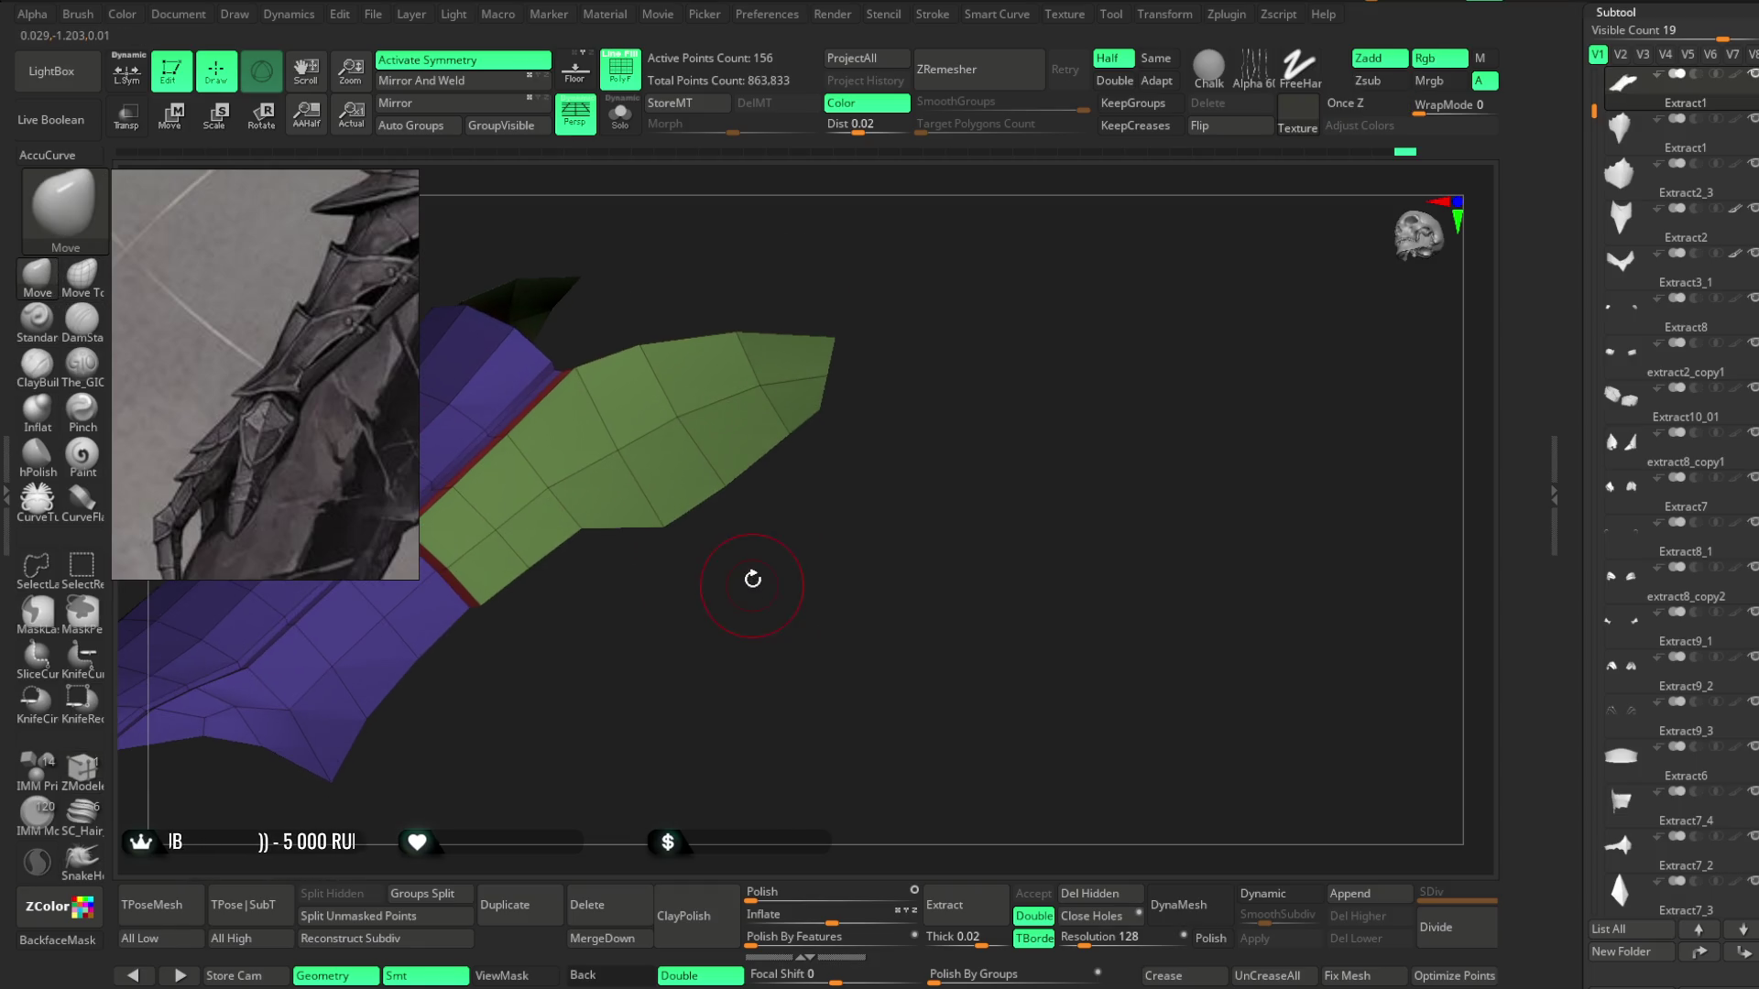
Lasso-select the green polygroup to hide the purple body, leaving only the 42-point side plate.
right_click(743, 507)
mouse_move(743, 509)
left_mouse_down()
mouse_move(738, 548)
mouse_move(649, 502)
mouse_move(746, 503)
mouse_move(655, 554)
left_mouse_up()
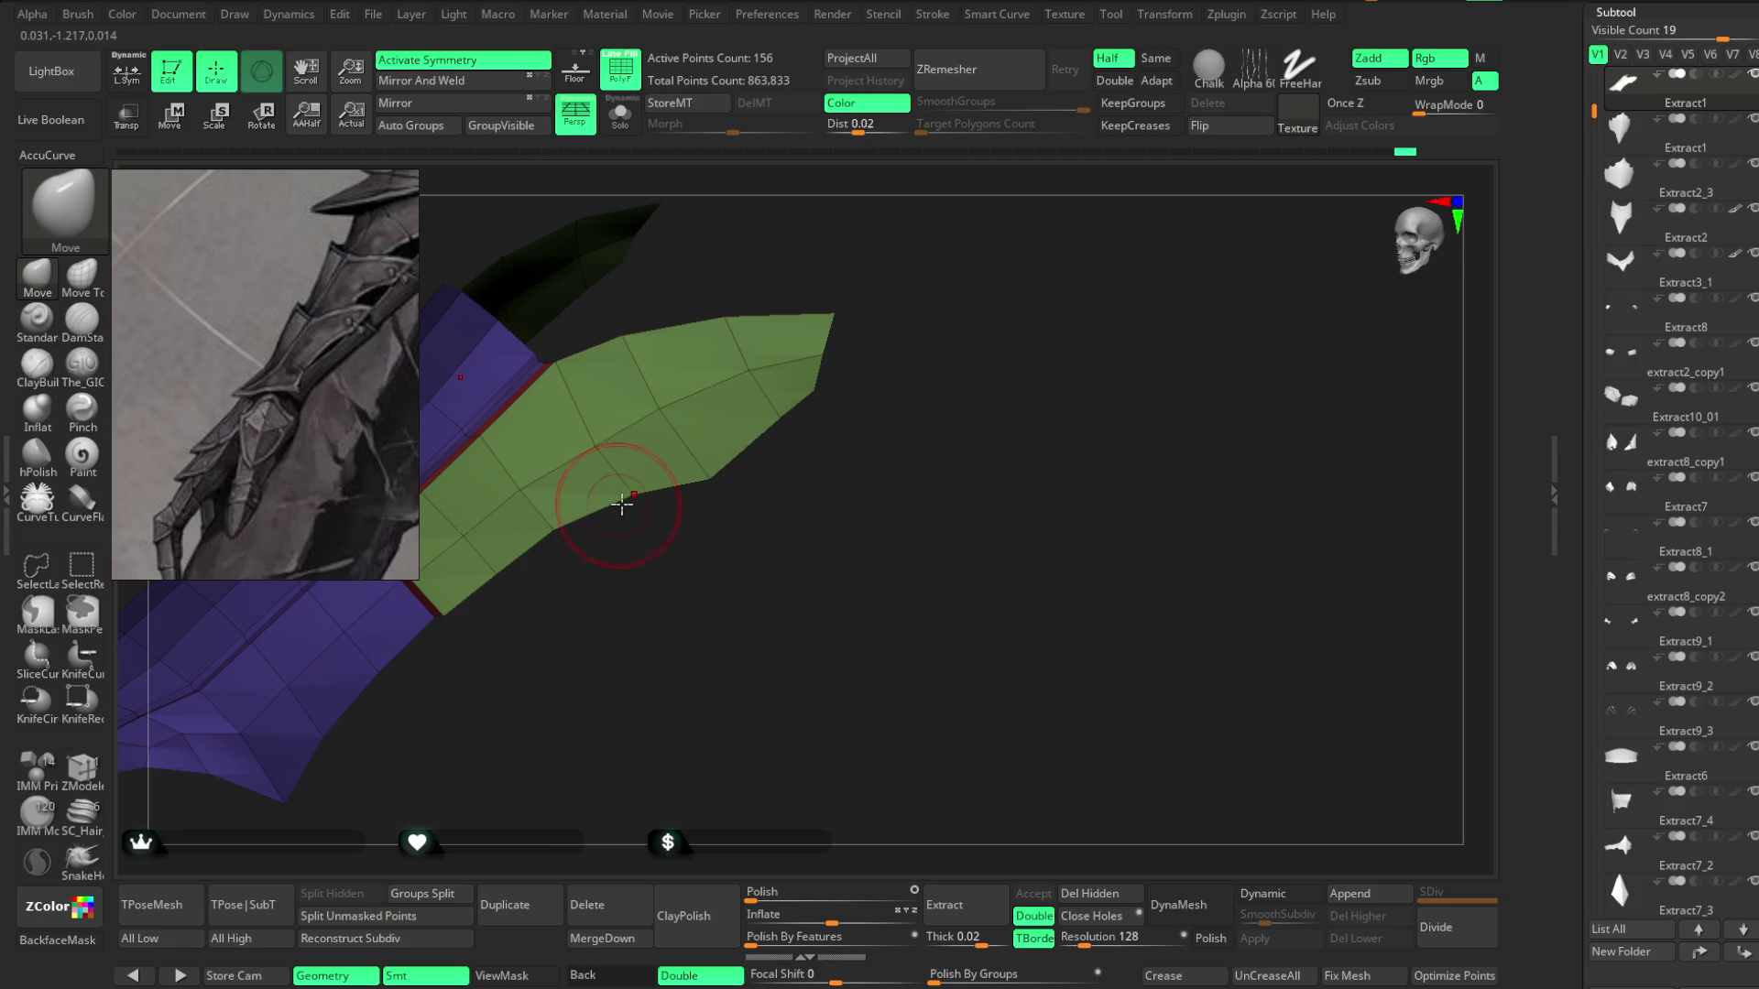
mouse_move(674, 532)
left_mouse_down()
mouse_move(664, 562)
mouse_move(772, 481)
left_mouse_up()
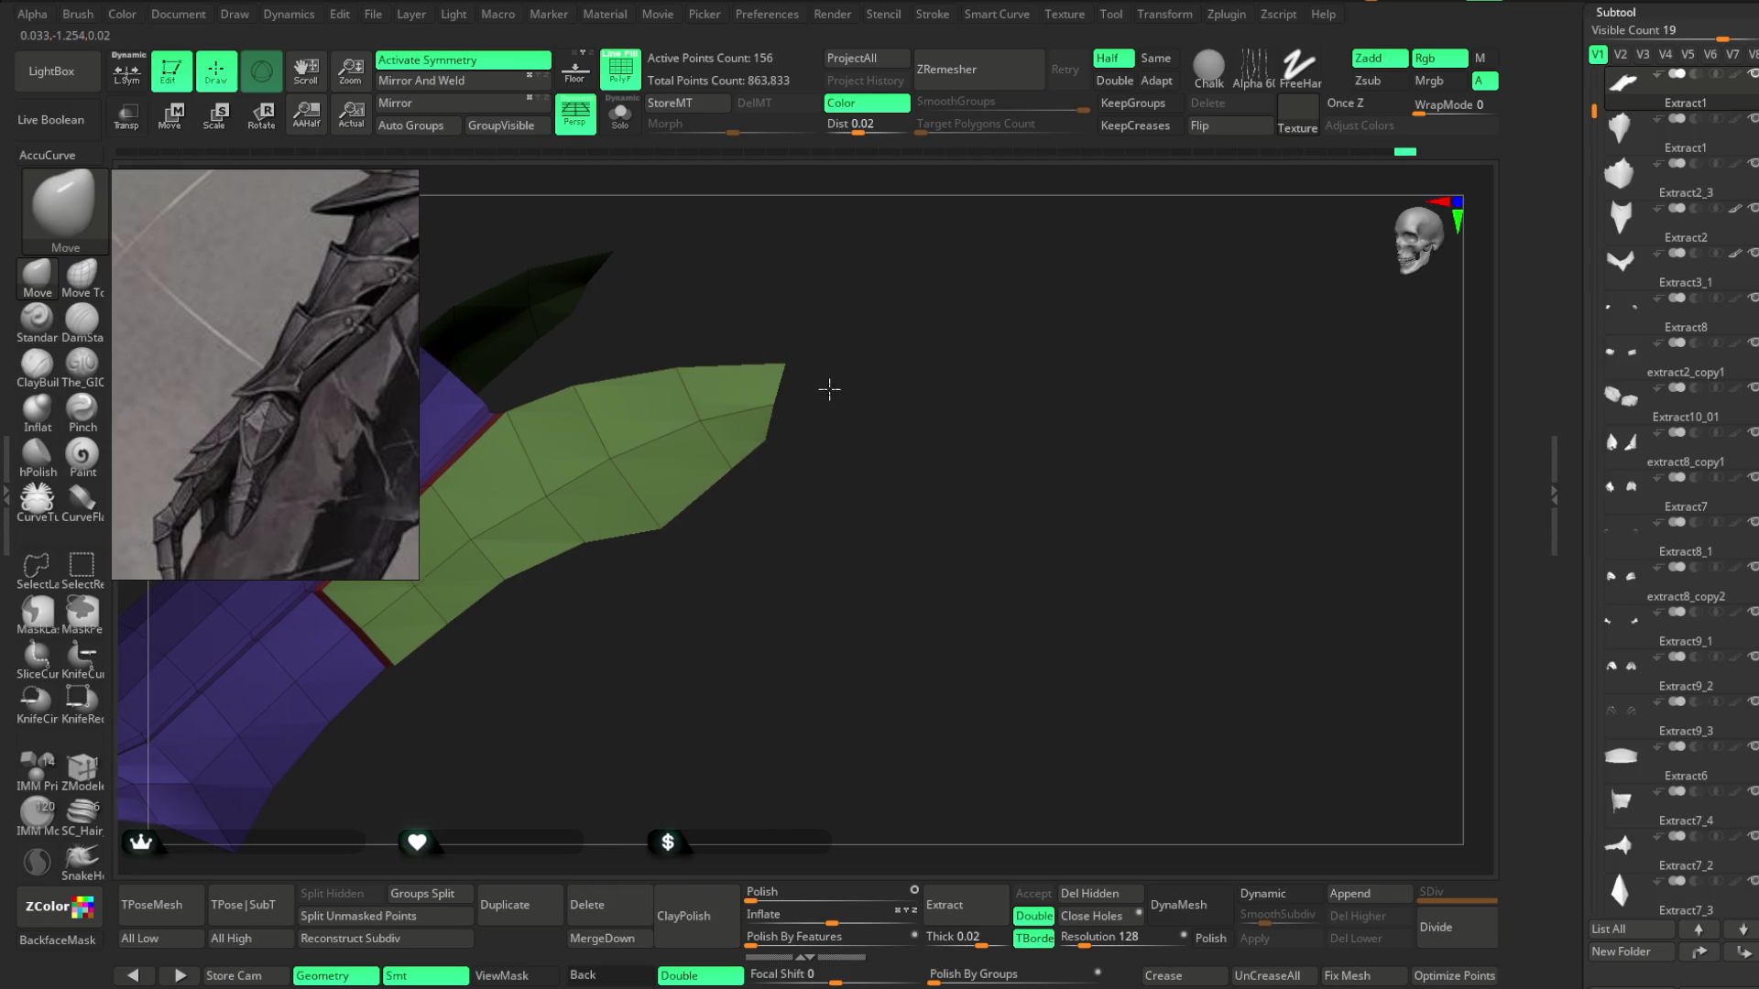
key("space")
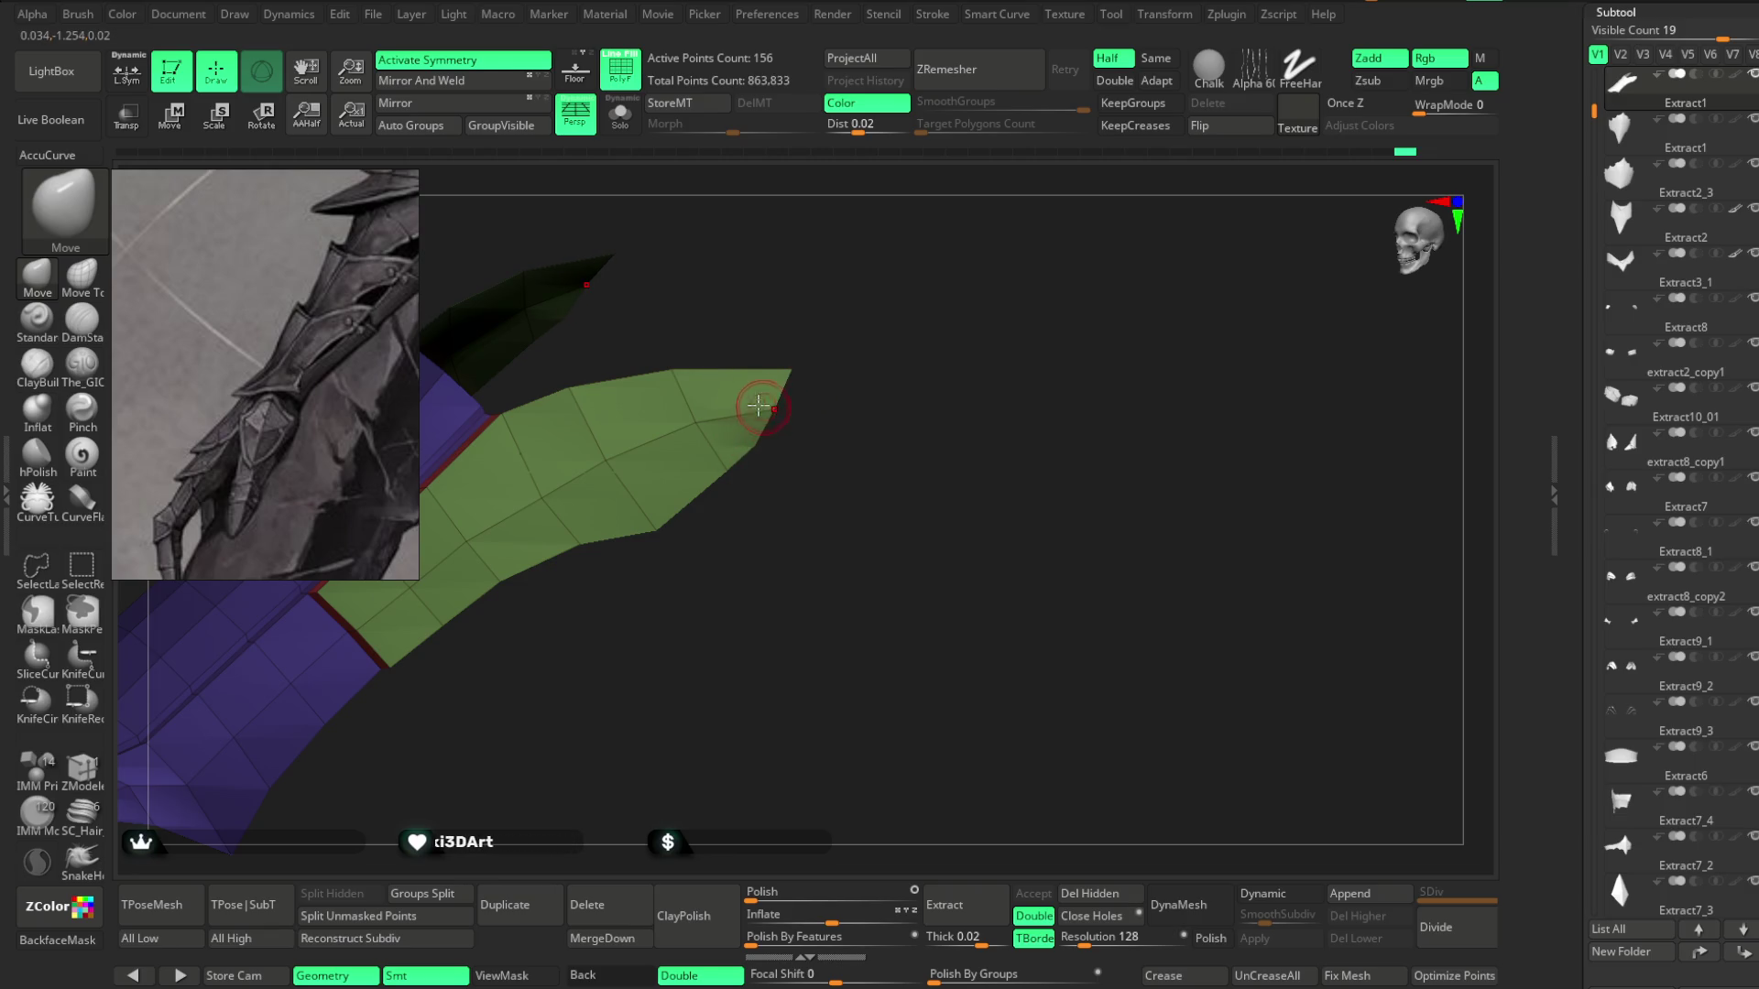
left_click_drag(678, 332, 789, 309)
key("space")
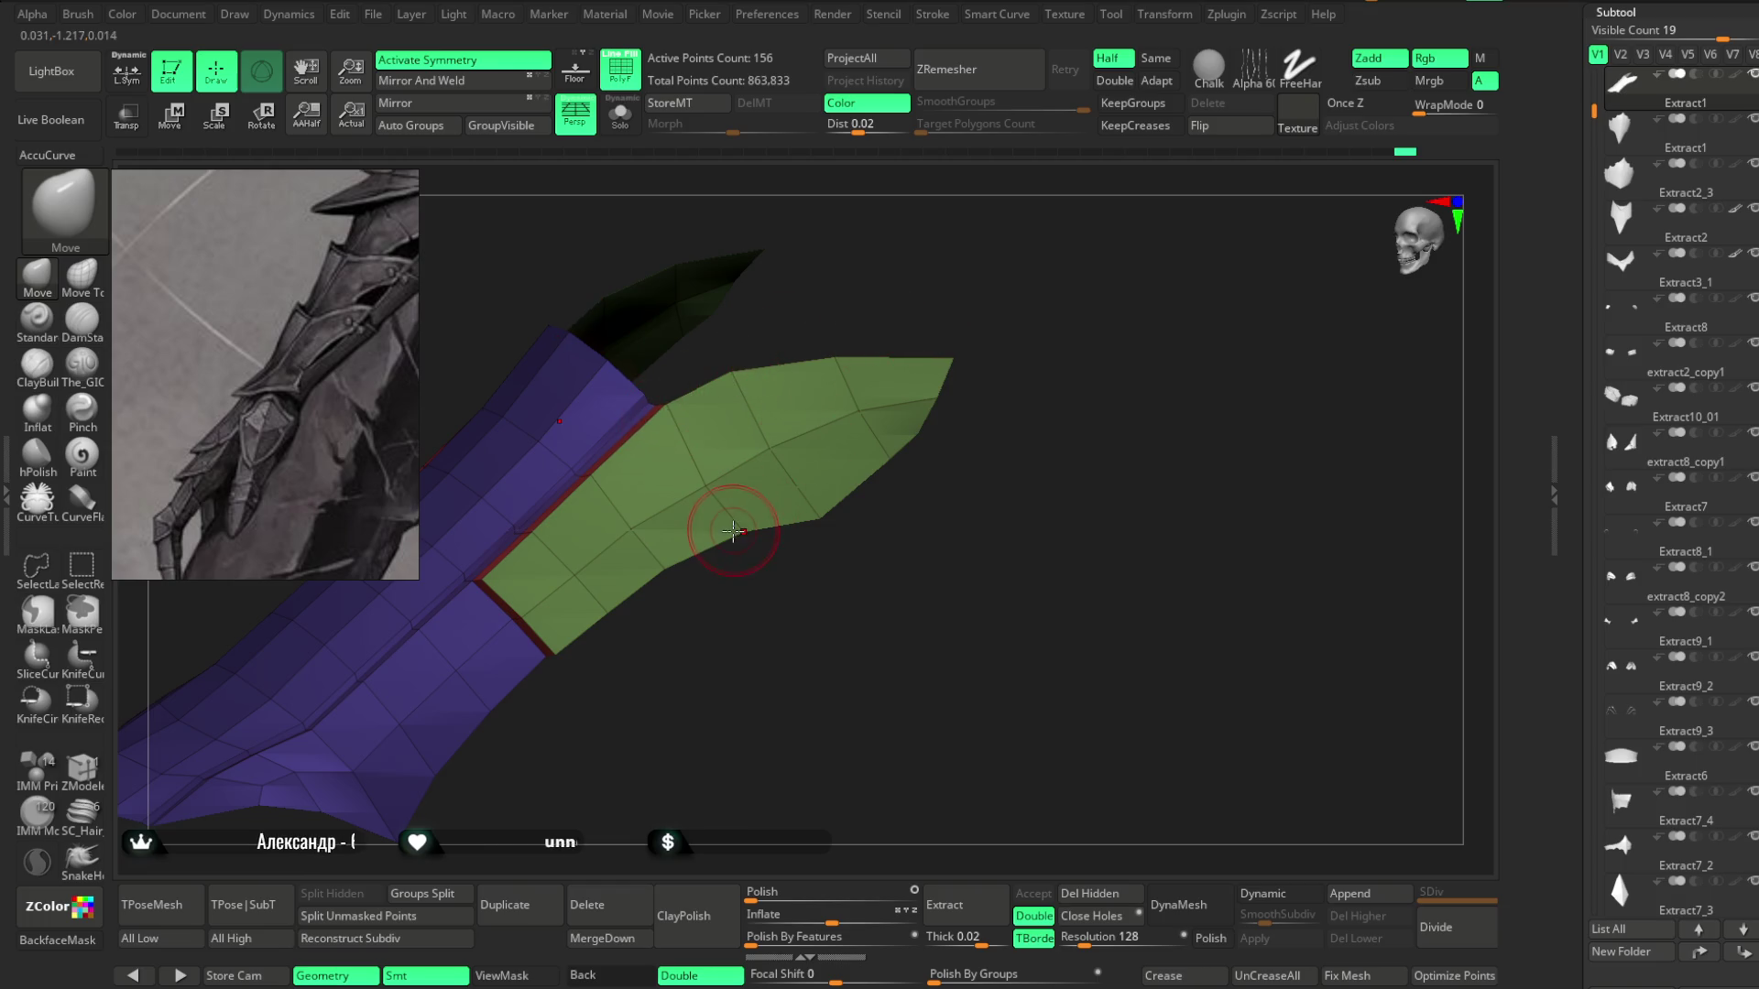
key("space")
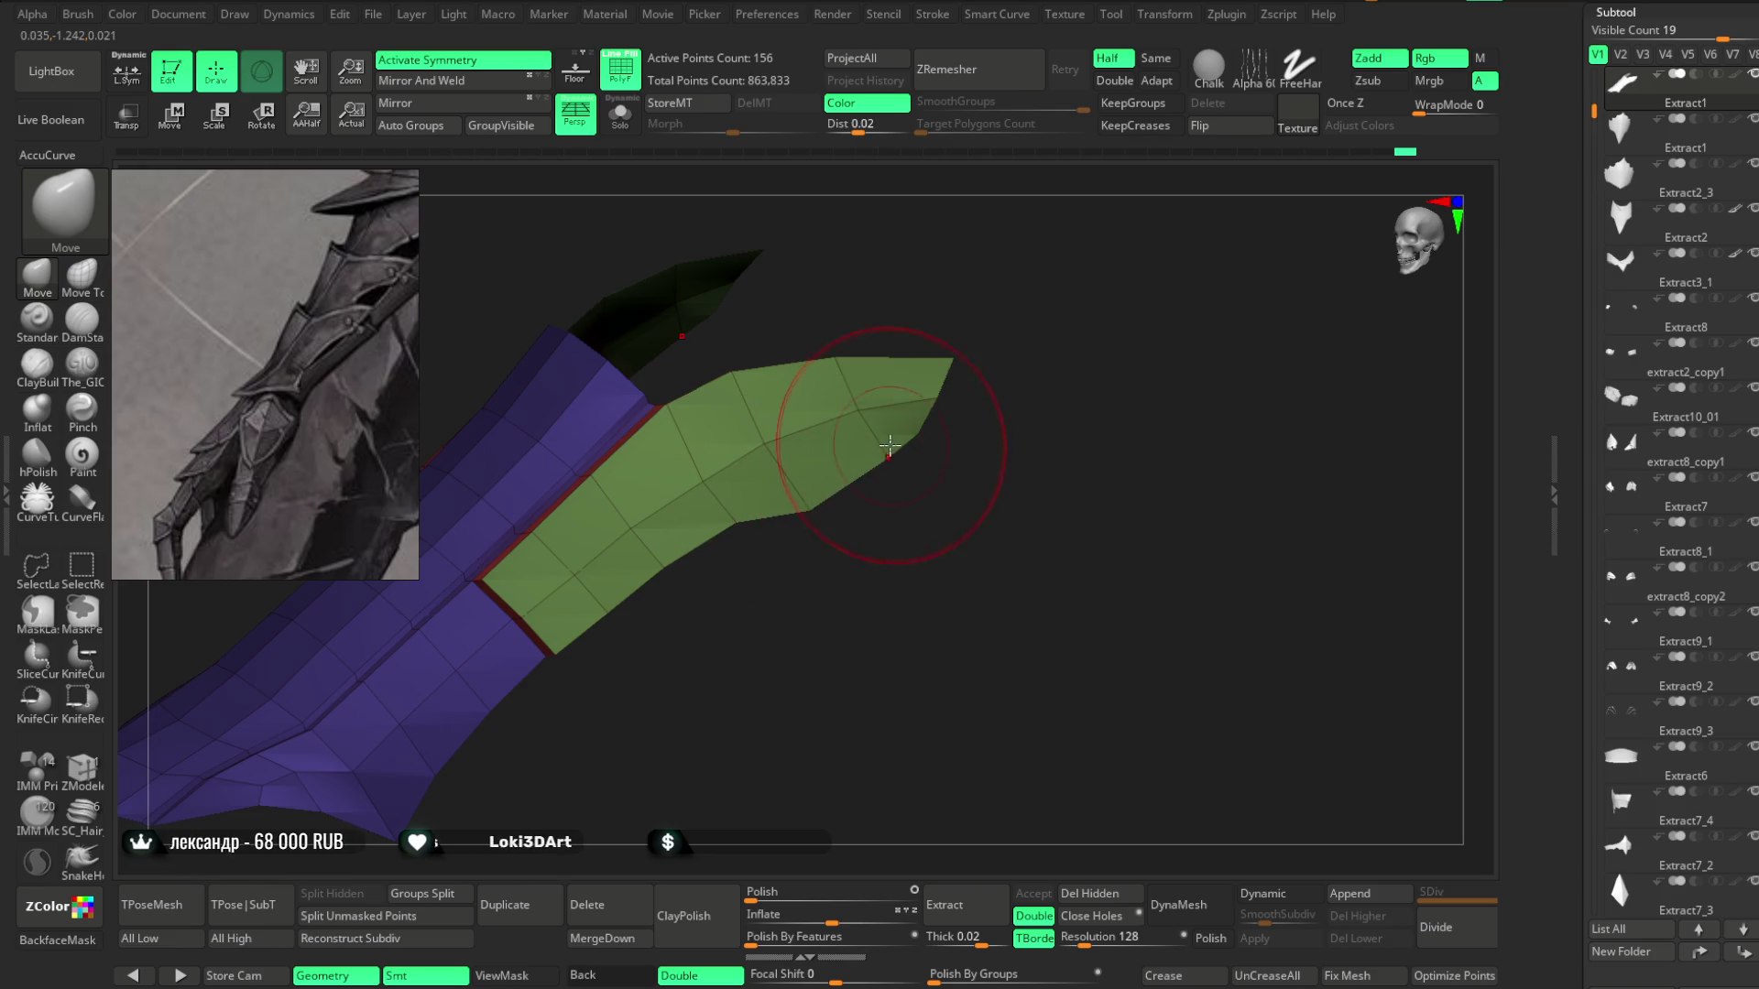
mouse_move(981, 317)
left_mouse_down()
mouse_move(981, 263)
mouse_move(958, 263)
mouse_move(986, 327)
mouse_move(919, 321)
mouse_move(931, 378)
left_mouse_up()
key("space")
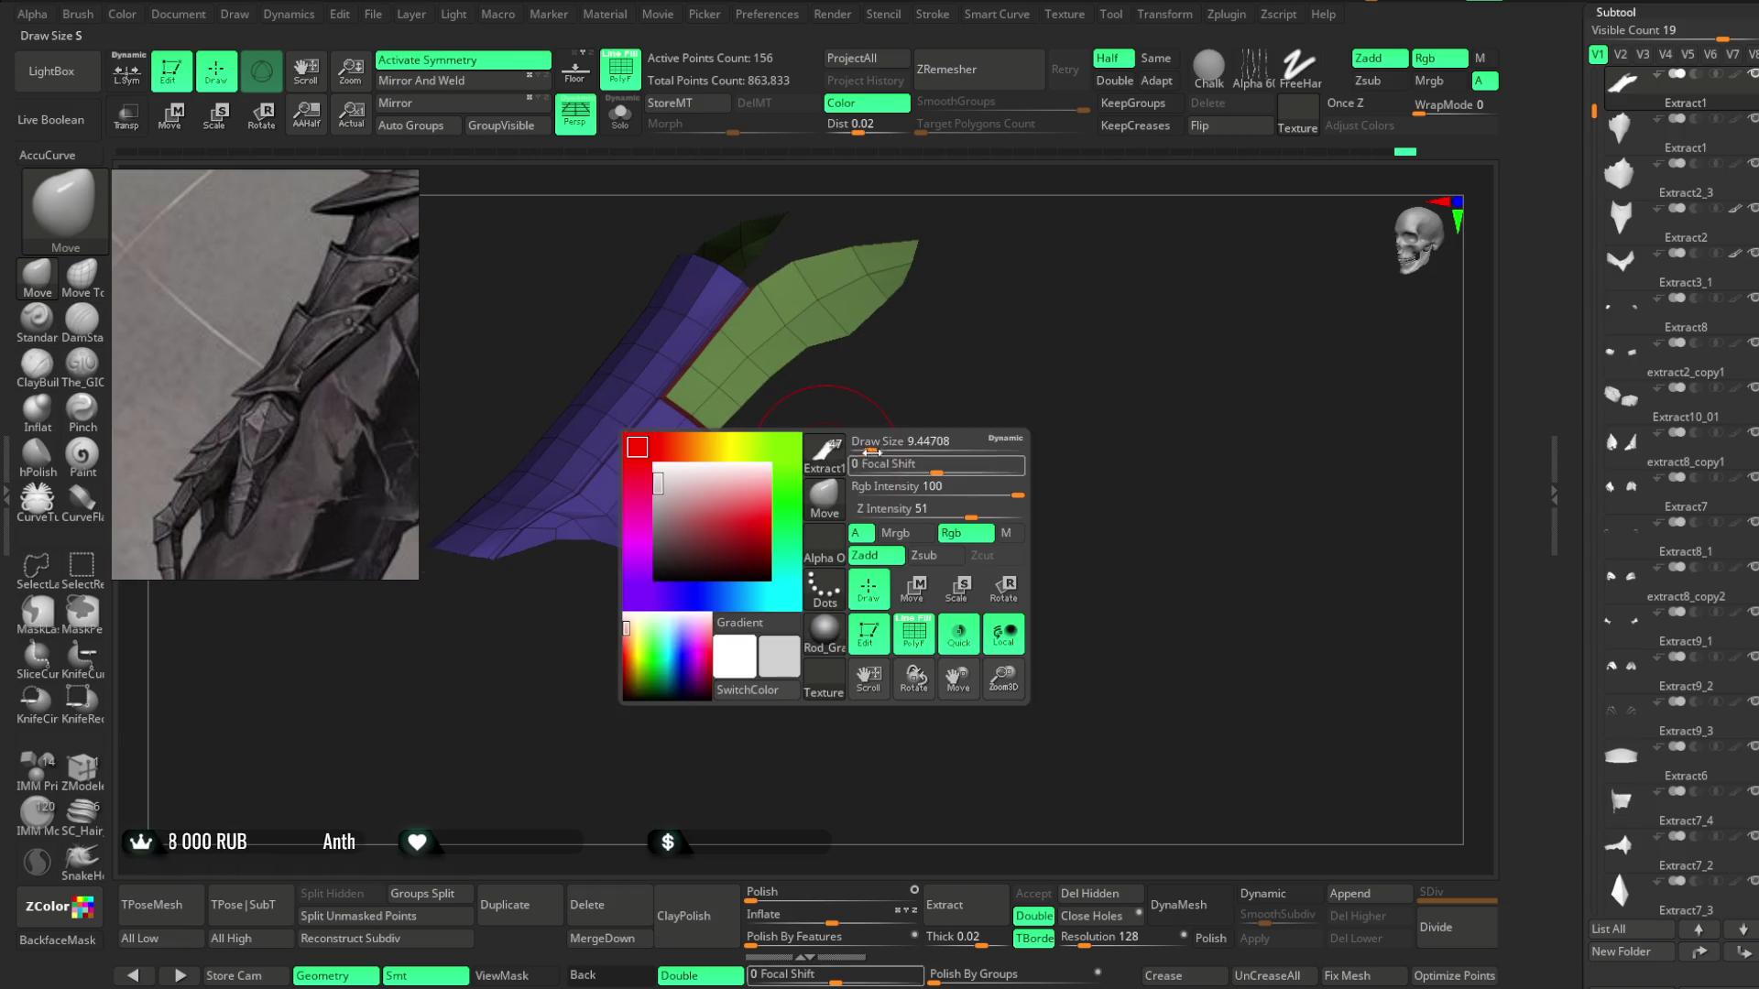
mouse_move(827, 476)
left_mouse_down()
mouse_move(891, 522)
mouse_move(860, 404)
left_mouse_up()
left_click(841, 357, "ctrl+shift")
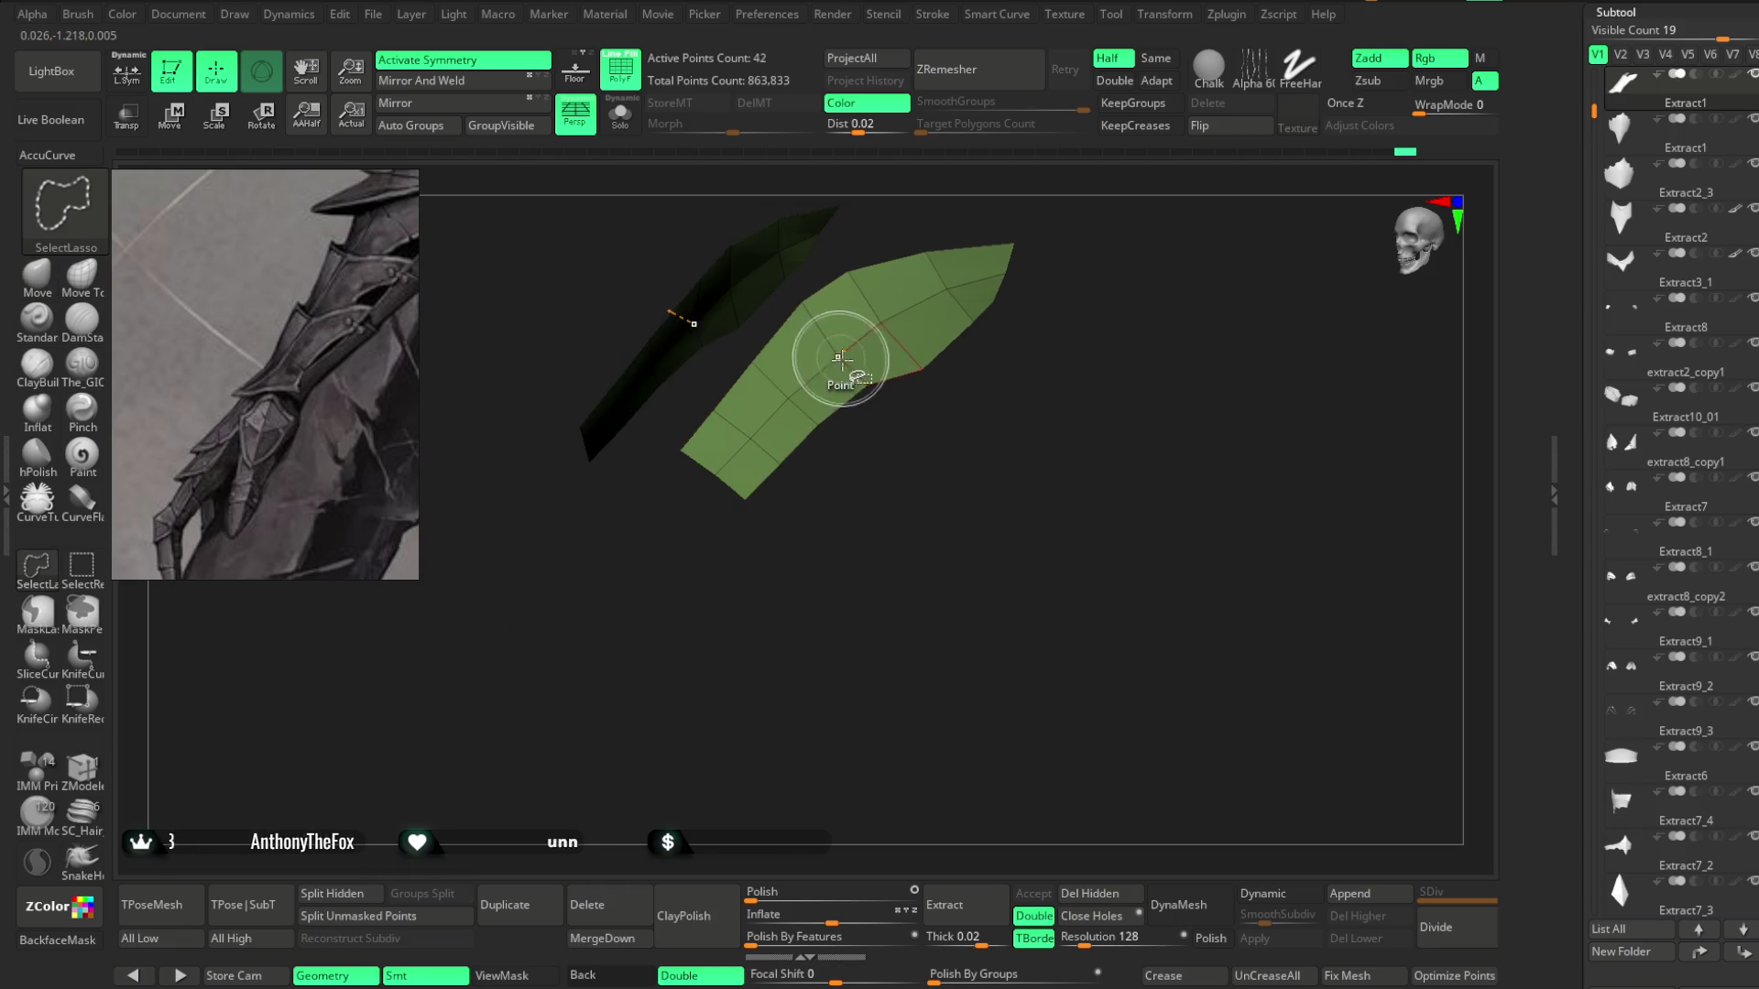
Unhide the full bracer, shift the green plate slightly with the Move gizmo, and turn off ViewMask.
left_click(899, 481, "ctrl+shift")
left_click(187, 134)
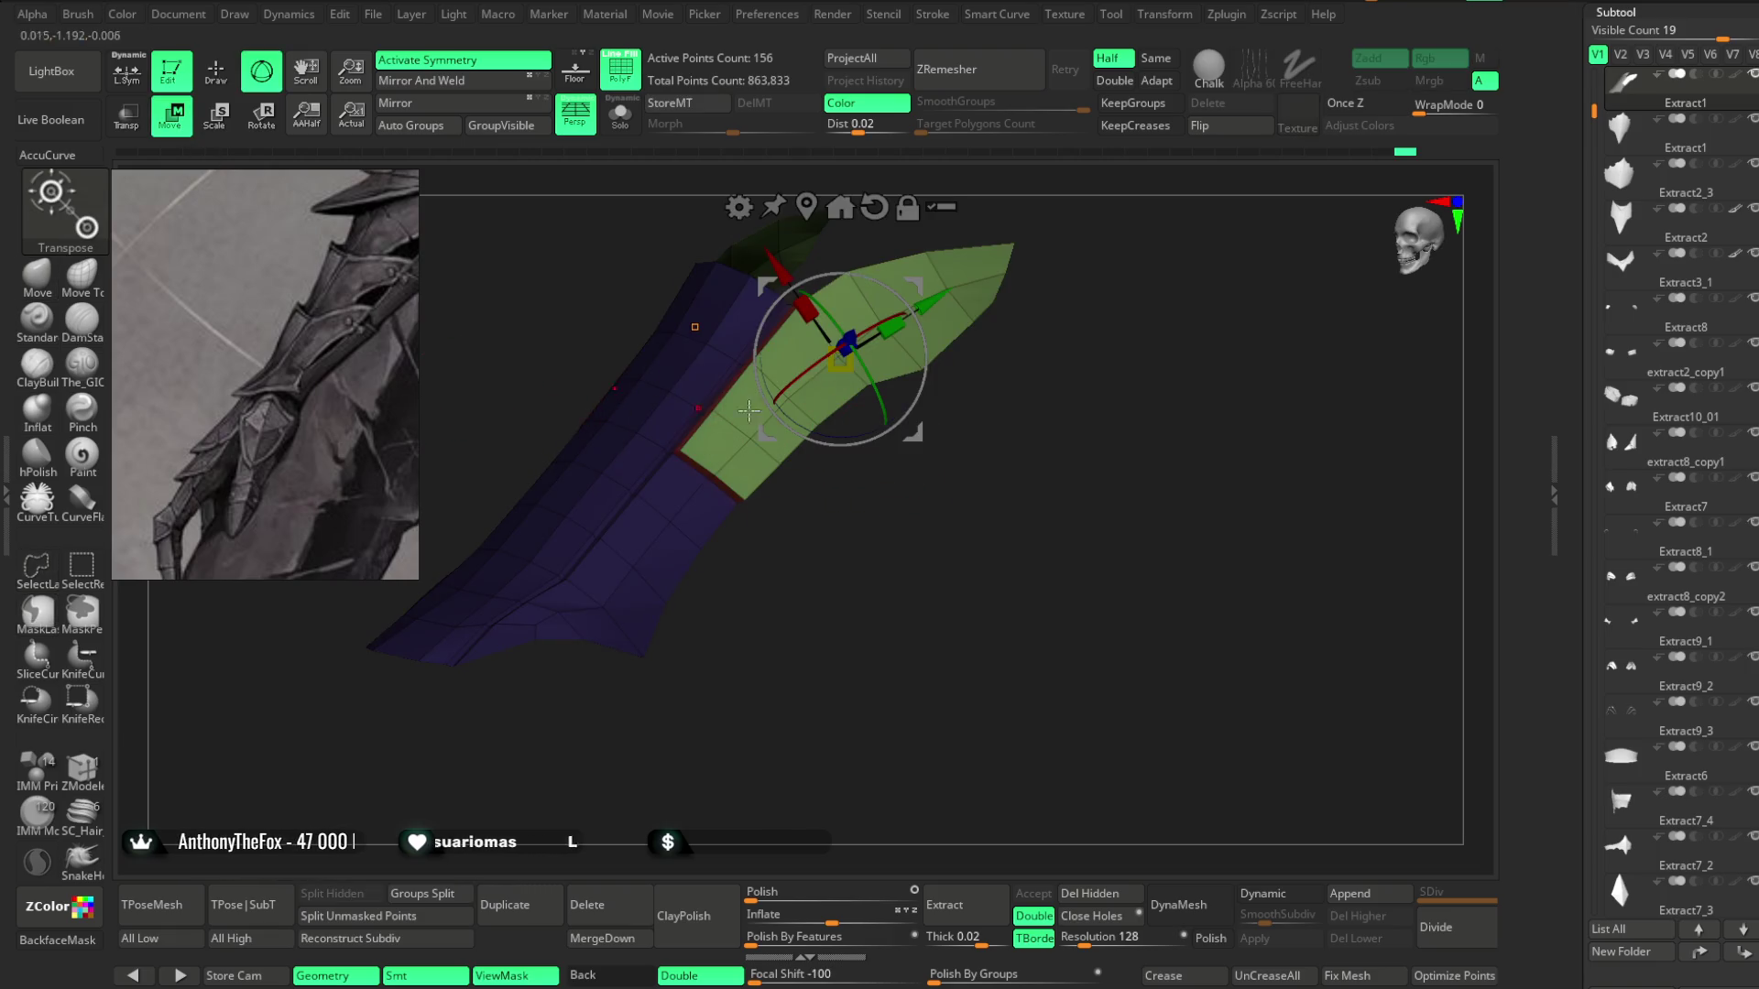
left_click_drag(1040, 342, 953, 302)
mouse_move(829, 513)
left_mouse_down()
mouse_move(883, 530)
mouse_move(898, 503)
mouse_move(914, 511)
mouse_move(903, 549)
mouse_move(923, 525)
left_mouse_up()
key("ctrl+h")
left_click(216, 72)
Orbit around the bracer to inspect its front, top rim and flaps.
key("space")
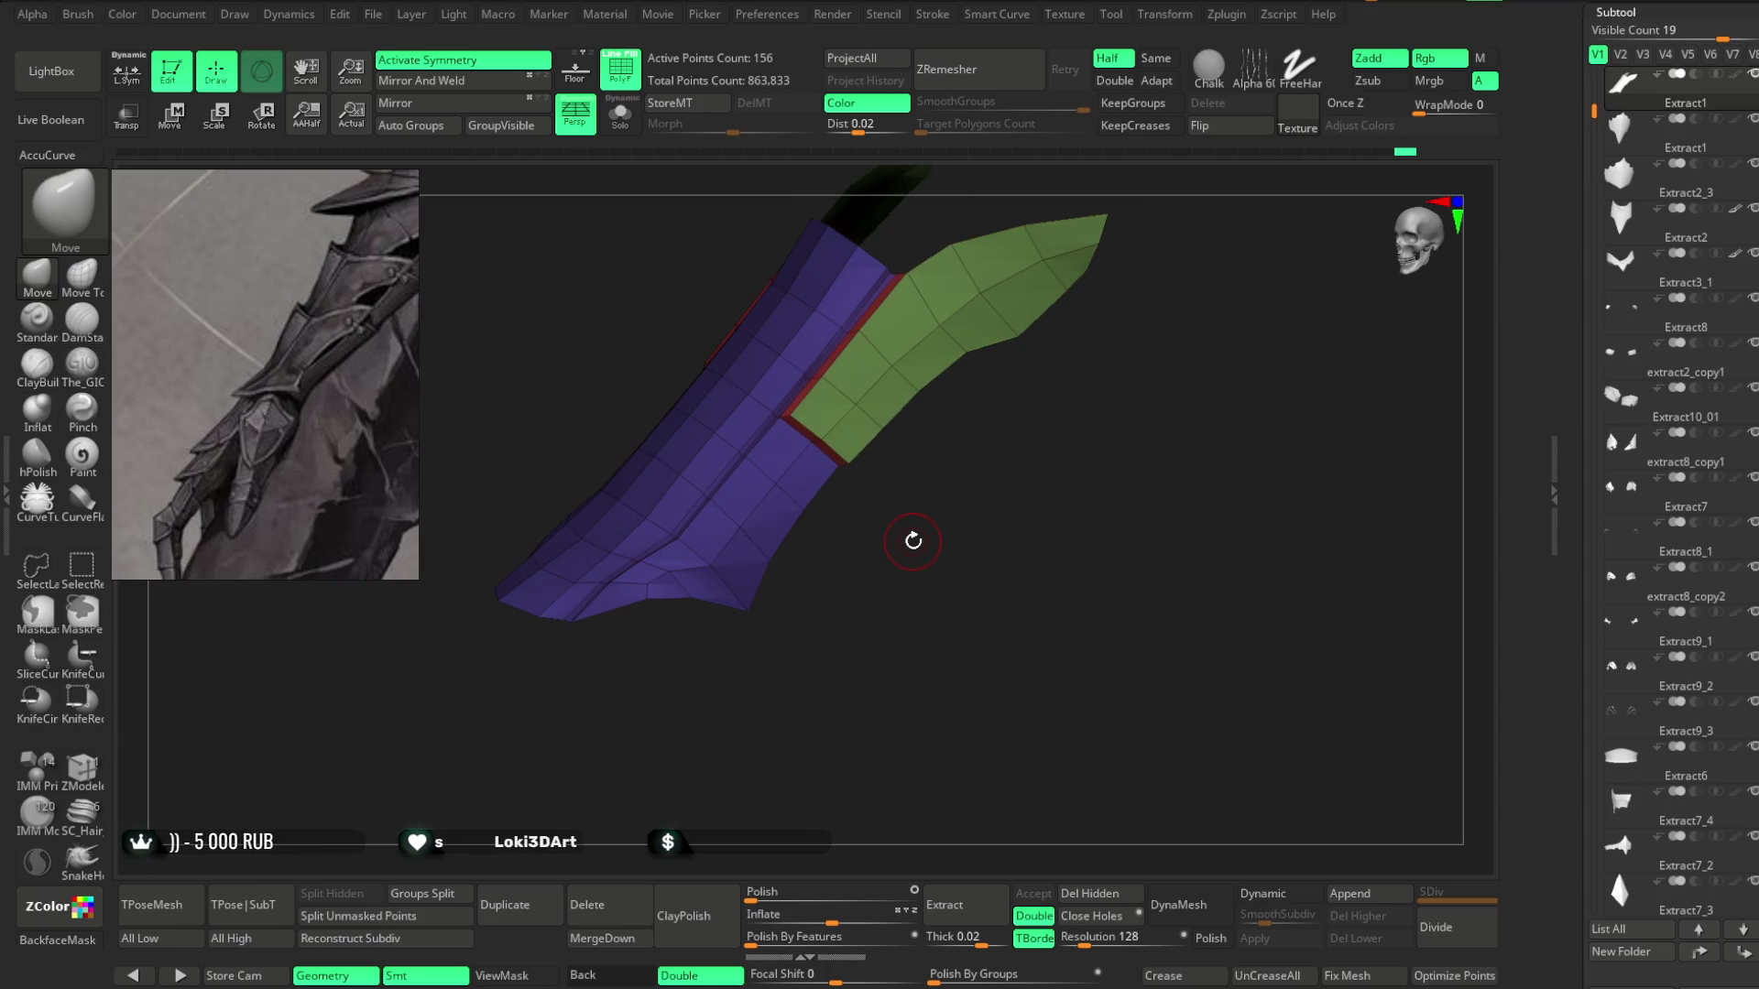
mouse_move(917, 524)
left_mouse_down()
mouse_move(970, 491)
mouse_move(1084, 256)
mouse_move(1095, 305)
mouse_move(1054, 319)
left_mouse_up()
mouse_move(843, 313)
left_mouse_down()
mouse_move(852, 394)
mouse_move(919, 266)
mouse_move(974, 318)
mouse_move(985, 346)
mouse_move(955, 363)
mouse_move(1004, 372)
mouse_move(991, 434)
mouse_move(986, 361)
mouse_move(905, 417)
left_mouse_up()
key("space")
key("space")
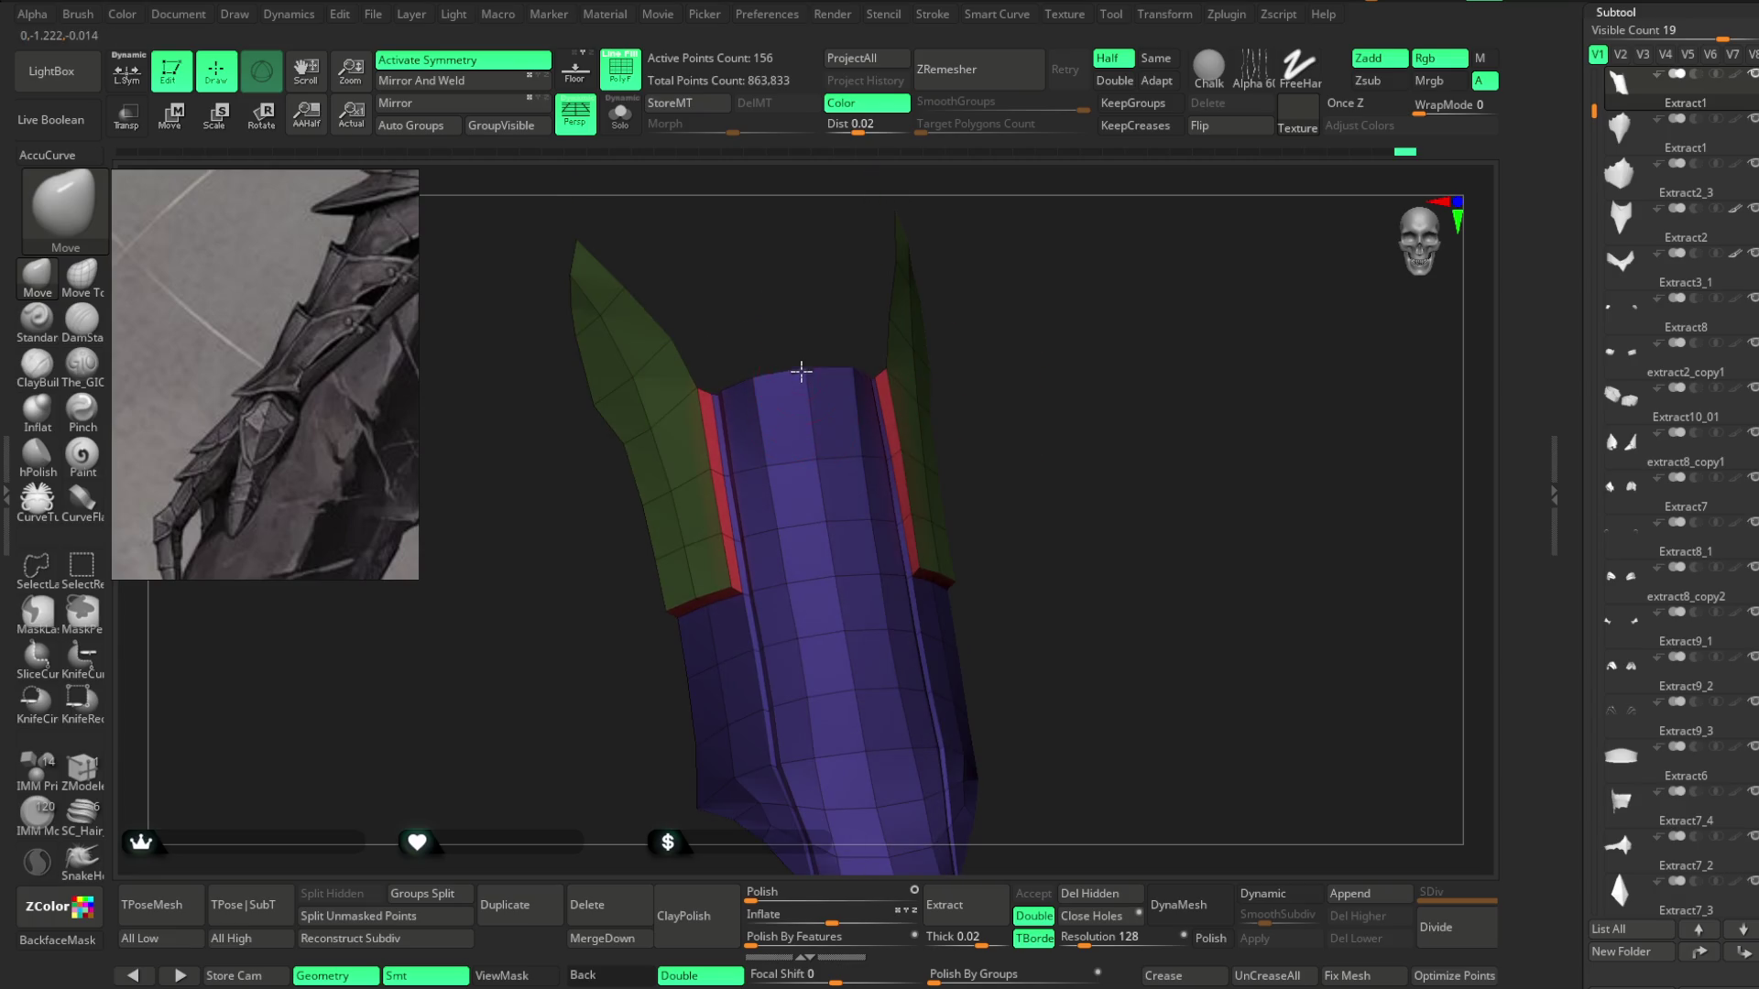
mouse_move(958, 305)
left_mouse_down()
mouse_move(843, 361)
mouse_move(871, 302)
mouse_move(803, 336)
mouse_move(854, 344)
mouse_move(1028, 298)
mouse_move(958, 268)
left_mouse_up()
mouse_move(1002, 561)
left_mouse_down()
mouse_move(970, 455)
mouse_move(985, 404)
mouse_move(965, 420)
mouse_move(934, 555)
mouse_move(1135, 330)
mouse_move(1052, 361)
mouse_move(1034, 503)
mouse_move(1053, 369)
mouse_move(1065, 396)
mouse_move(987, 456)
mouse_move(1088, 366)
mouse_move(833, 496)
left_mouse_up()
key("space")
key("space")
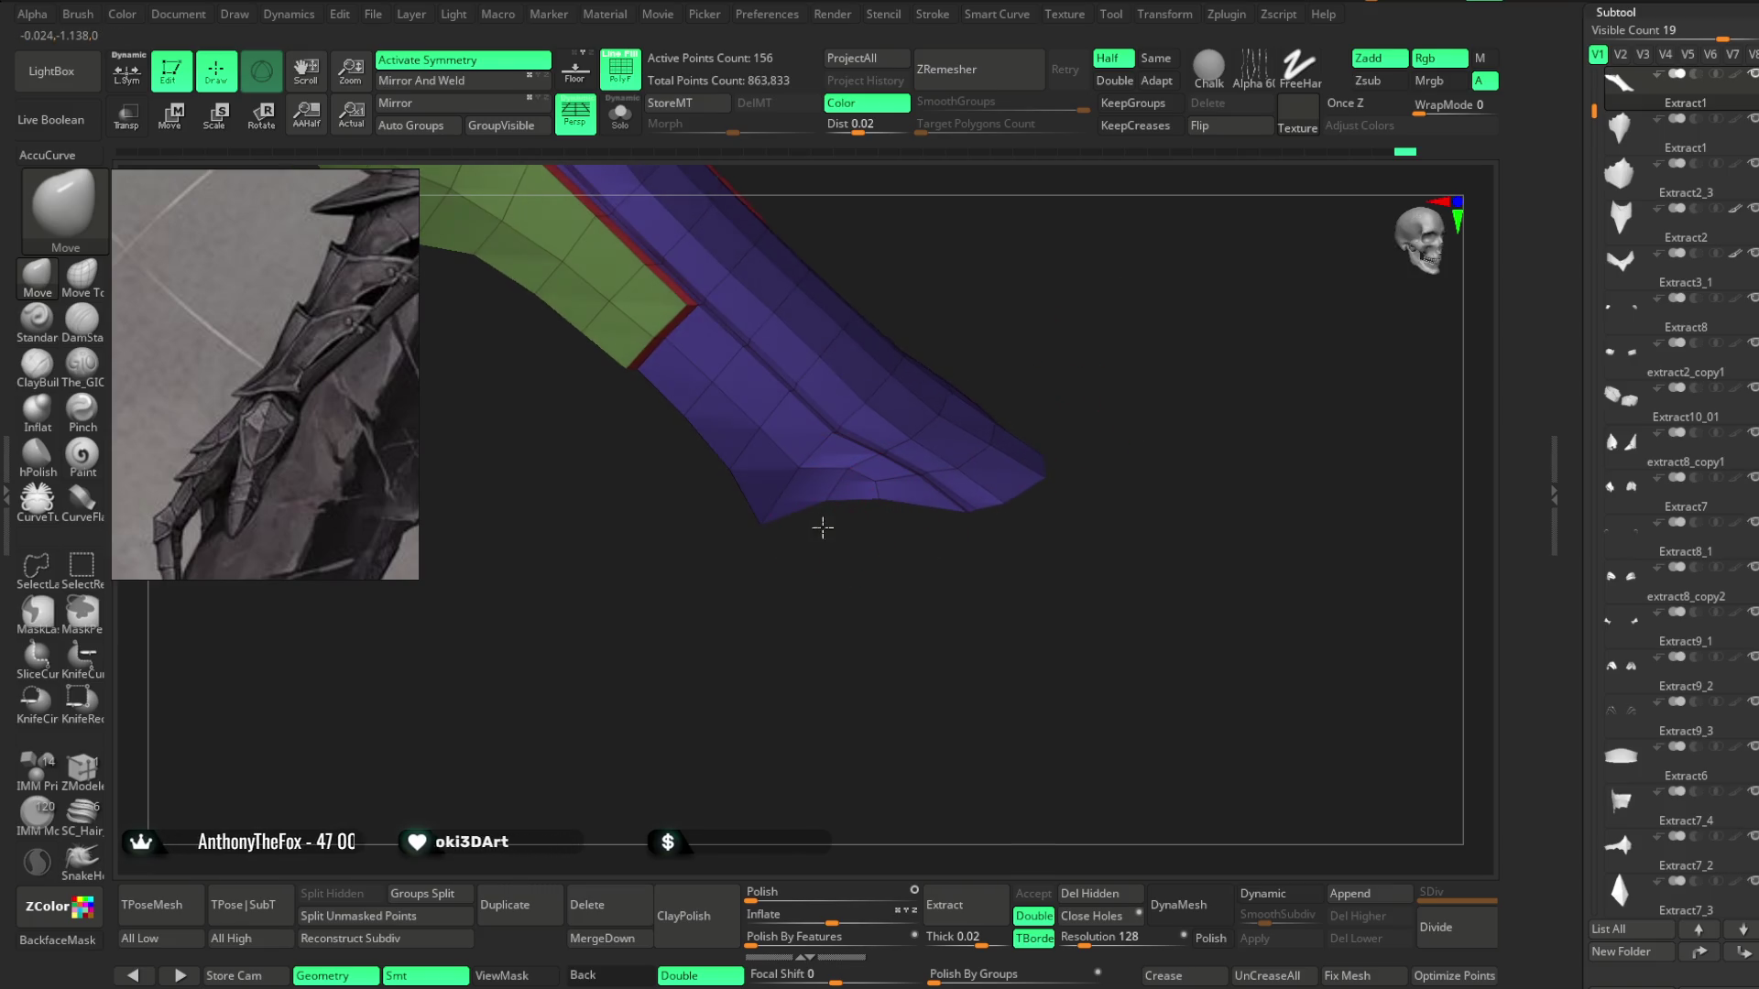
mouse_move(773, 546)
left_mouse_down()
mouse_move(812, 534)
mouse_move(849, 477)
left_mouse_up()
Inspect the bracer strip's tip and underside, framing the model with F.
left_click_drag(835, 608, 872, 475)
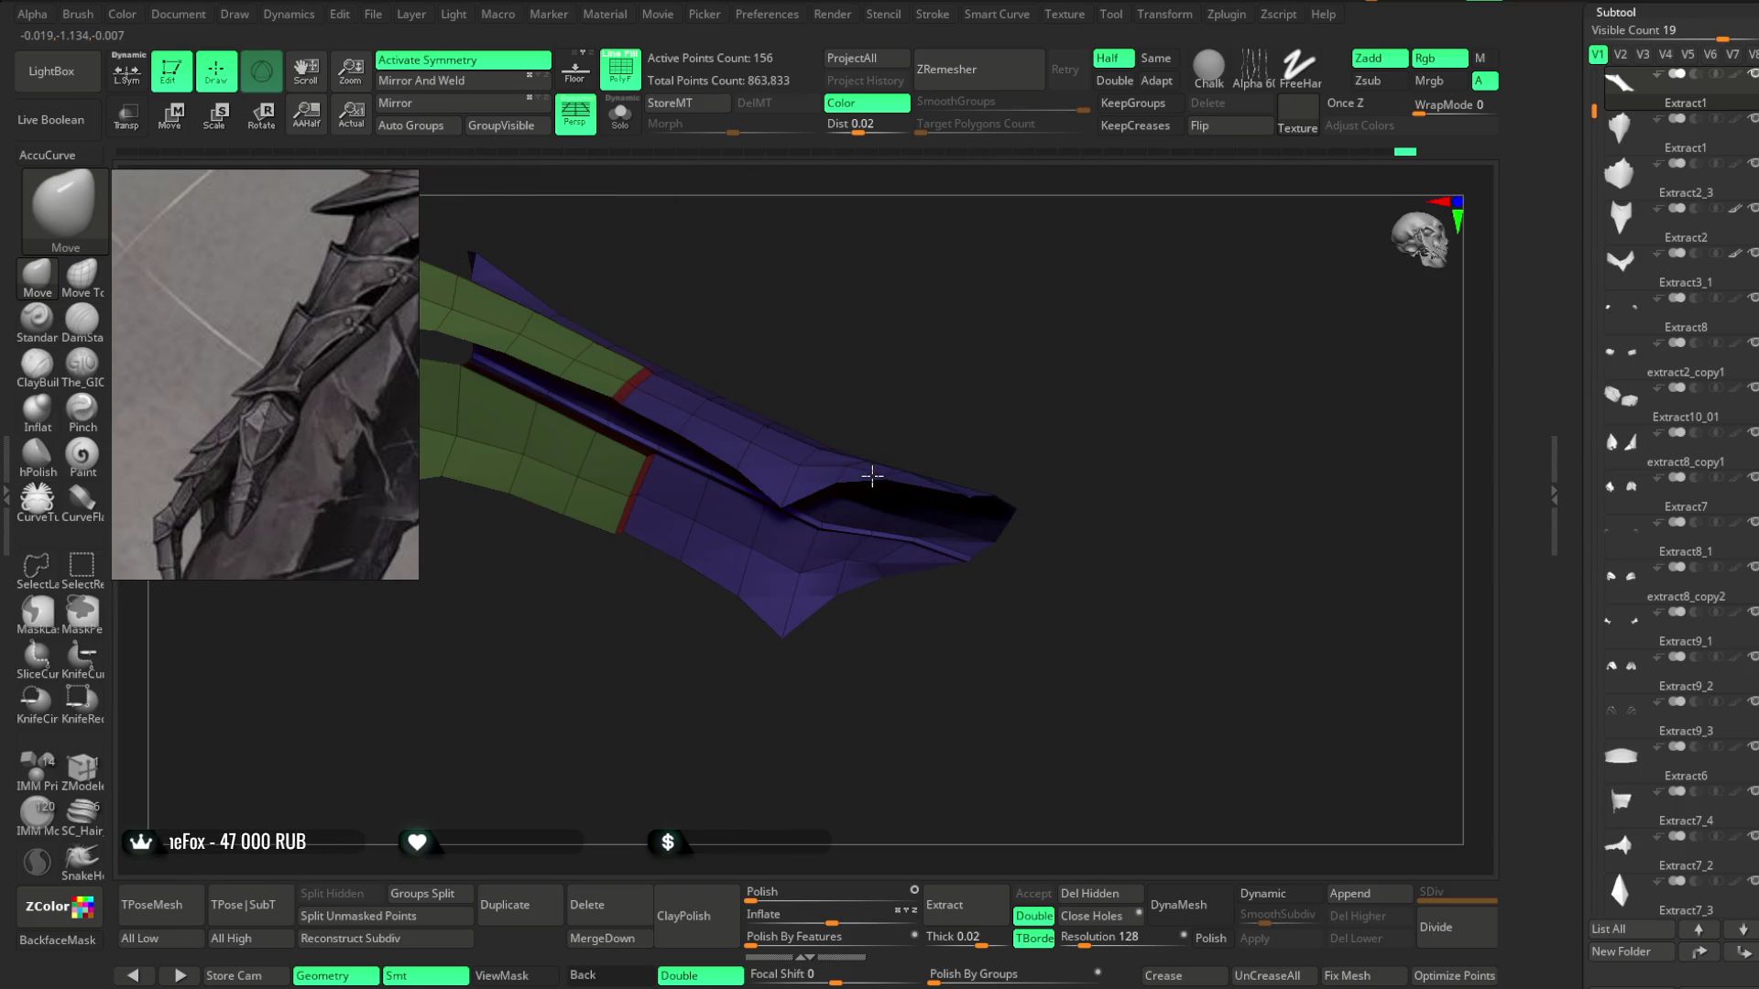
mouse_move(975, 371)
left_mouse_down()
mouse_move(990, 354)
mouse_move(993, 531)
mouse_move(994, 422)
mouse_move(1032, 345)
mouse_move(906, 417)
mouse_move(910, 376)
mouse_move(844, 416)
mouse_move(865, 383)
mouse_move(861, 434)
mouse_move(919, 357)
mouse_move(945, 360)
mouse_move(913, 384)
mouse_move(939, 381)
mouse_move(774, 451)
mouse_move(926, 306)
mouse_move(754, 424)
mouse_move(927, 235)
mouse_move(926, 267)
mouse_move(1084, 361)
mouse_move(886, 528)
mouse_move(958, 519)
mouse_move(1036, 409)
mouse_move(946, 383)
left_mouse_up()
key("space")
key("space")
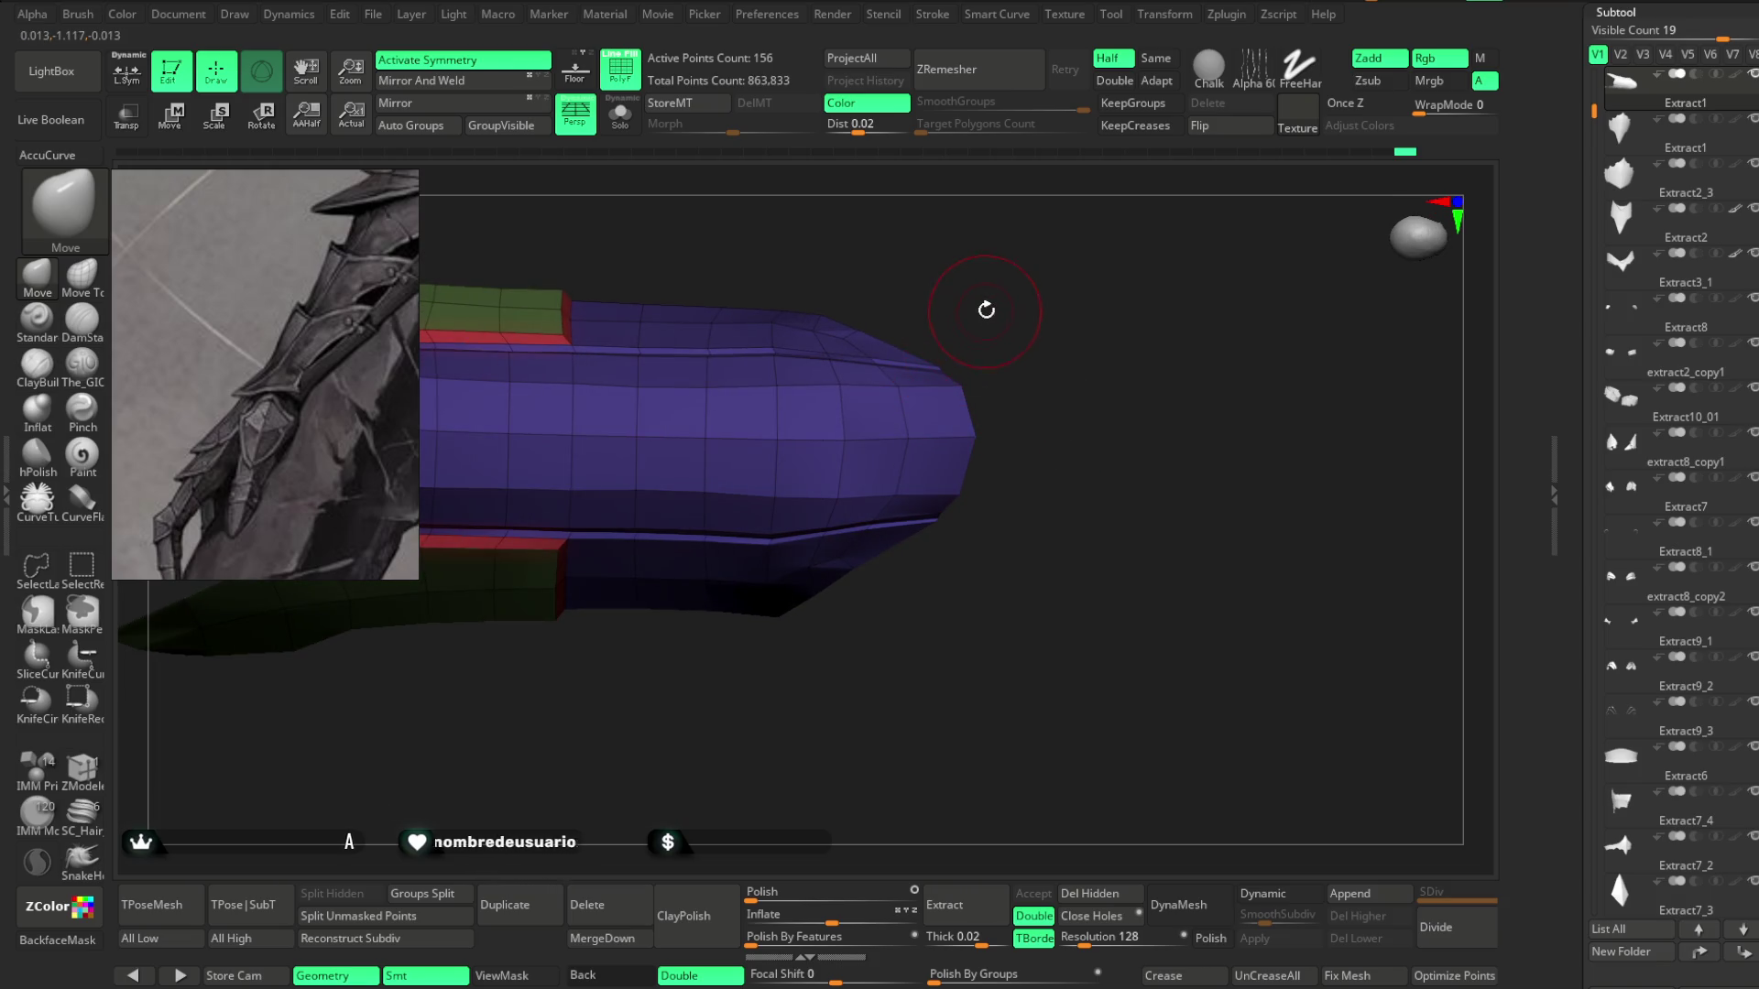
left_click_drag(997, 283, 1021, 396)
left_click_drag(881, 396, 878, 403)
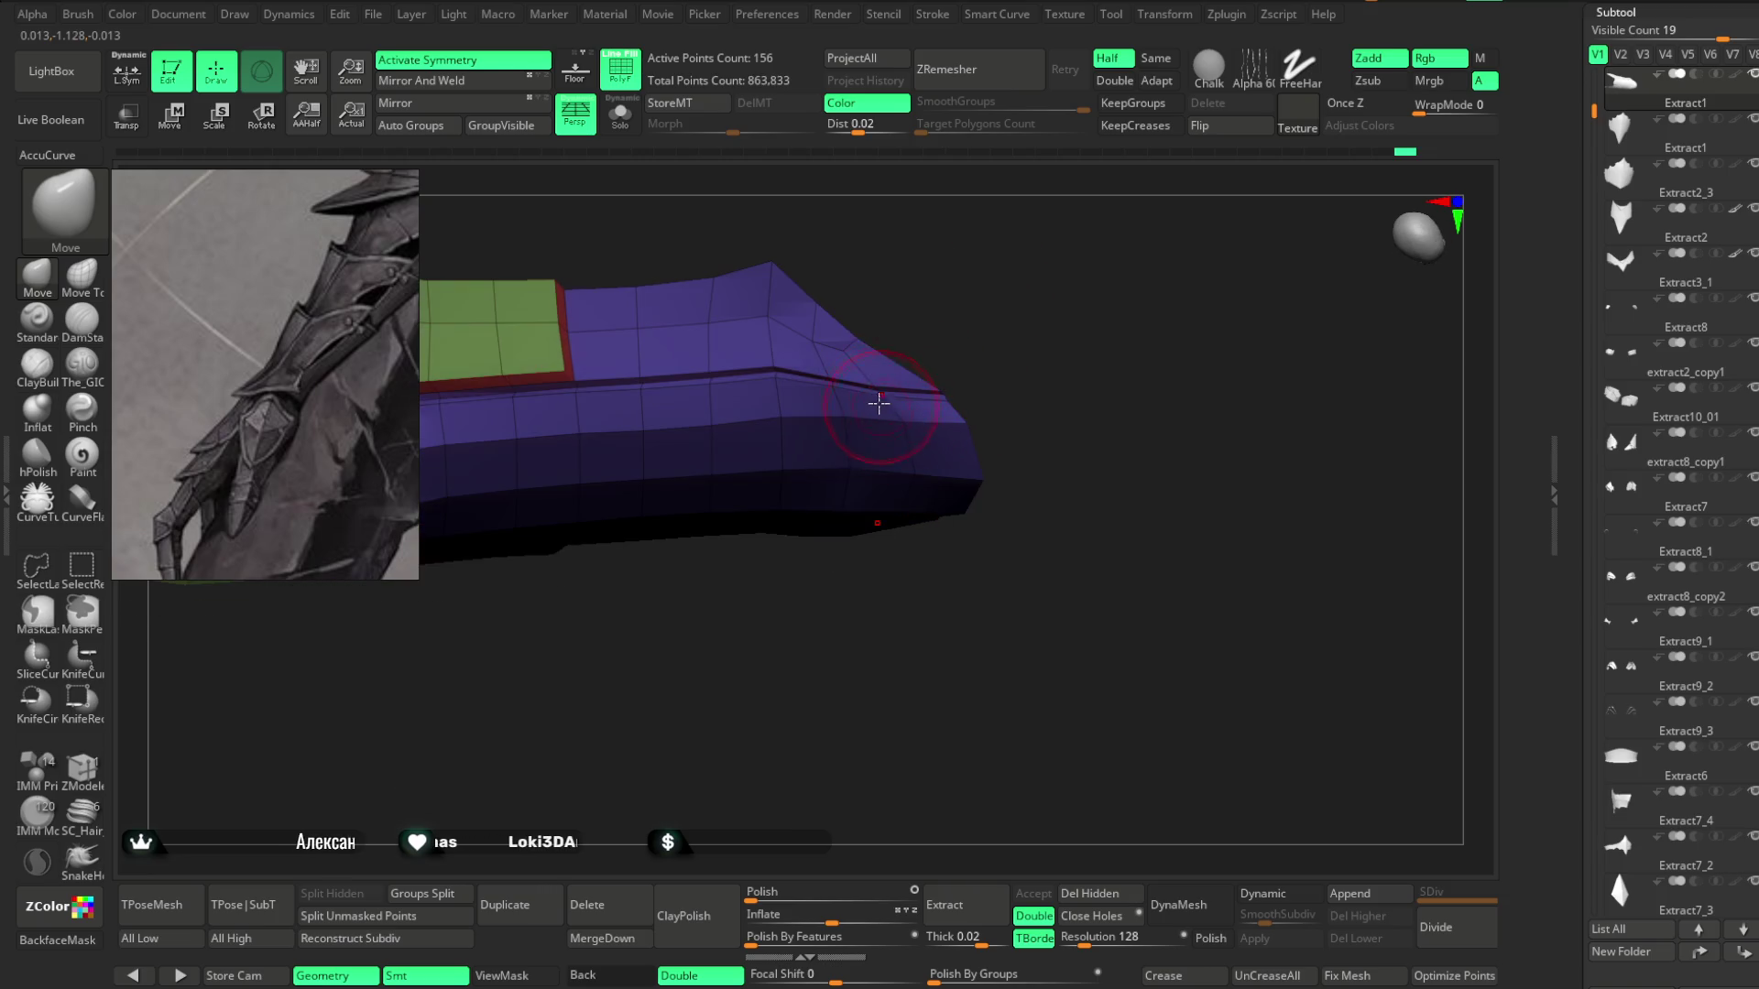
mouse_move(949, 338)
left_mouse_down()
mouse_move(937, 399)
mouse_move(1009, 294)
mouse_move(1009, 244)
mouse_move(1013, 306)
mouse_move(978, 283)
mouse_move(1064, 208)
mouse_move(1092, 379)
mouse_move(1115, 376)
mouse_move(1060, 452)
mouse_move(1040, 330)
mouse_move(978, 341)
left_mouse_up()
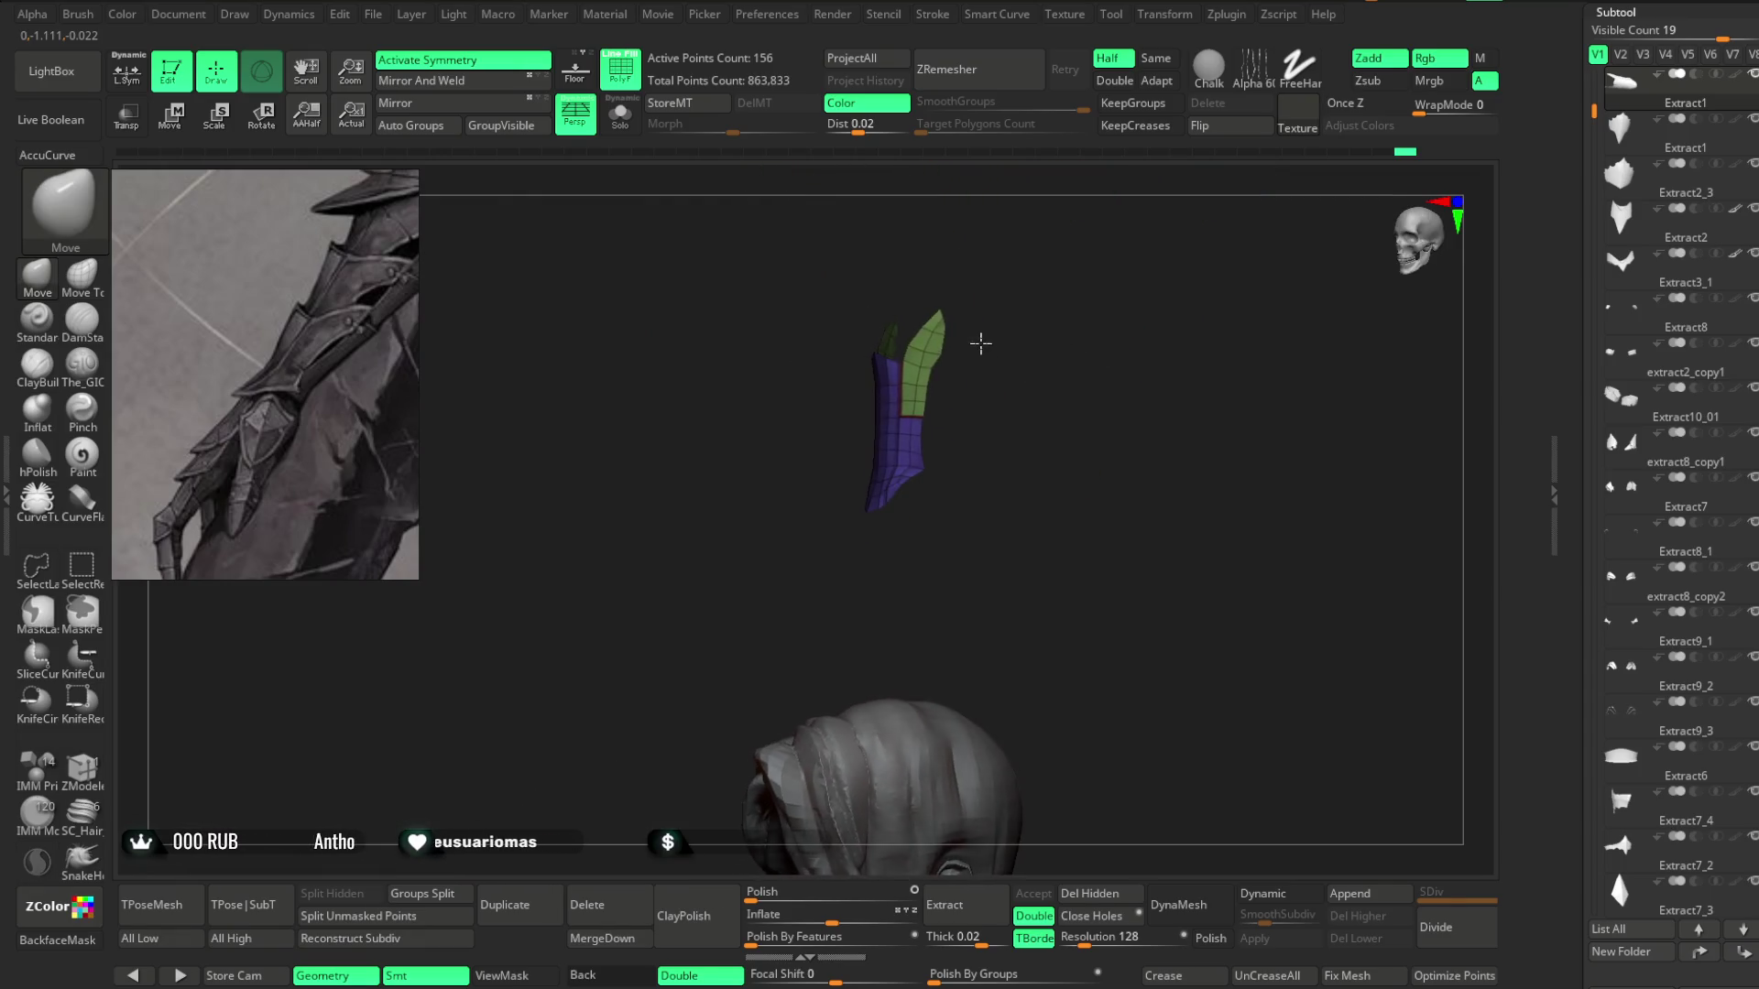
key("f")
mouse_move(1029, 404)
left_mouse_down()
mouse_move(1005, 385)
mouse_move(1021, 421)
mouse_move(1011, 385)
mouse_move(997, 443)
mouse_move(1021, 354)
mouse_move(840, 471)
left_mouse_up()
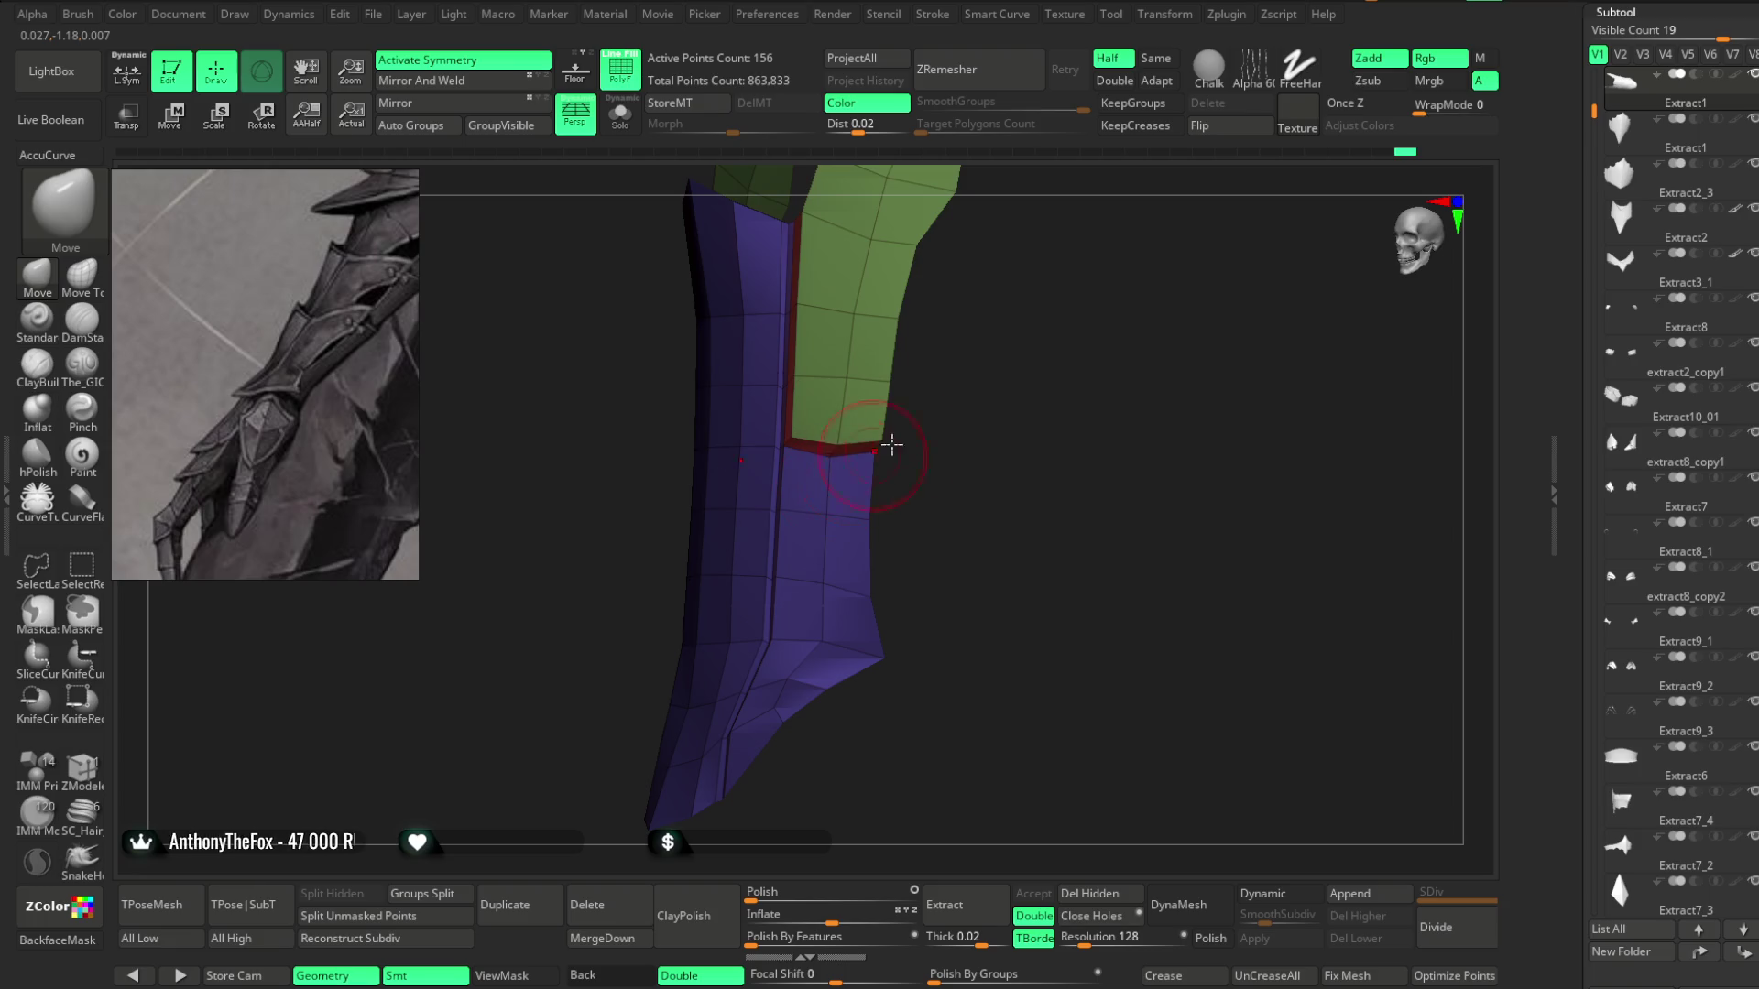
mouse_move(907, 458)
left_mouse_down()
mouse_move(942, 408)
mouse_move(971, 404)
left_mouse_up()
mouse_move(946, 464)
left_mouse_down()
mouse_move(962, 408)
mouse_move(965, 440)
mouse_move(939, 352)
mouse_move(943, 491)
mouse_move(915, 440)
mouse_move(958, 416)
mouse_move(955, 496)
left_mouse_up()
key("space")
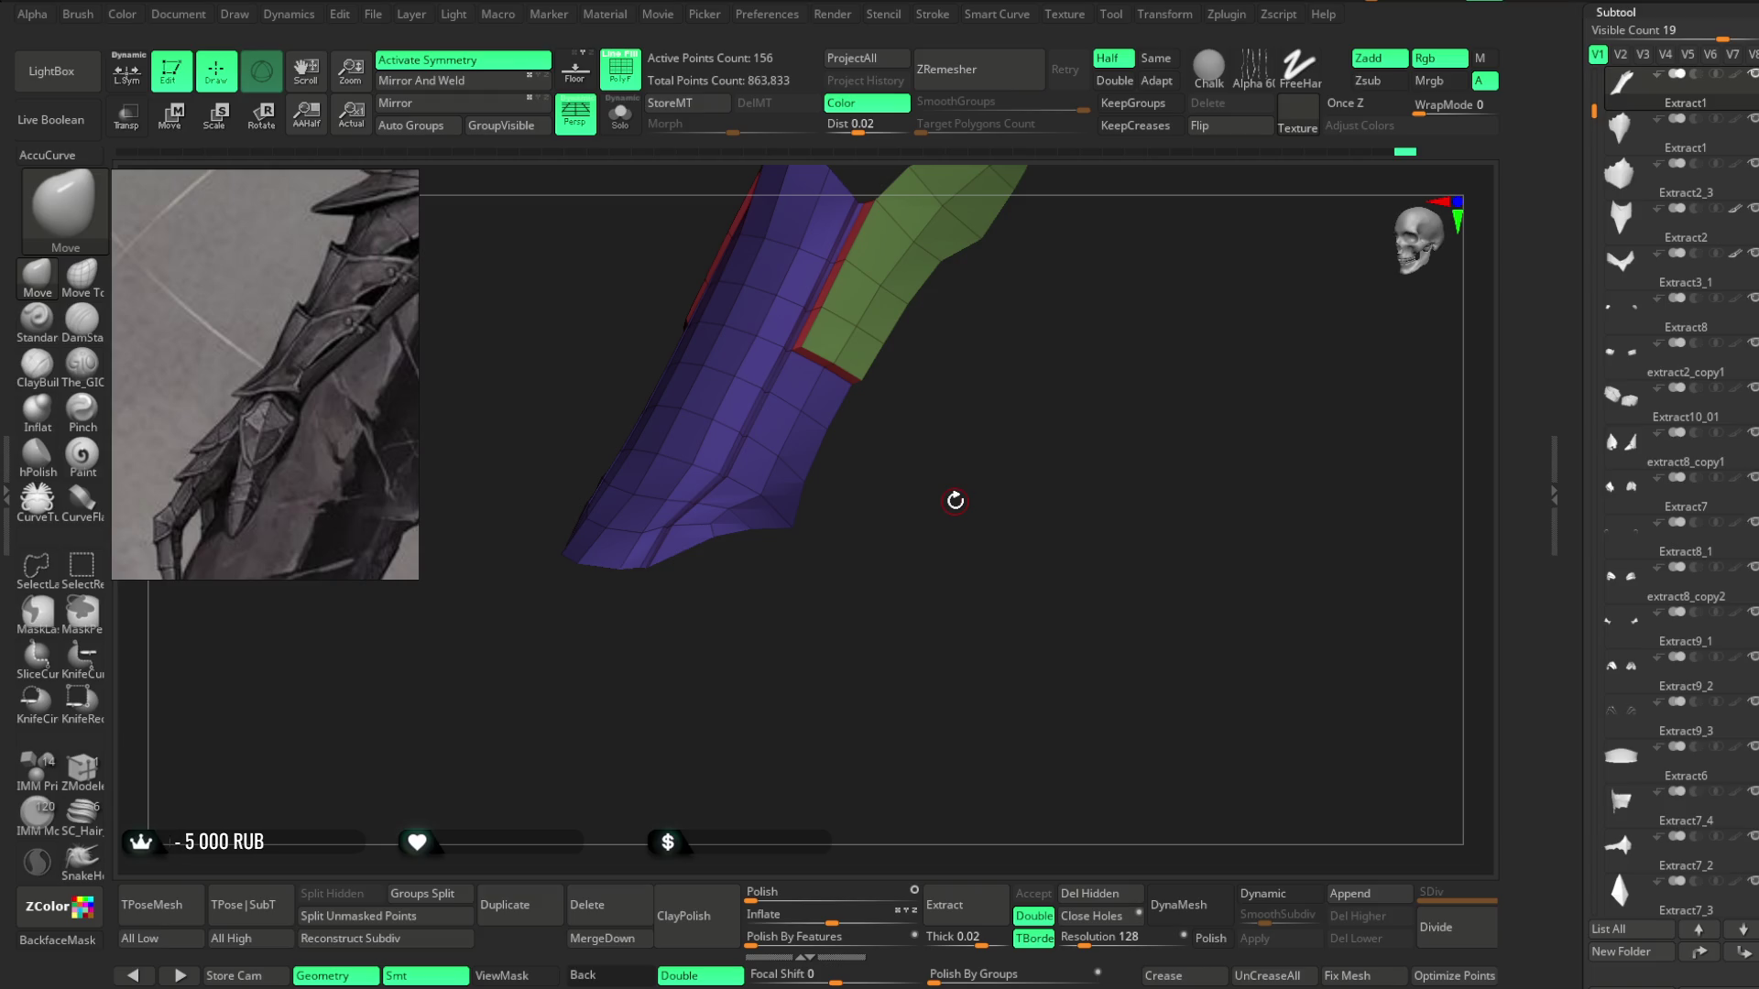
mouse_move(956, 501)
left_mouse_down()
mouse_move(956, 461)
mouse_move(970, 495)
mouse_move(840, 614)
left_mouse_up()
Duplicate the bracer mesh as the new subtool Extract2_4.
left_click(539, 907)
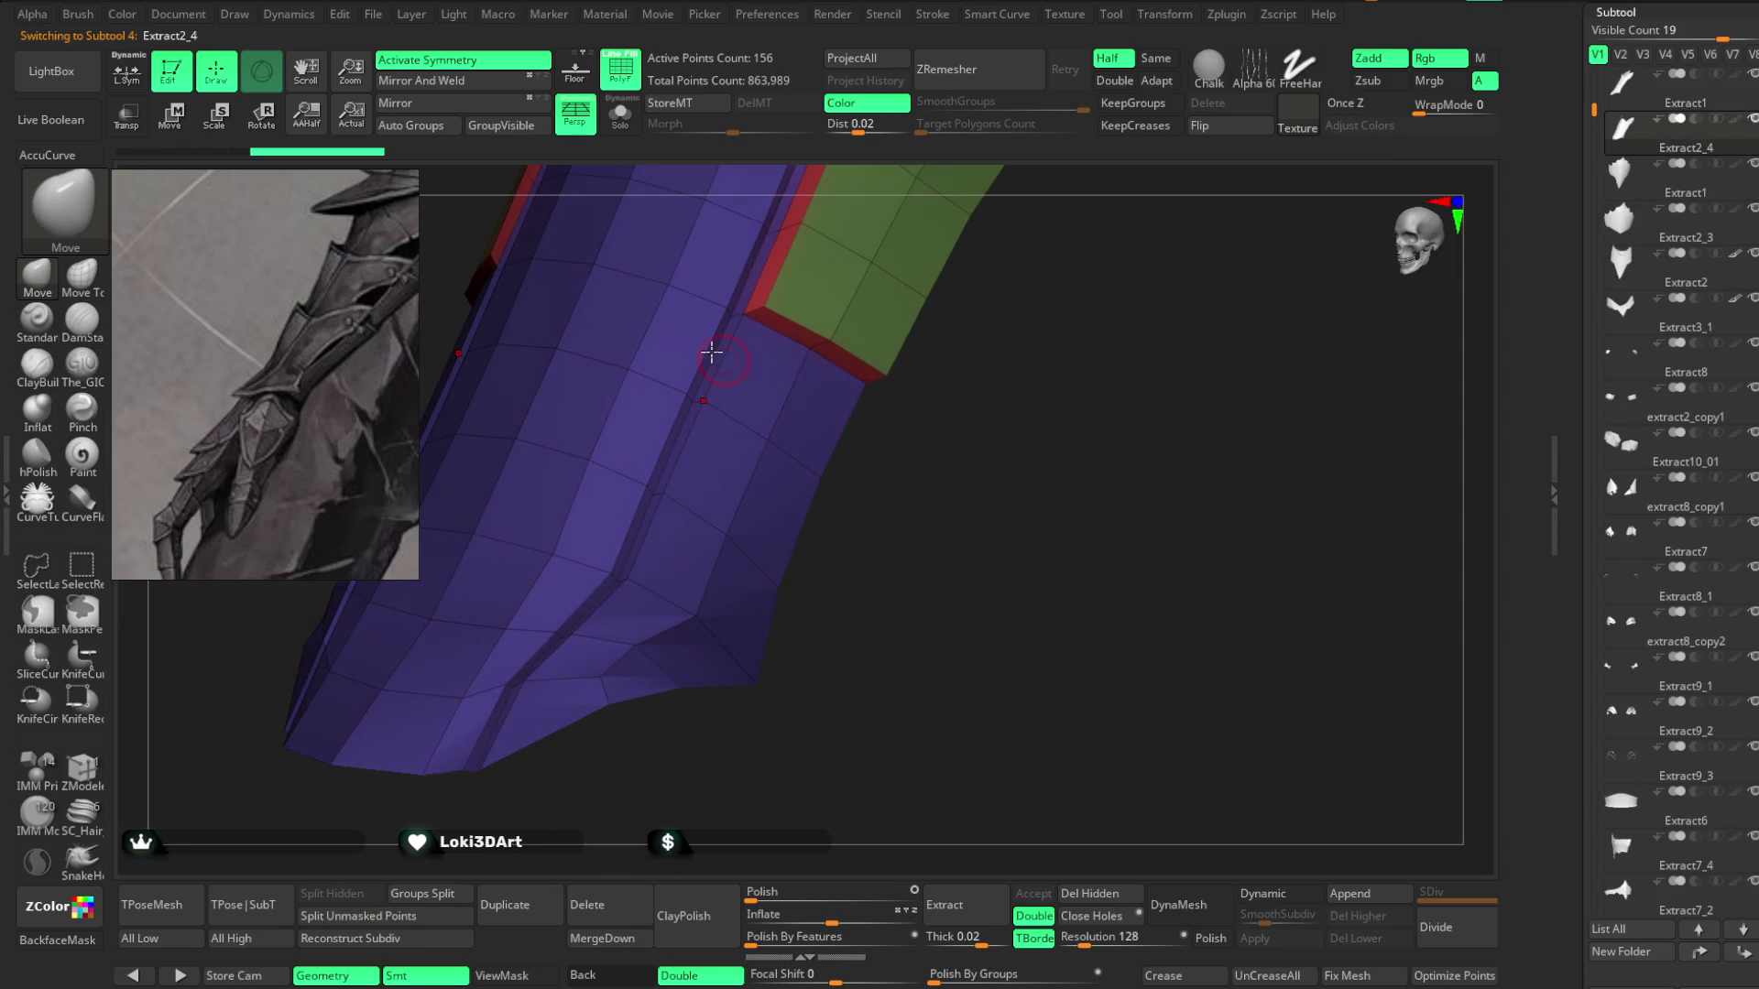
key("b")
key("z")
key("m")
left_click_drag(824, 641, 871, 573)
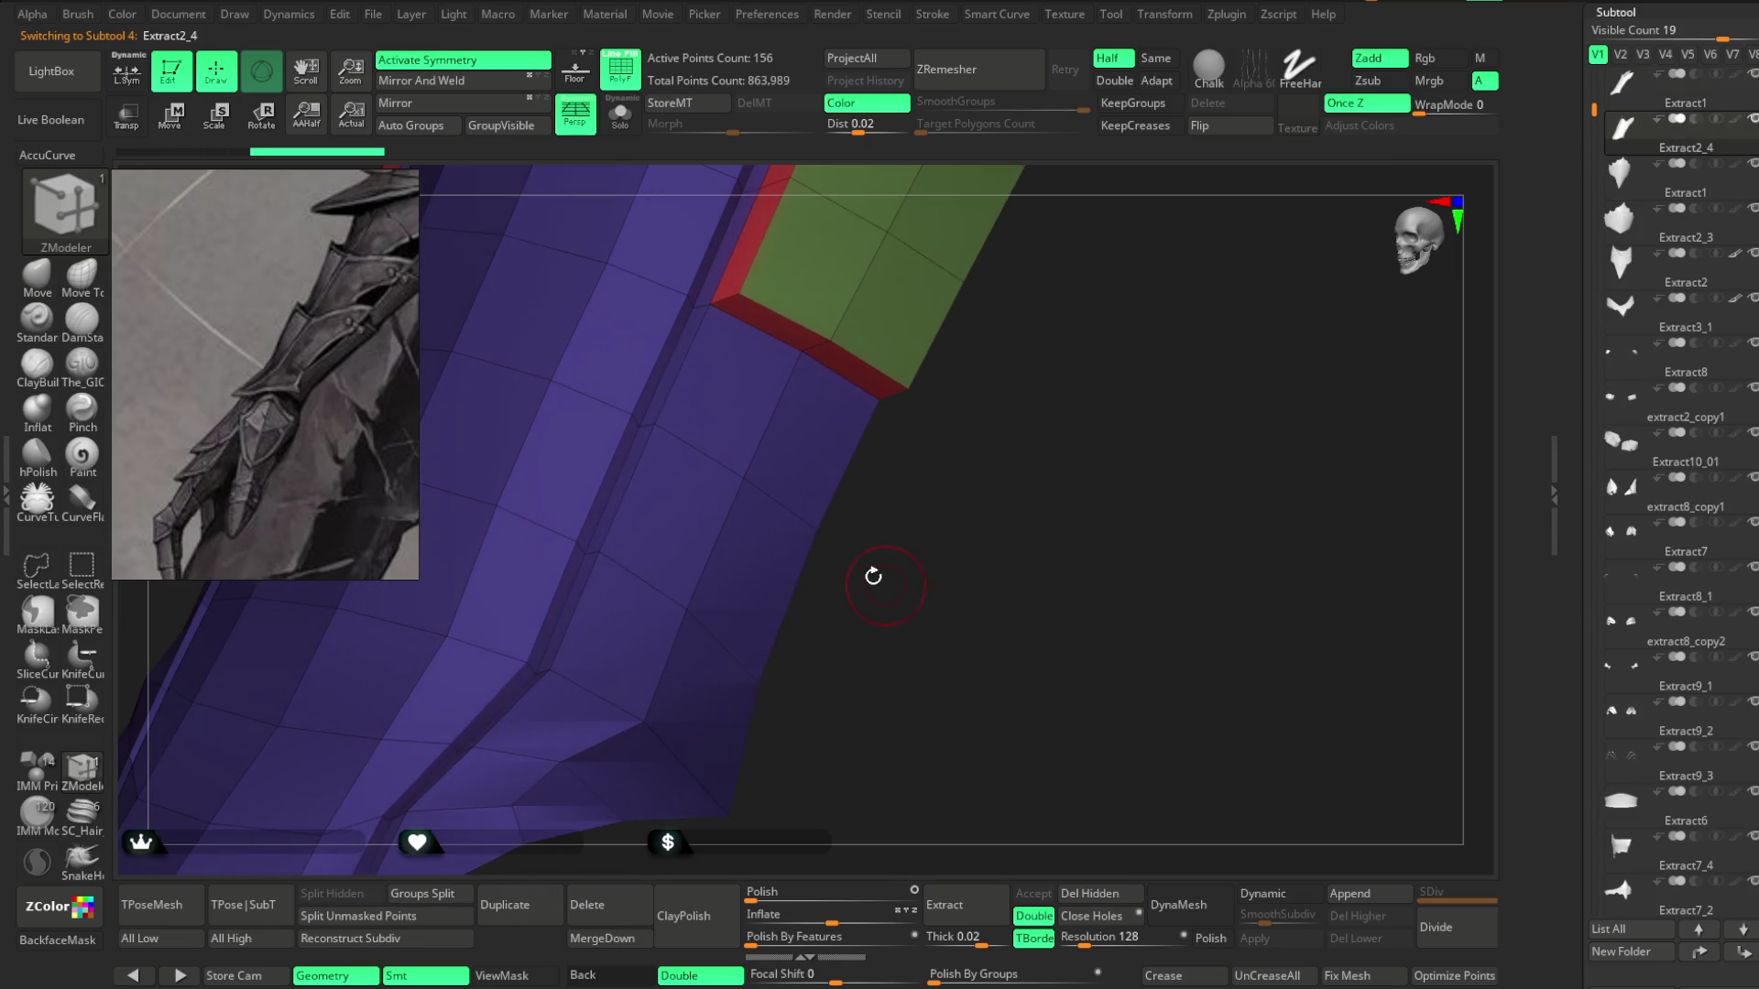
Set the ZModeler edge action to Crease and create curves along the polygroup borders with Frame Mesh.
key("space")
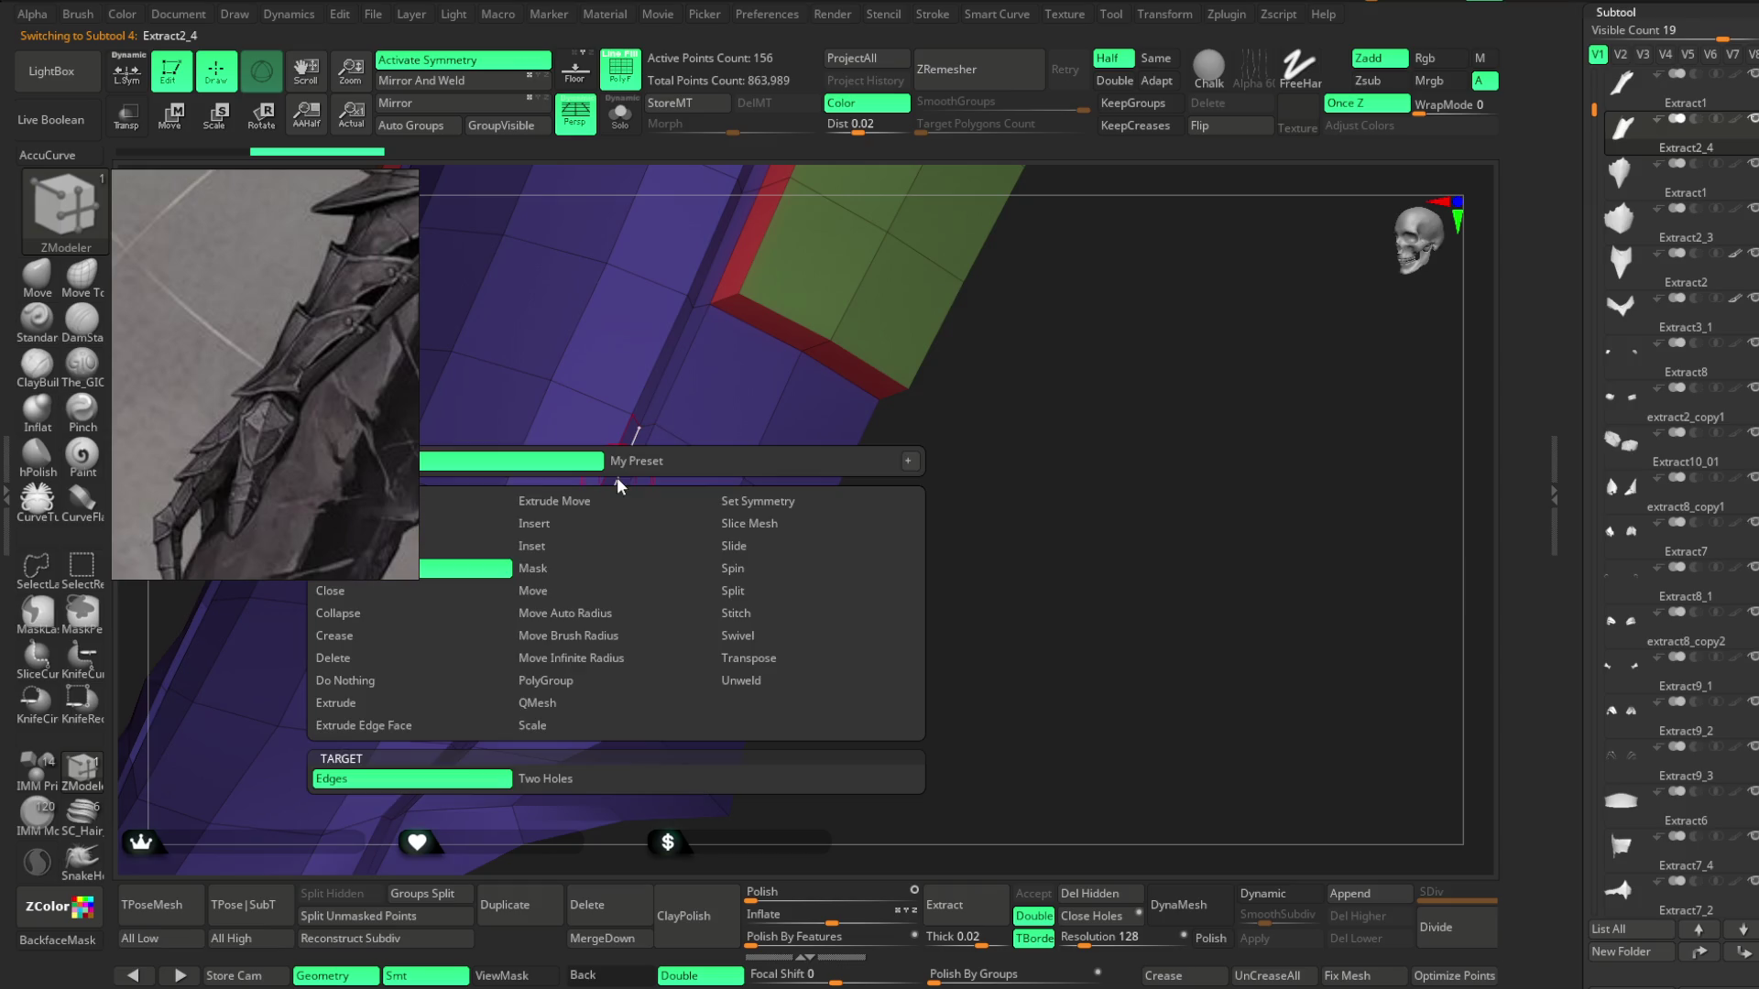
left_click(412, 636)
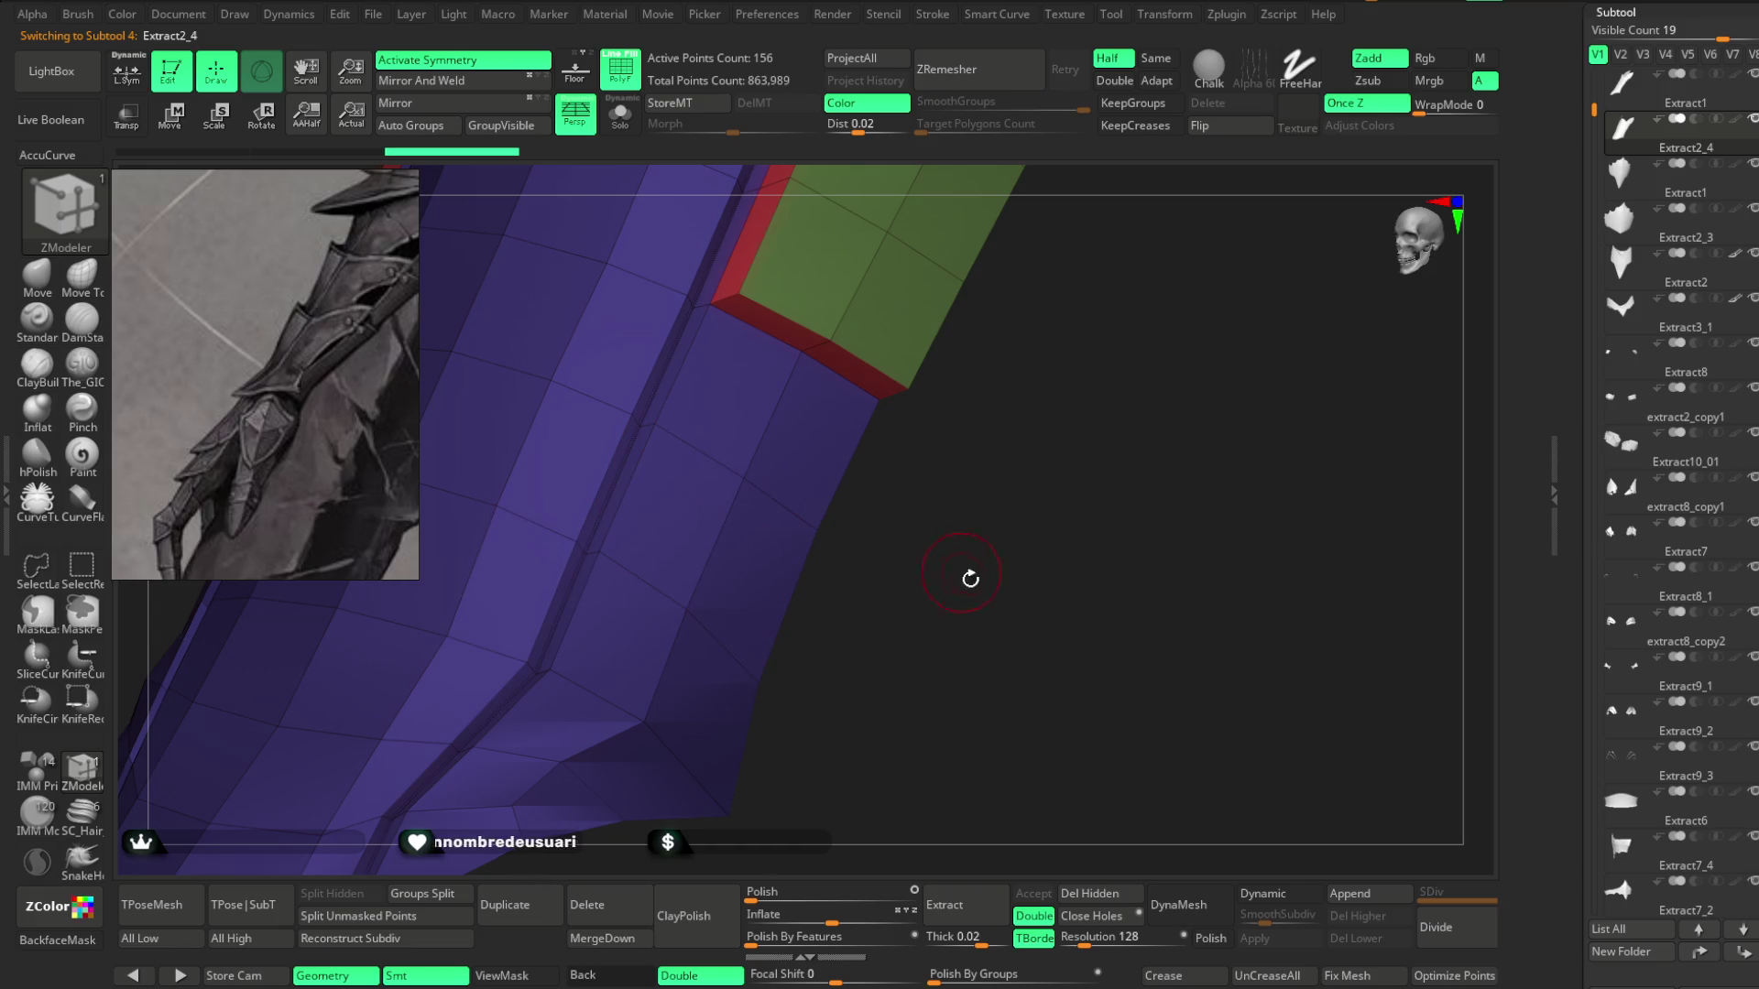
left_click(1068, 17)
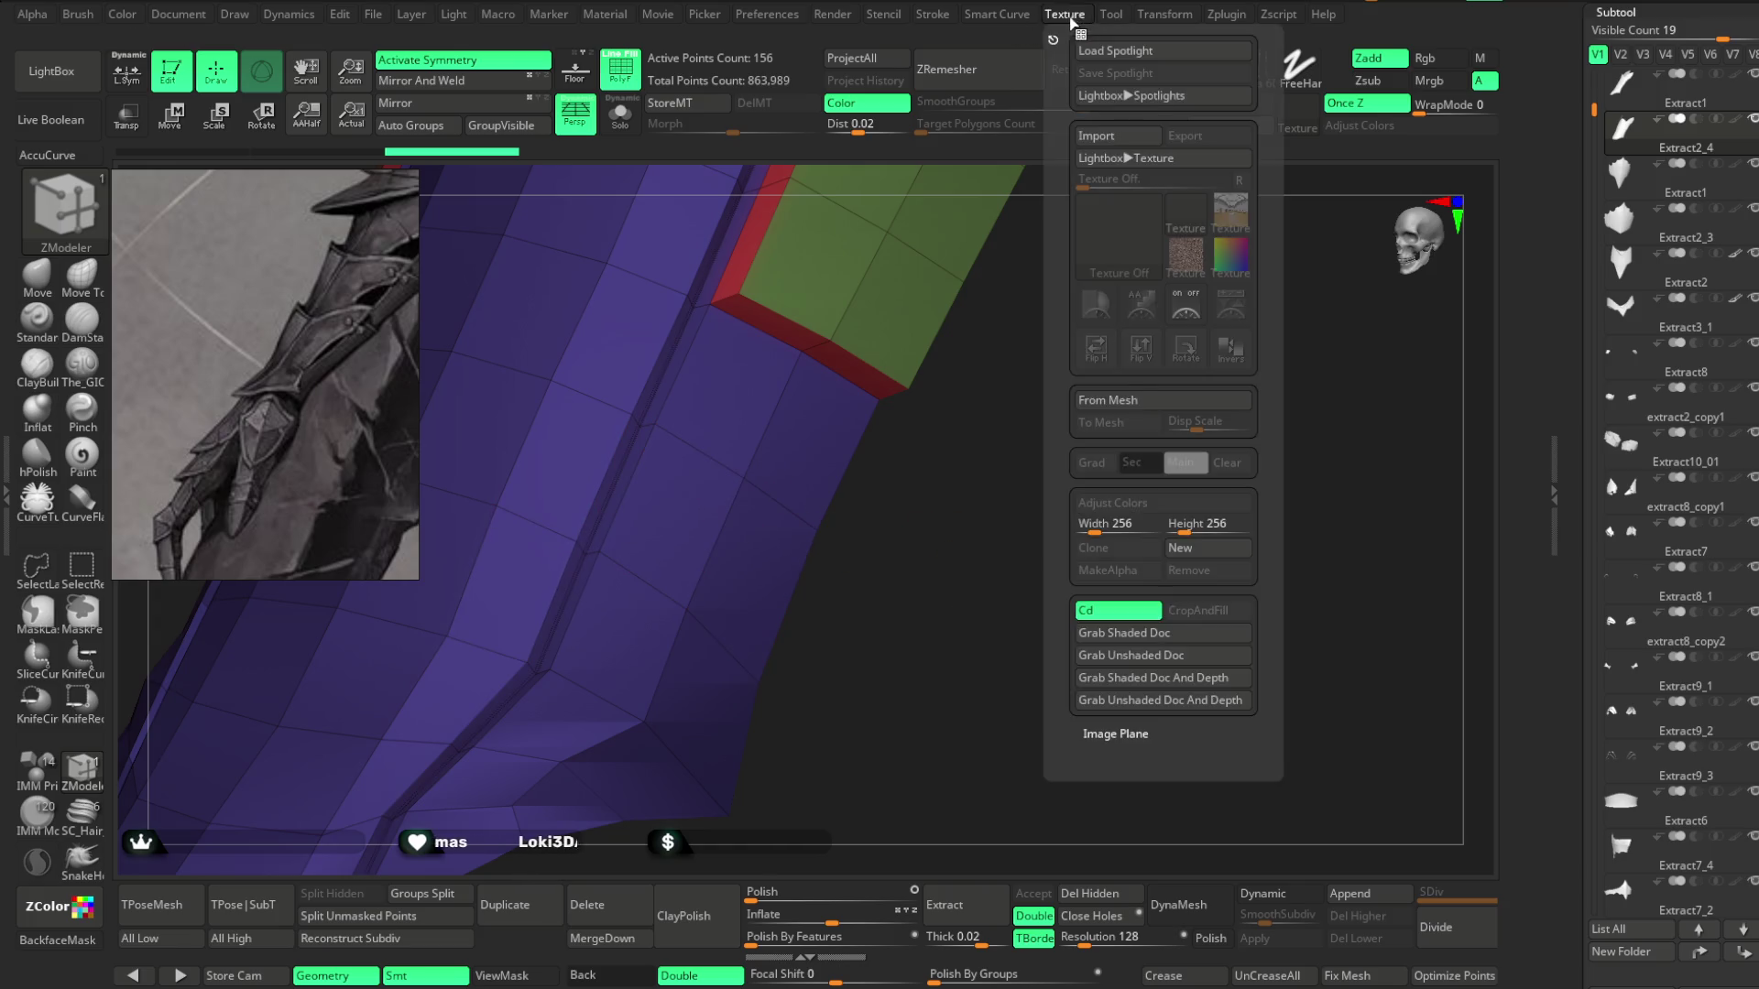
left_click(944, 15)
left_click(971, 344)
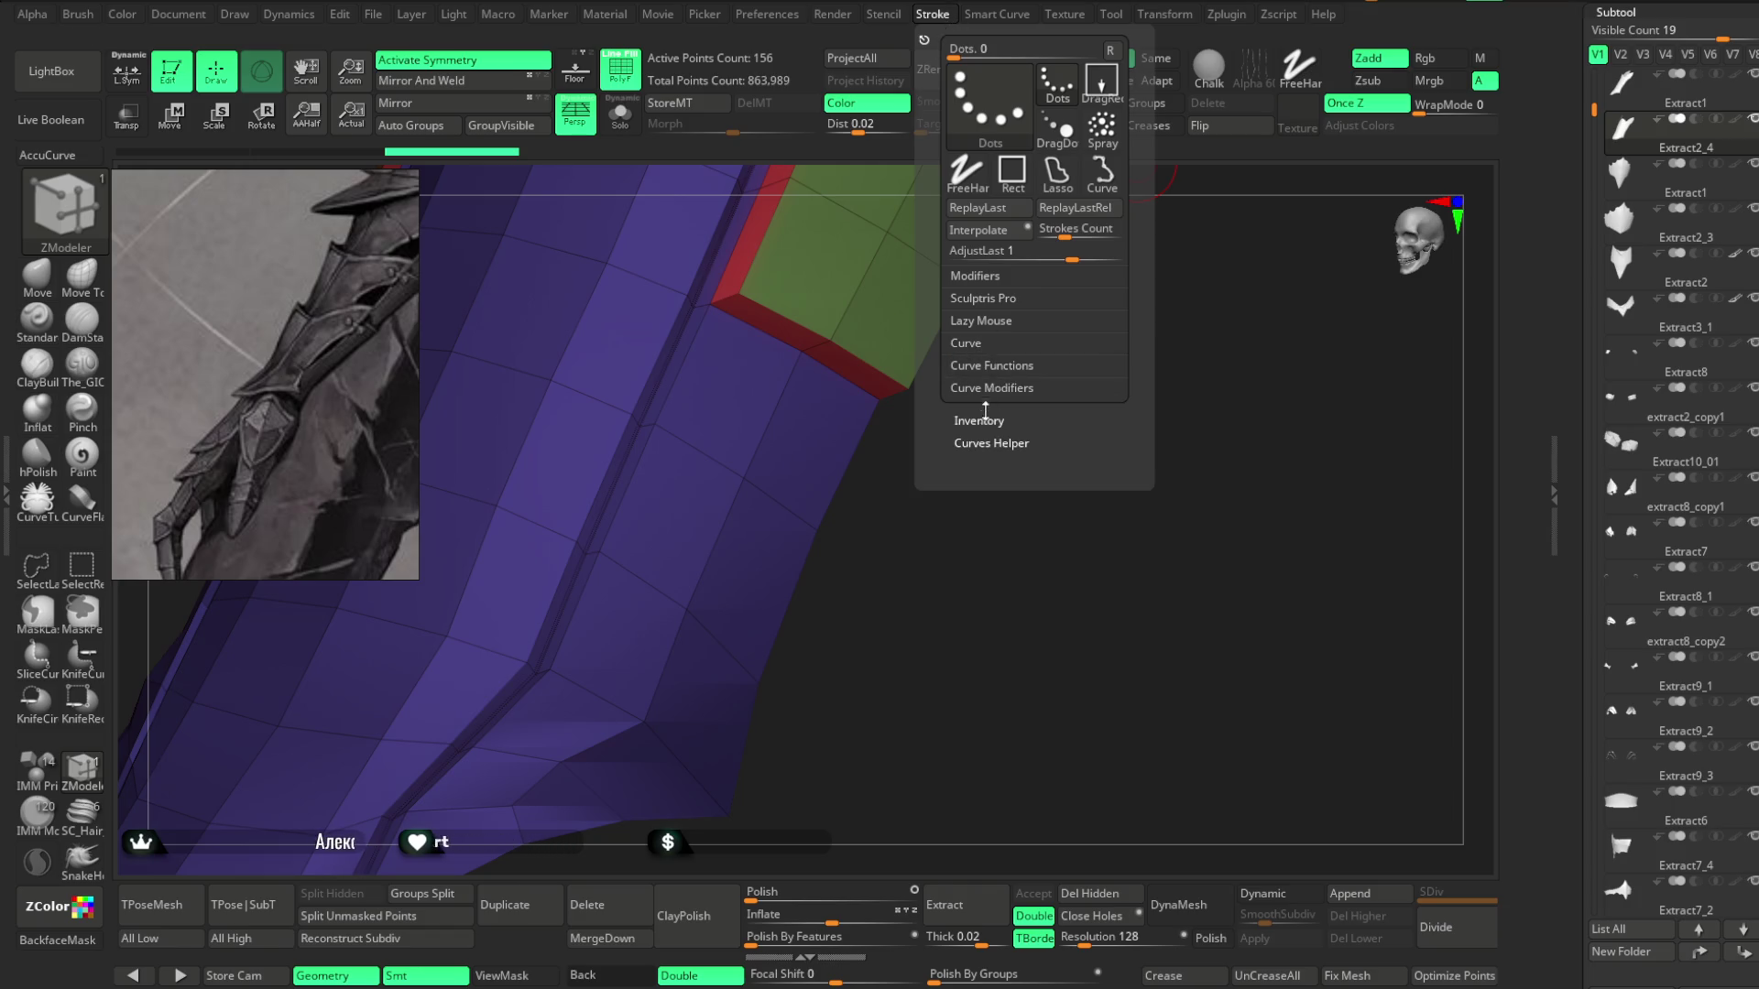
left_click(986, 367)
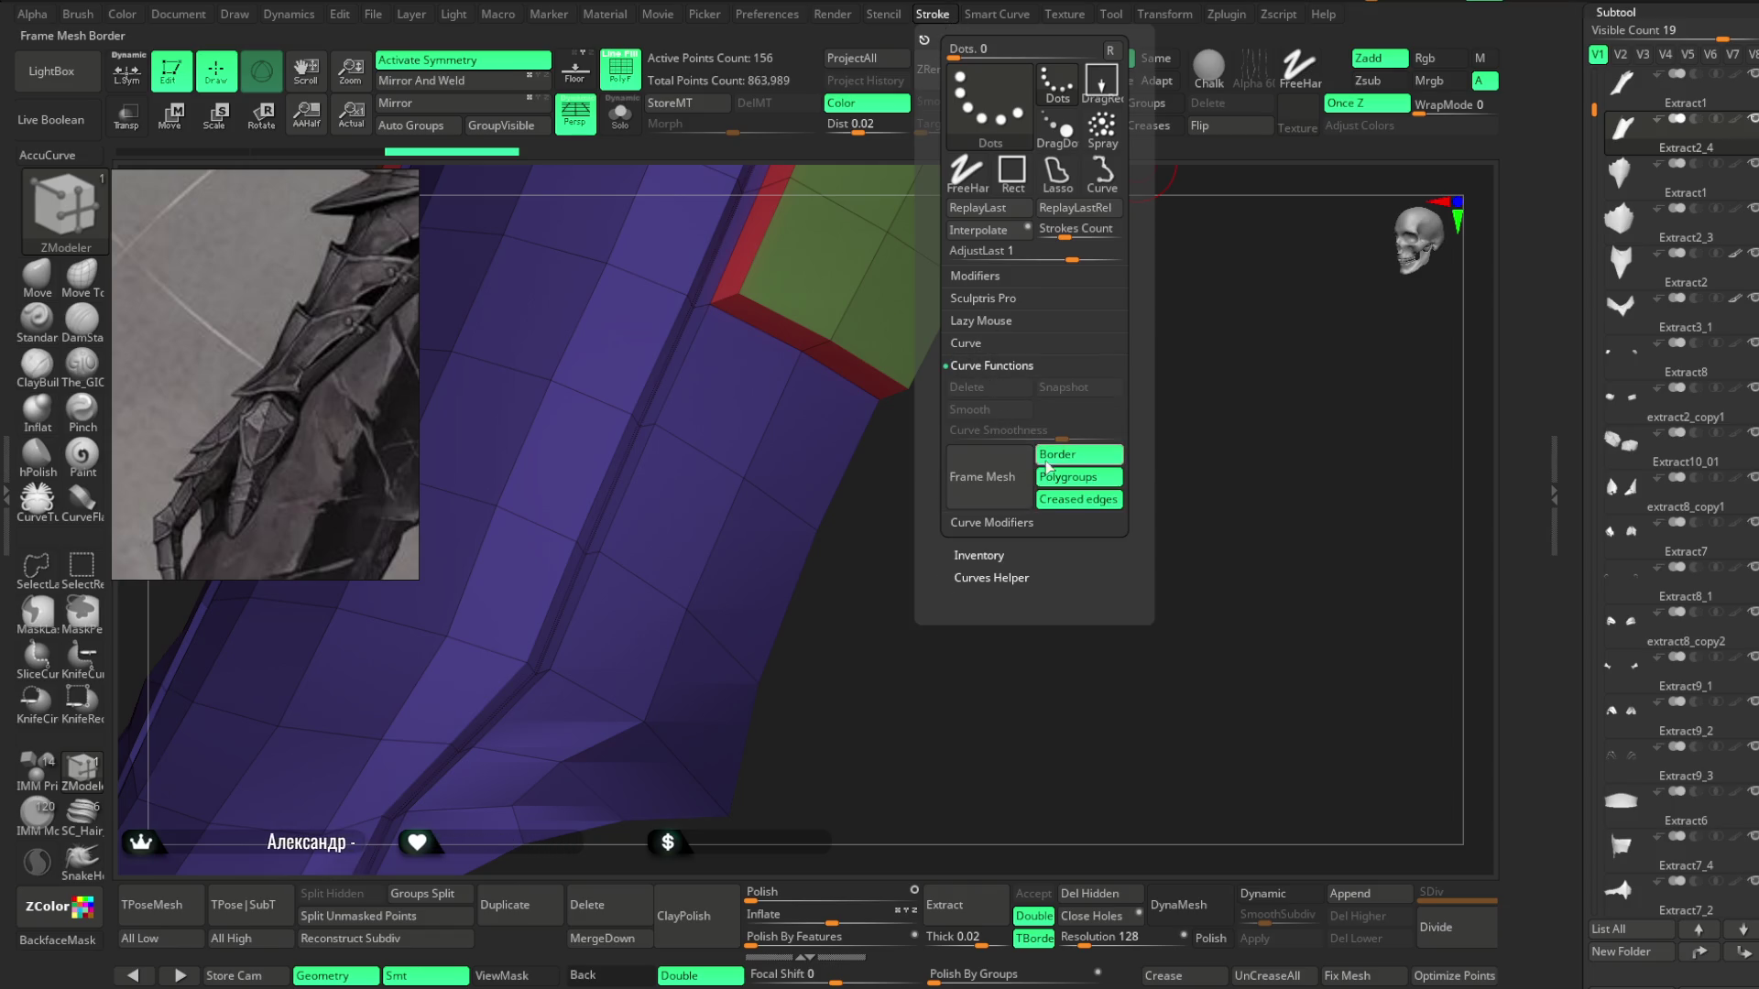
left_click(982, 476)
mouse_move(902, 685)
left_mouse_down()
mouse_move(926, 526)
mouse_move(900, 453)
mouse_move(950, 471)
mouse_move(946, 444)
left_mouse_up()
Generate CurveTube trim along the polygroup border curves, redoing it once.
left_click(37, 499)
key("space")
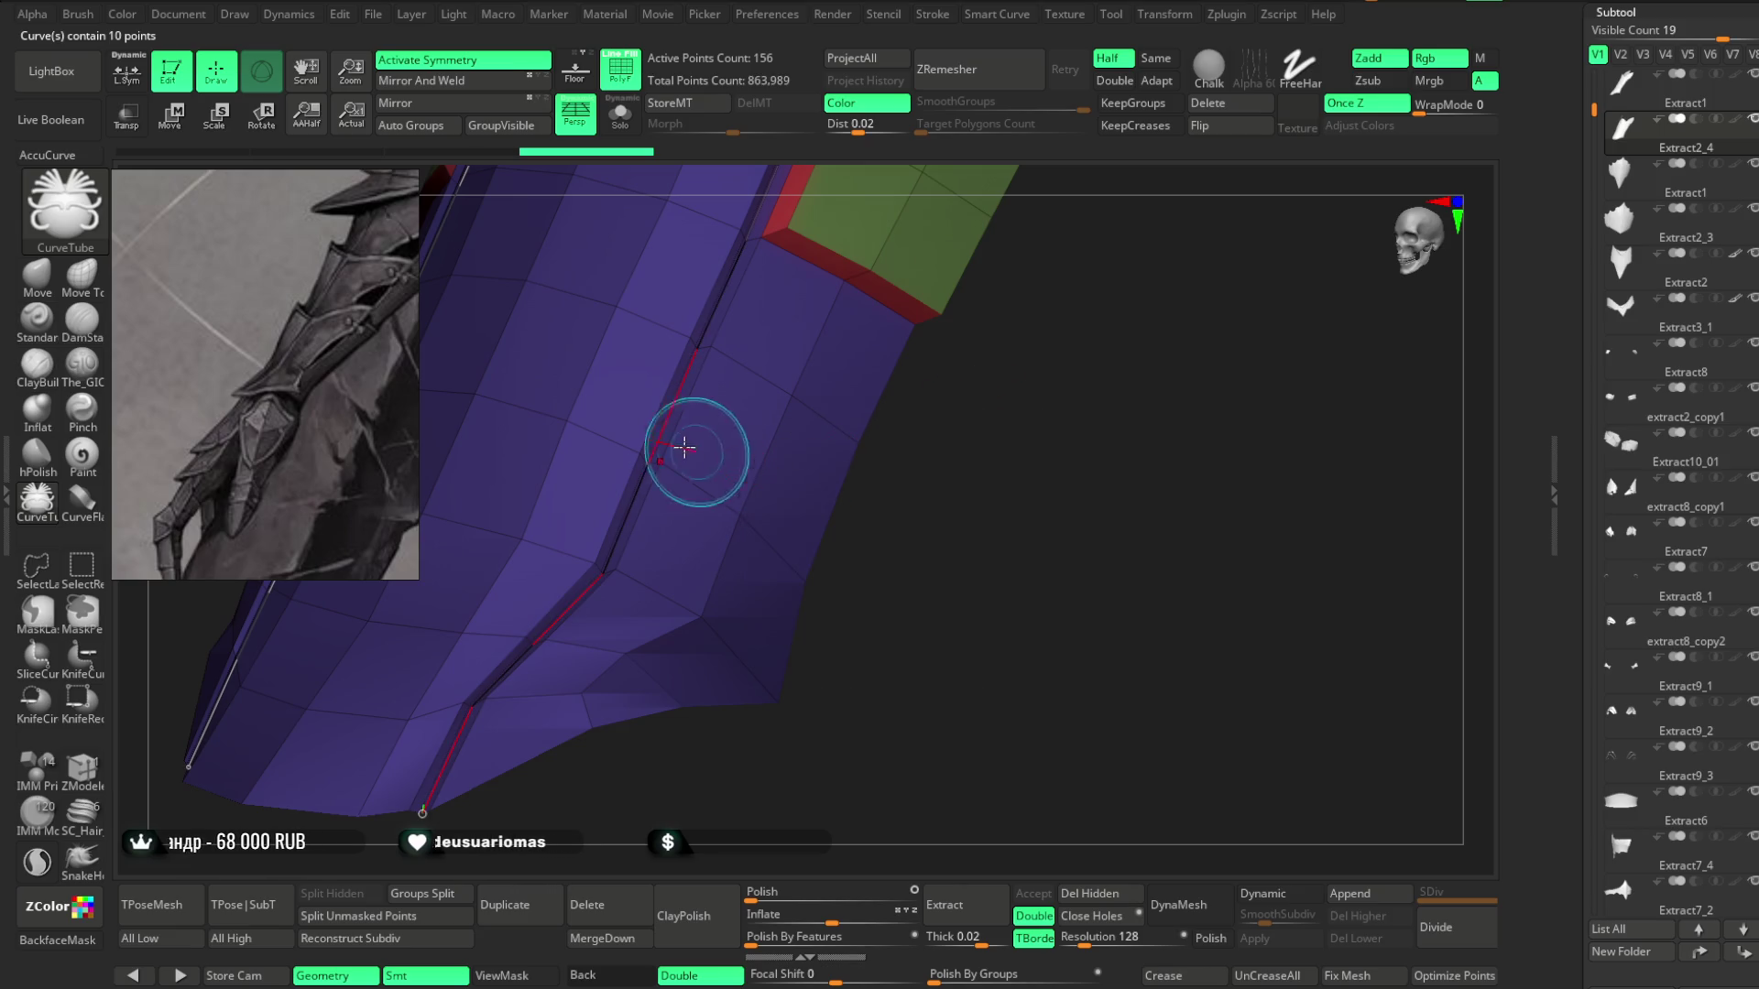
left_click(672, 423)
key("ctrl+z")
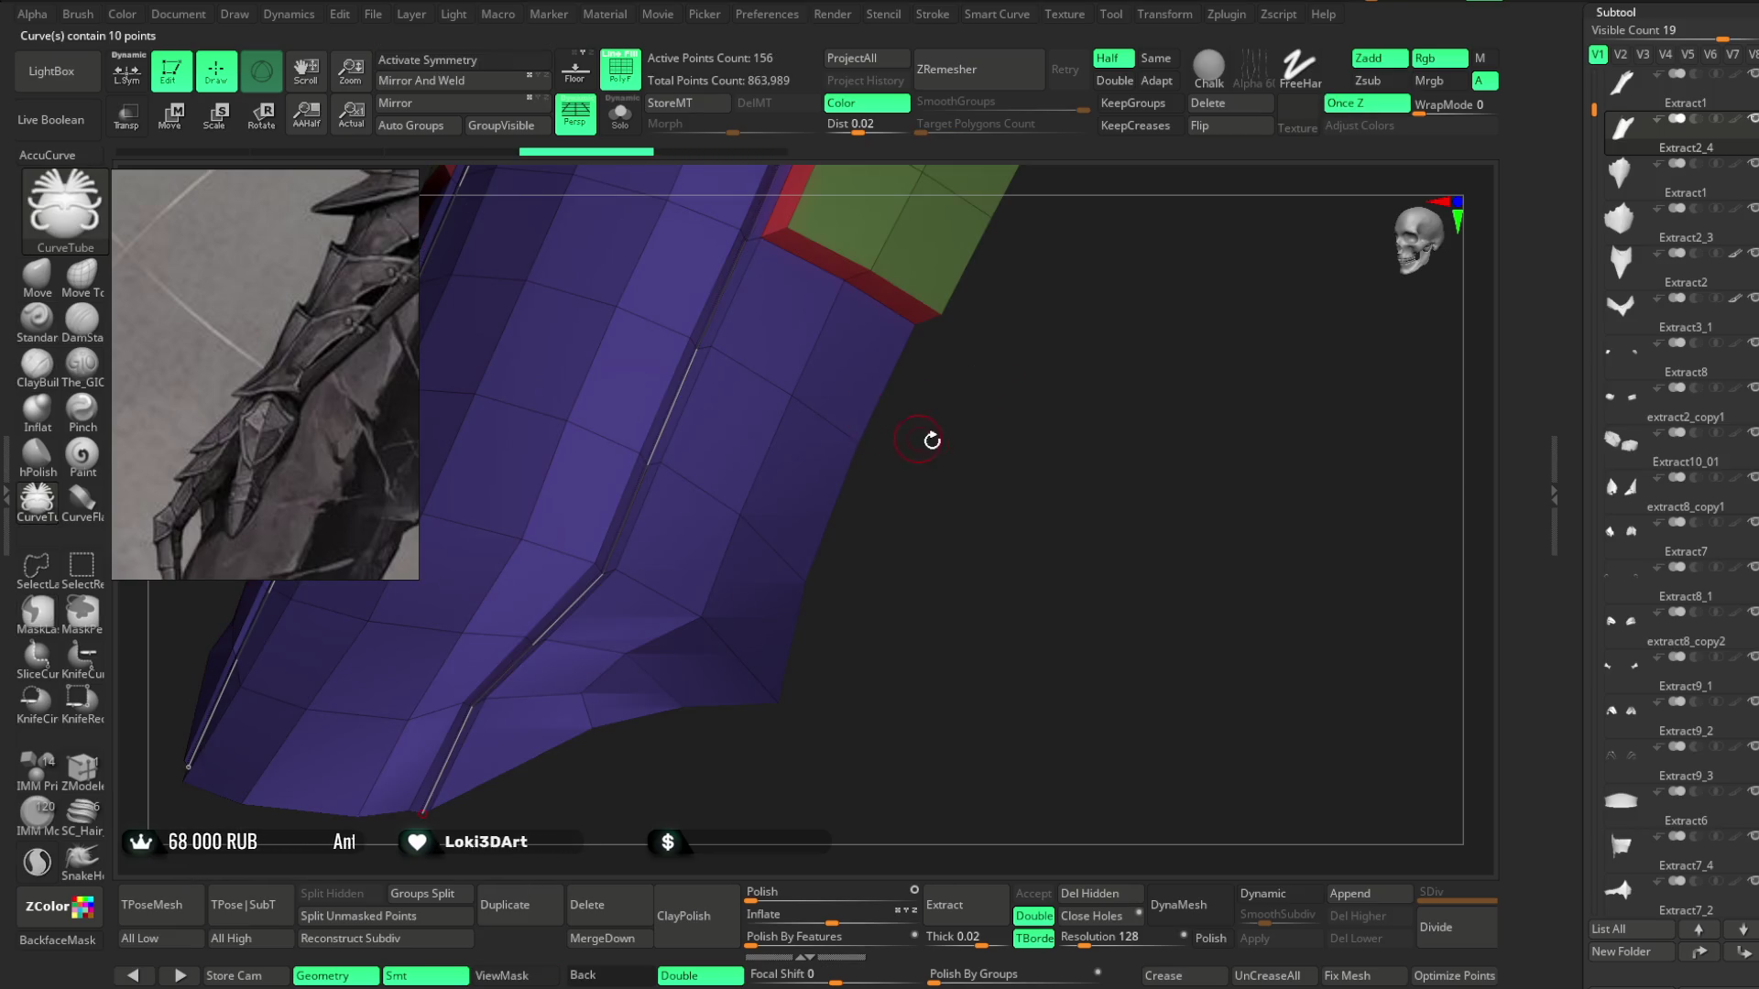
key("space")
left_click(660, 420)
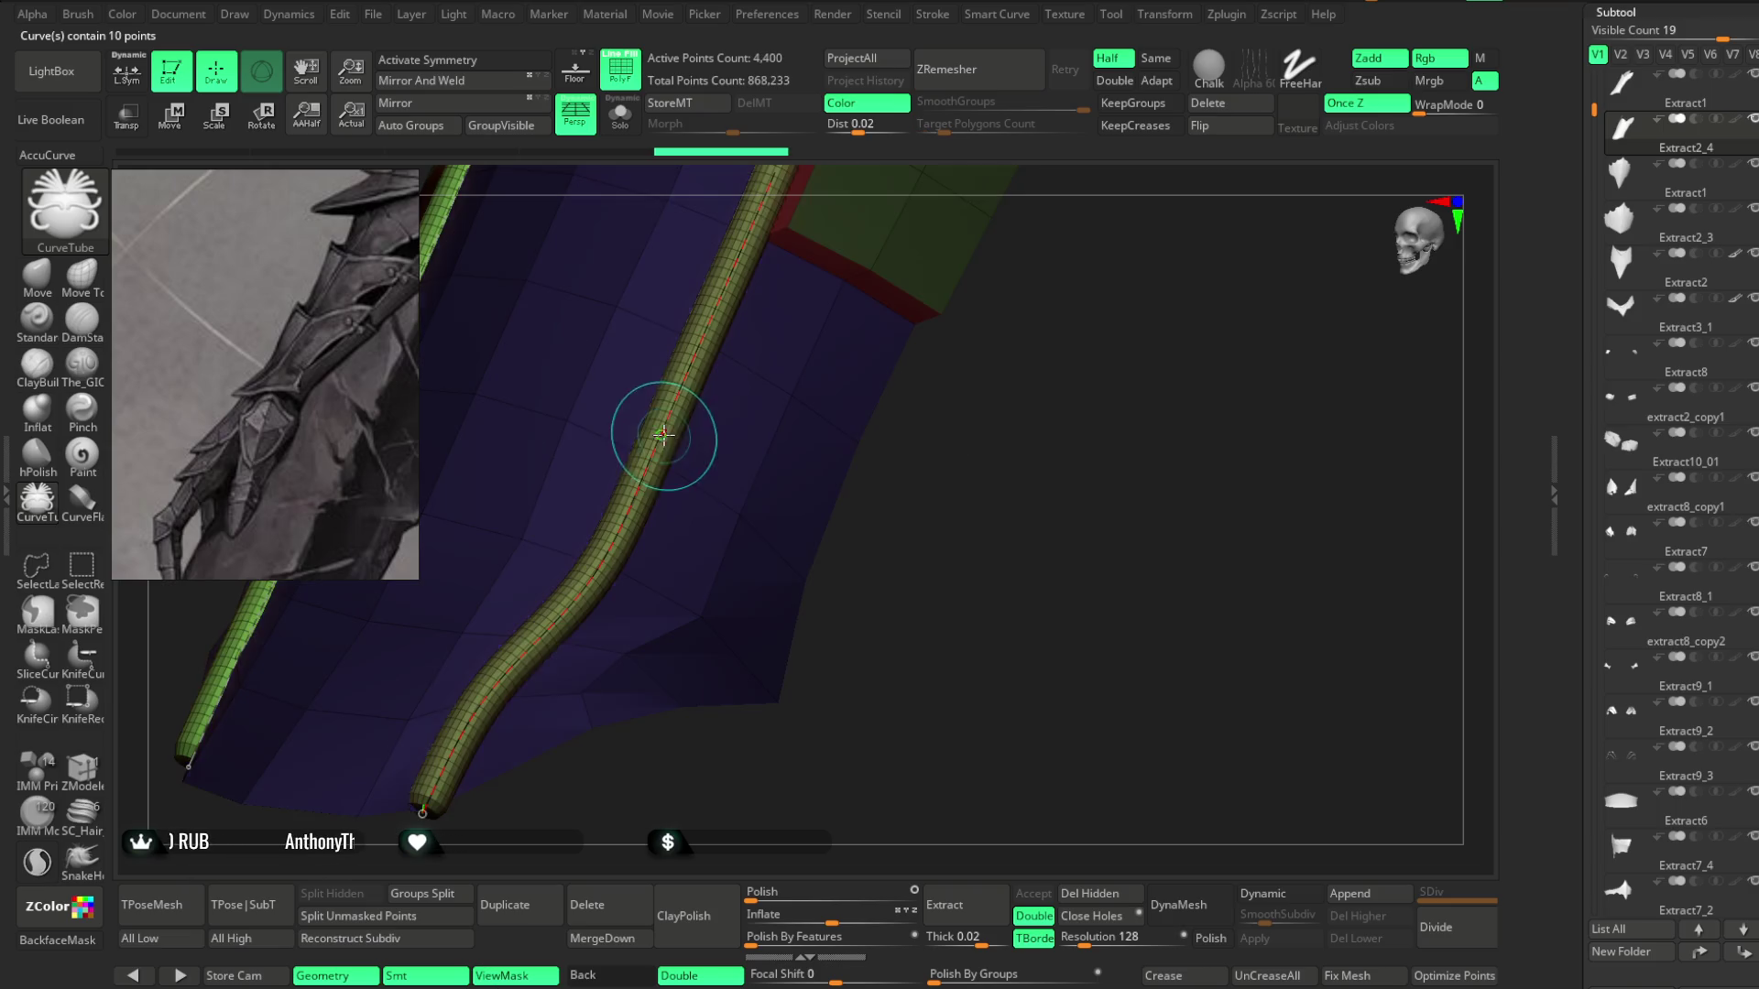
Try several tube thicknesses along the curve, undoing the oversized results.
key("ctrl+z")
key("space")
left_click(1101, 428)
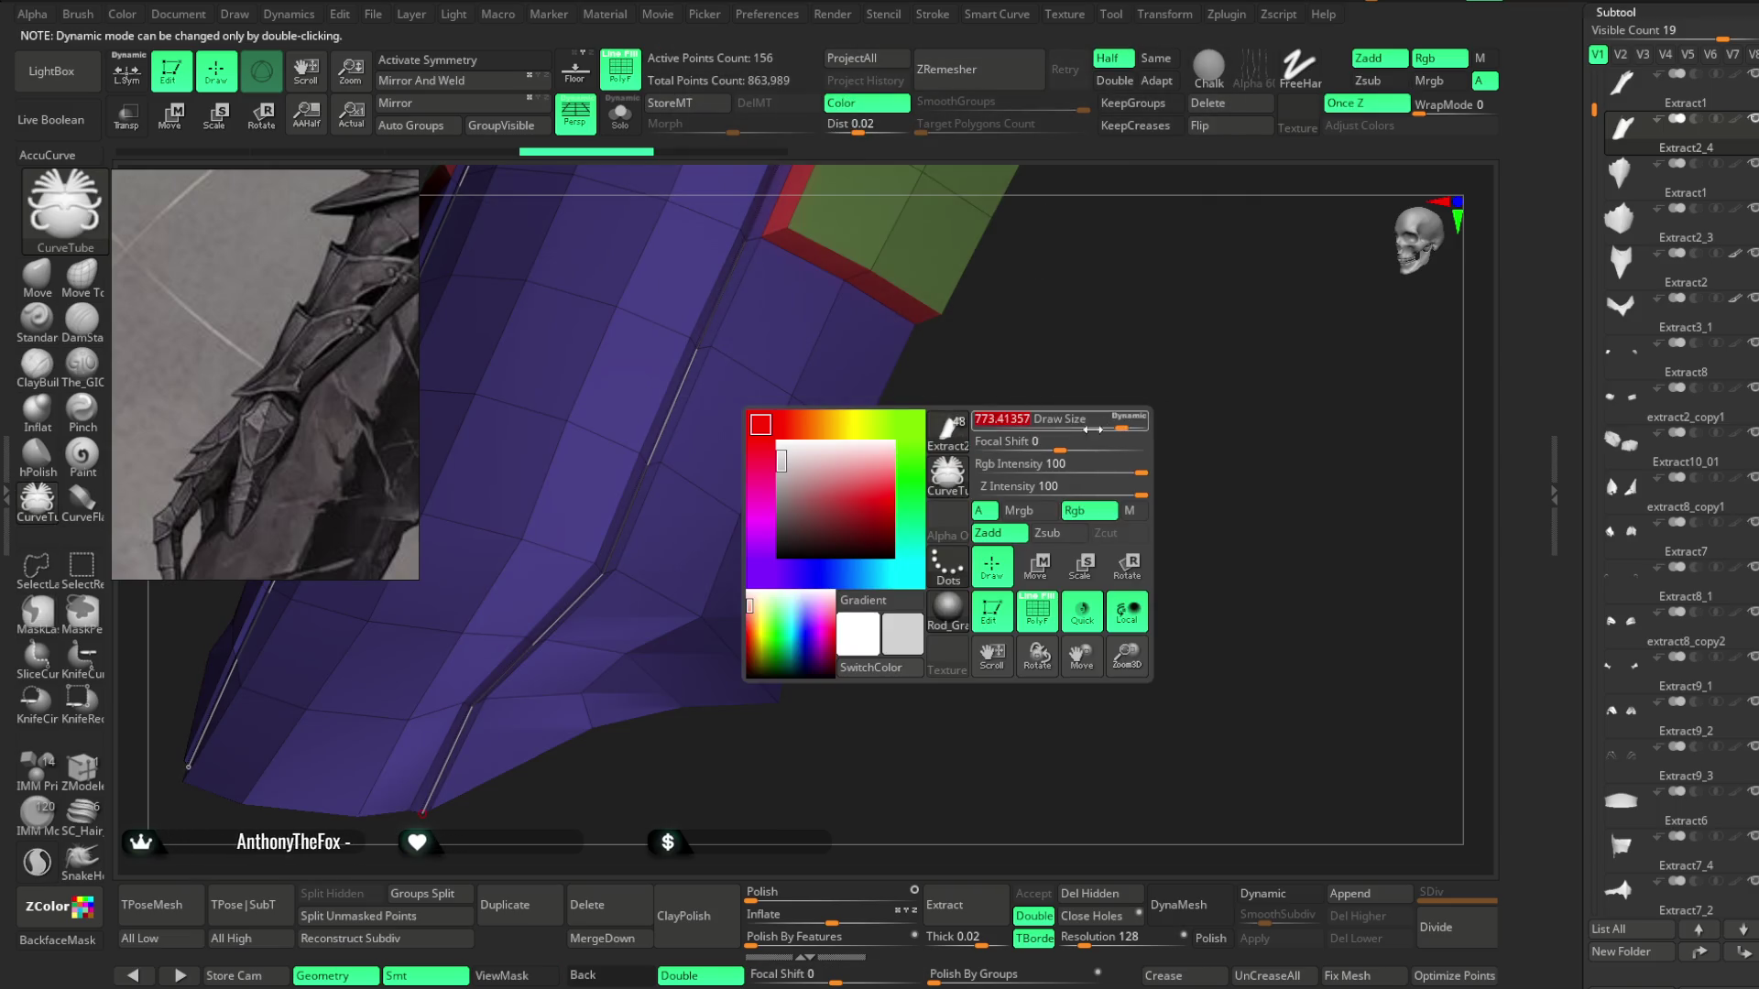
left_click(675, 425)
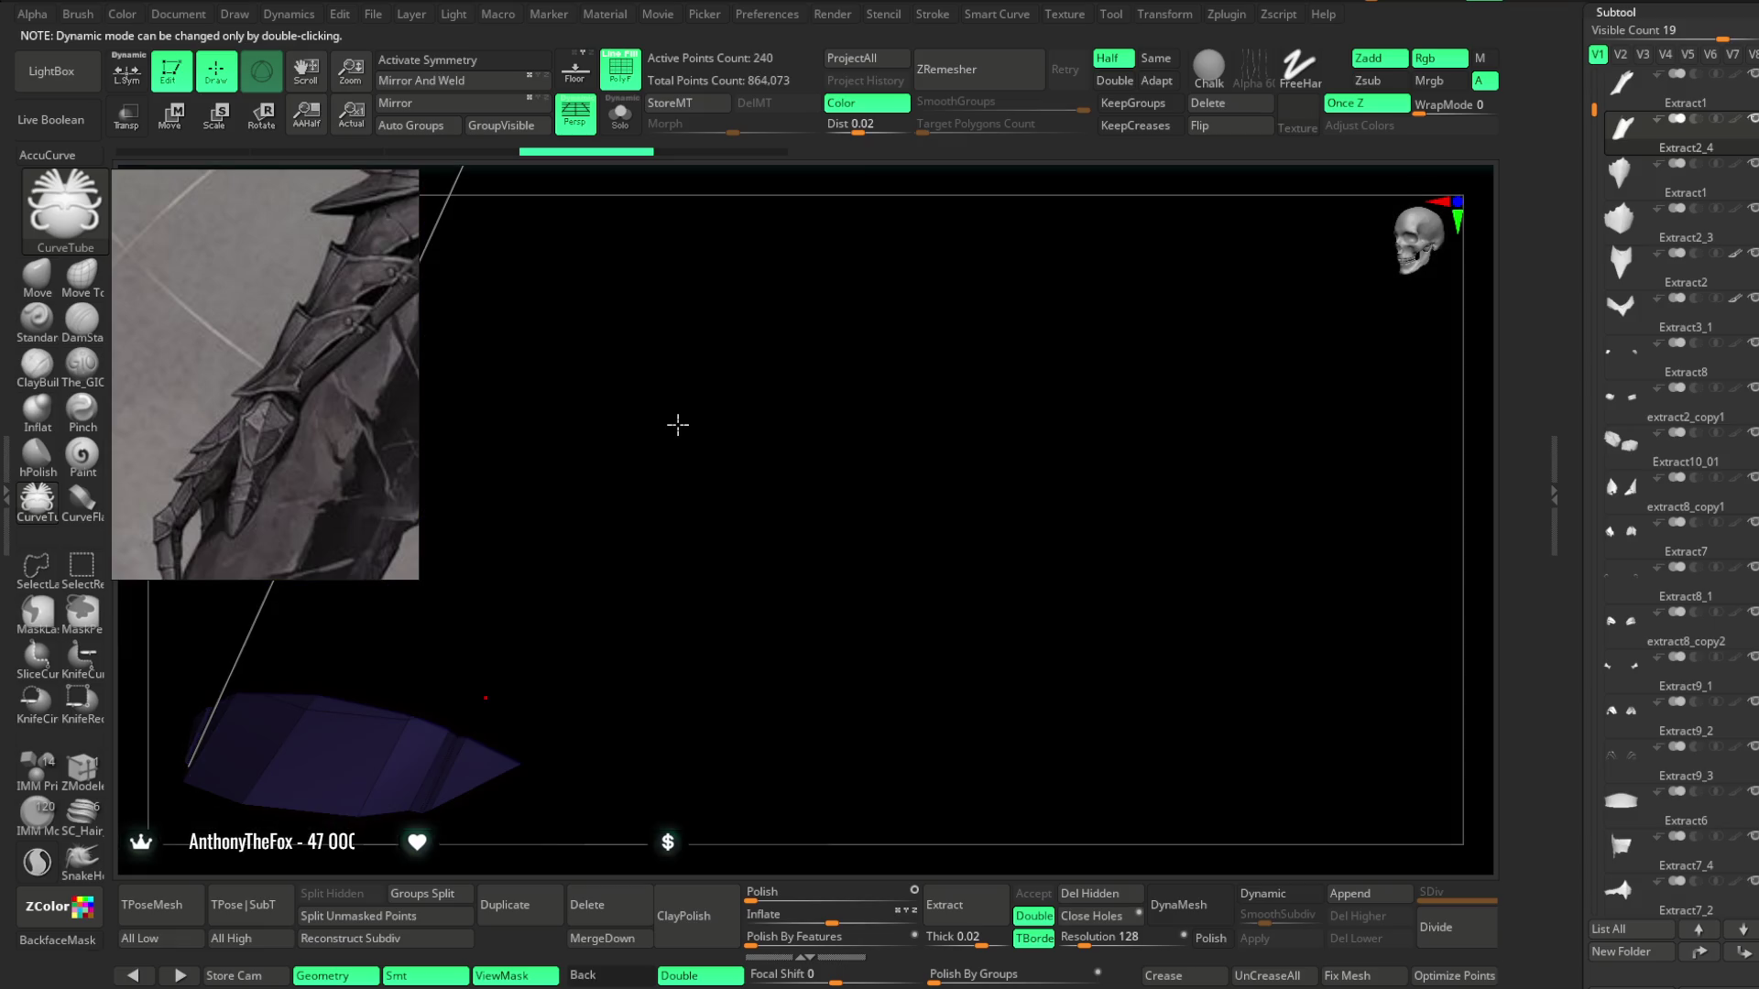
key("ctrl+z")
left_click(669, 404)
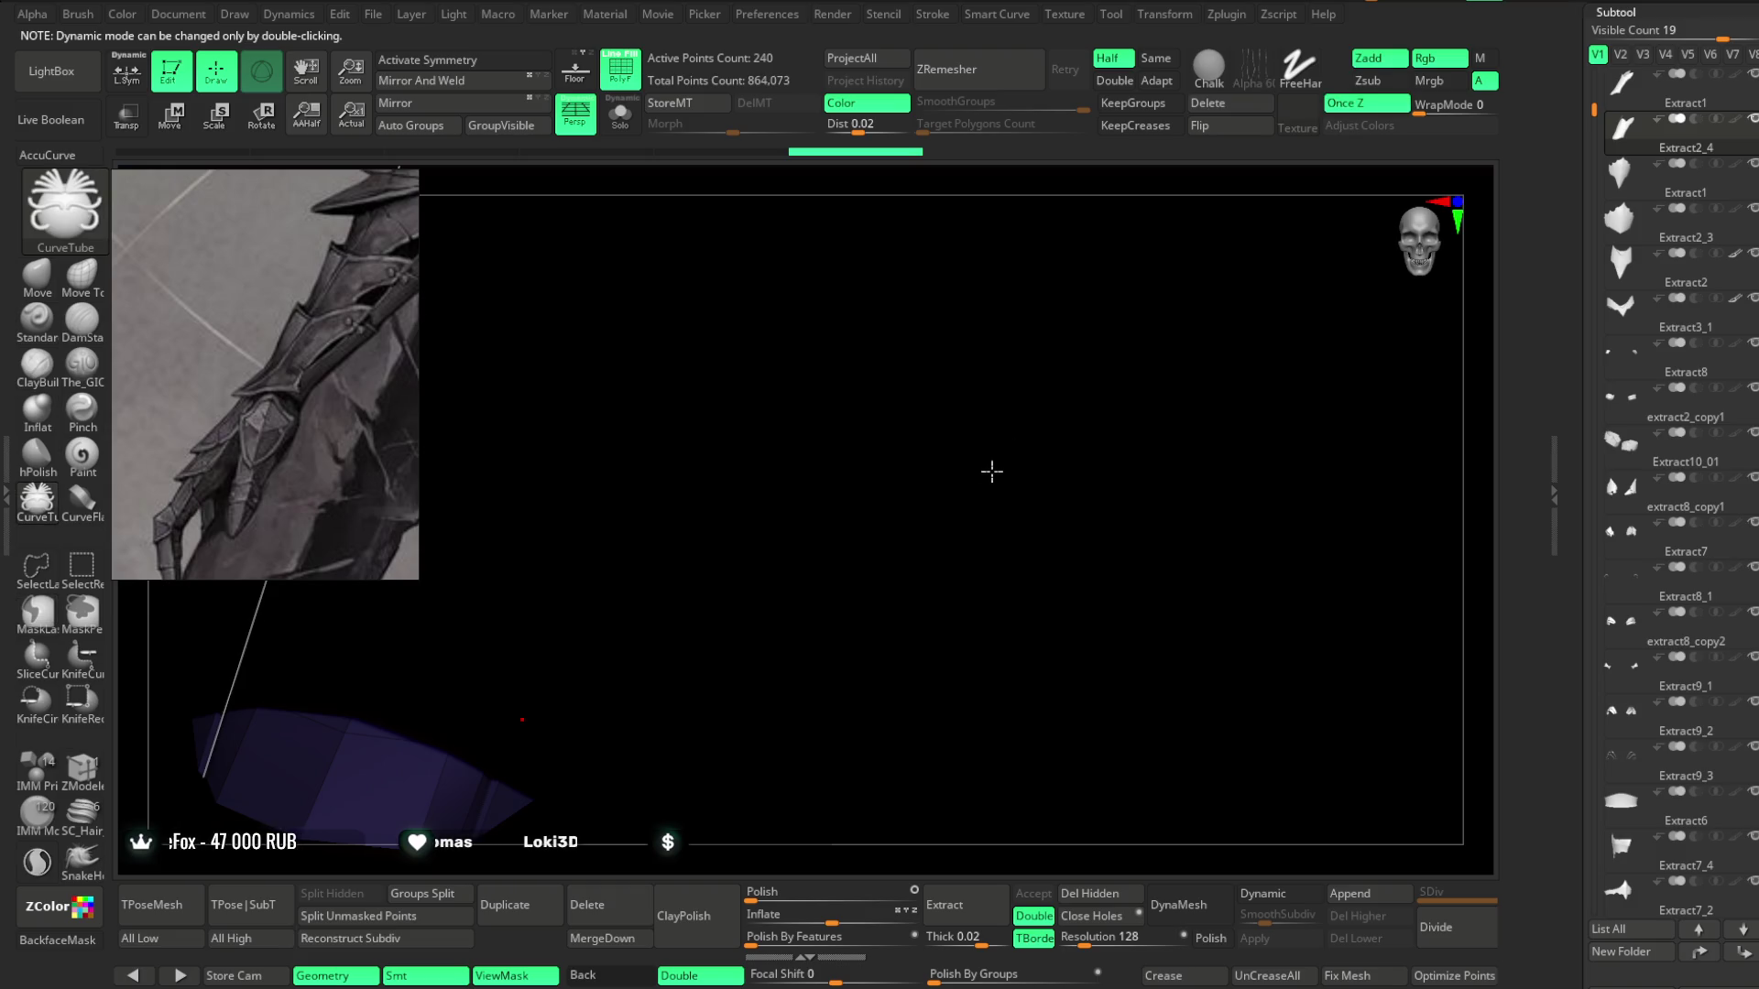
key("ctrl+z")
key("space")
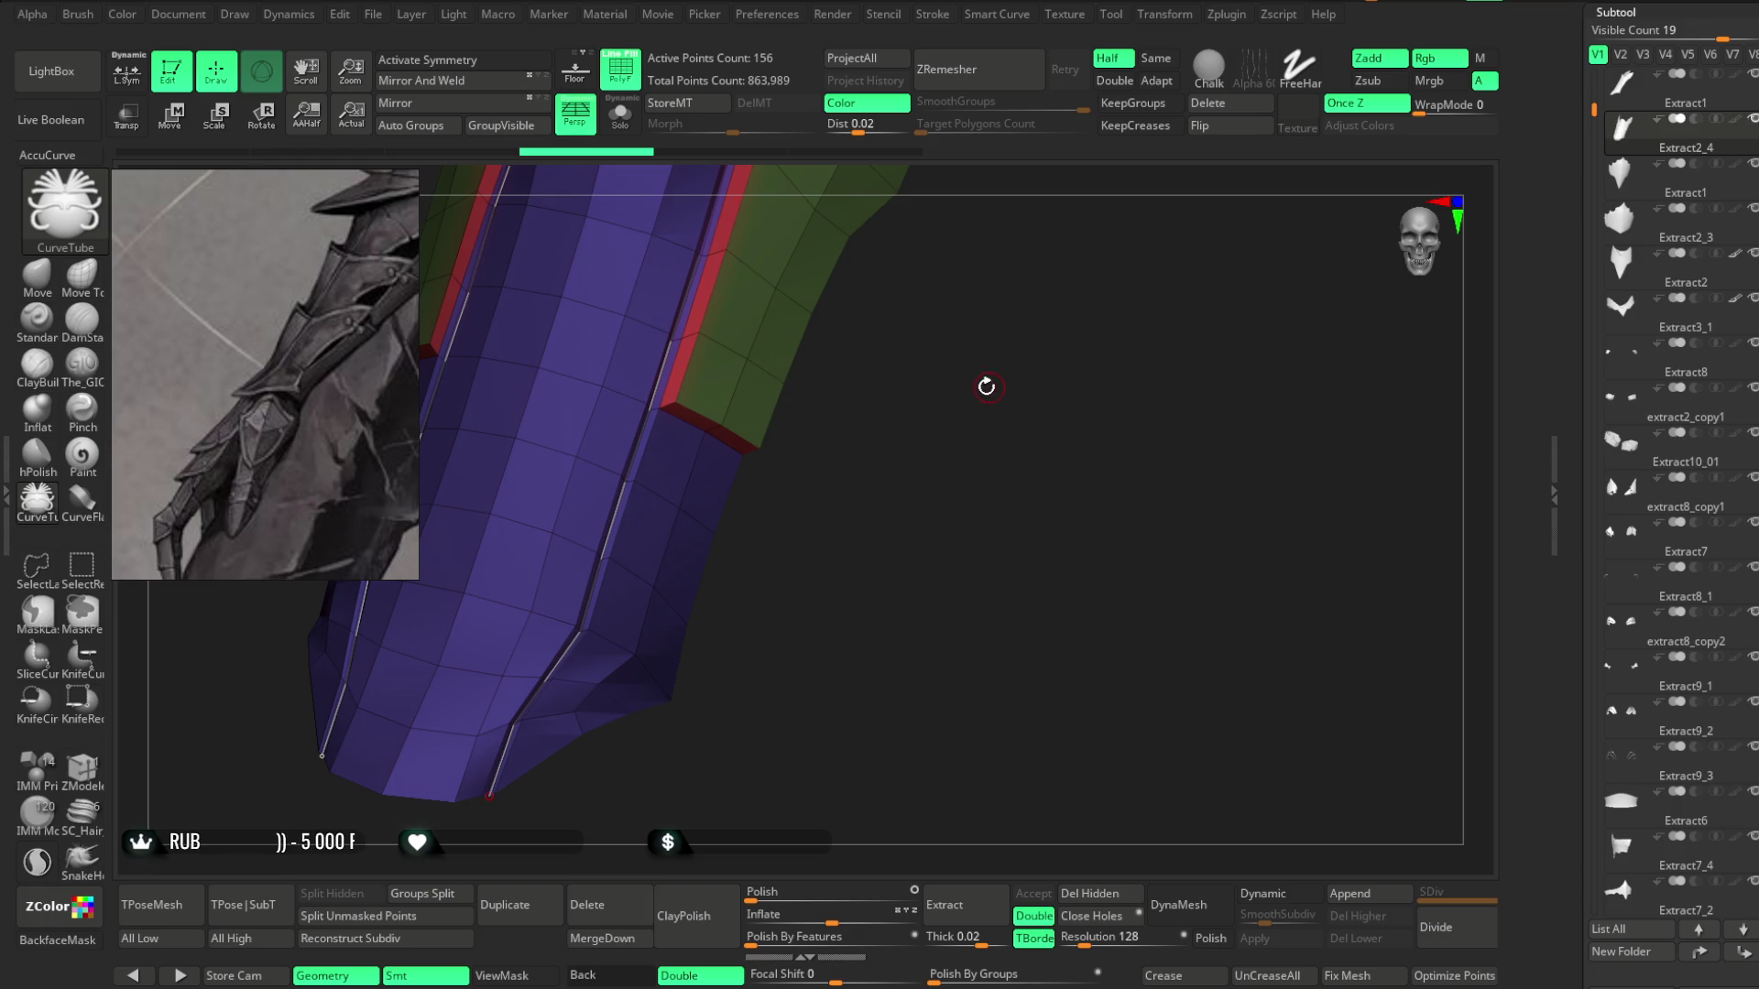
left_click_drag(989, 385, 962, 483)
left_click(660, 425)
mouse_move(888, 437)
left_mouse_down()
mouse_move(942, 357)
mouse_move(926, 475)
mouse_move(931, 377)
left_mouse_up()
Set Draw Size to about 18 and rebuild a thin tube along the seam.
key("ctrl+z")
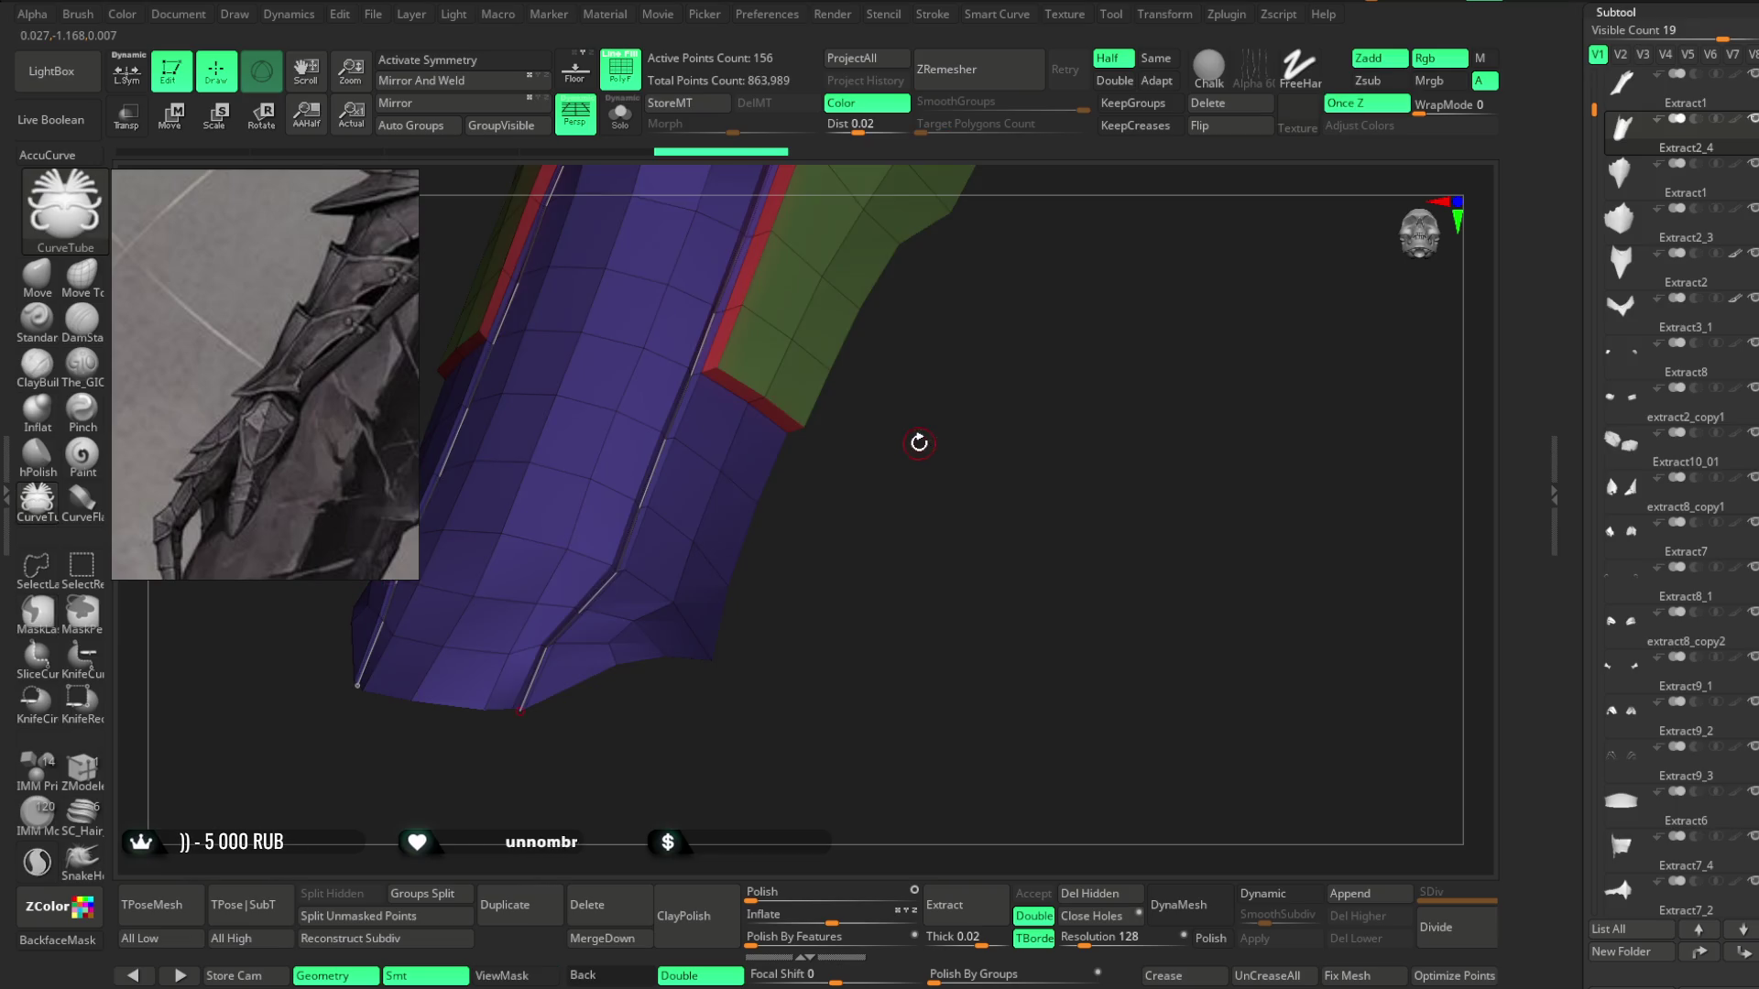
key("space")
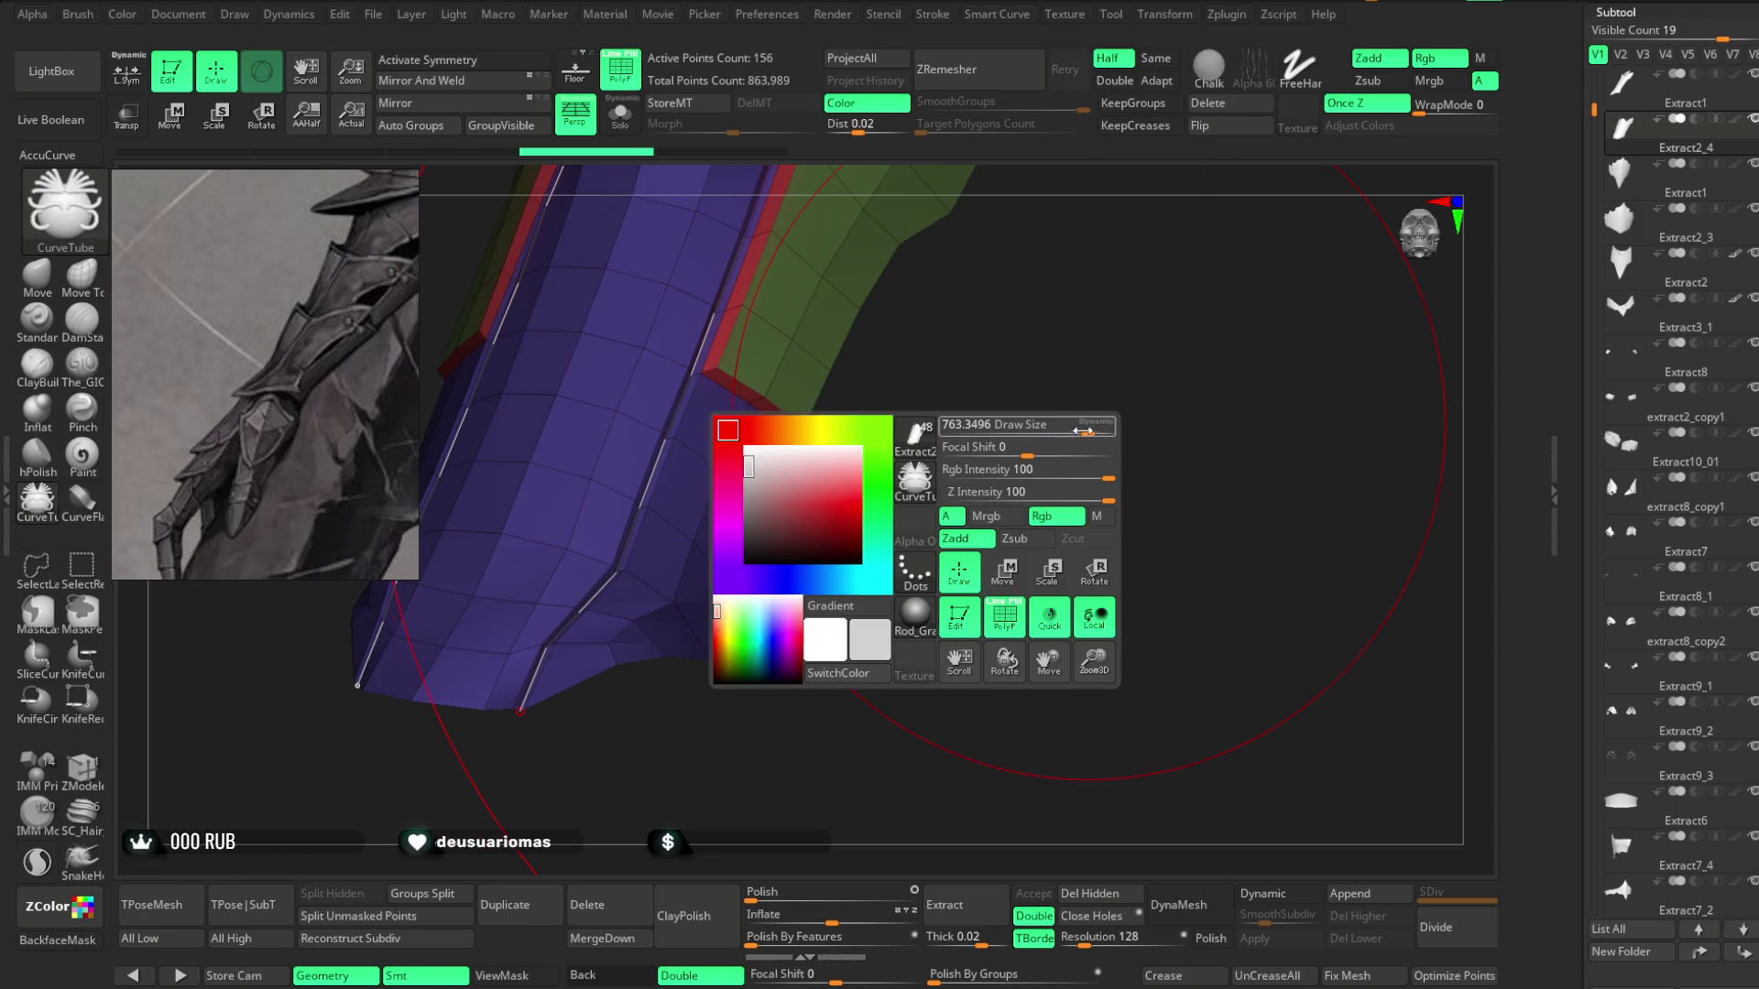
left_click_drag(1084, 431, 968, 432)
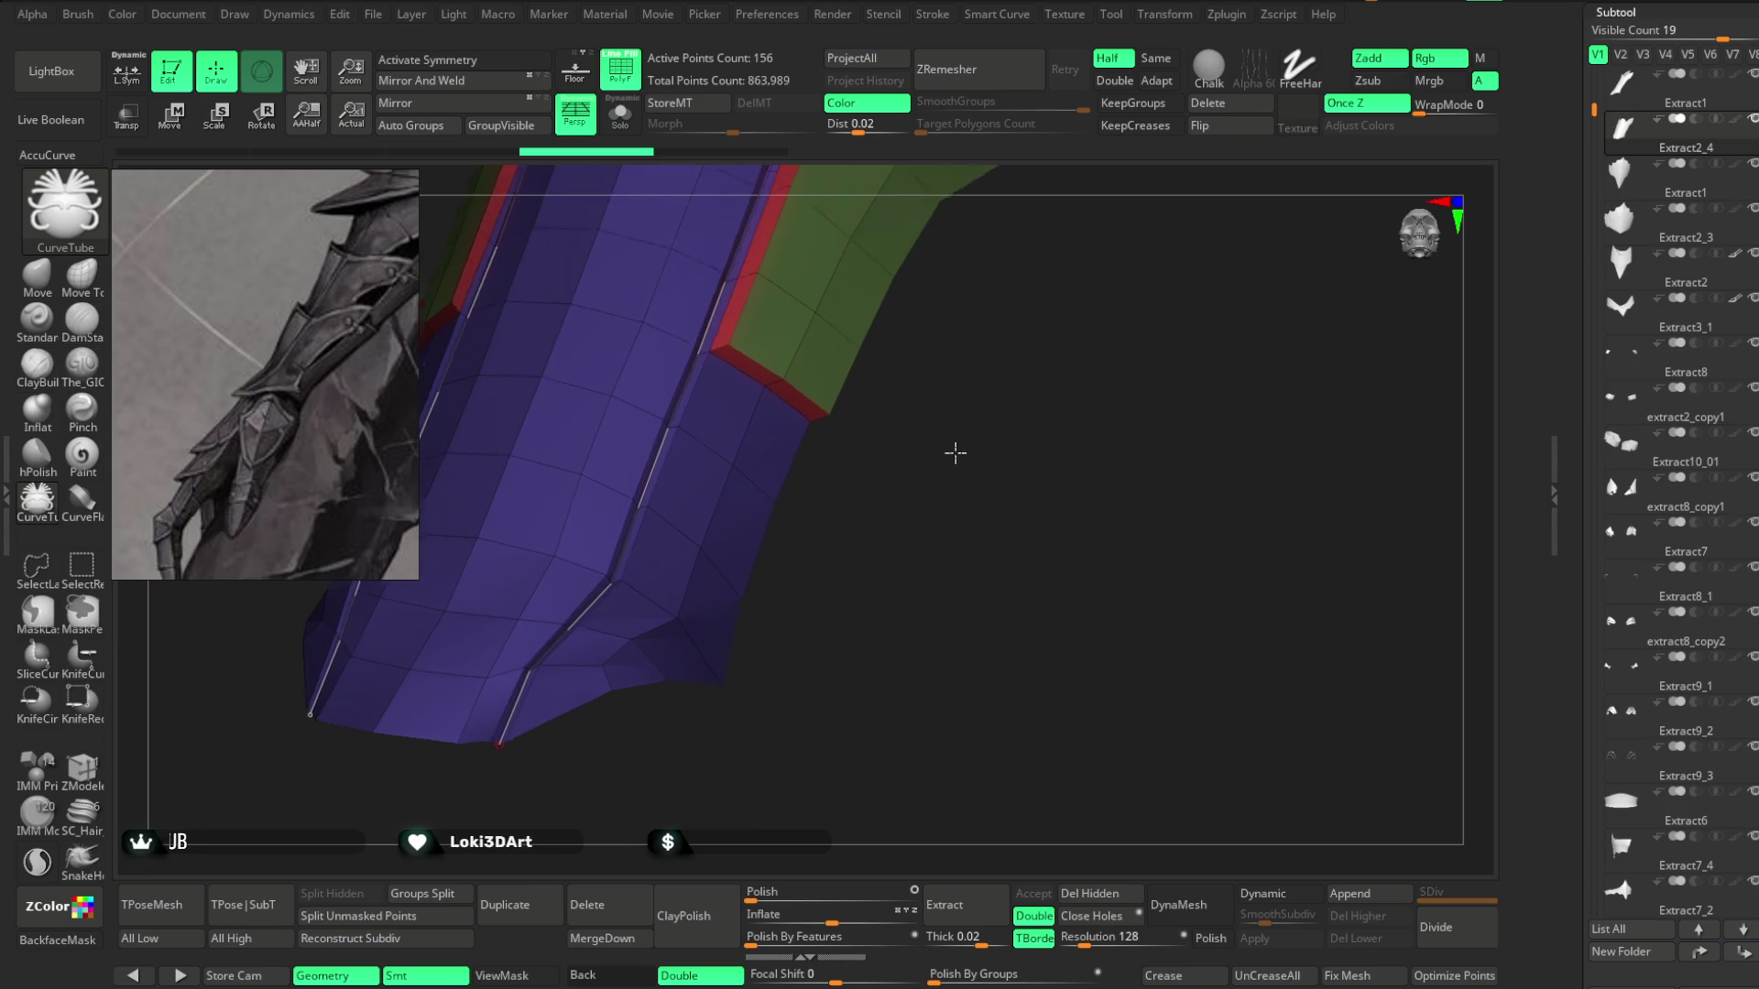
left_click(683, 453)
mouse_move(918, 469)
right_mouse_down("ctrl")
mouse_move(931, 550)
mouse_move(1005, 514)
mouse_move(971, 502)
right_mouse_up("ctrl")
key("space")
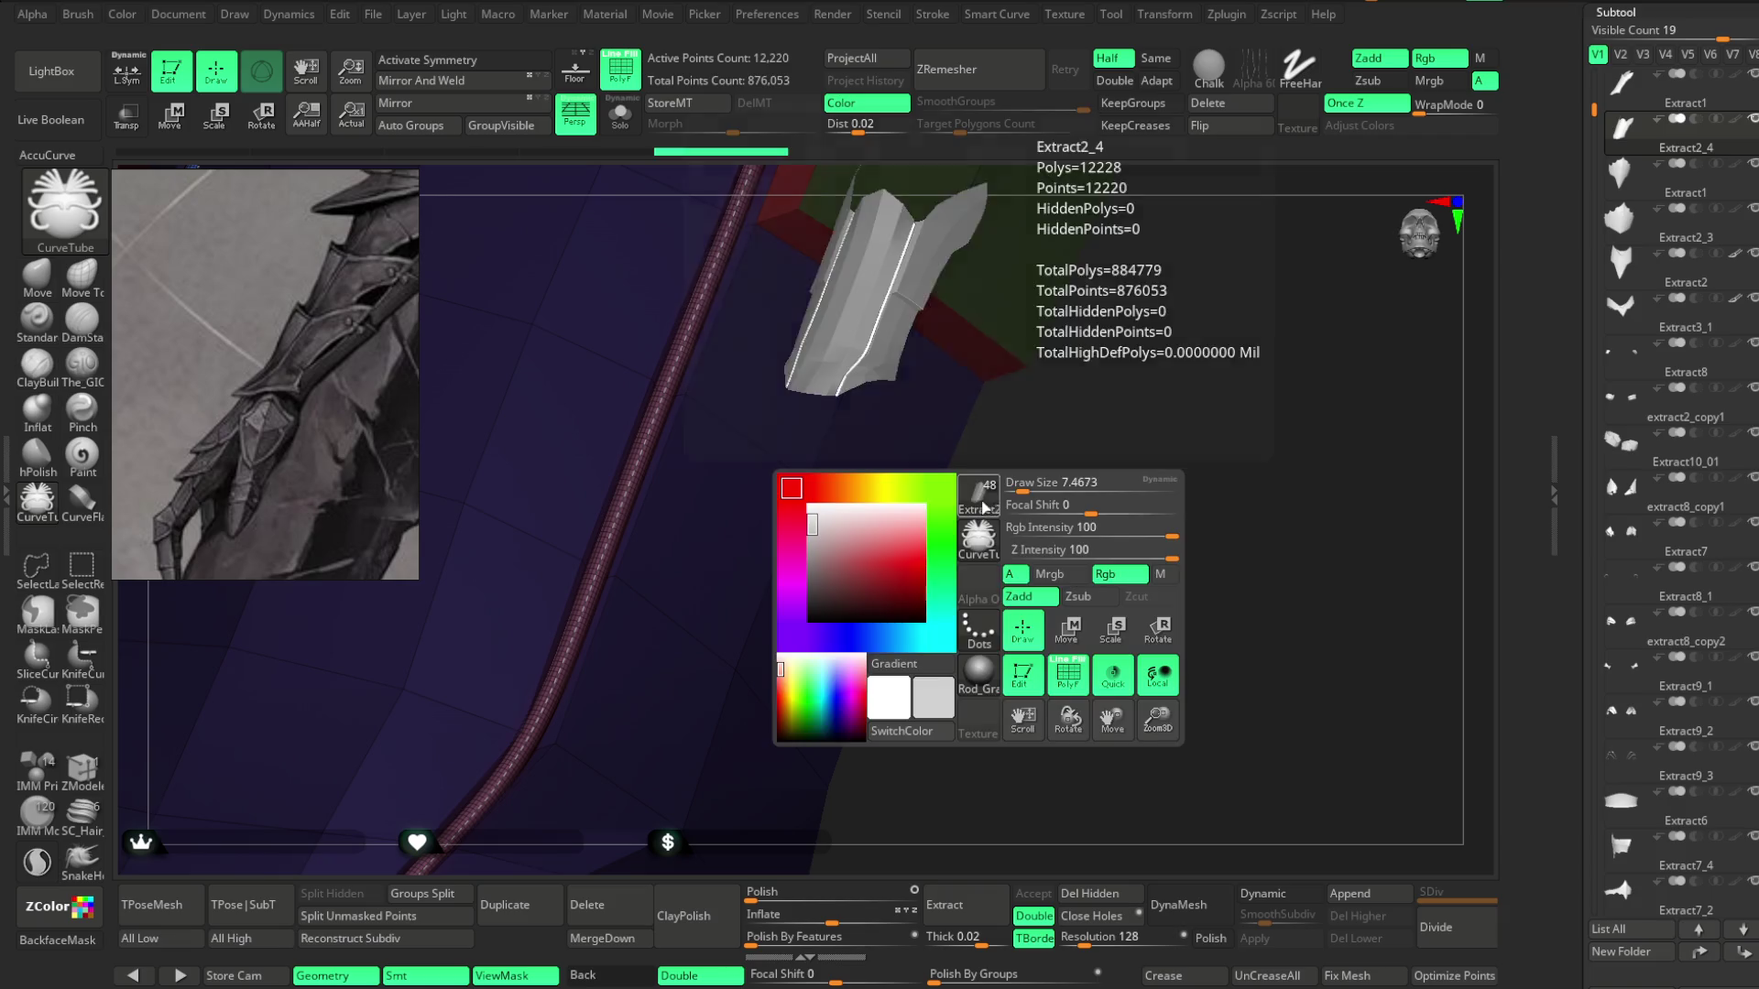
left_click(640, 483)
mouse_move(981, 584)
left_mouse_down()
mouse_move(993, 408)
mouse_move(980, 444)
mouse_move(934, 420)
mouse_move(966, 601)
mouse_move(952, 508)
mouse_move(978, 510)
mouse_move(954, 562)
mouse_move(949, 510)
left_mouse_up()
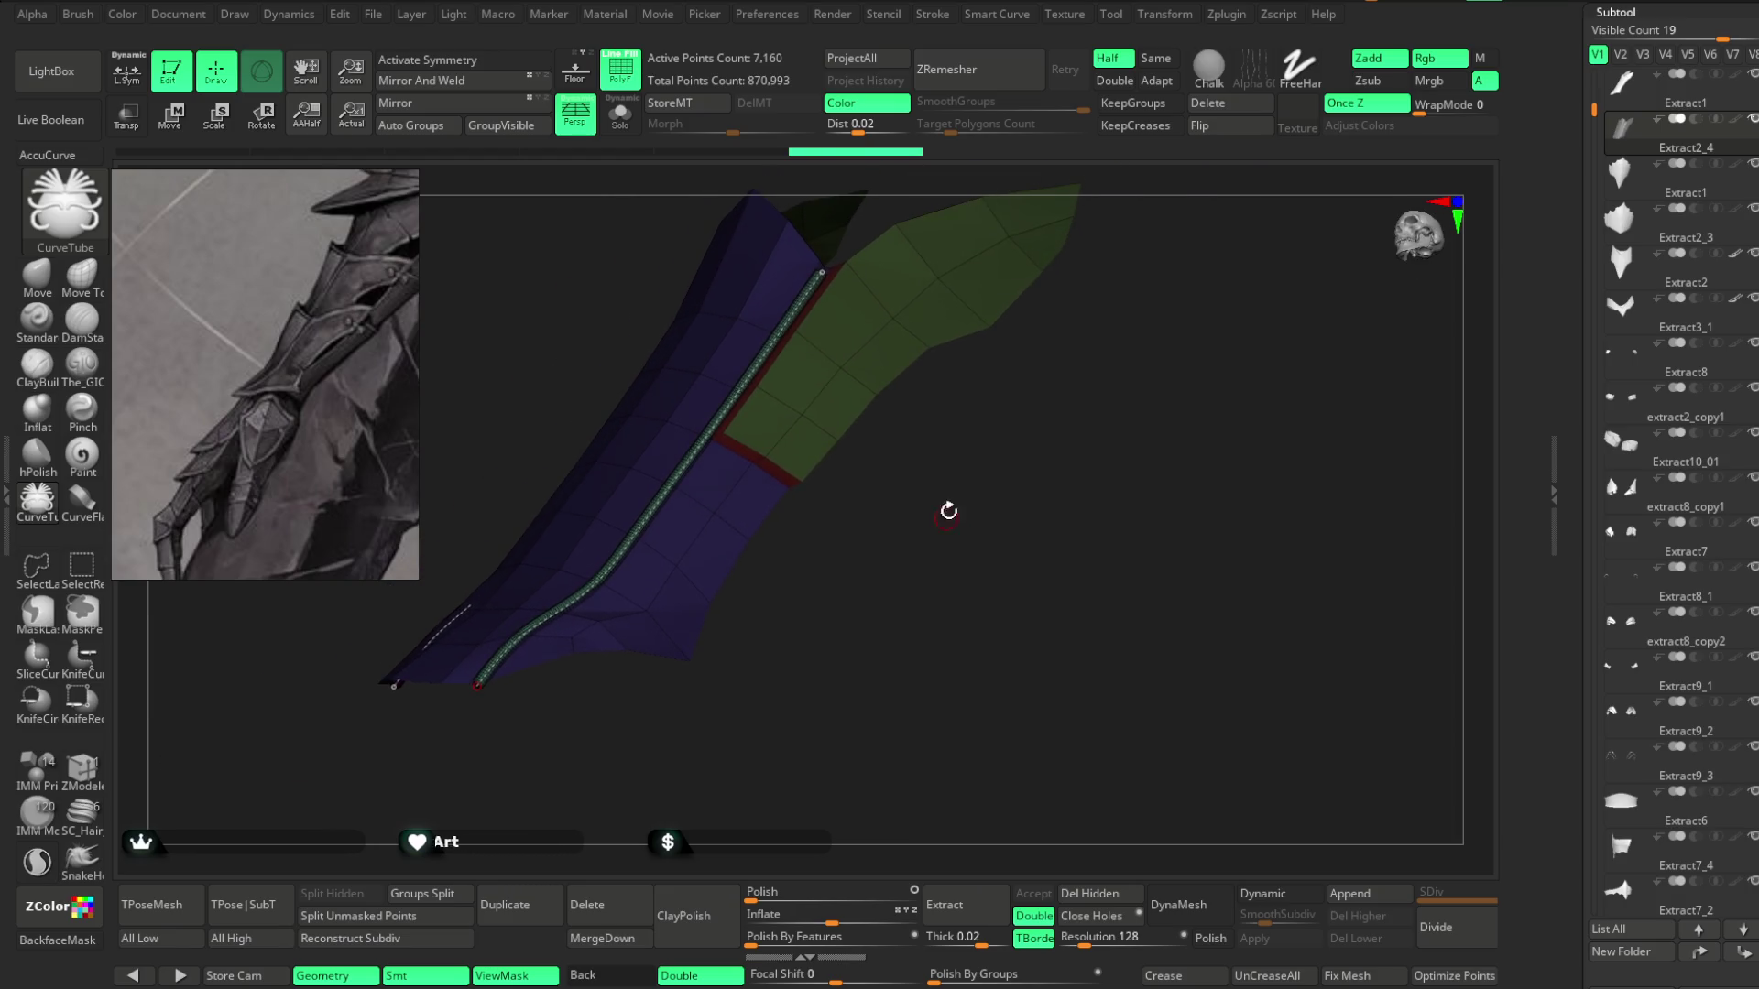
left_click_drag(899, 601, 926, 515)
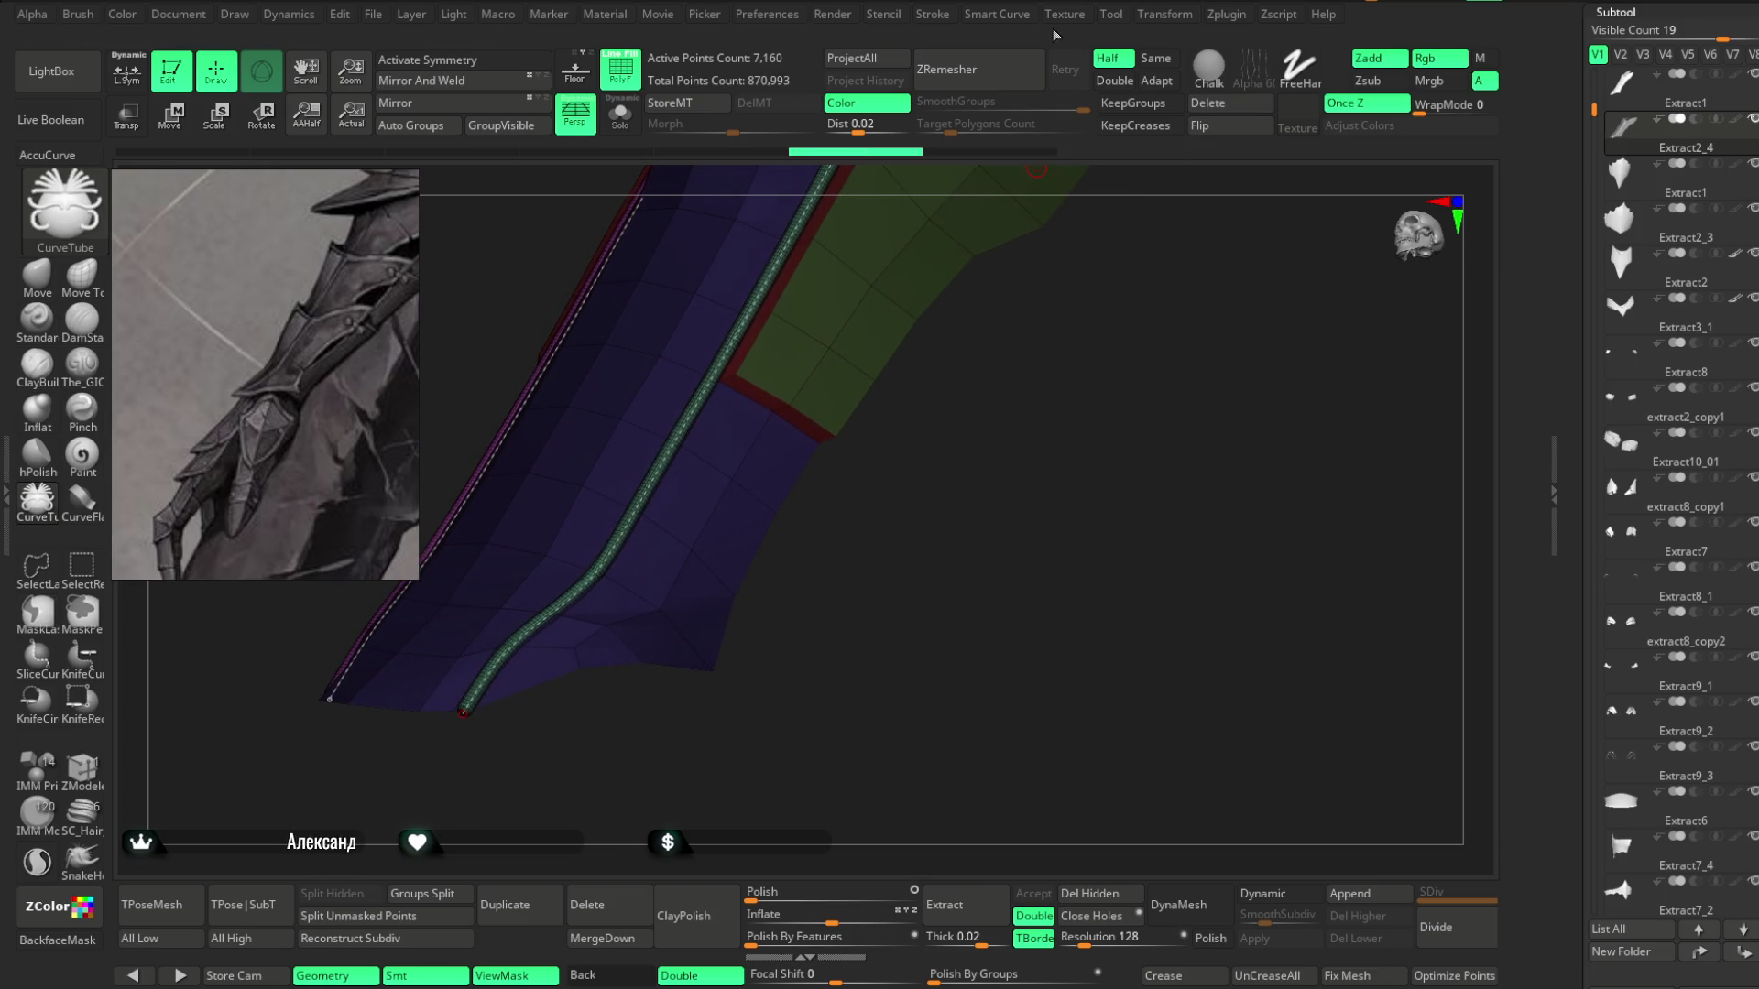
left_click(938, 17)
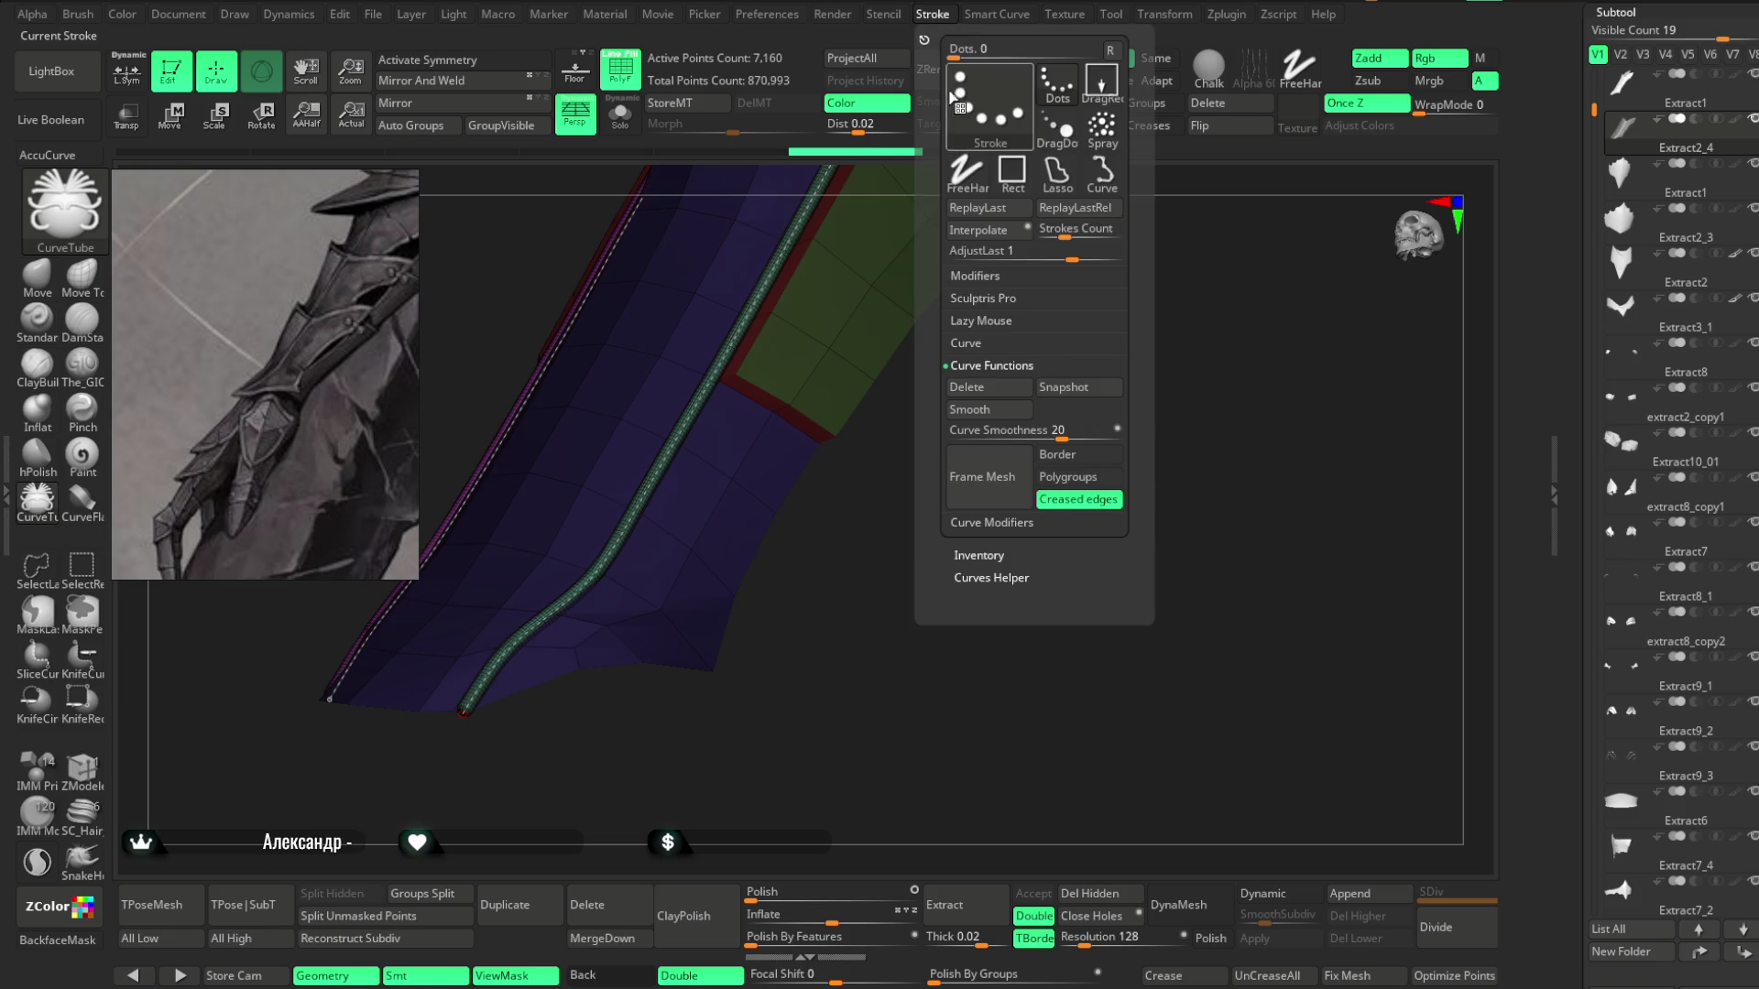
Enable the Size curve modifier, flip and bend its falloff curve, then rebuild the tube.
left_click(970, 344)
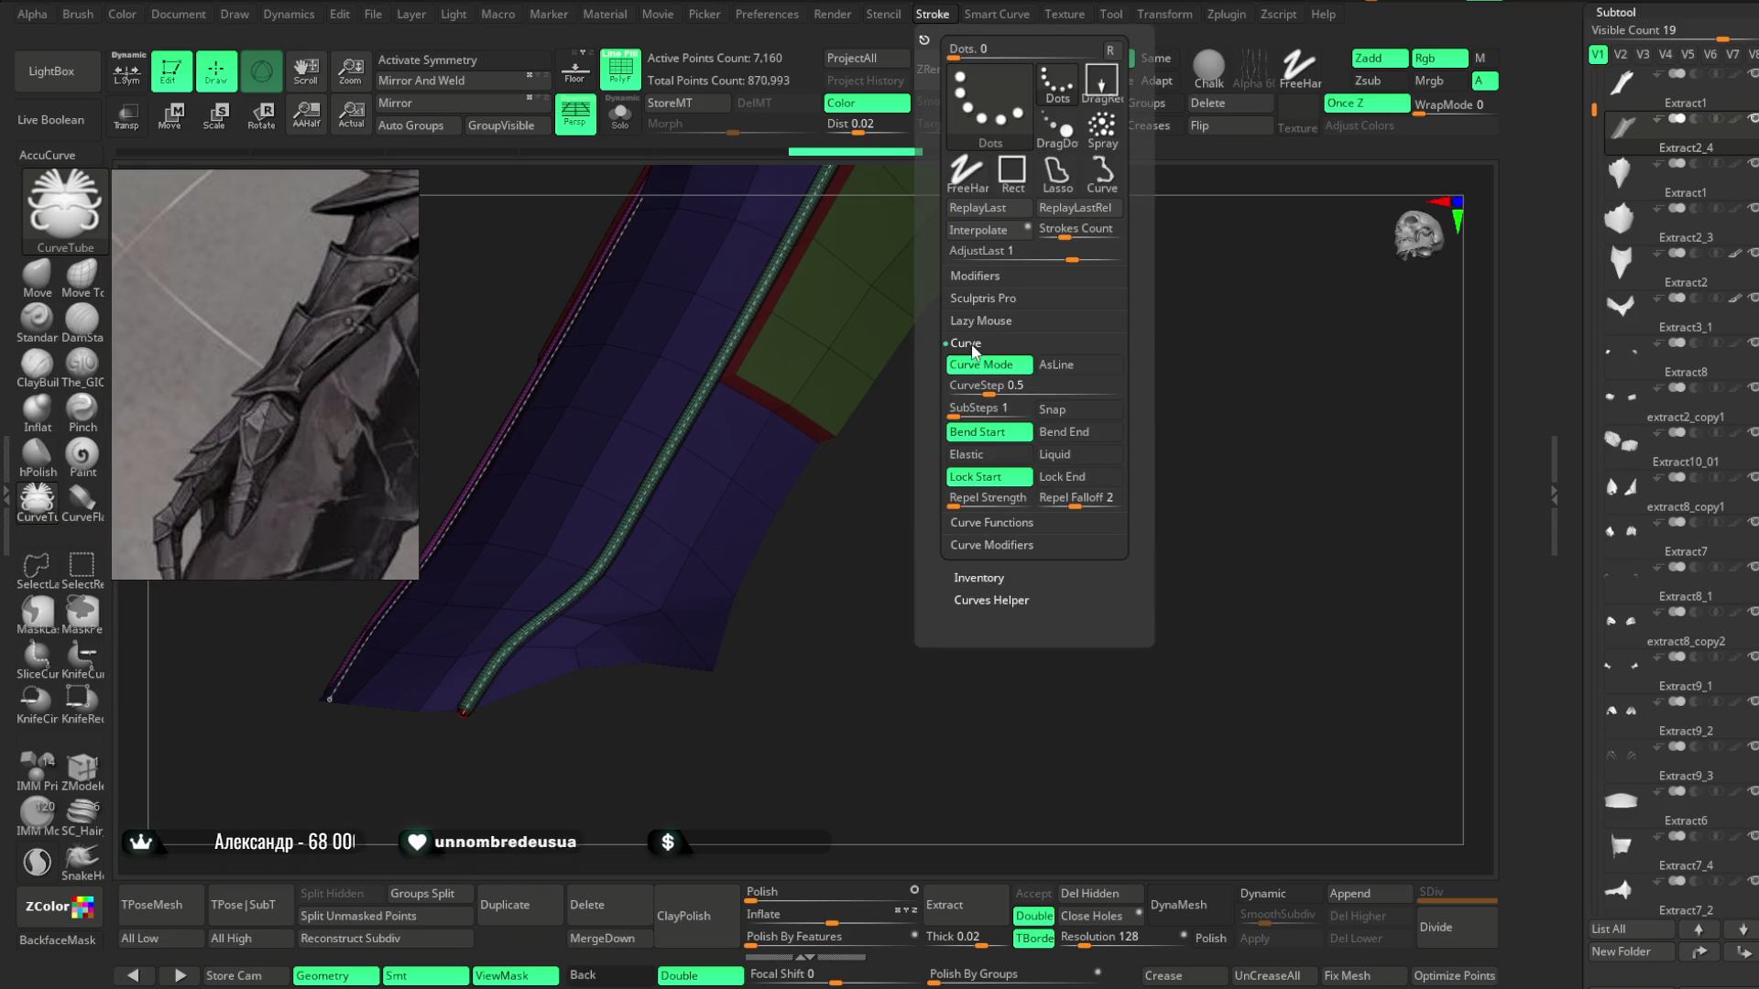
left_click(987, 546)
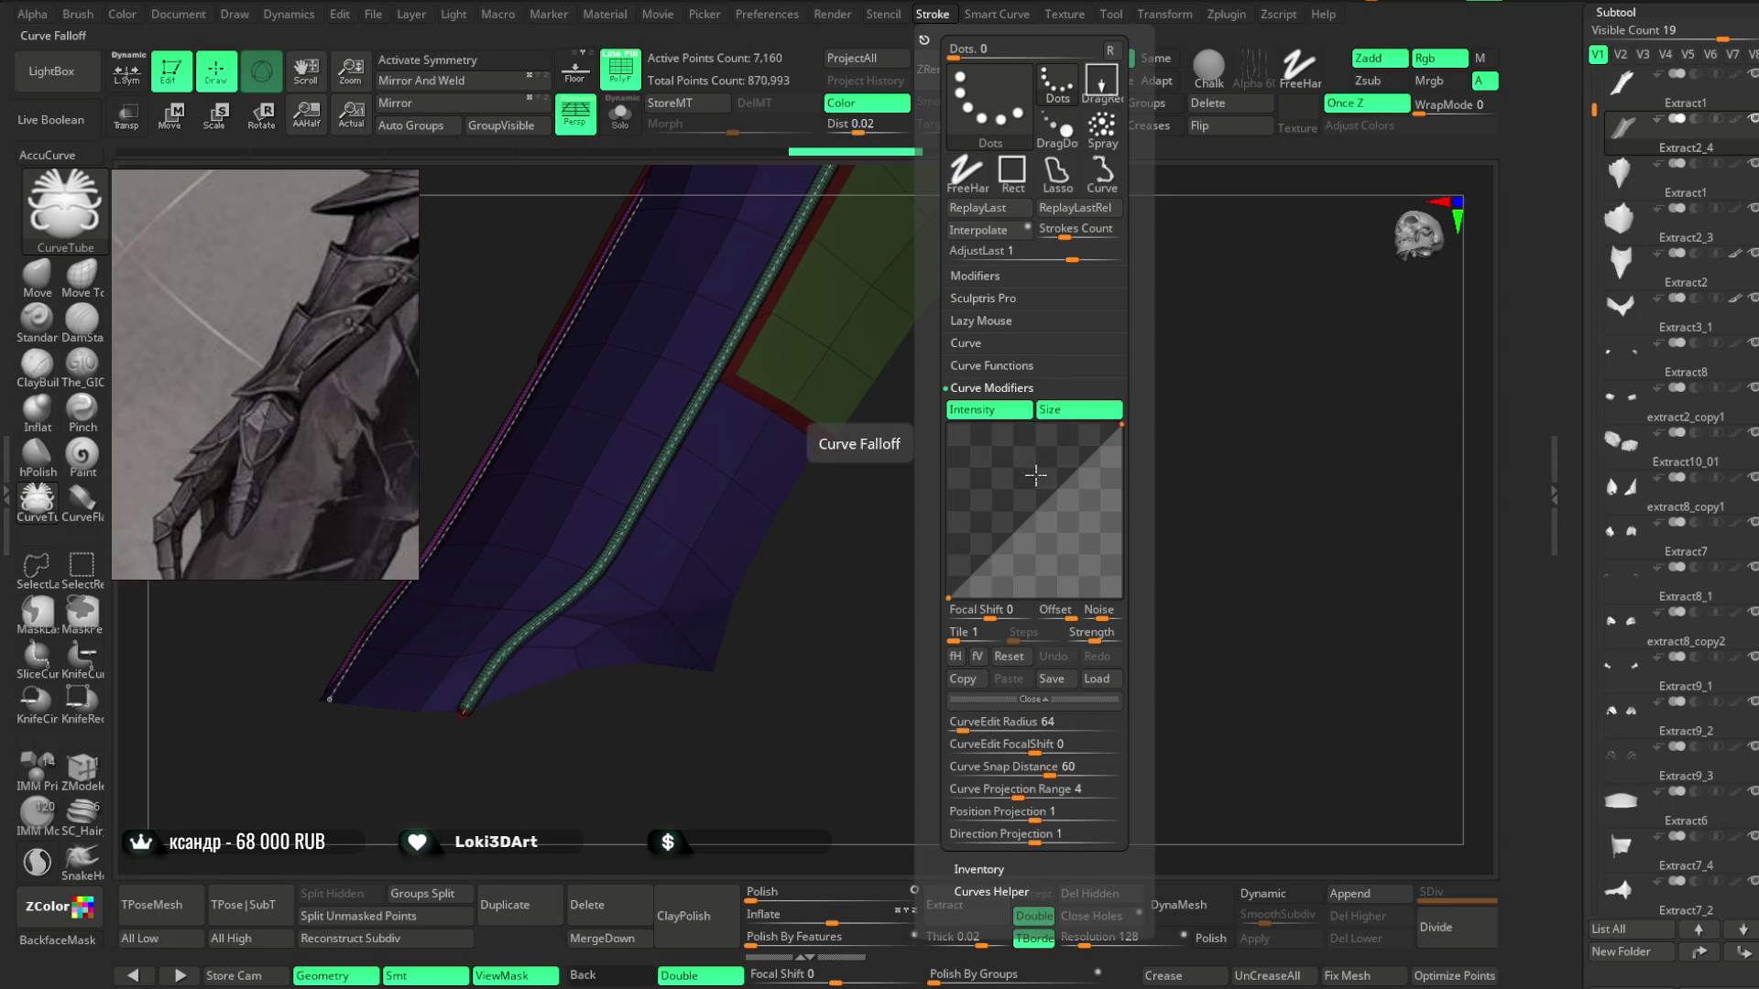
left_click(956, 656)
mouse_move(953, 458)
left_mouse_down()
mouse_move(1030, 523)
mouse_move(1054, 518)
left_mouse_up()
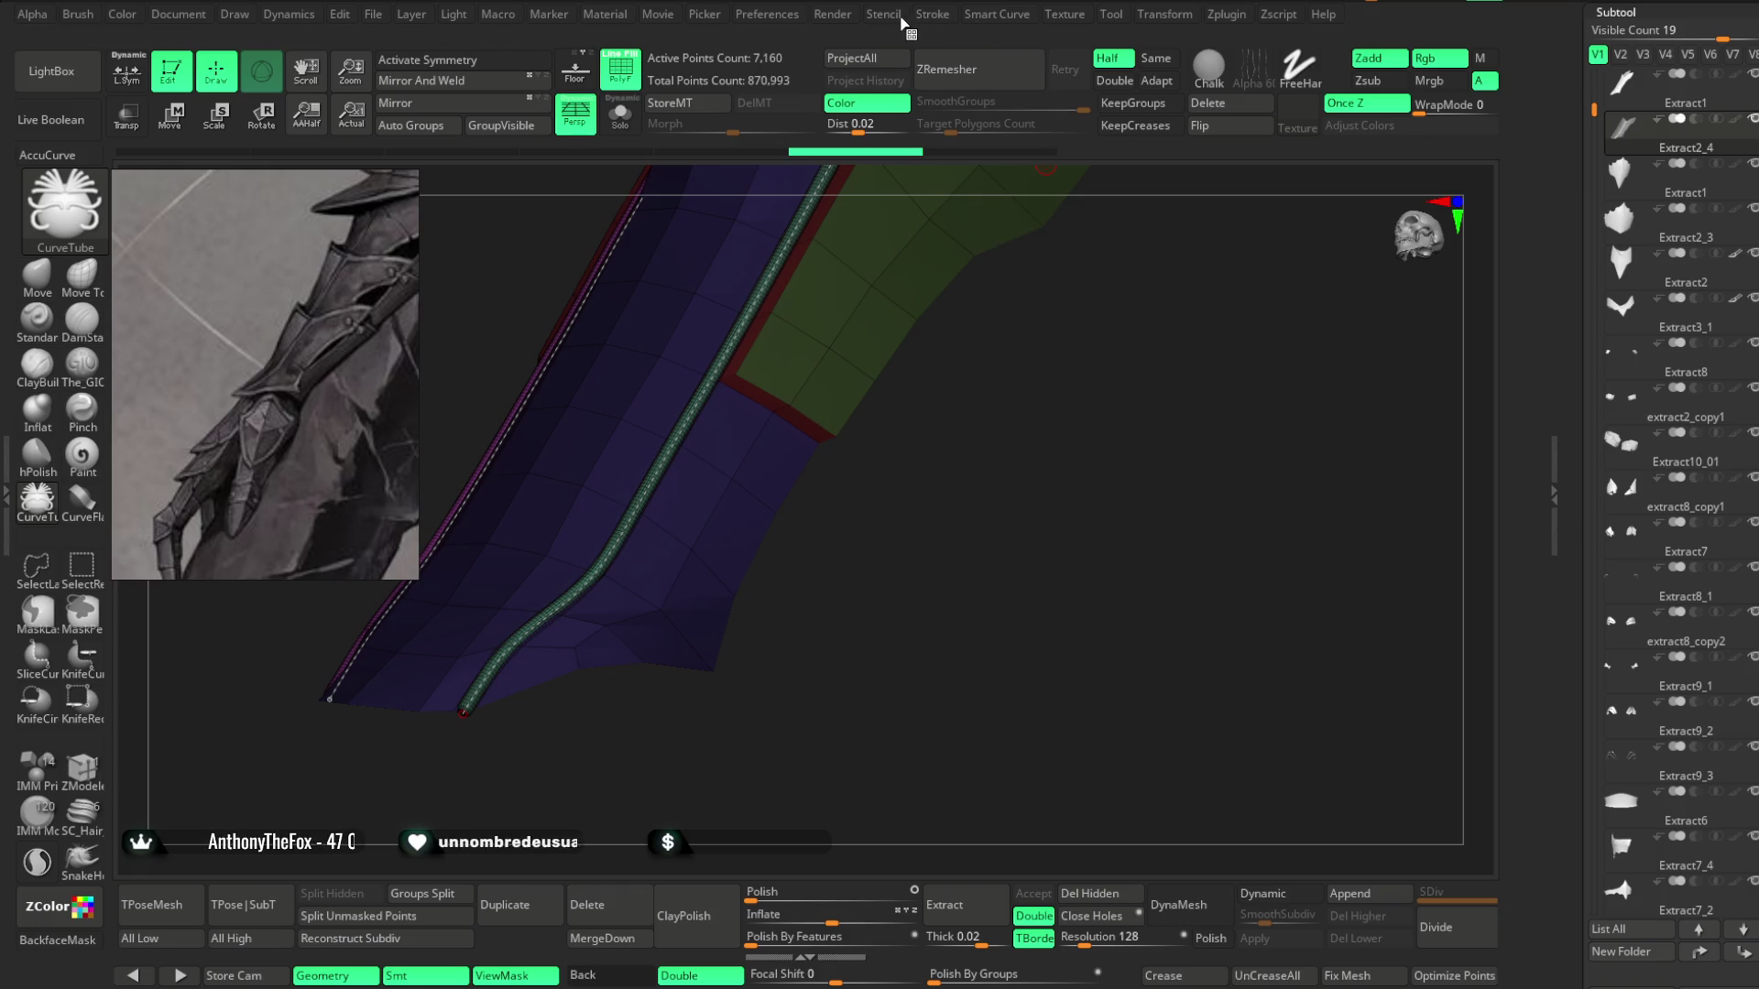
left_click(934, 16)
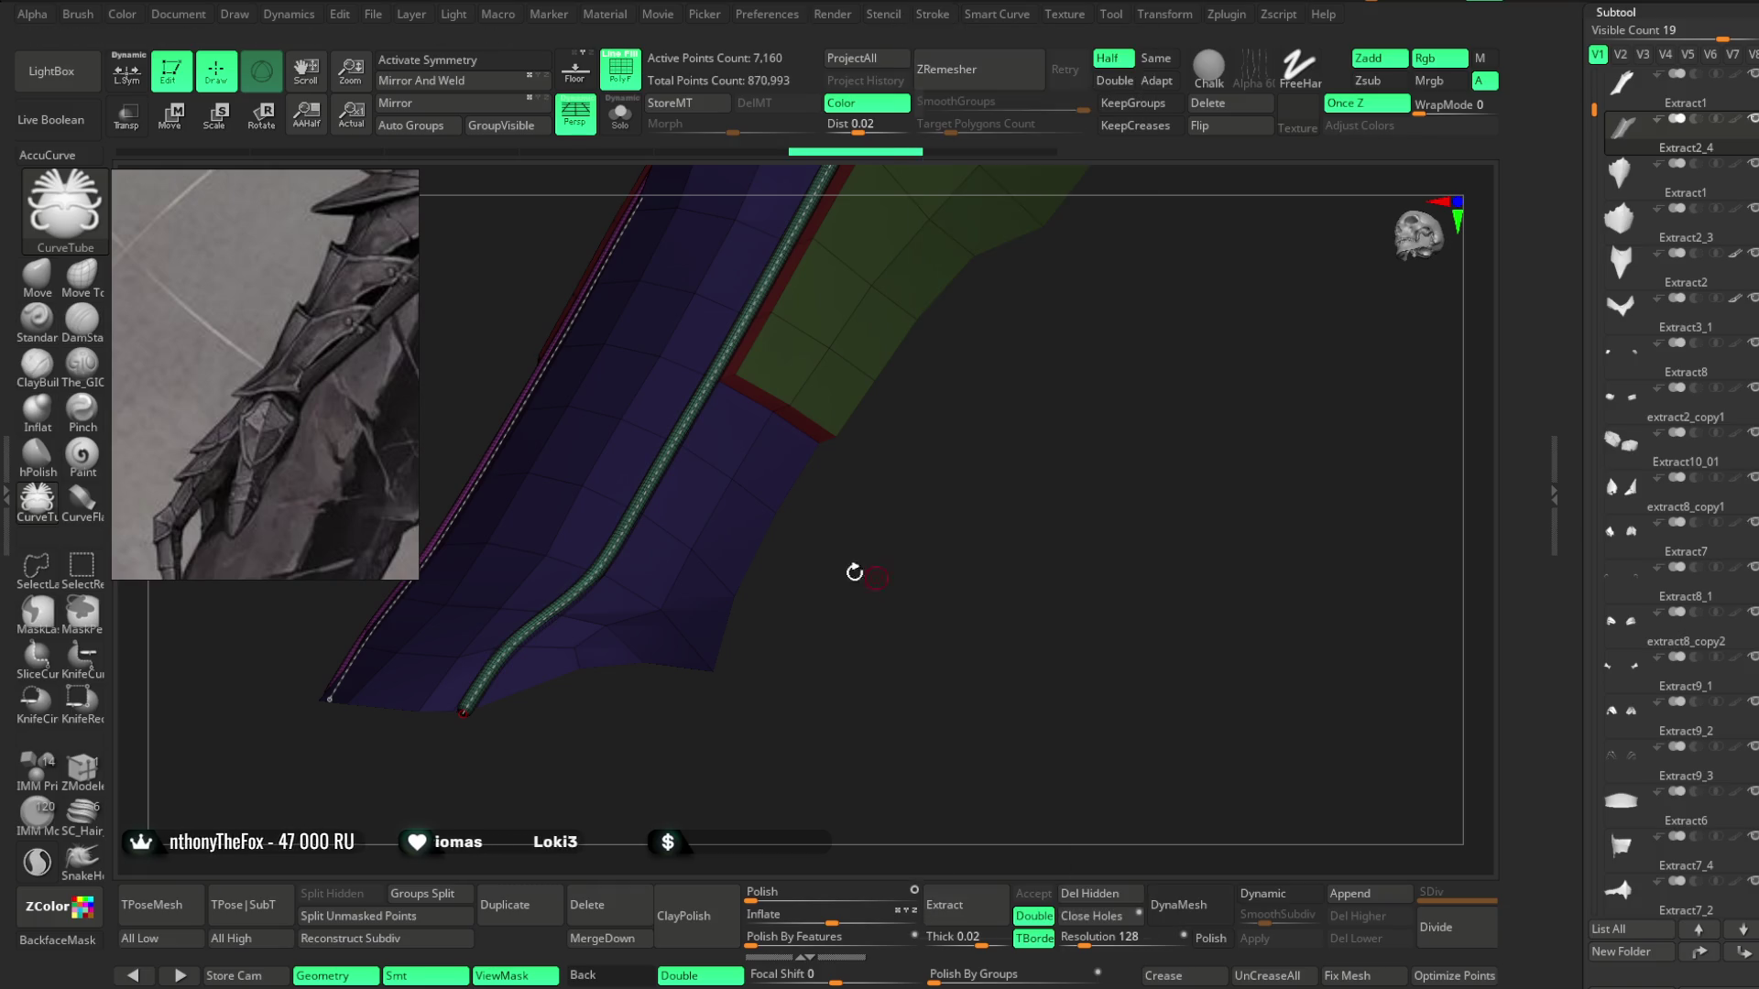
left_click(628, 534)
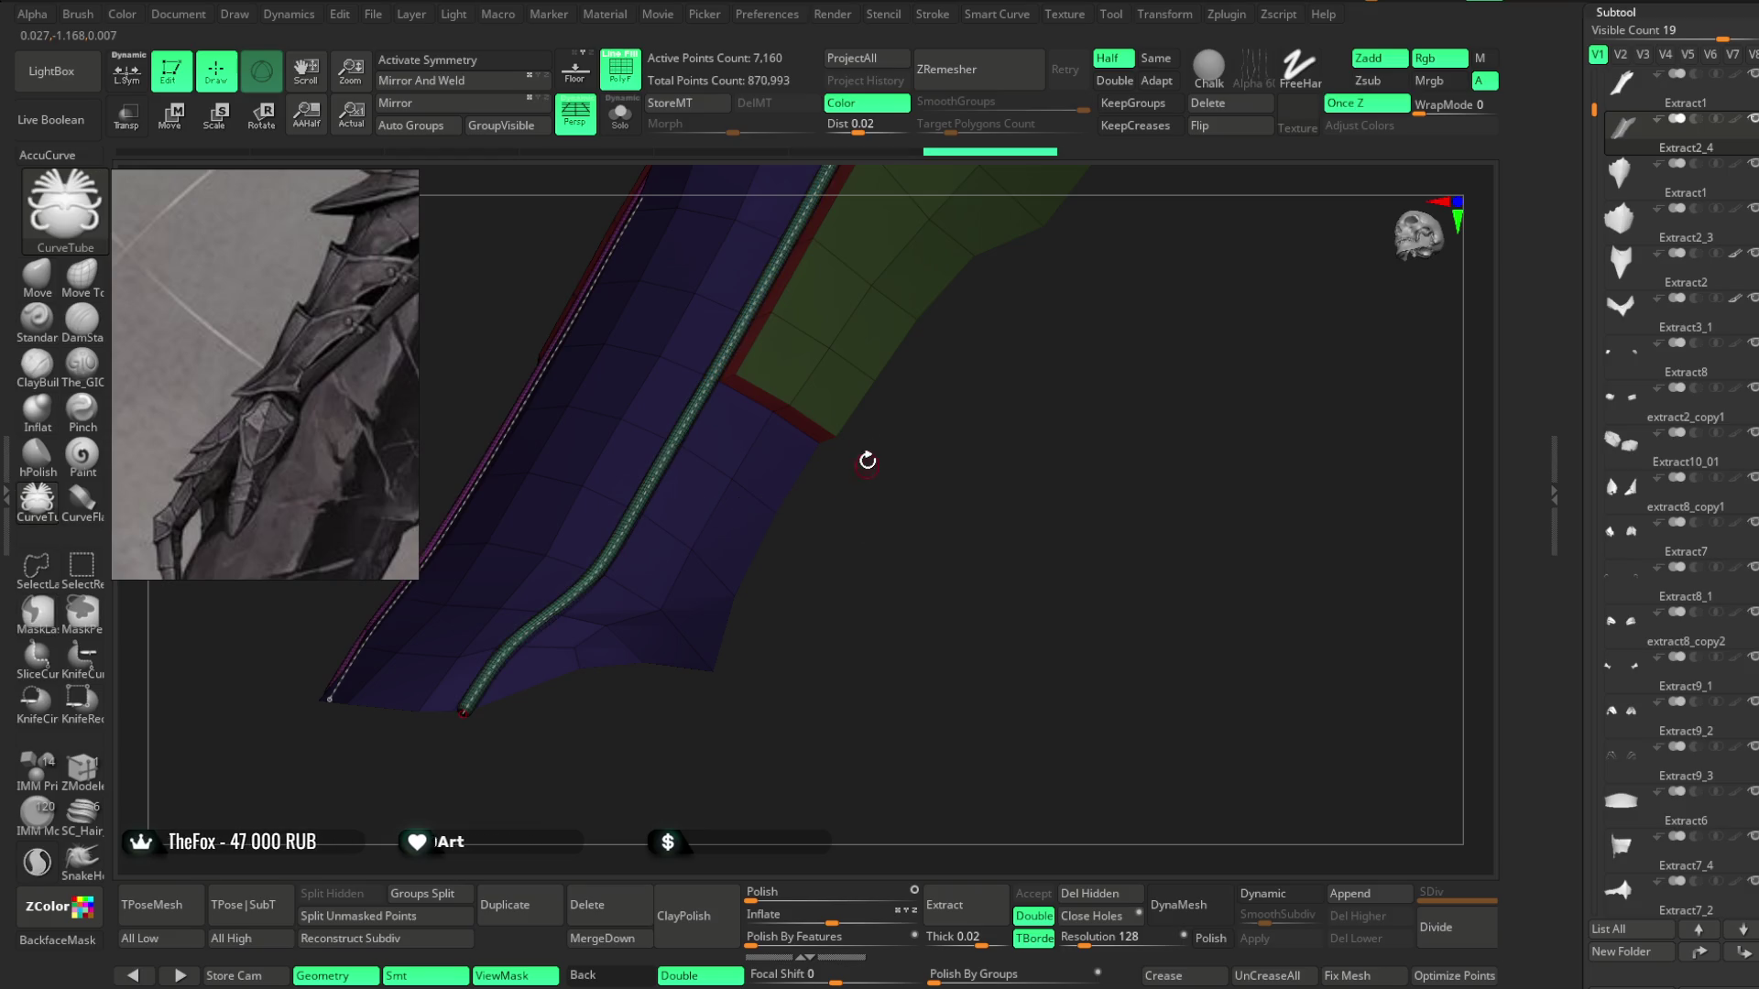
Raise the falloff curve's start, undo an end tweak, and regenerate the seam tube with the profile.
left_click(933, 16)
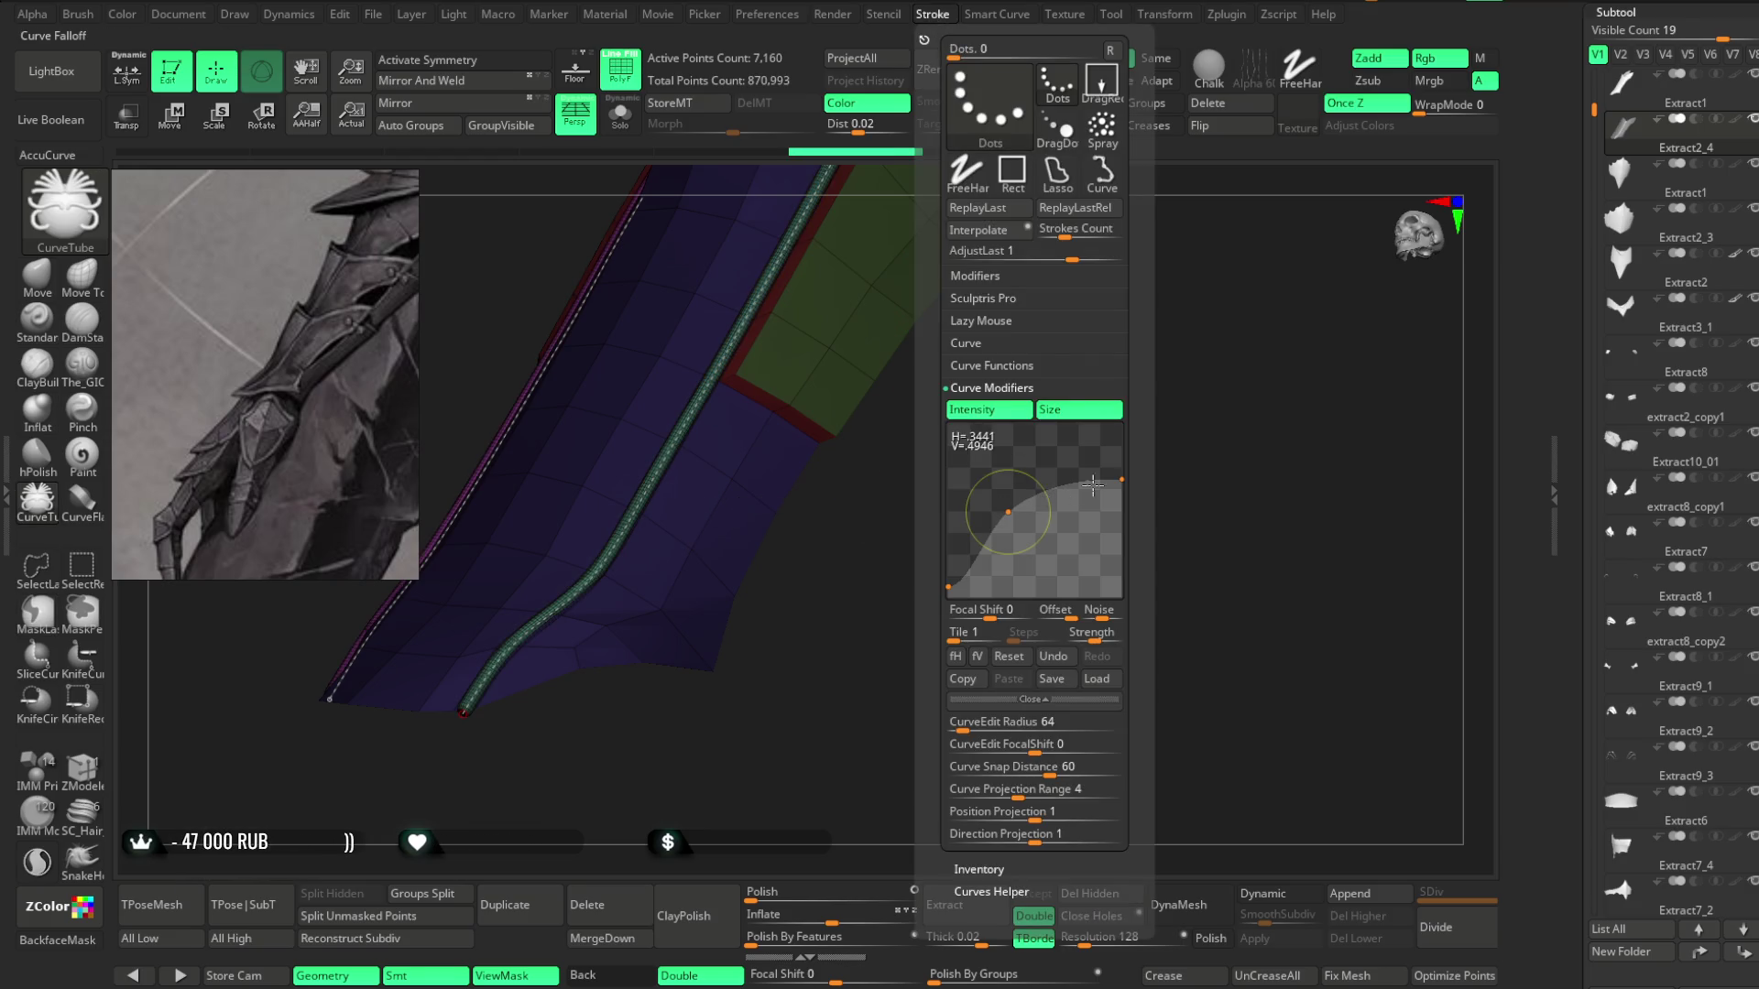
left_click_drag(1120, 458, 1123, 428)
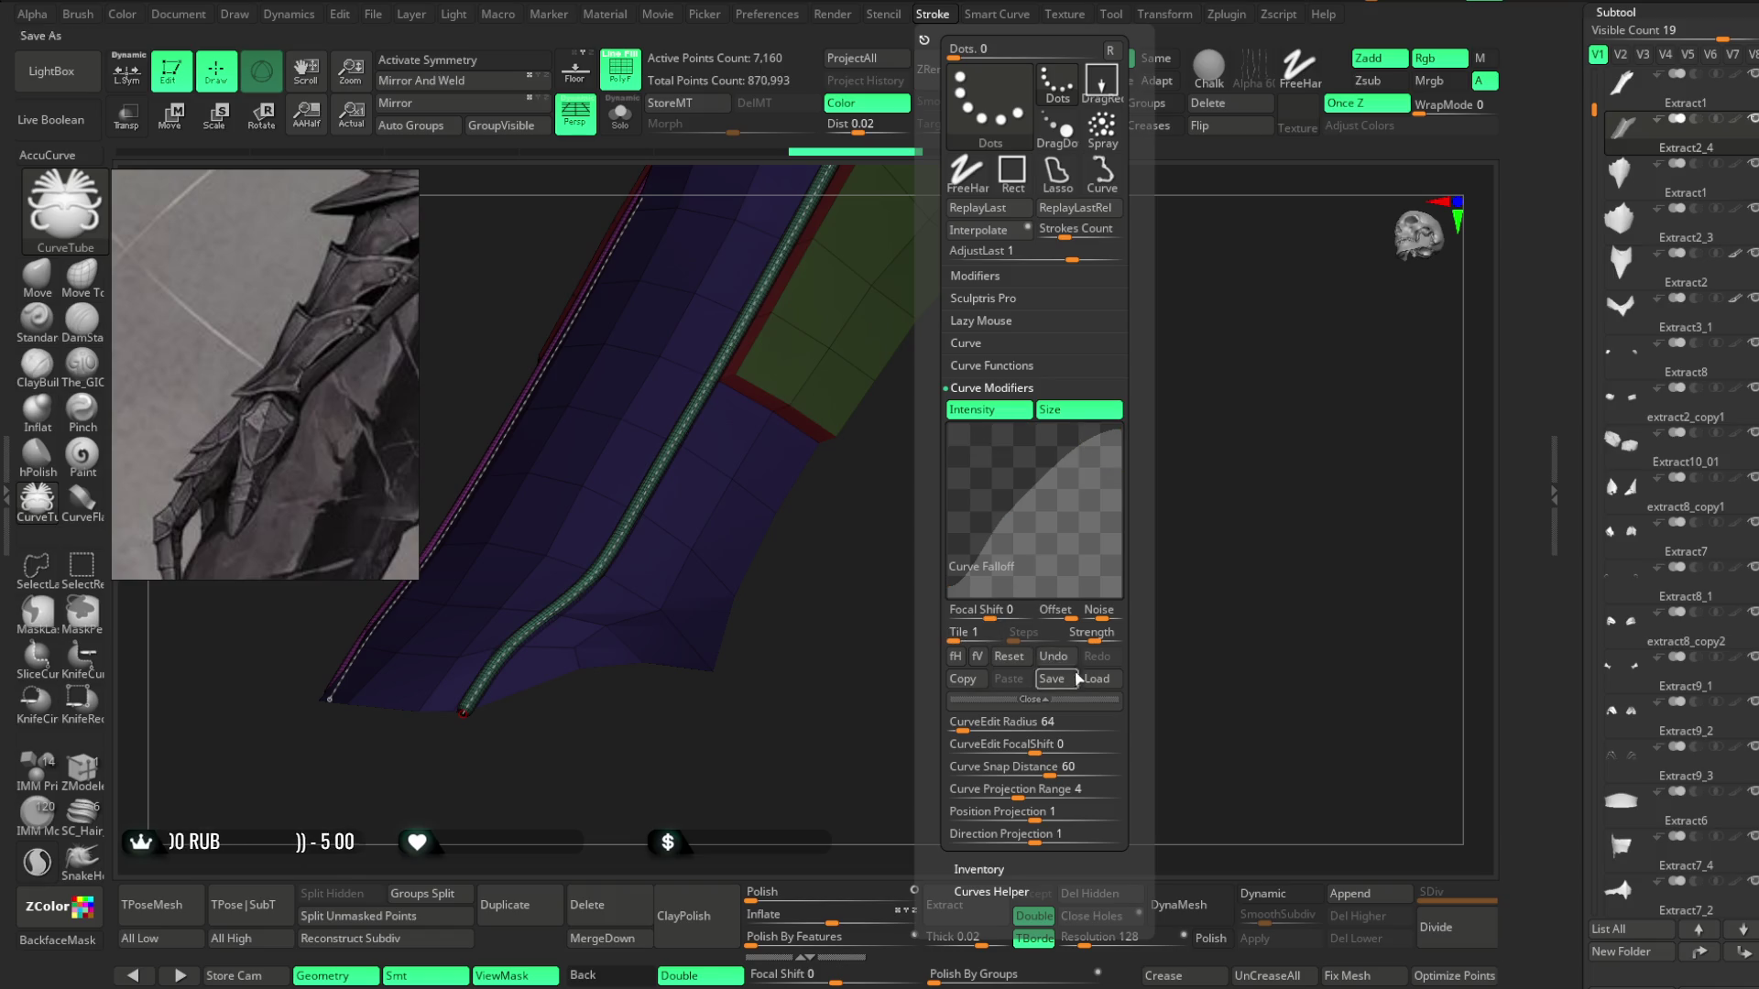
left_click(1051, 664)
left_click(642, 511)
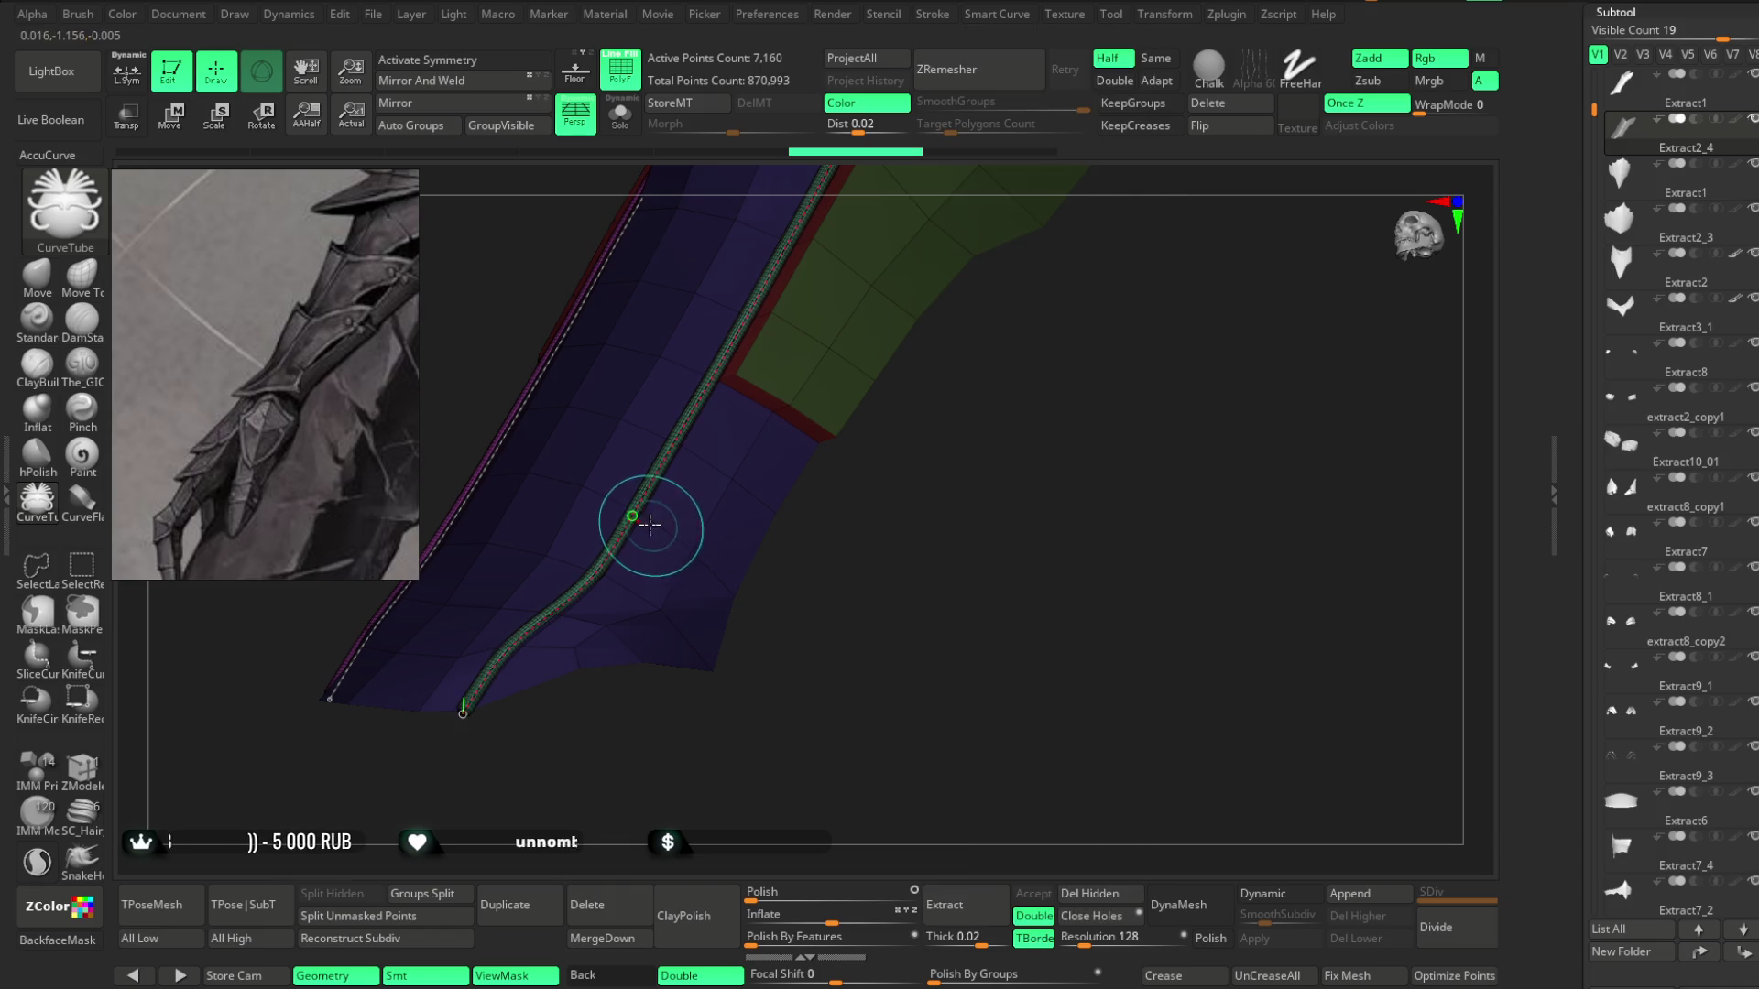
left_click(934, 19)
left_click_drag(948, 593, 935, 511)
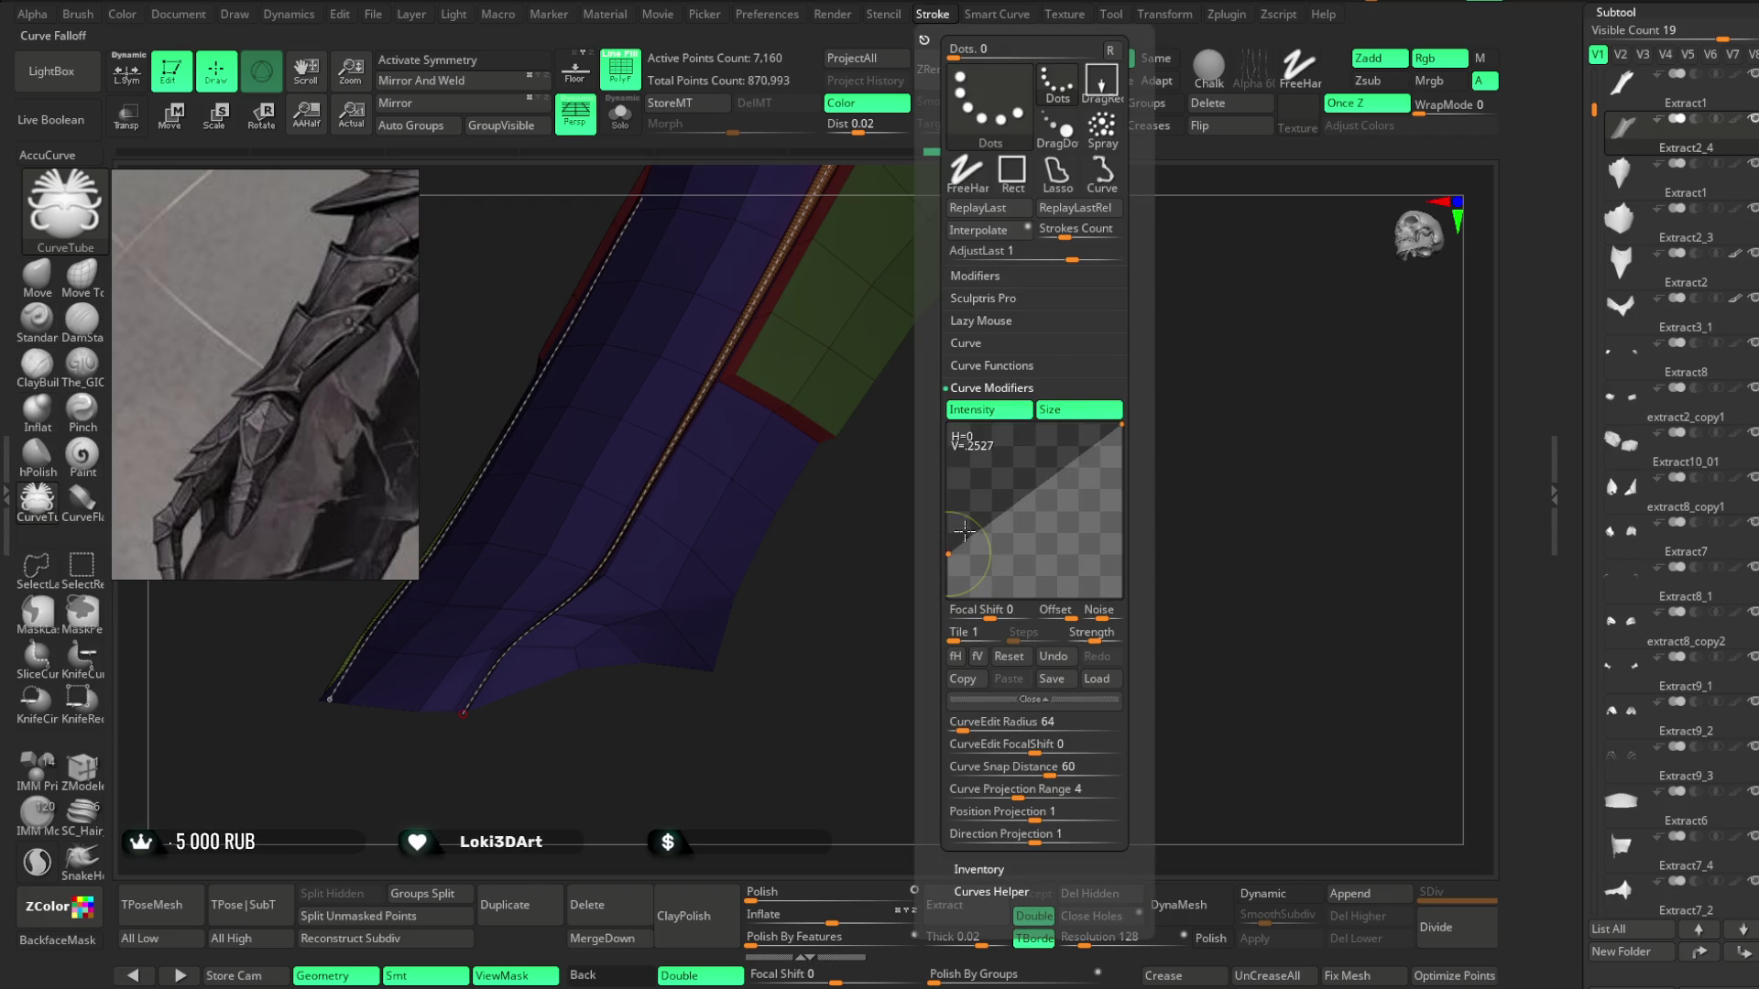
left_click(640, 515)
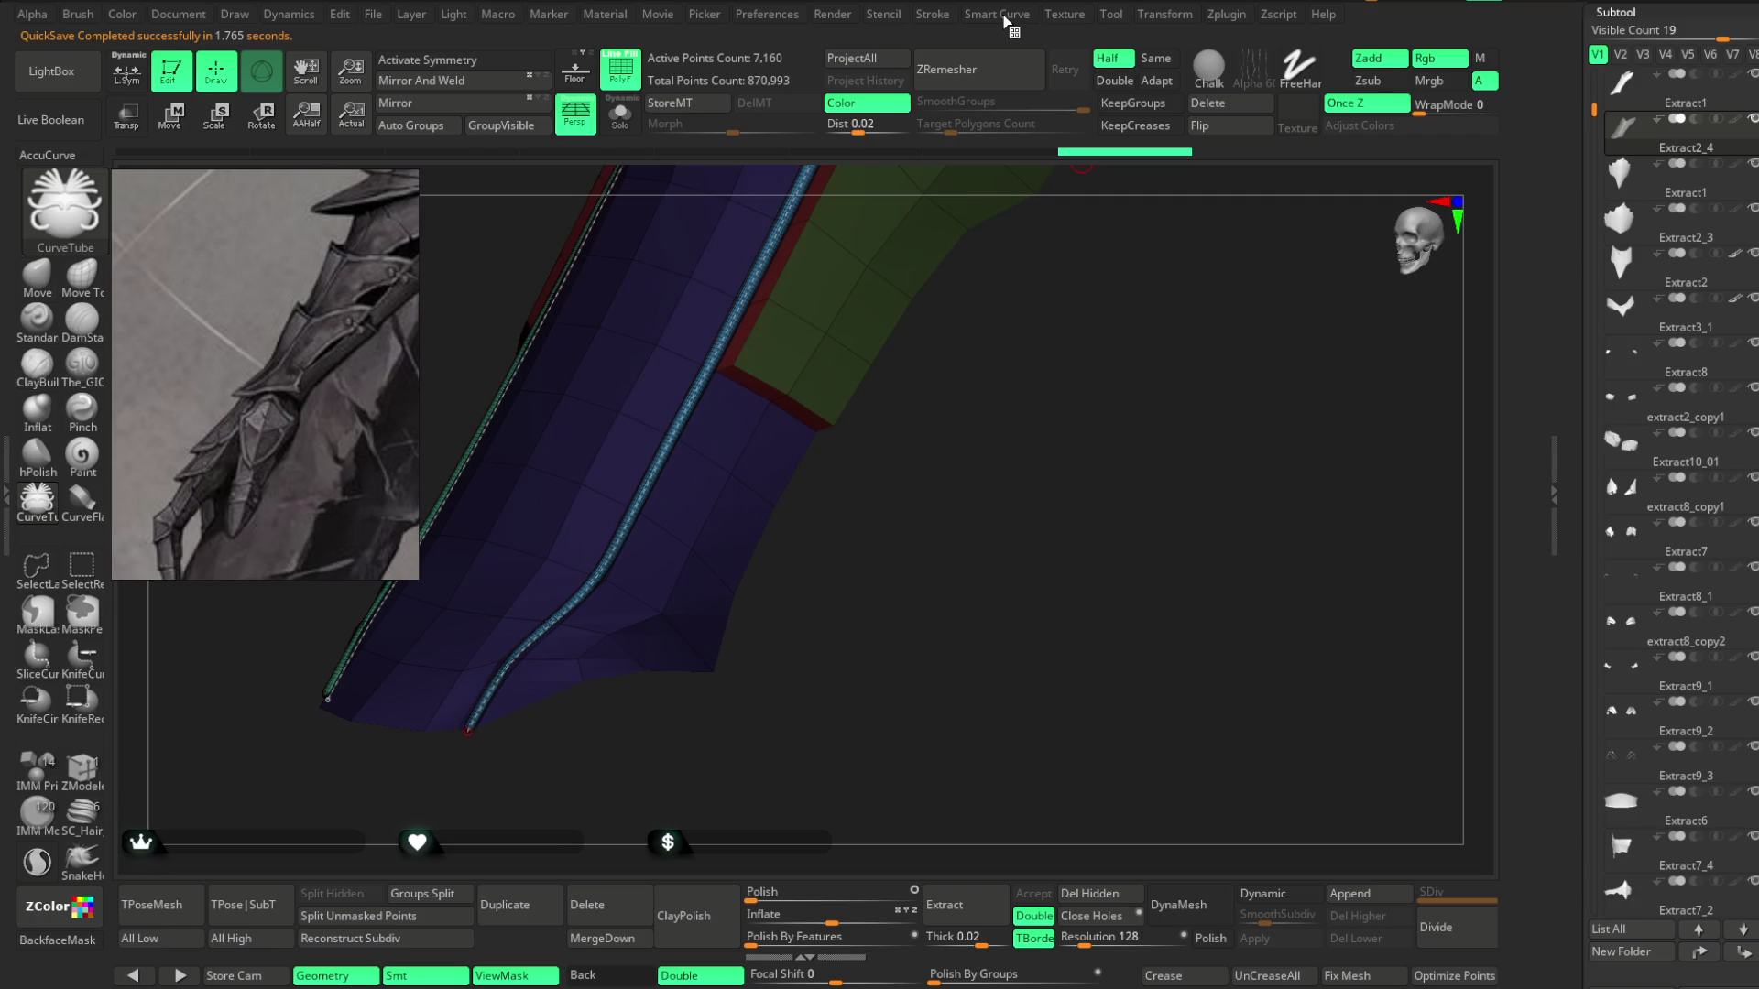
left_click(932, 15)
left_click_drag(949, 472, 949, 494)
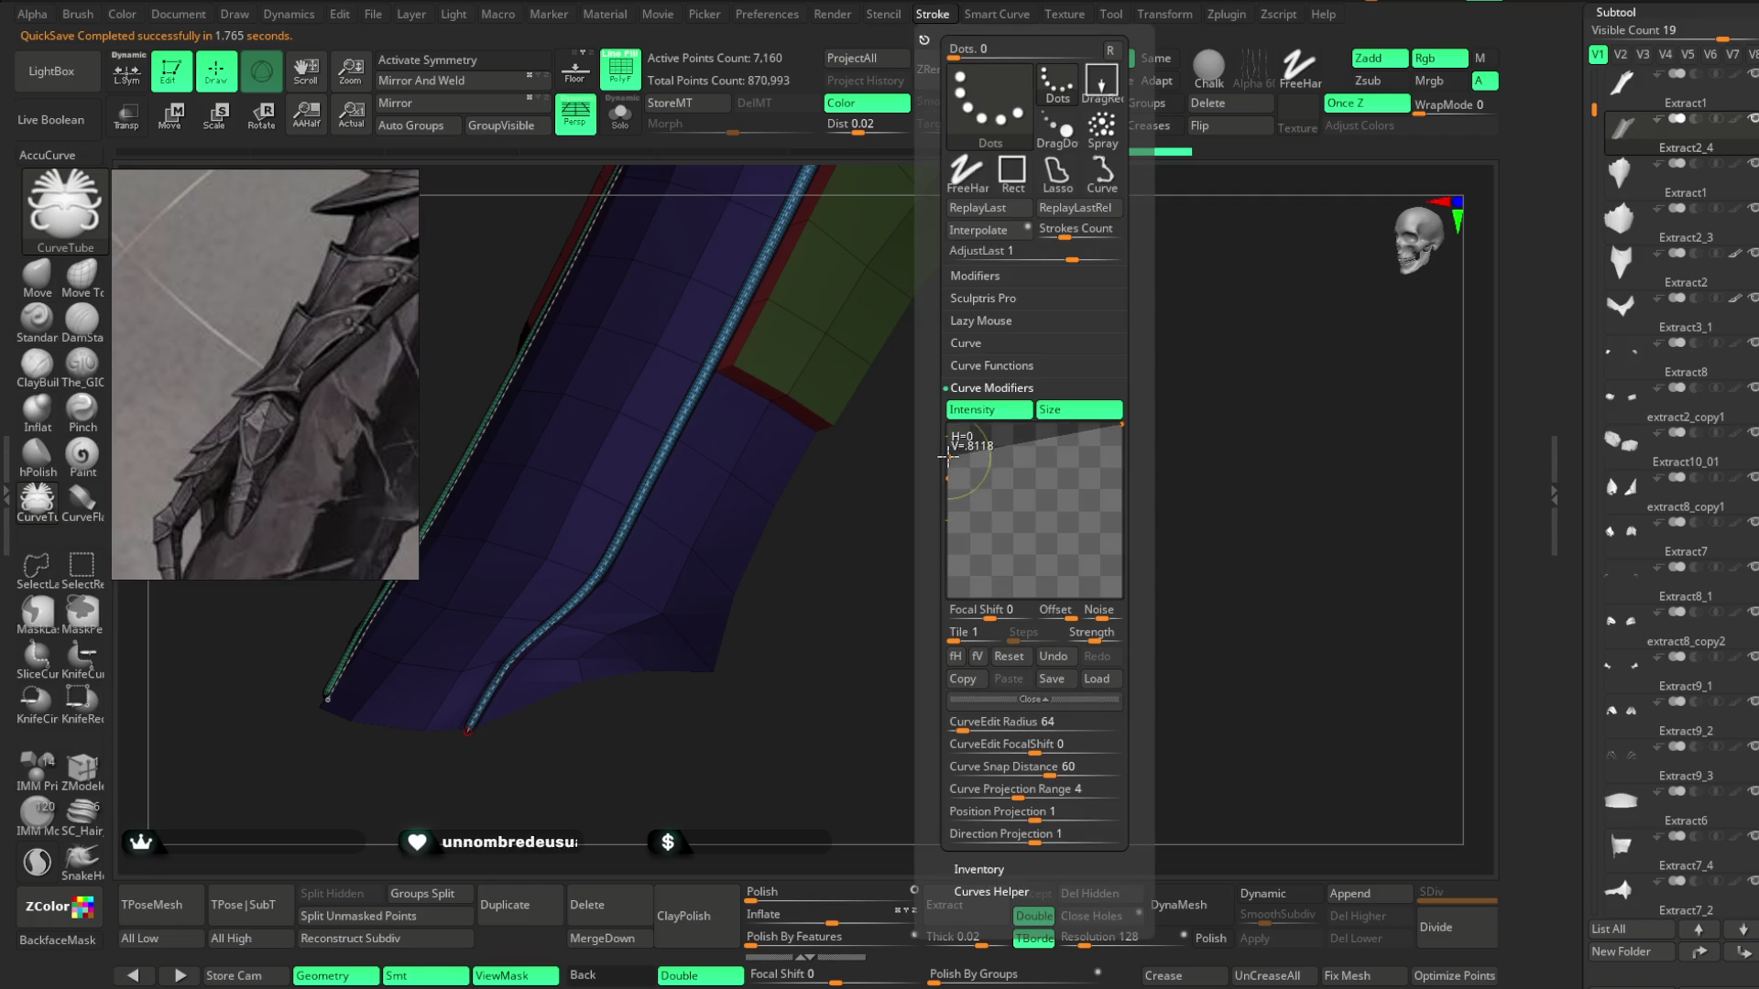
left_click(623, 570)
mouse_move(751, 641)
left_mouse_down()
mouse_move(803, 680)
mouse_move(848, 538)
mouse_move(865, 531)
mouse_move(871, 561)
left_mouse_up()
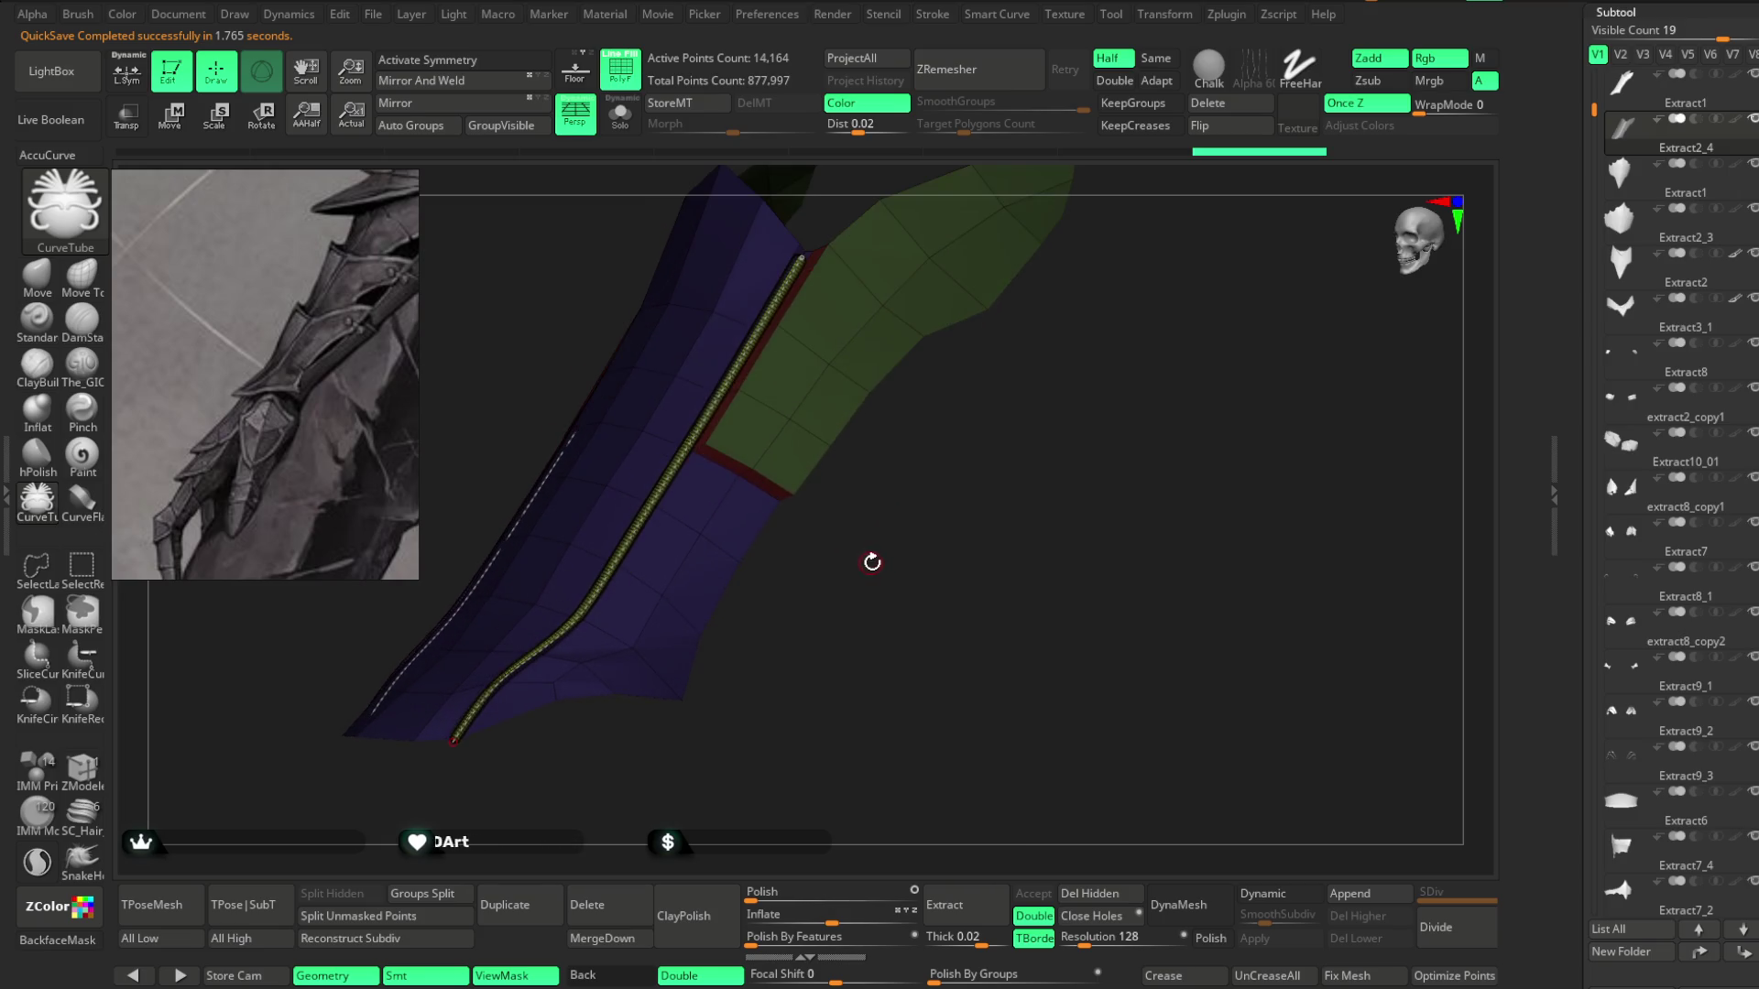
Redraw the trim tube at a slimmer size and delete its curve guide.
key("space")
left_click_drag(806, 508, 864, 538)
left_click(1207, 102)
Select the tube subtool, lasso the side-seam sections to keep, and delete the hidden rest.
mouse_move(962, 431)
left_mouse_down()
mouse_move(1029, 440)
mouse_move(971, 423)
mouse_move(974, 531)
mouse_move(938, 530)
mouse_move(973, 542)
mouse_move(934, 537)
left_mouse_up()
left_click(687, 491, "alt")
left_click_drag(431, 504, 436, 540, "ctrl+shift")
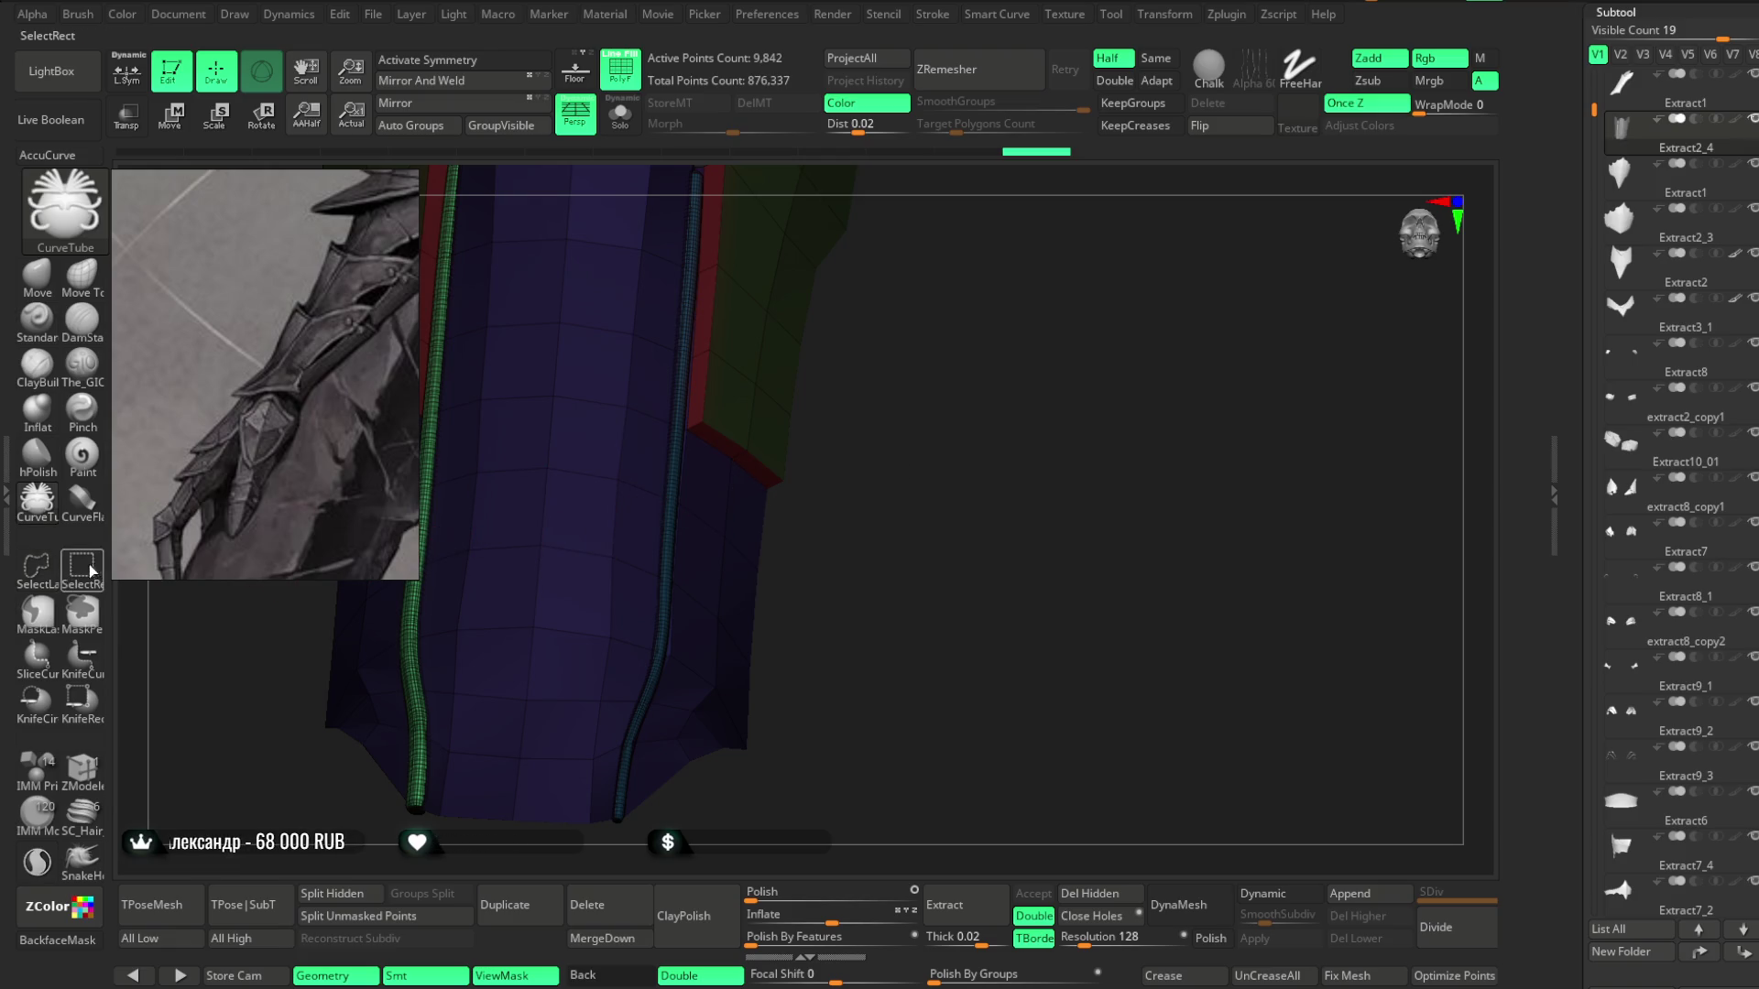
mouse_move(907, 424)
left_mouse_down()
mouse_move(941, 466)
mouse_move(911, 424)
mouse_move(907, 522)
mouse_move(863, 565)
left_mouse_up()
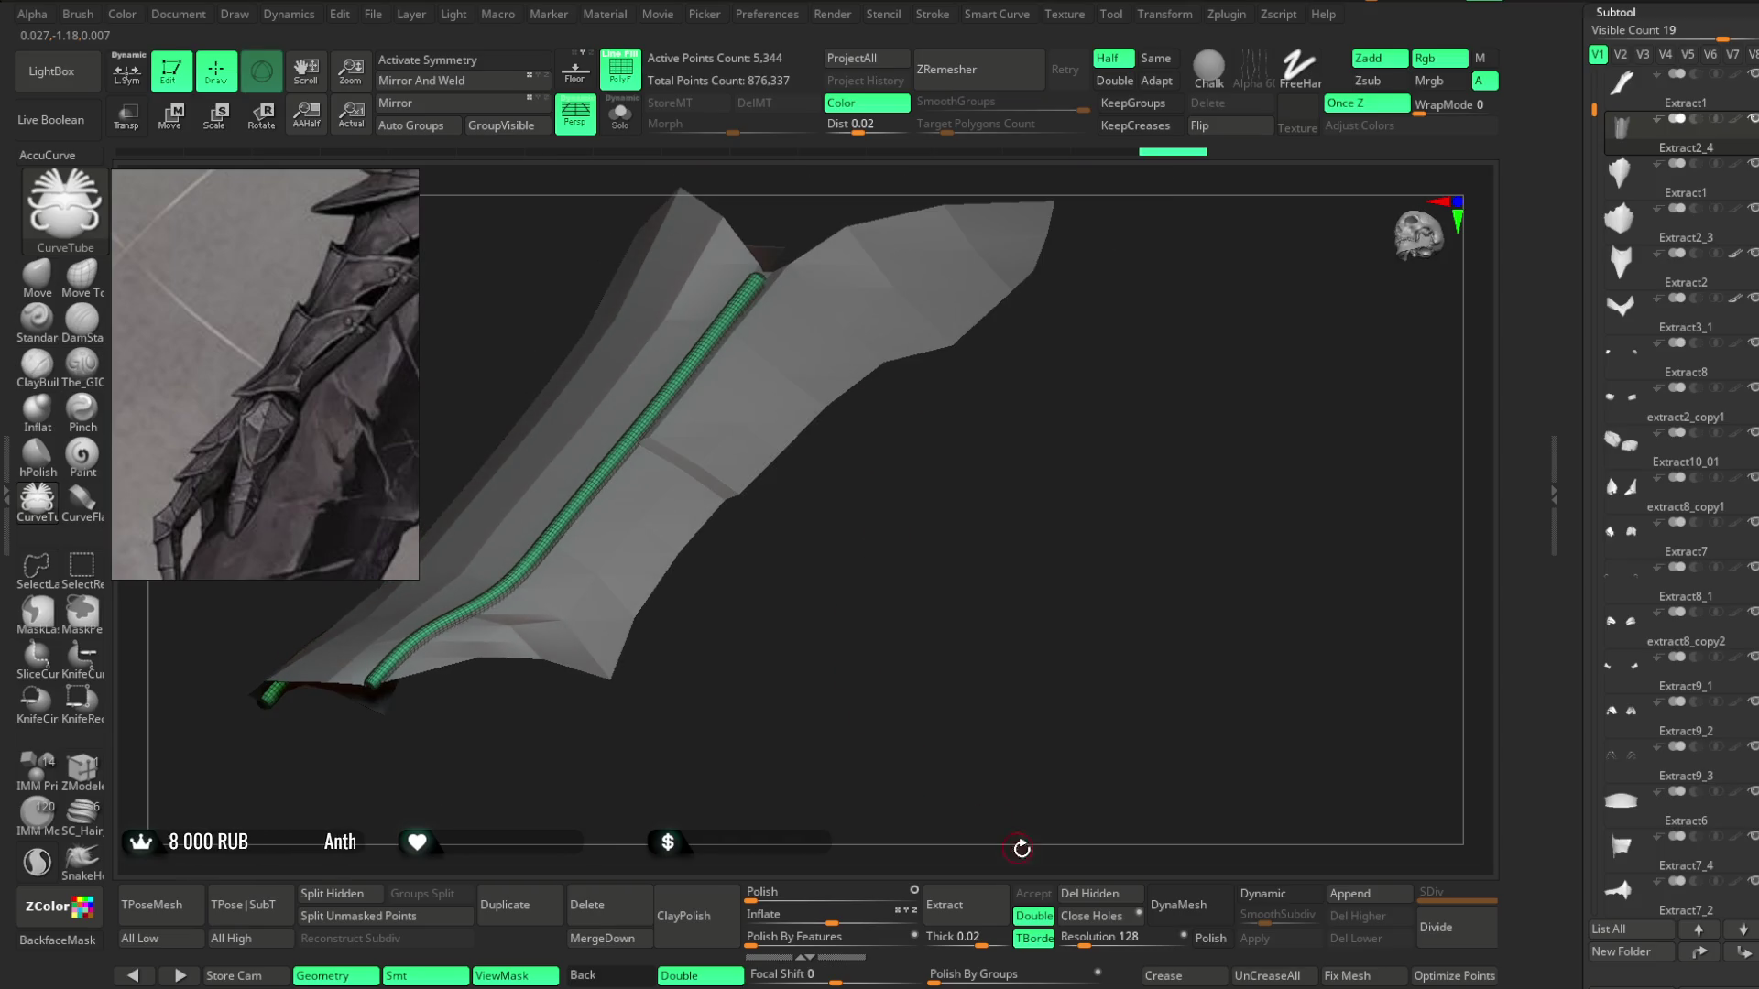
left_click(1081, 893)
Check both trim tubes from several angles, then pick the Move brush with X symmetry.
mouse_move(1065, 866)
left_mouse_down()
mouse_move(938, 660)
mouse_move(943, 609)
mouse_move(979, 609)
mouse_move(915, 558)
left_mouse_up()
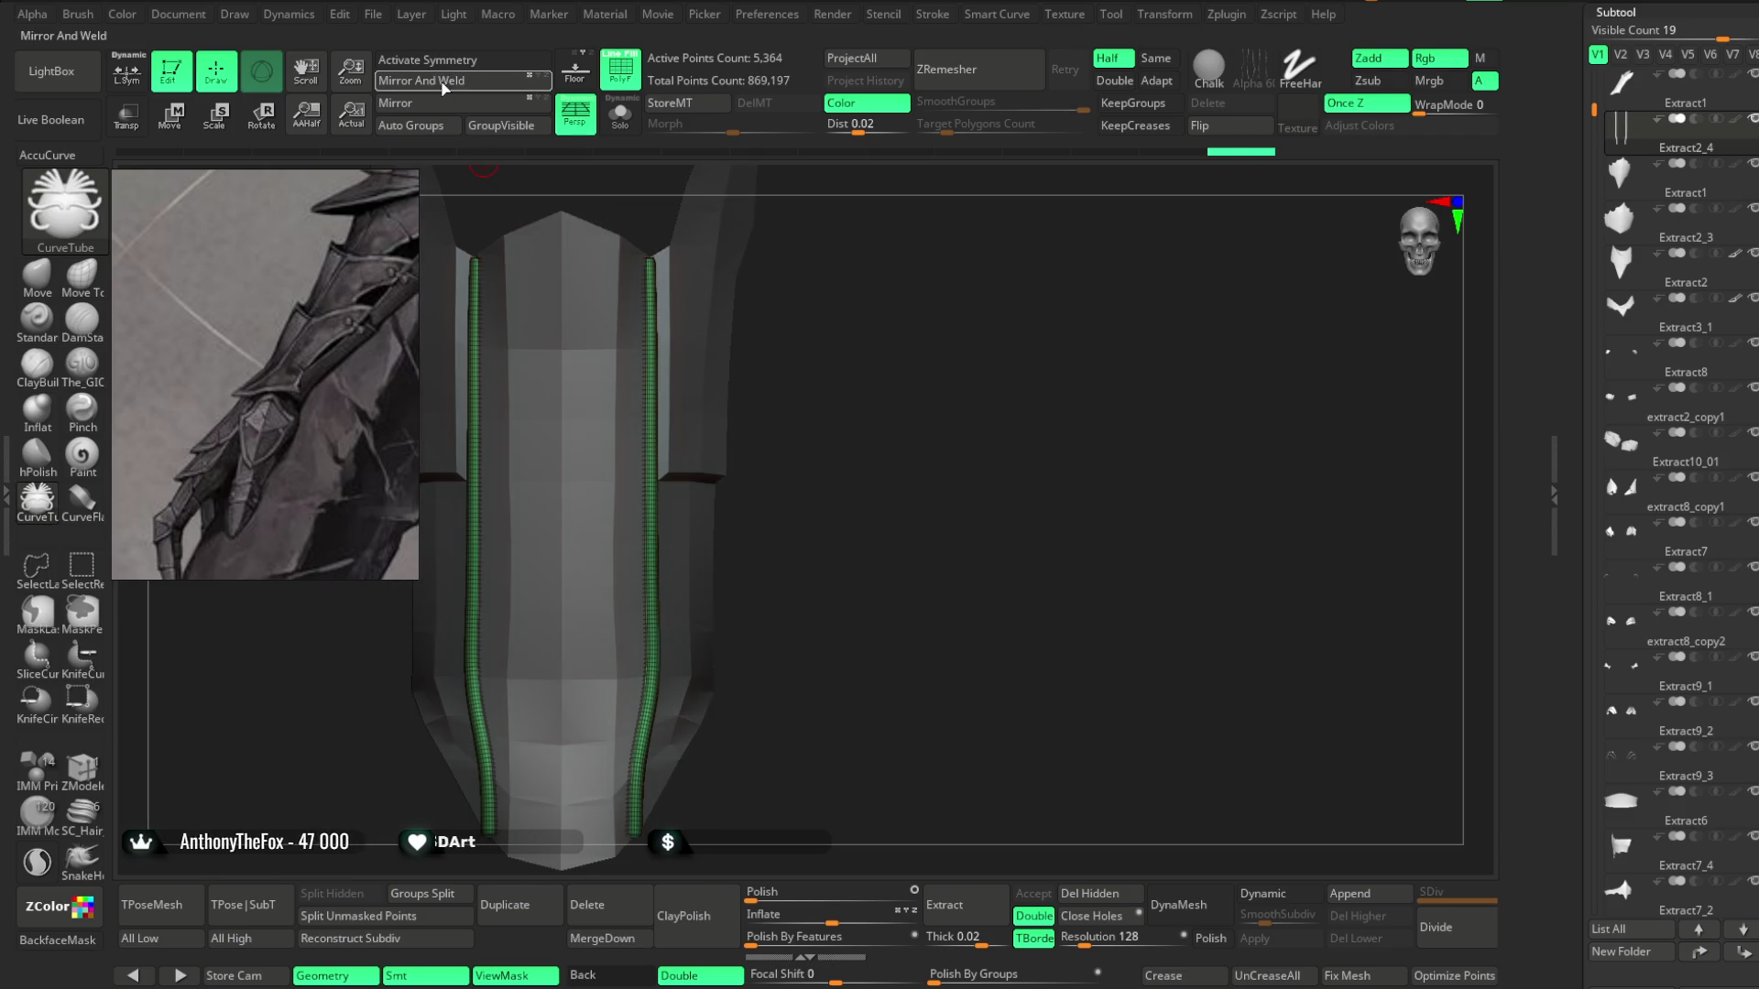
key("ctrl")
mouse_move(852, 394)
left_mouse_down()
mouse_move(865, 415)
mouse_move(867, 369)
mouse_move(817, 401)
left_mouse_up()
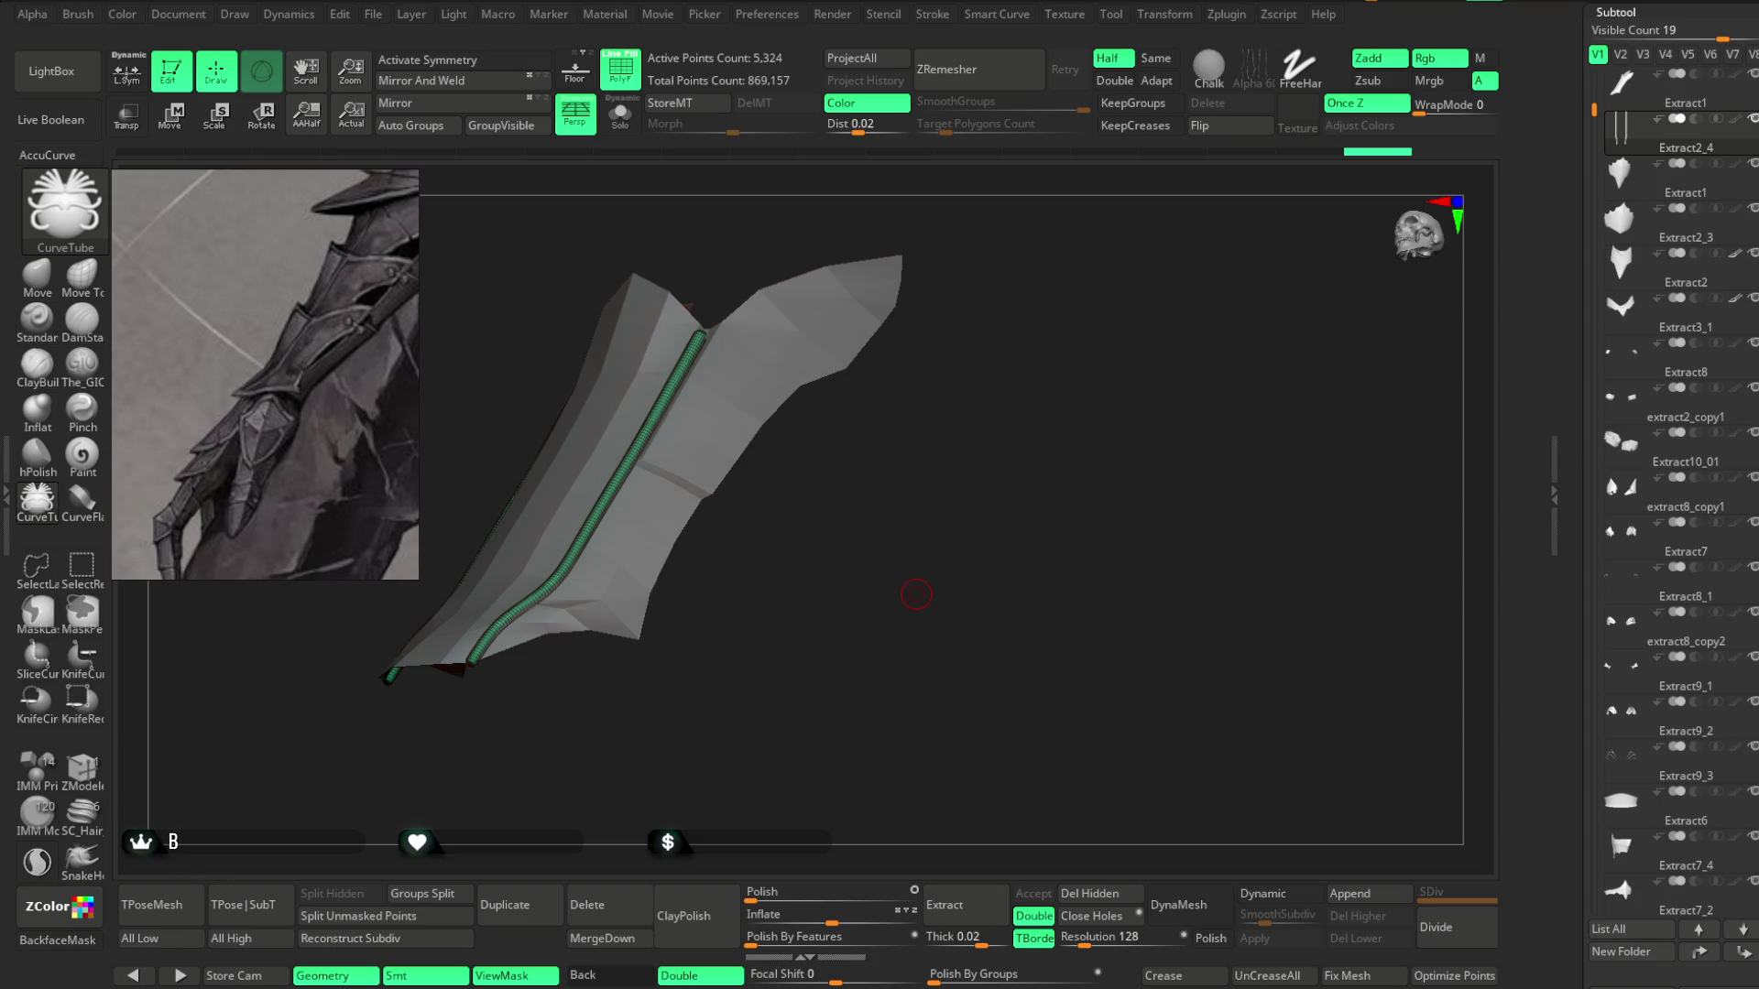
mouse_move(963, 498)
left_mouse_down()
mouse_move(997, 577)
mouse_move(981, 530)
mouse_move(943, 514)
mouse_move(974, 509)
mouse_move(860, 477)
left_mouse_up()
key("b")
key("m")
key("v")
key("x")
mouse_move(757, 373)
left_mouse_down("alt")
mouse_move(883, 491)
mouse_move(981, 421)
mouse_move(880, 441)
mouse_move(982, 405)
mouse_move(726, 405)
left_mouse_up("alt")
Adjust the tube tops with the Move brush and zoom out to see the whole piece.
key("space")
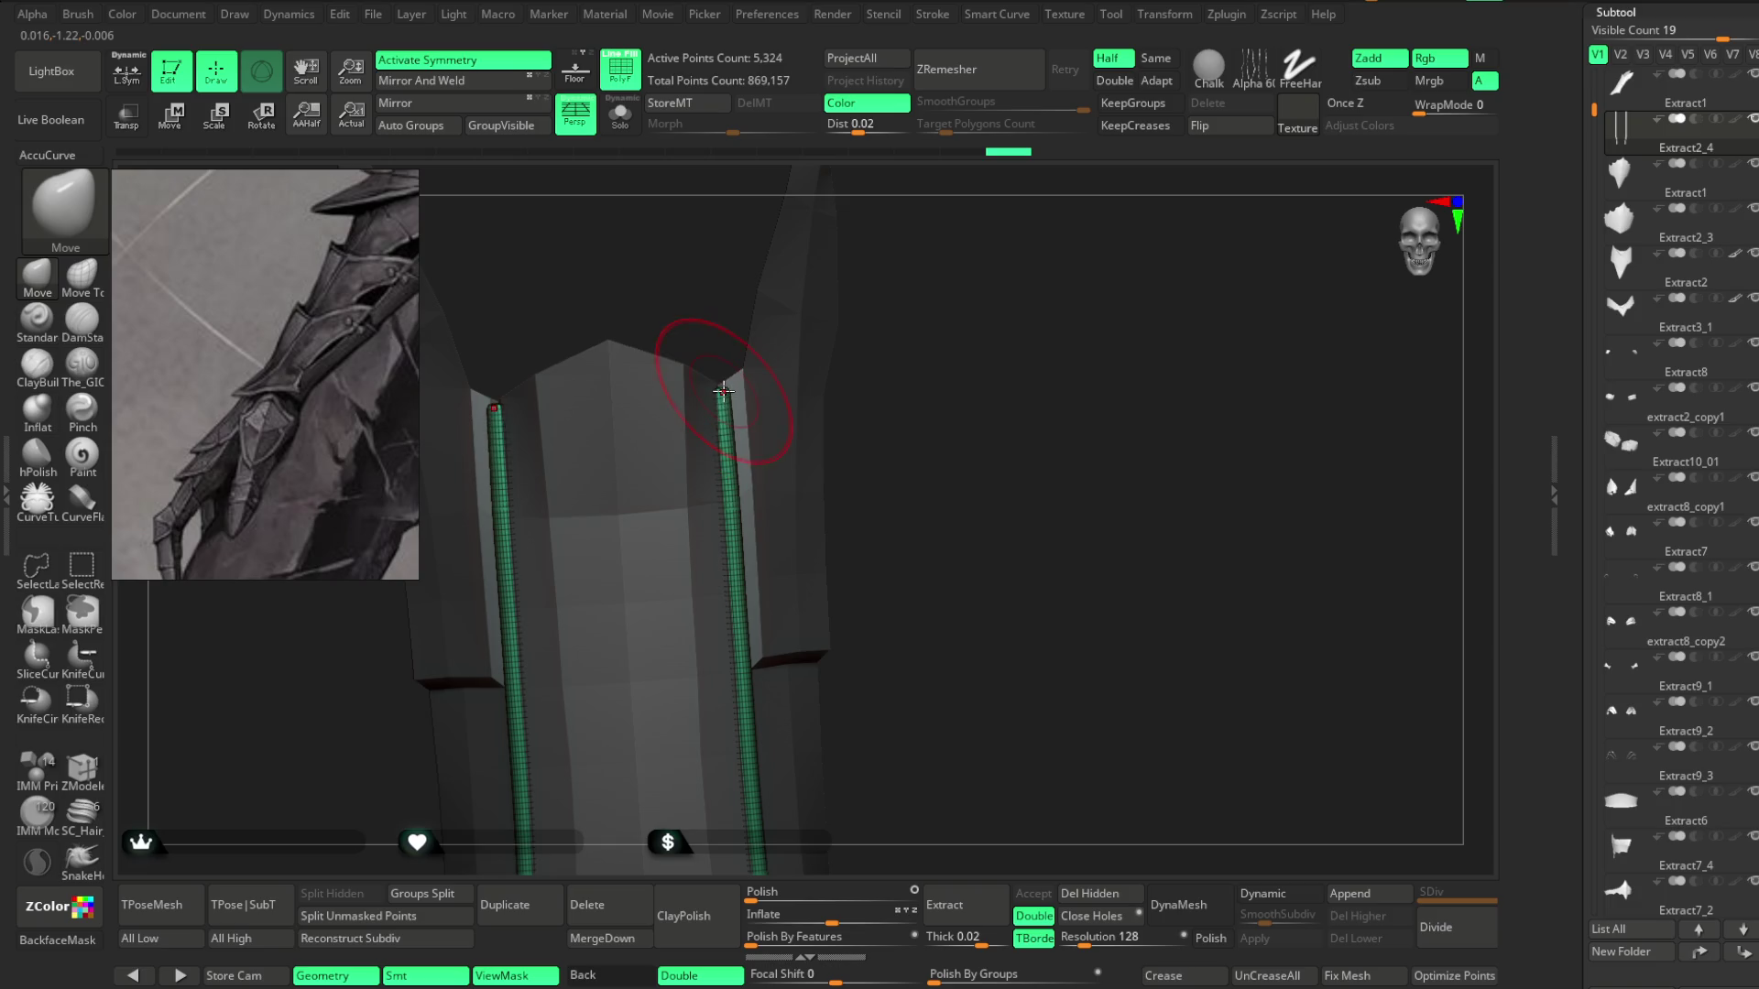
mouse_move(952, 436)
left_mouse_down()
mouse_move(943, 341)
mouse_move(934, 416)
mouse_move(915, 401)
mouse_move(915, 421)
left_mouse_up()
key("space")
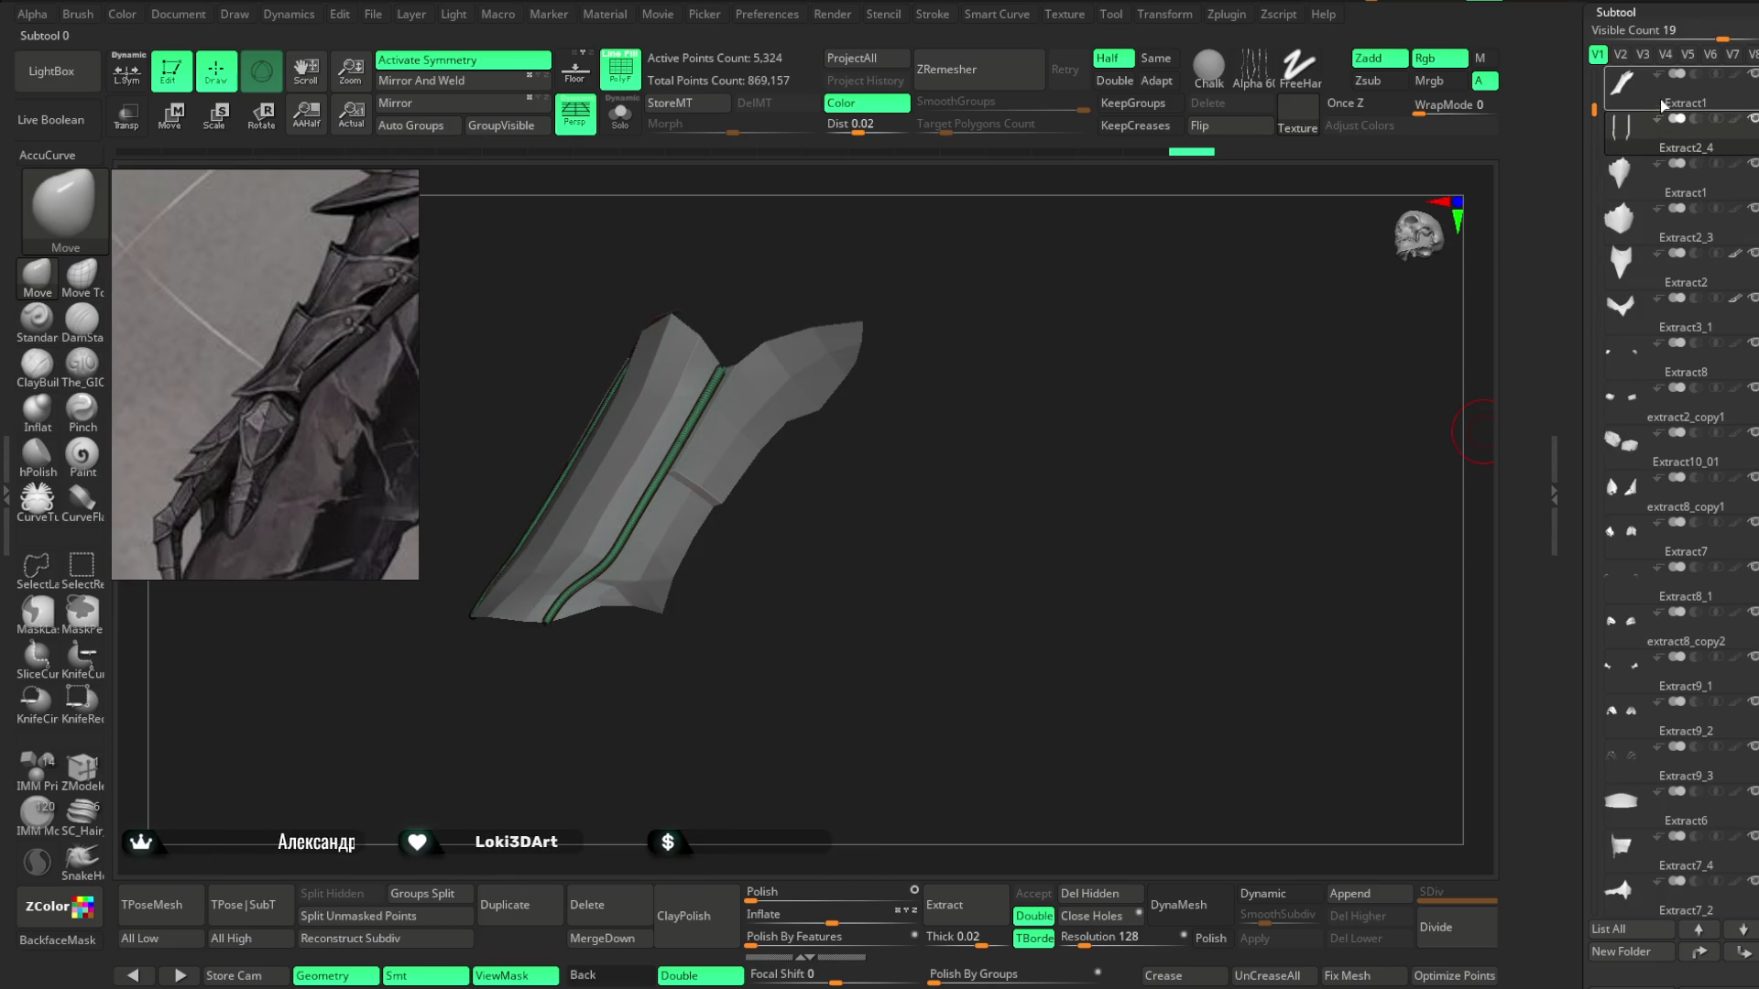
Select the Extract1 side plate, cancel an accidental delete, and rotate it into view.
left_click(1662, 106)
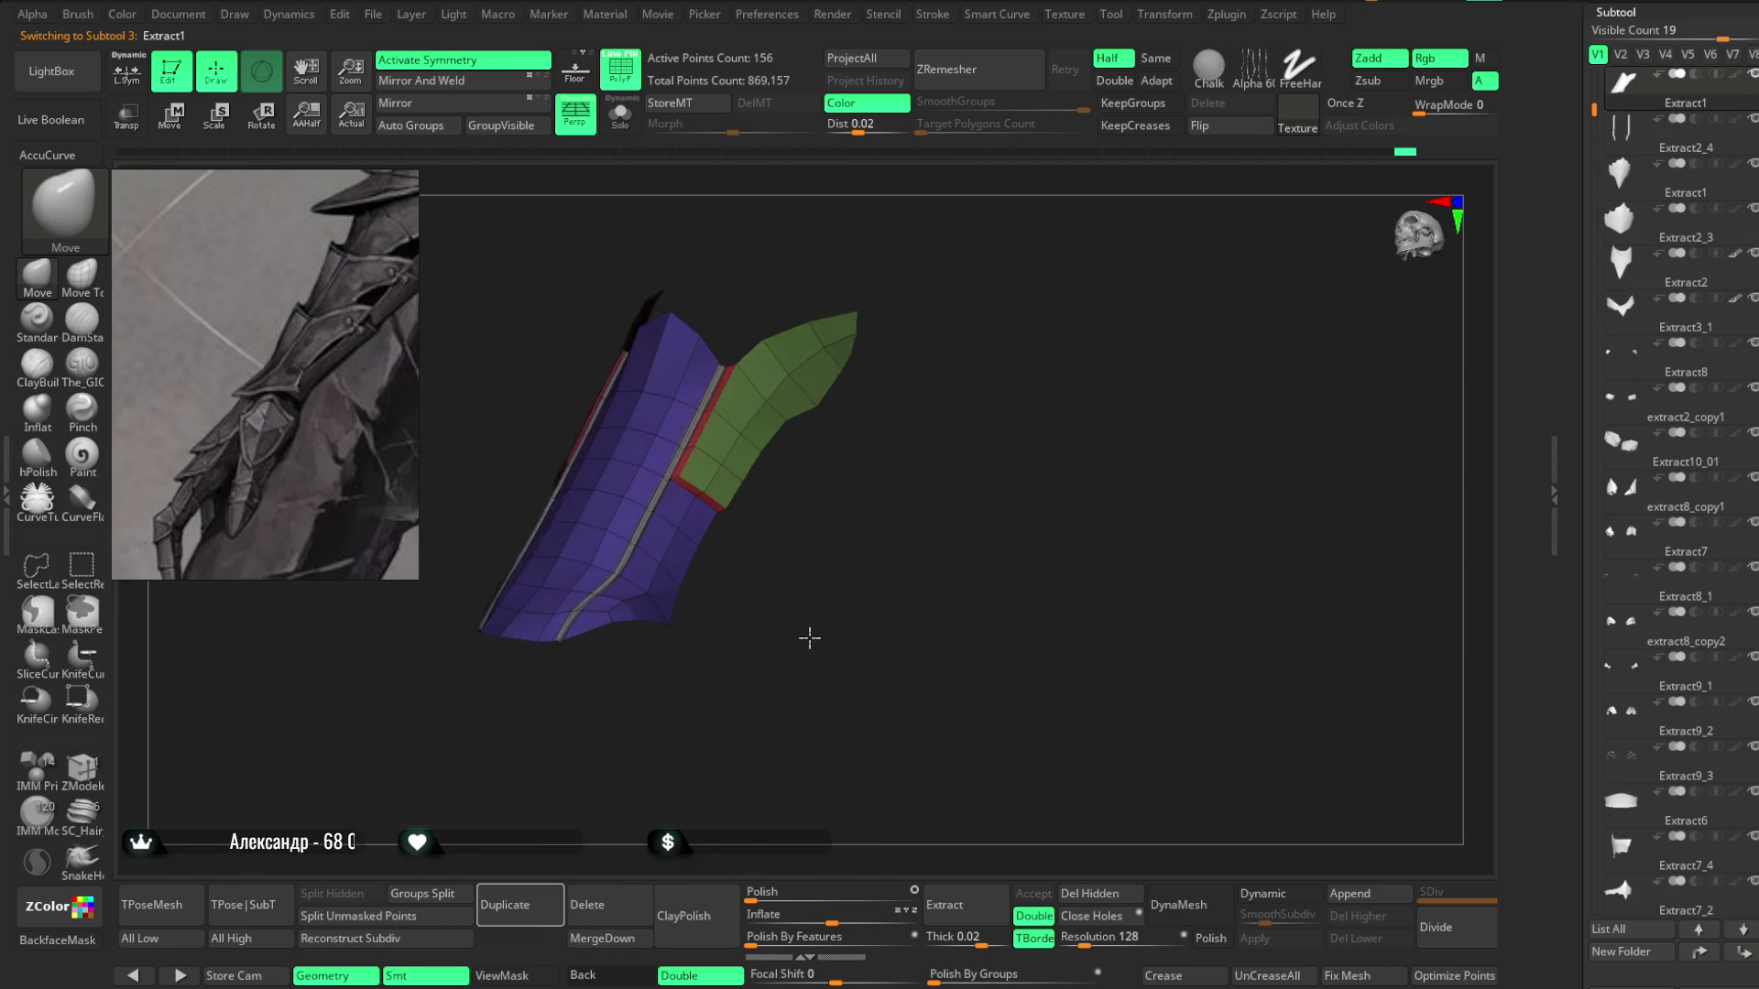
left_click(609, 905)
left_click(502, 966)
mouse_move(871, 593)
left_mouse_down()
mouse_move(871, 656)
mouse_move(942, 494)
mouse_move(883, 460)
left_mouse_up()
left_click(625, 82)
mouse_move(888, 550)
left_mouse_down()
mouse_move(879, 408)
mouse_move(887, 480)
mouse_move(916, 503)
mouse_move(895, 561)
mouse_move(919, 479)
left_mouse_up()
With PolyF on and ZModeler, inset the side plate polygroup to form a thin border ring.
left_click(621, 68)
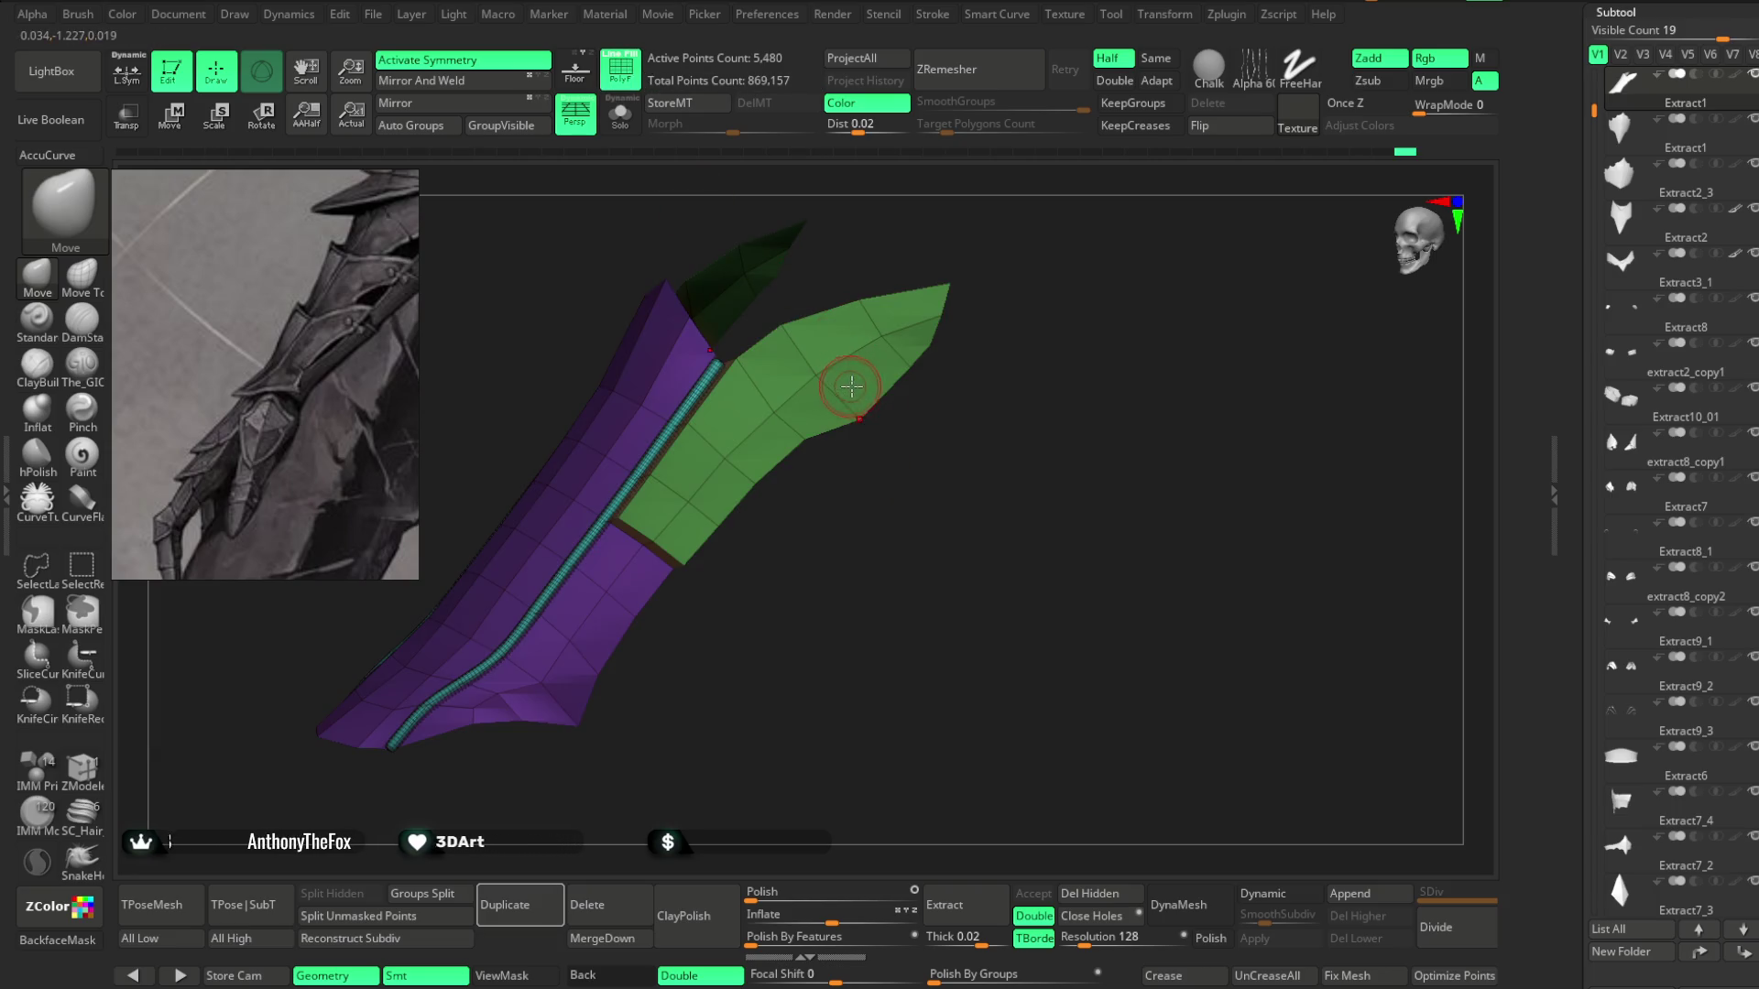
left_click_drag(962, 373, 977, 490, "alt")
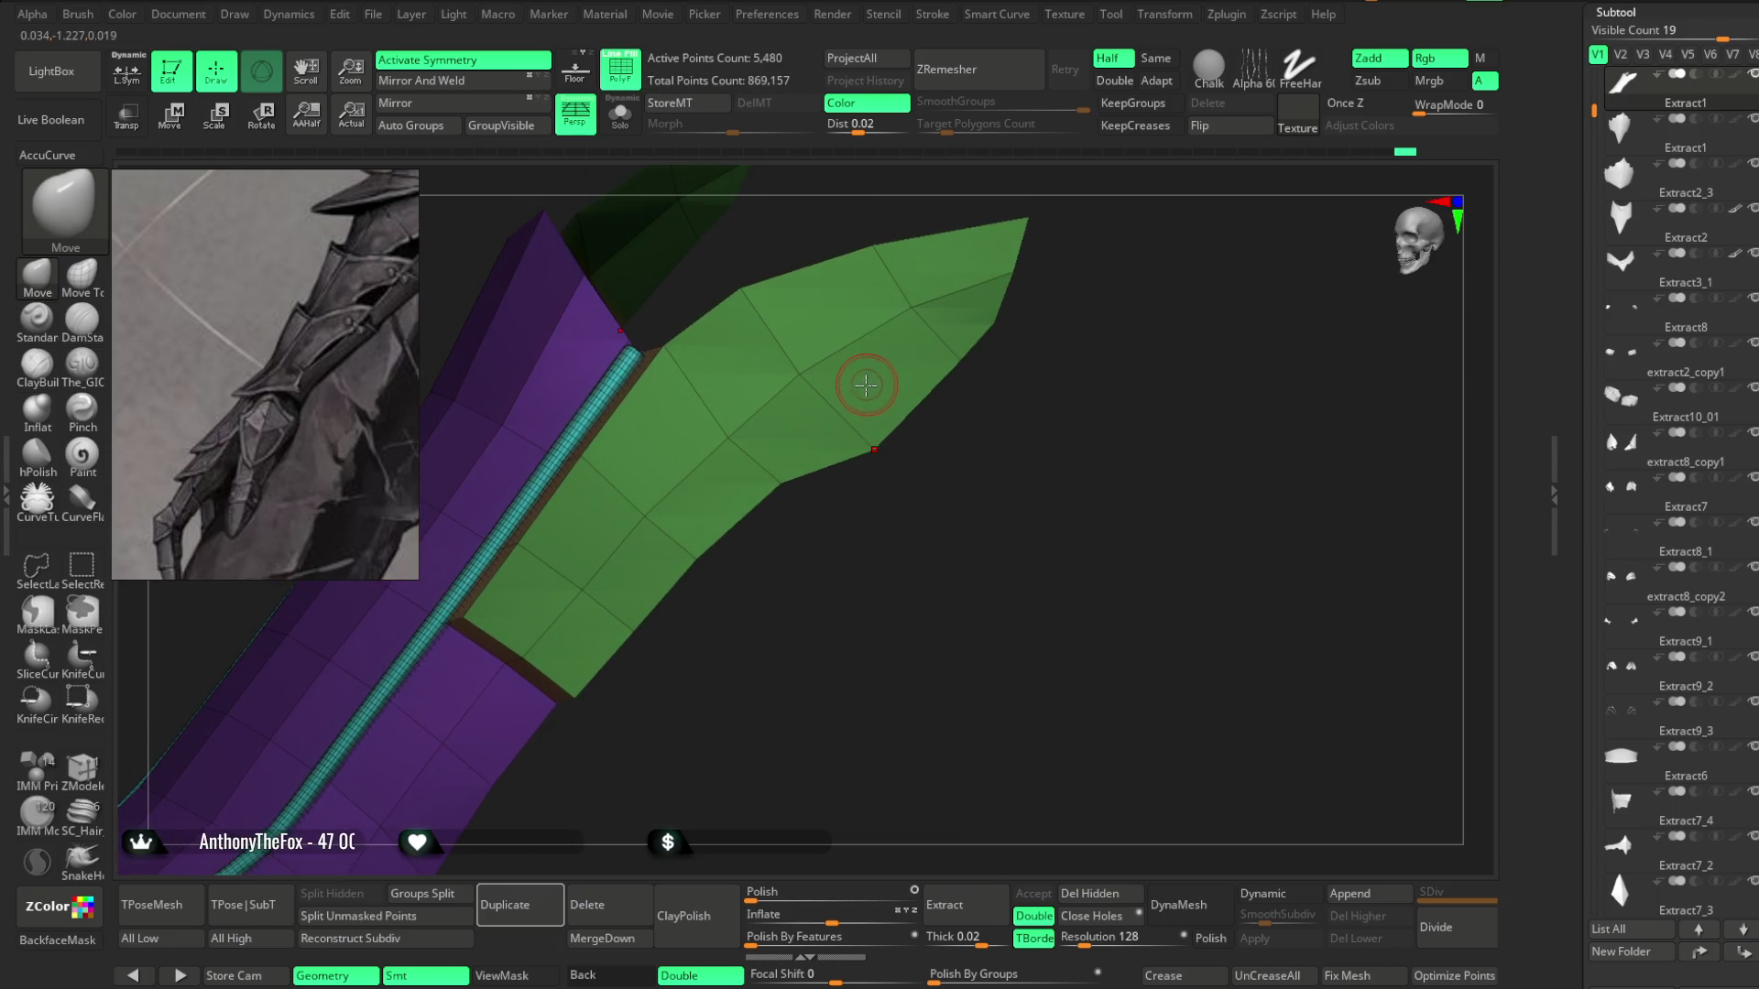
key("b")
key("z")
key("m")
key("space")
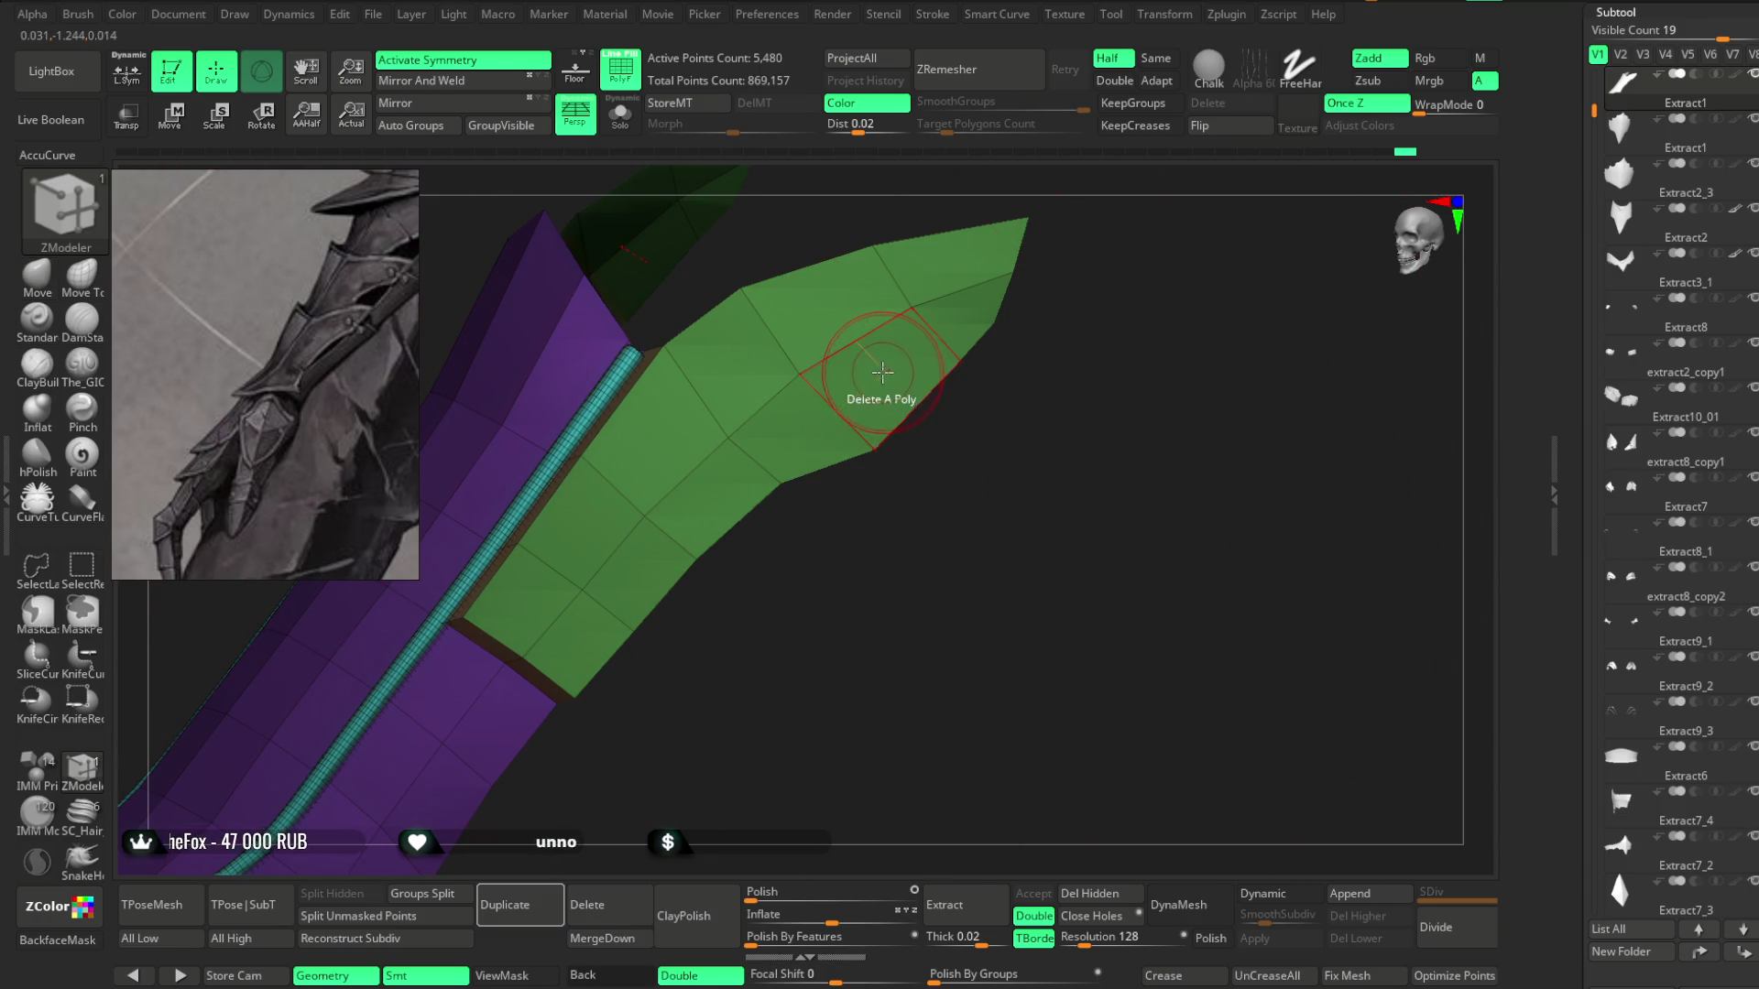
key("space")
left_click(879, 466)
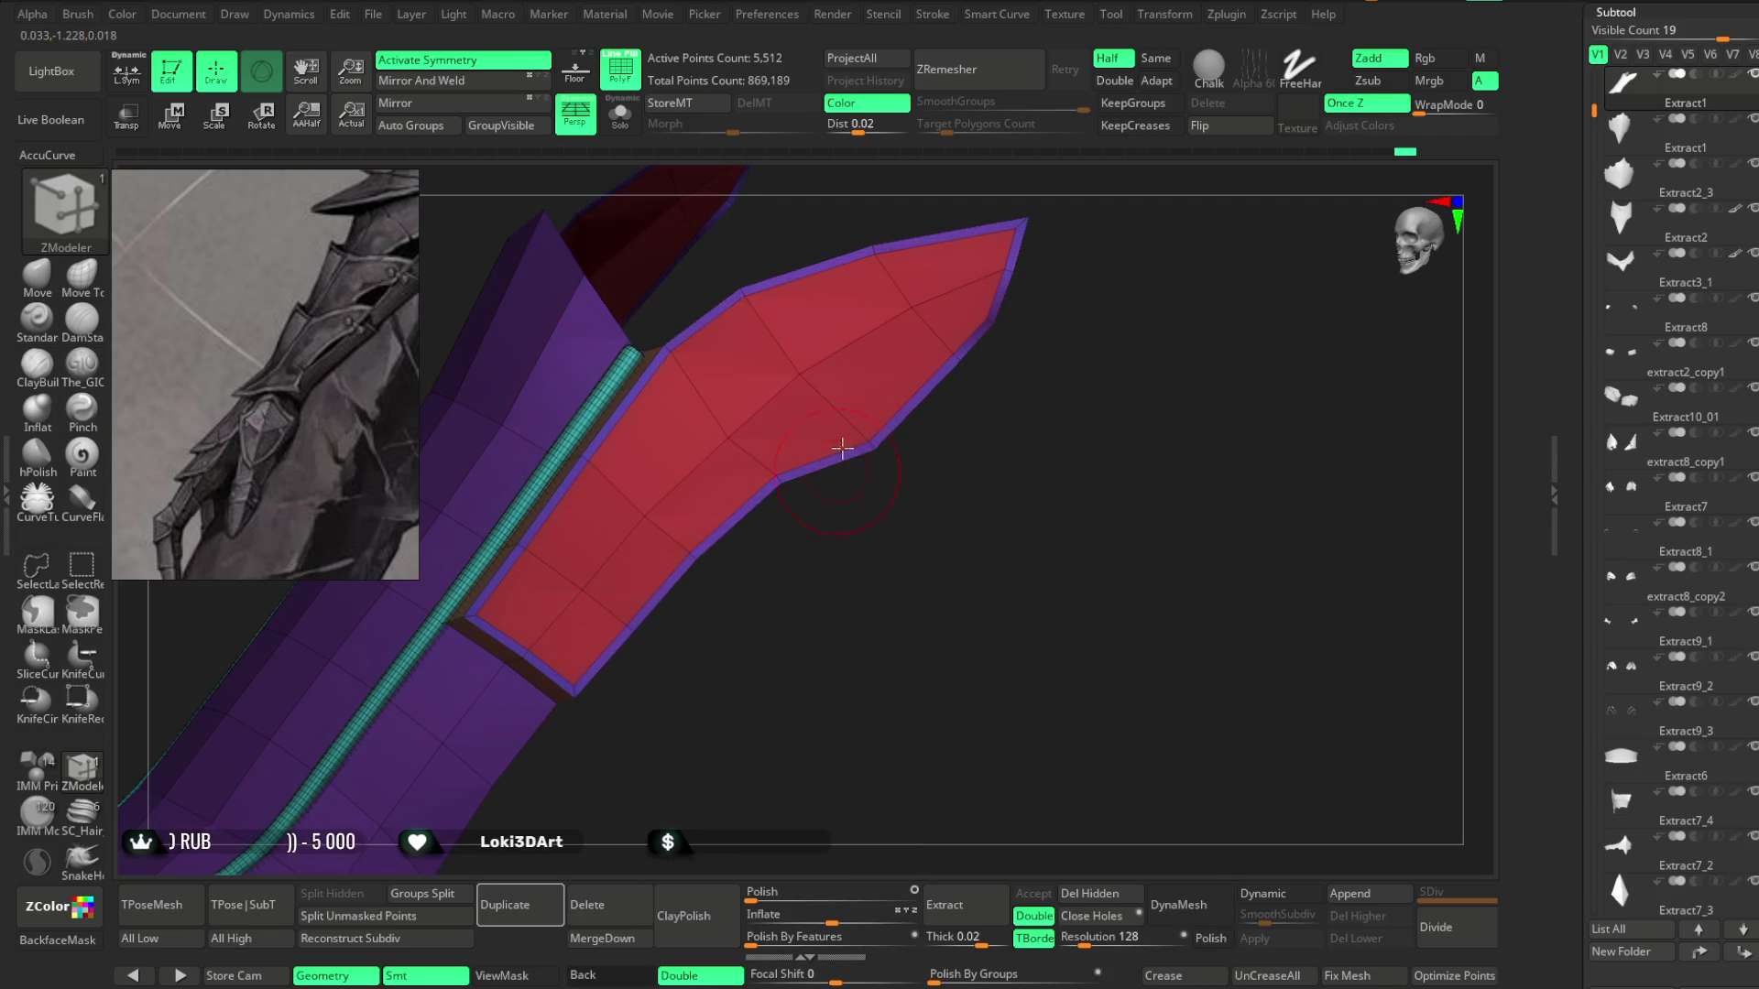
Orbit around the bracer, then turn PolyF and Solo off for the plain grey view.
key("space")
mouse_move(880, 596)
left_mouse_down()
mouse_move(868, 550)
mouse_move(910, 464)
mouse_move(917, 551)
mouse_move(910, 479)
mouse_move(899, 499)
mouse_move(978, 519)
mouse_move(907, 505)
mouse_move(841, 427)
mouse_move(931, 381)
mouse_move(986, 388)
mouse_move(974, 467)
mouse_move(989, 420)
mouse_move(974, 342)
mouse_move(1044, 345)
mouse_move(985, 373)
mouse_move(950, 345)
mouse_move(986, 313)
mouse_move(966, 357)
mouse_move(972, 502)
mouse_move(962, 443)
mouse_move(965, 479)
mouse_move(680, 446)
left_mouse_up()
left_click(620, 68)
left_click(620, 114)
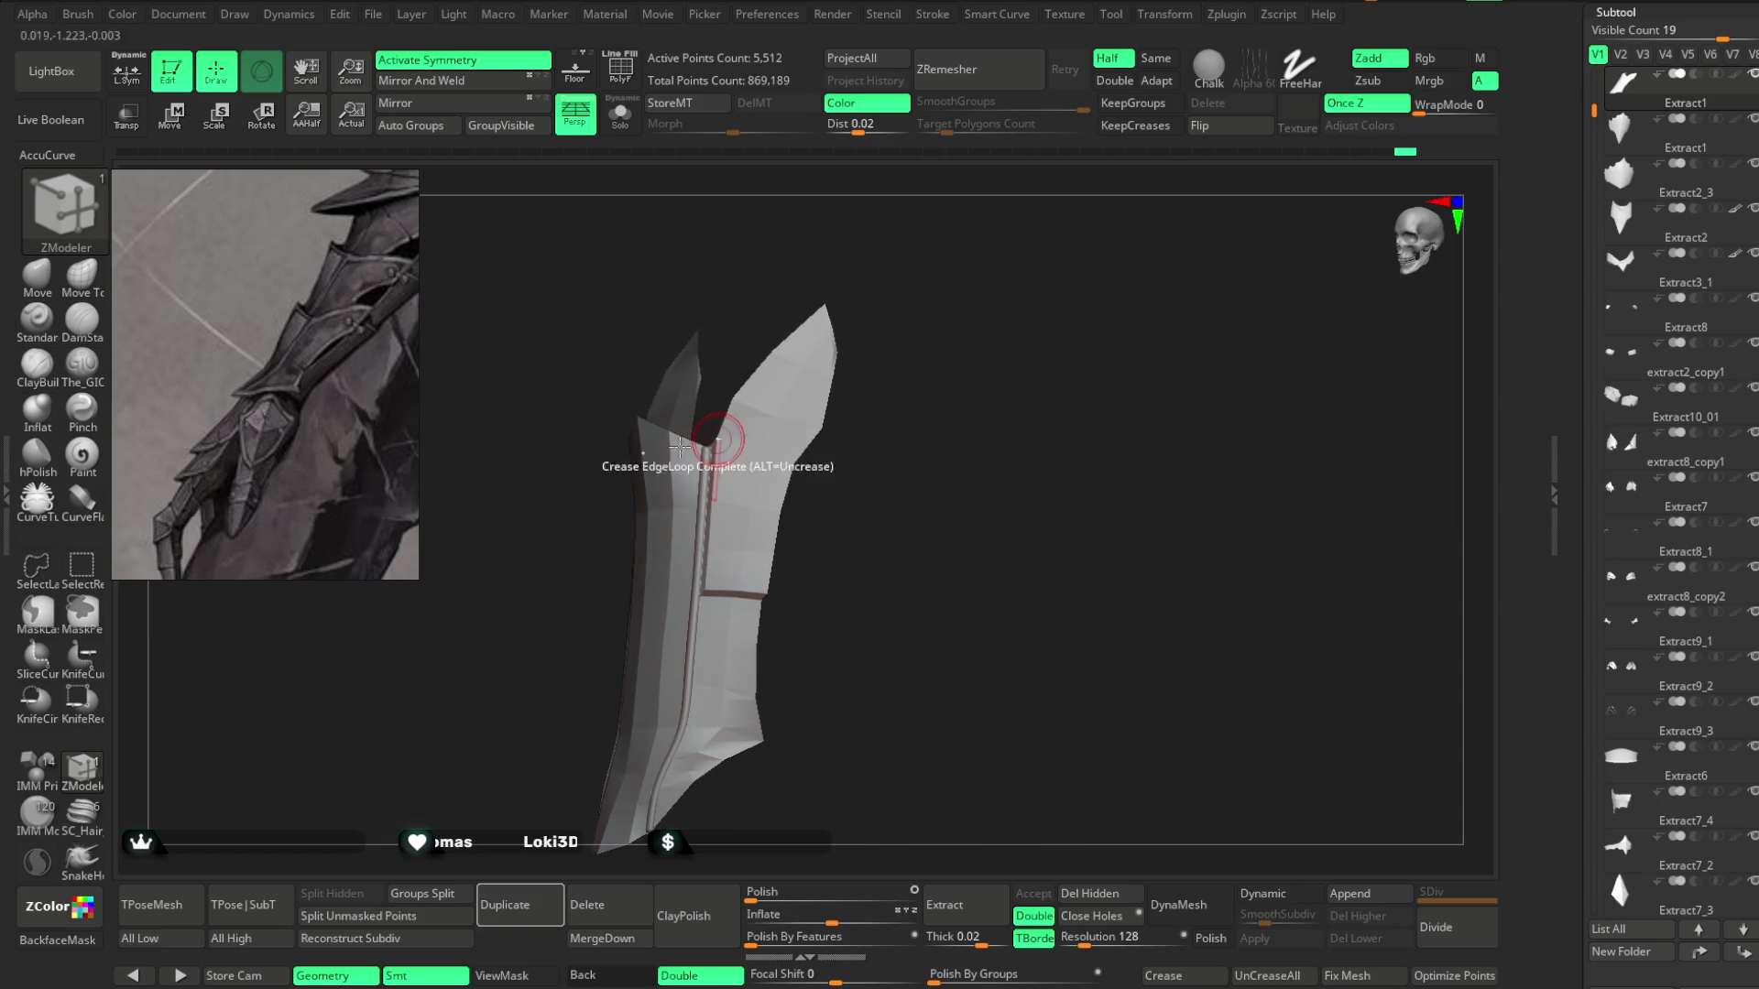
left_click(47, 287)
left_click_drag(881, 290, 750, 381)
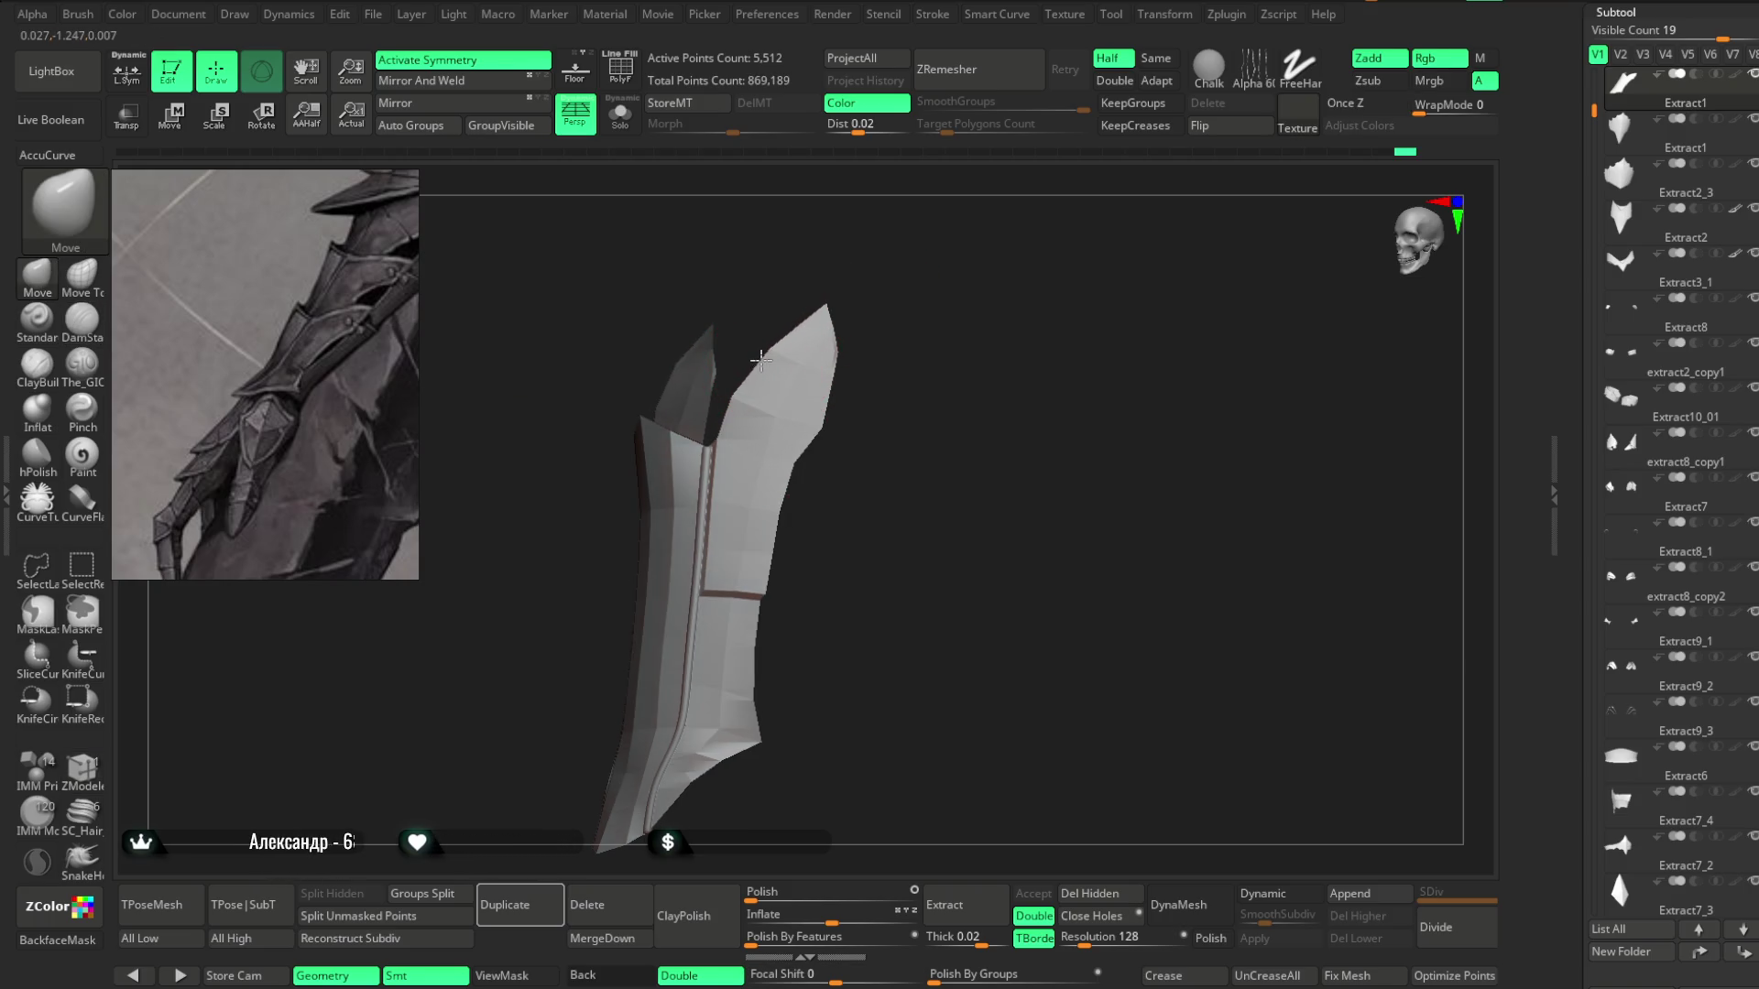
mouse_move(895, 305)
left_mouse_down()
mouse_move(824, 480)
mouse_move(817, 454)
mouse_move(856, 385)
mouse_move(831, 385)
left_mouse_up()
key("space")
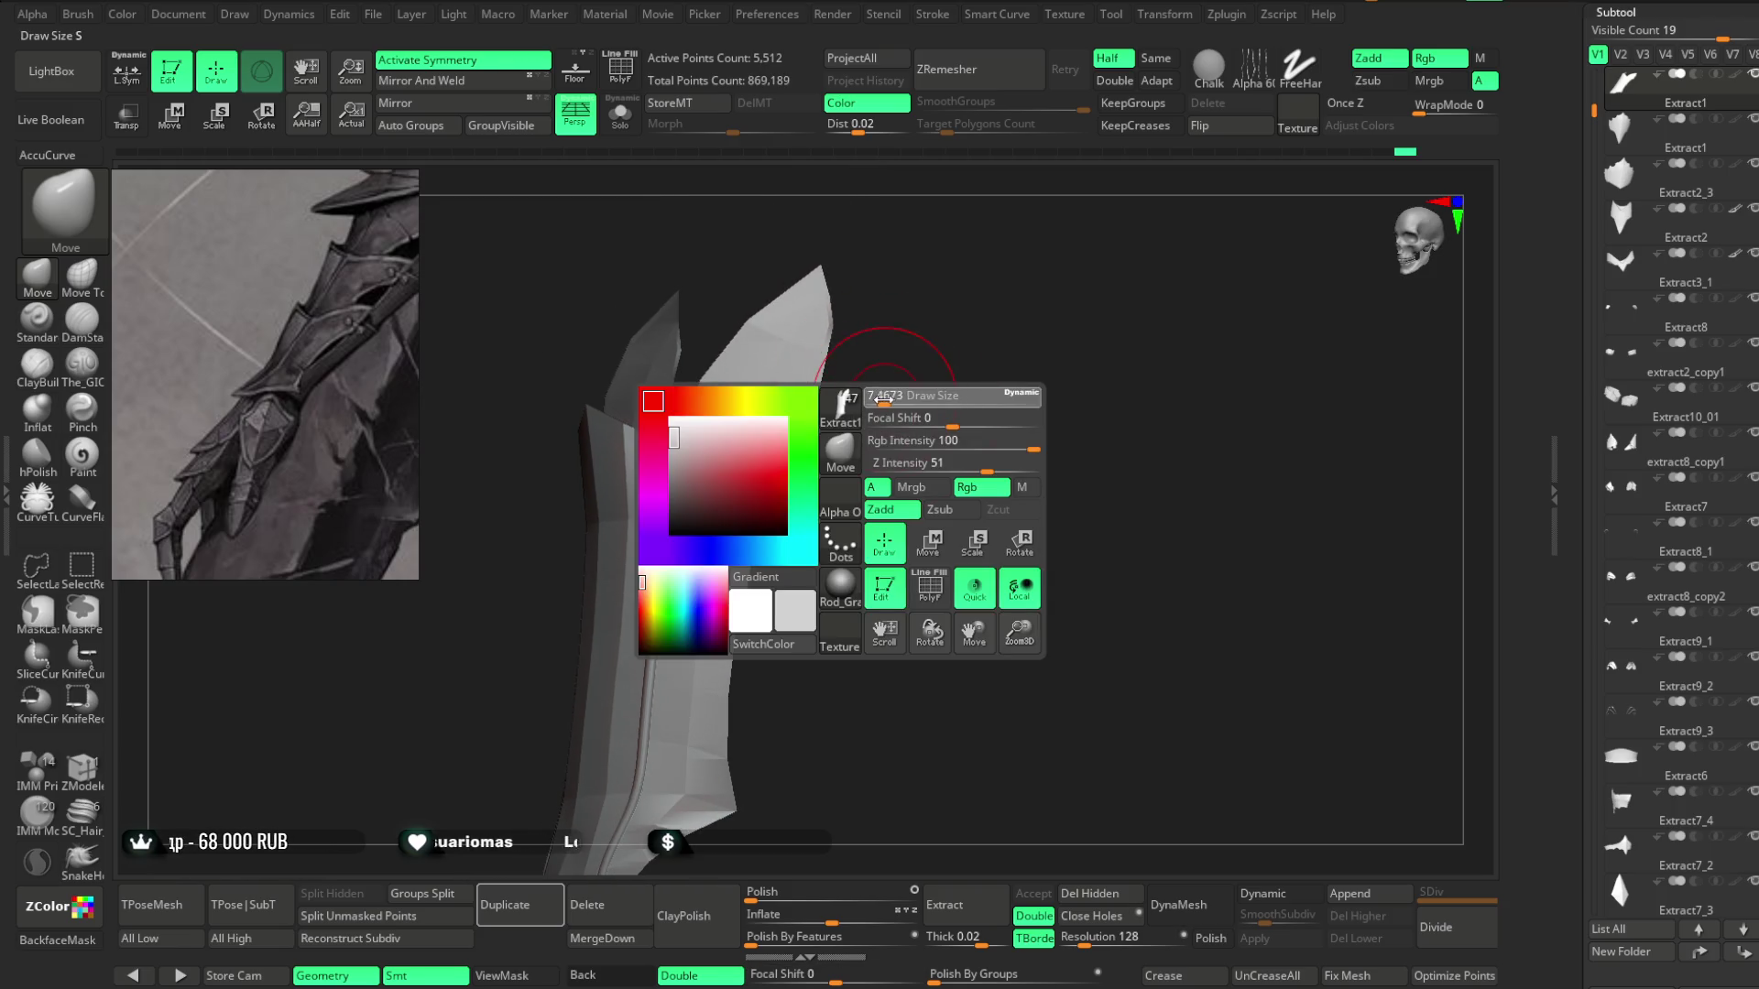
mouse_move(880, 350)
left_mouse_down()
mouse_move(898, 370)
mouse_move(888, 330)
mouse_move(867, 503)
mouse_move(916, 341)
mouse_move(902, 353)
left_mouse_up()
mouse_move(798, 468)
left_mouse_down()
mouse_move(768, 451)
mouse_move(742, 514)
mouse_move(699, 401)
left_mouse_up()
mouse_move(865, 439)
left_mouse_down()
mouse_move(880, 459)
mouse_move(721, 518)
mouse_move(742, 456)
mouse_move(832, 353)
mouse_move(816, 421)
mouse_move(801, 376)
mouse_move(818, 459)
mouse_move(806, 412)
mouse_move(844, 373)
mouse_move(829, 357)
left_mouse_up()
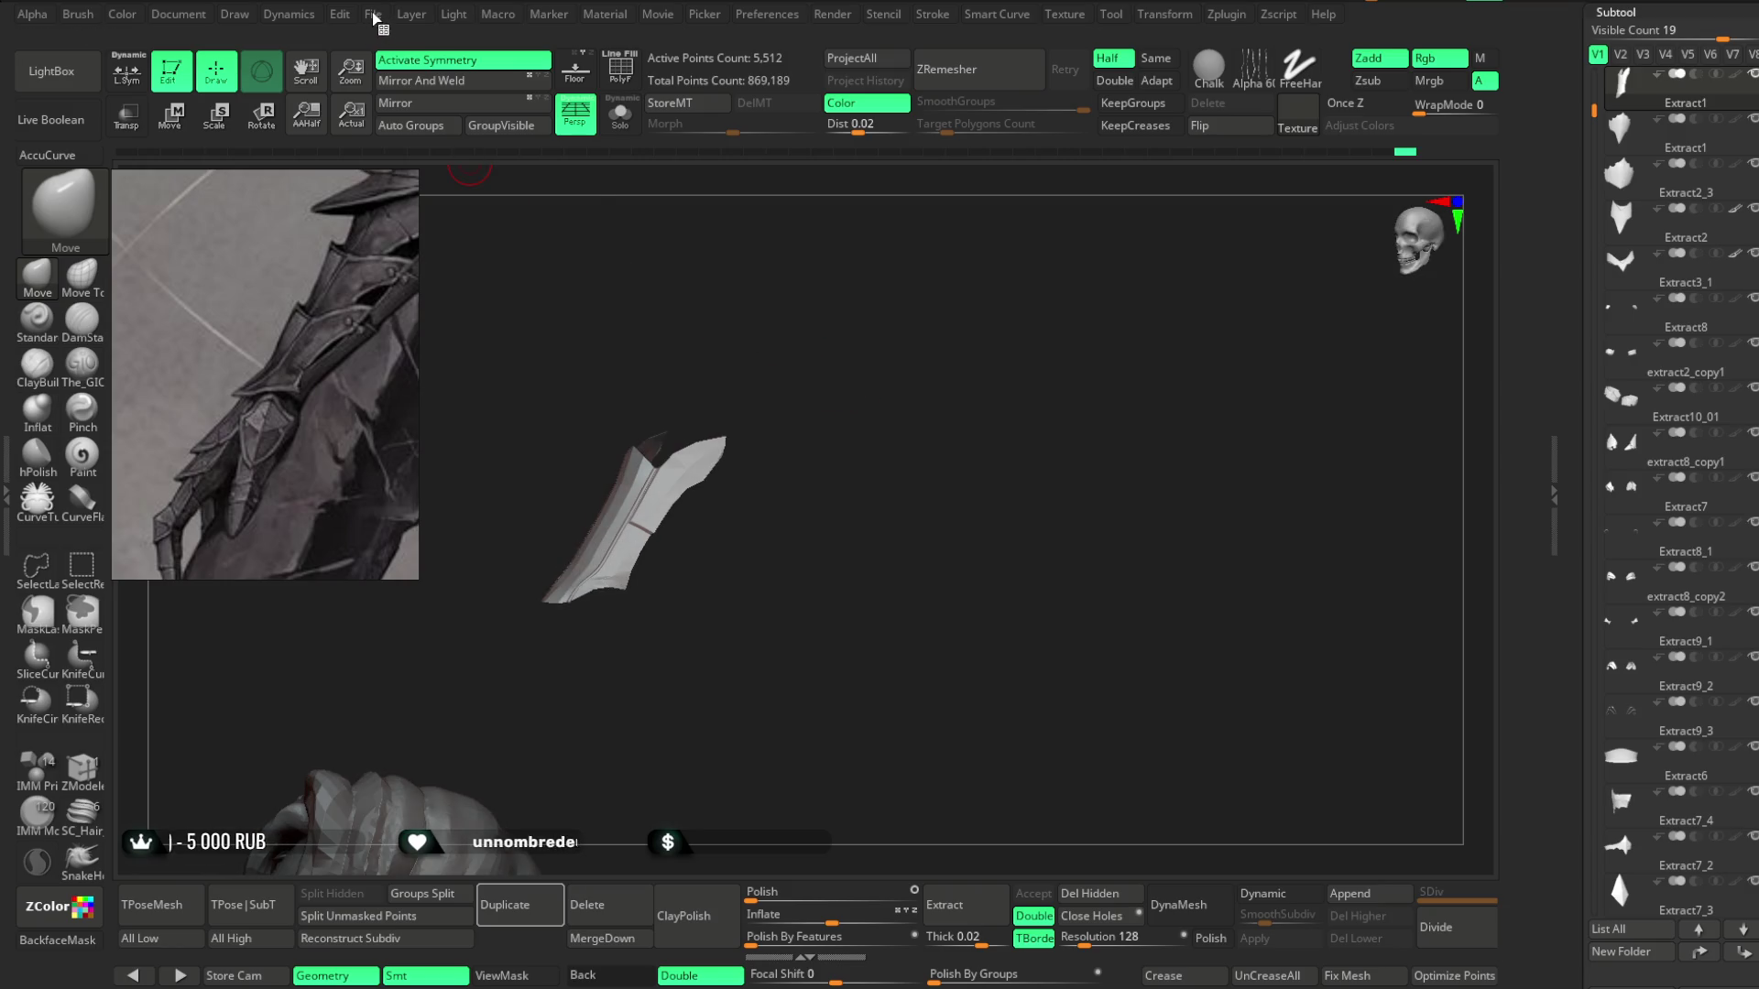
Save the bracer project file with Ctrl+S.
left_click(411, 14)
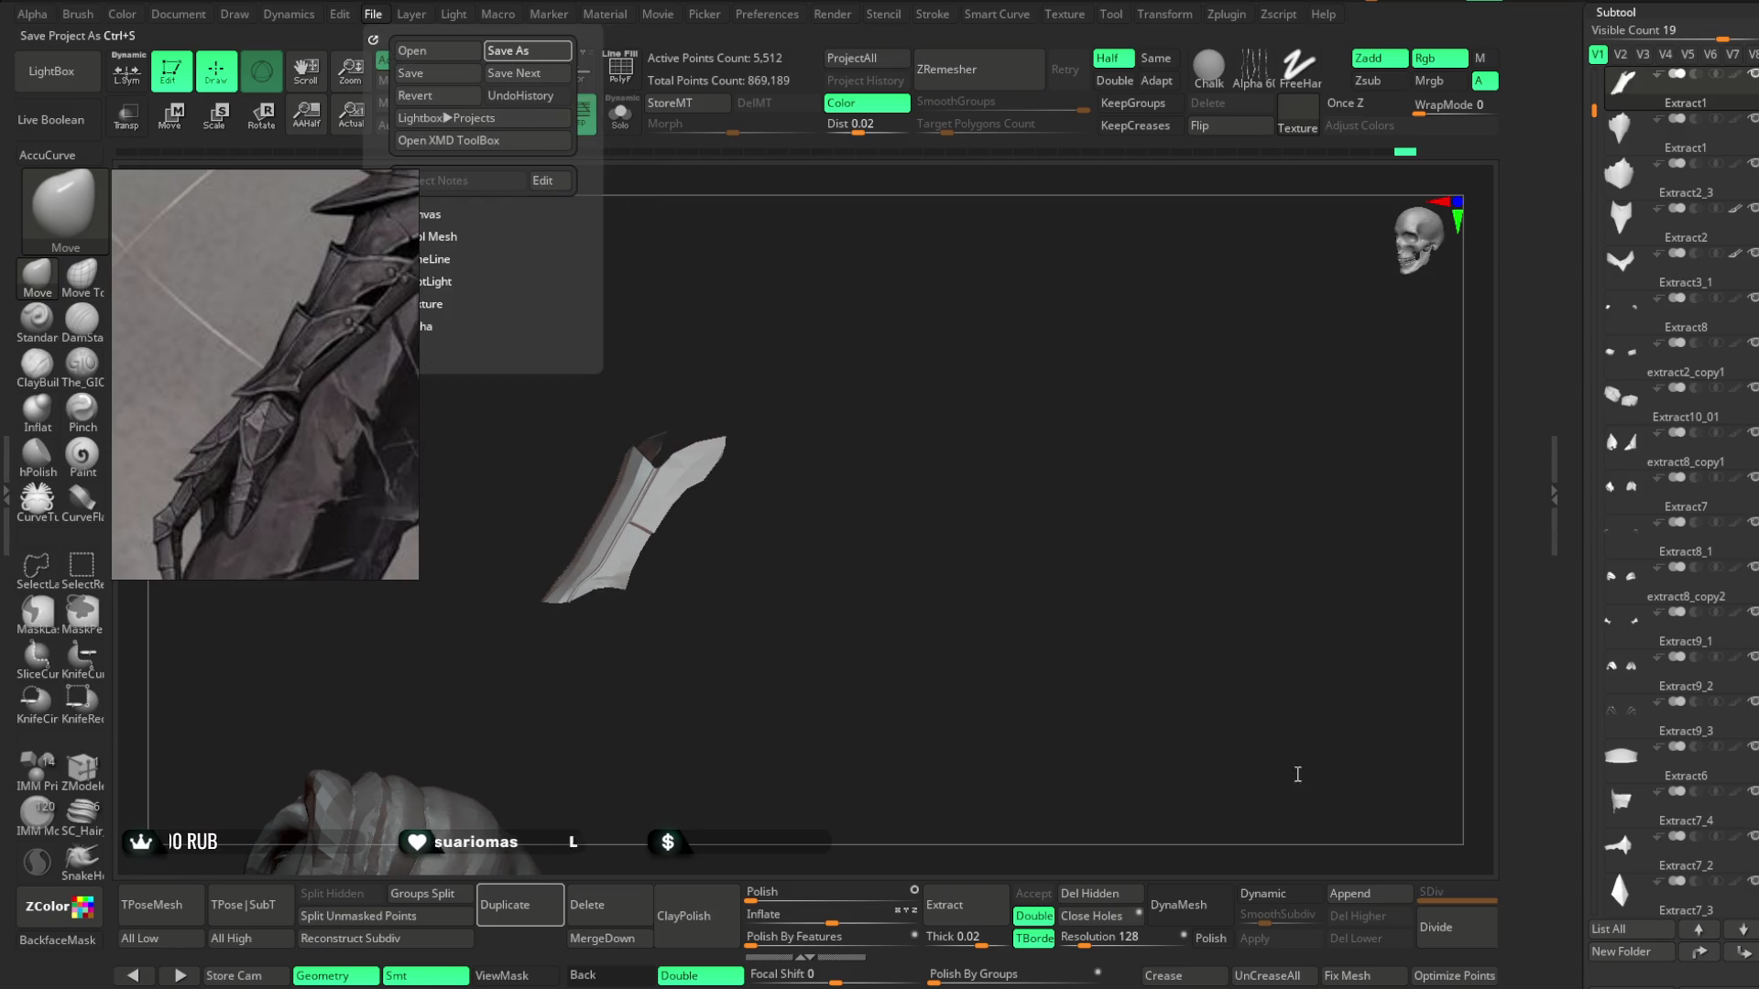
key("ctrl+s")
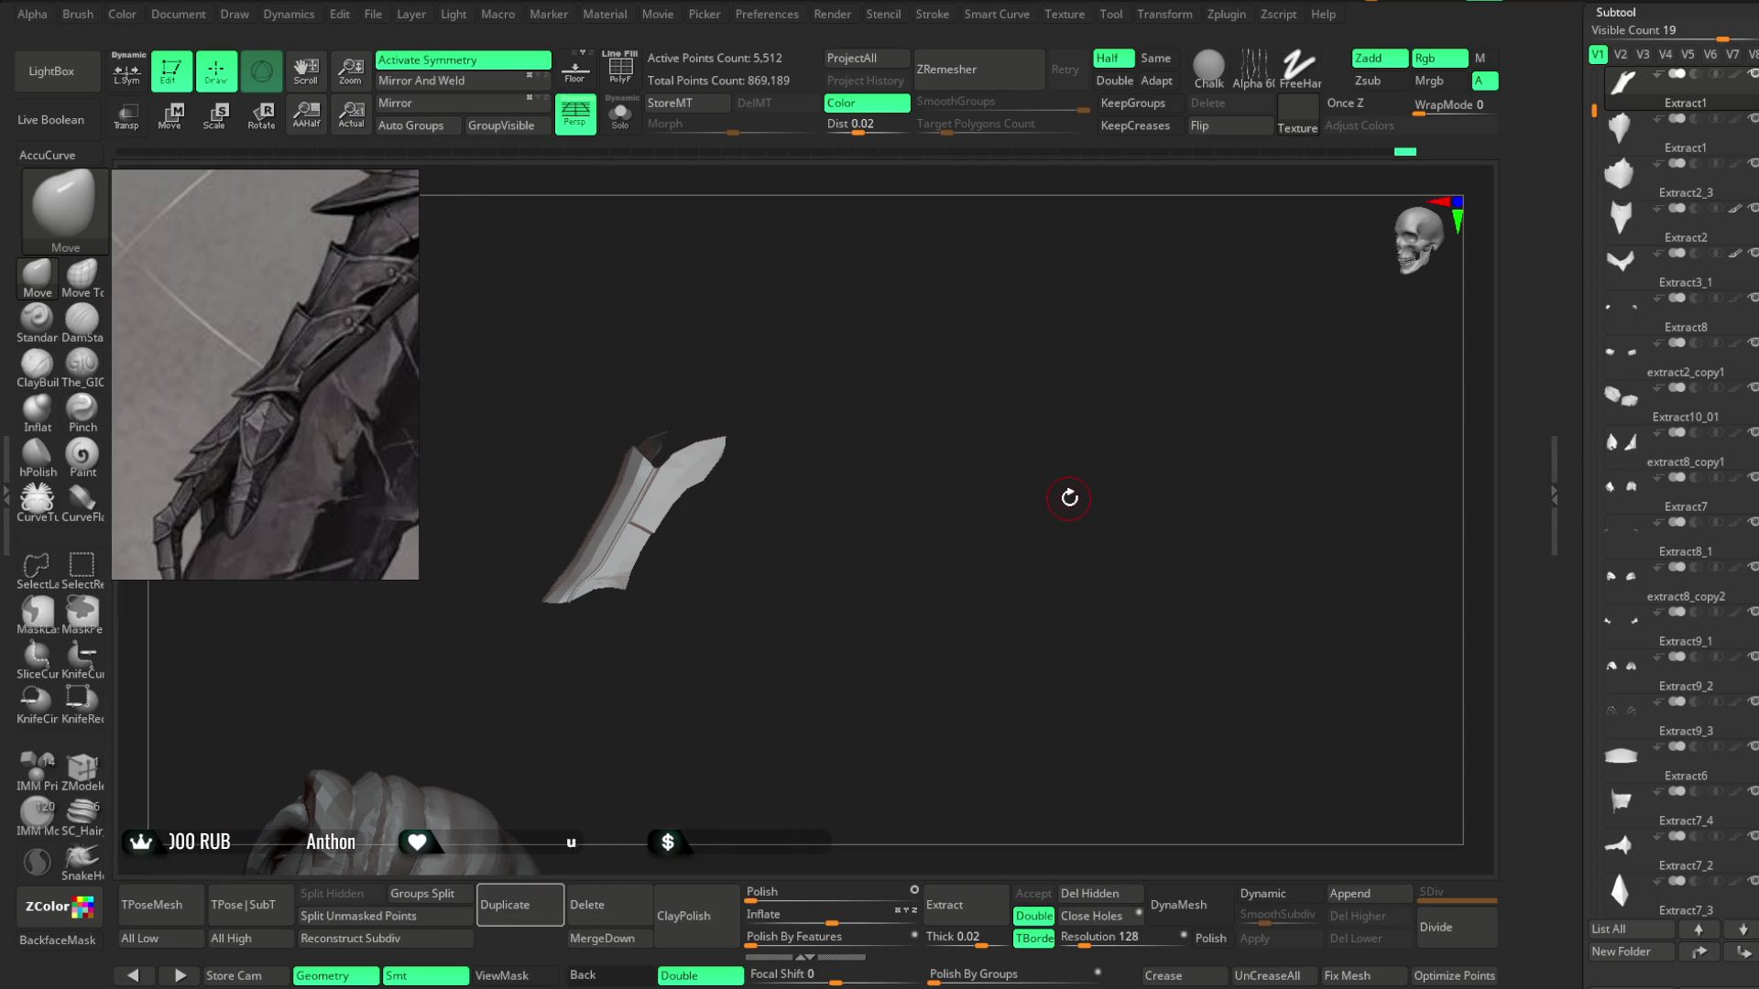
Orbit the bracer to a front view and show its polygroup colours and wireframe.
scroll(895, 503, "up", 5)
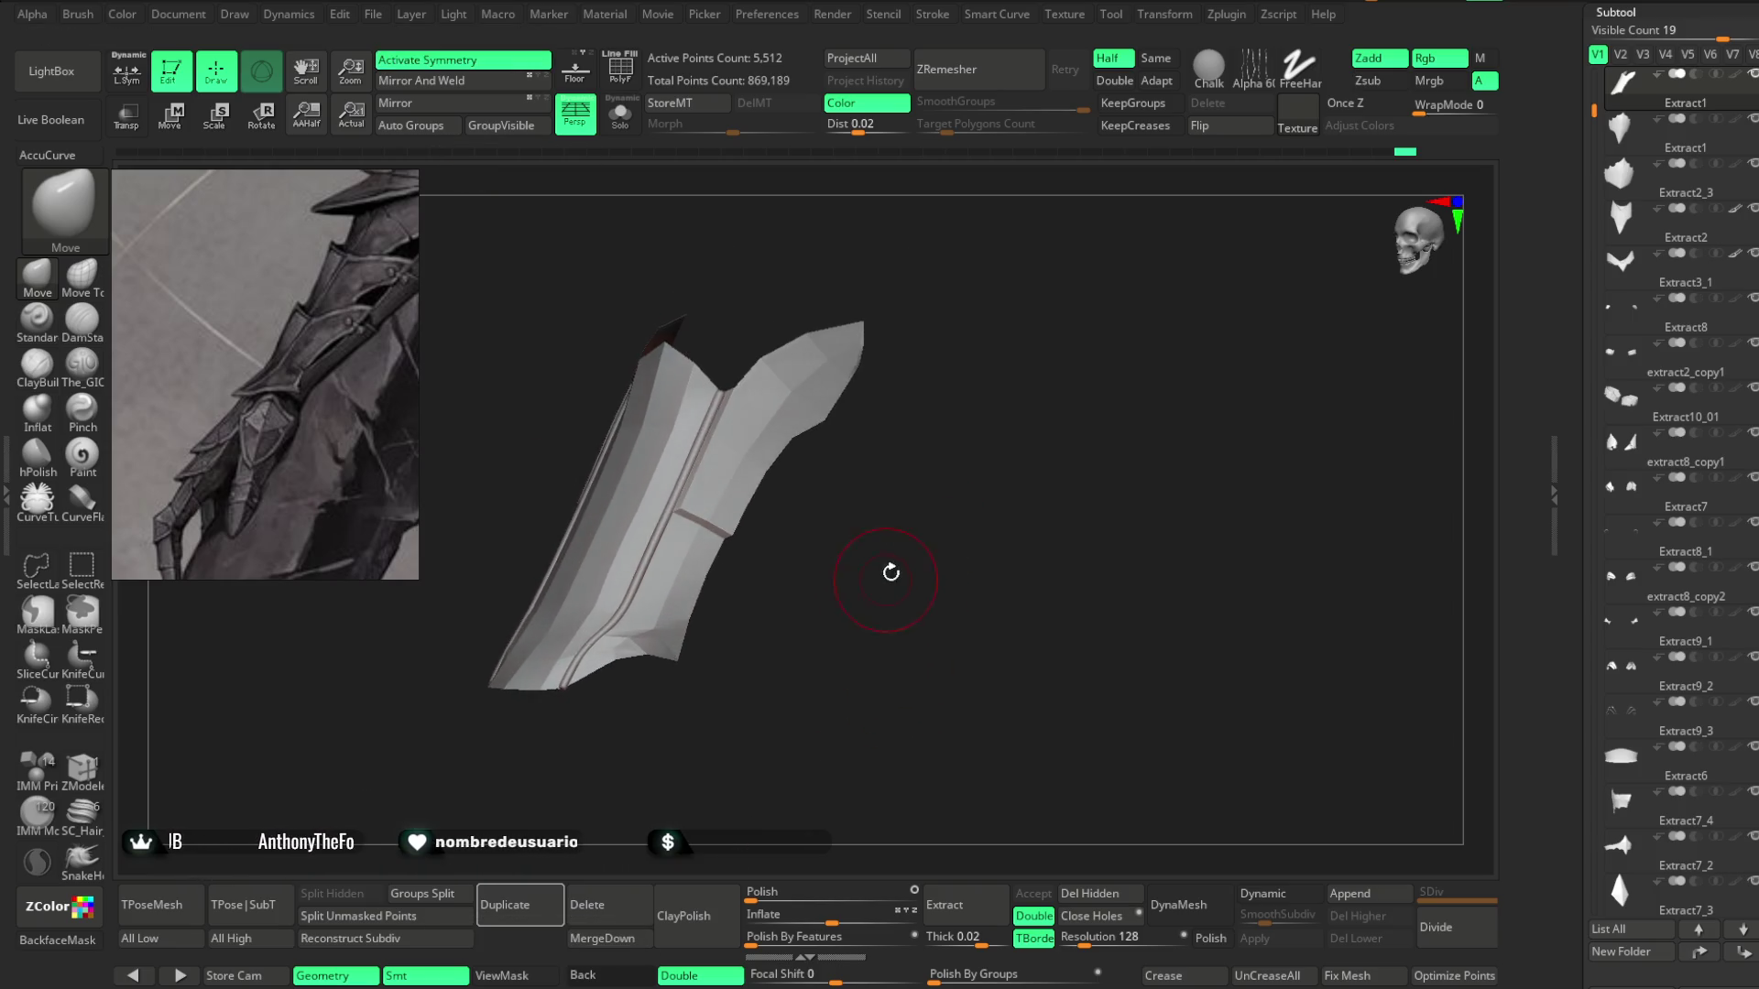
scroll(890, 572, "up", 5)
mouse_move(899, 614)
left_mouse_down()
mouse_move(1013, 550)
mouse_move(1074, 397)
mouse_move(1048, 376)
mouse_move(826, 490)
mouse_move(1005, 439)
mouse_move(1017, 326)
mouse_move(1003, 388)
left_mouse_up()
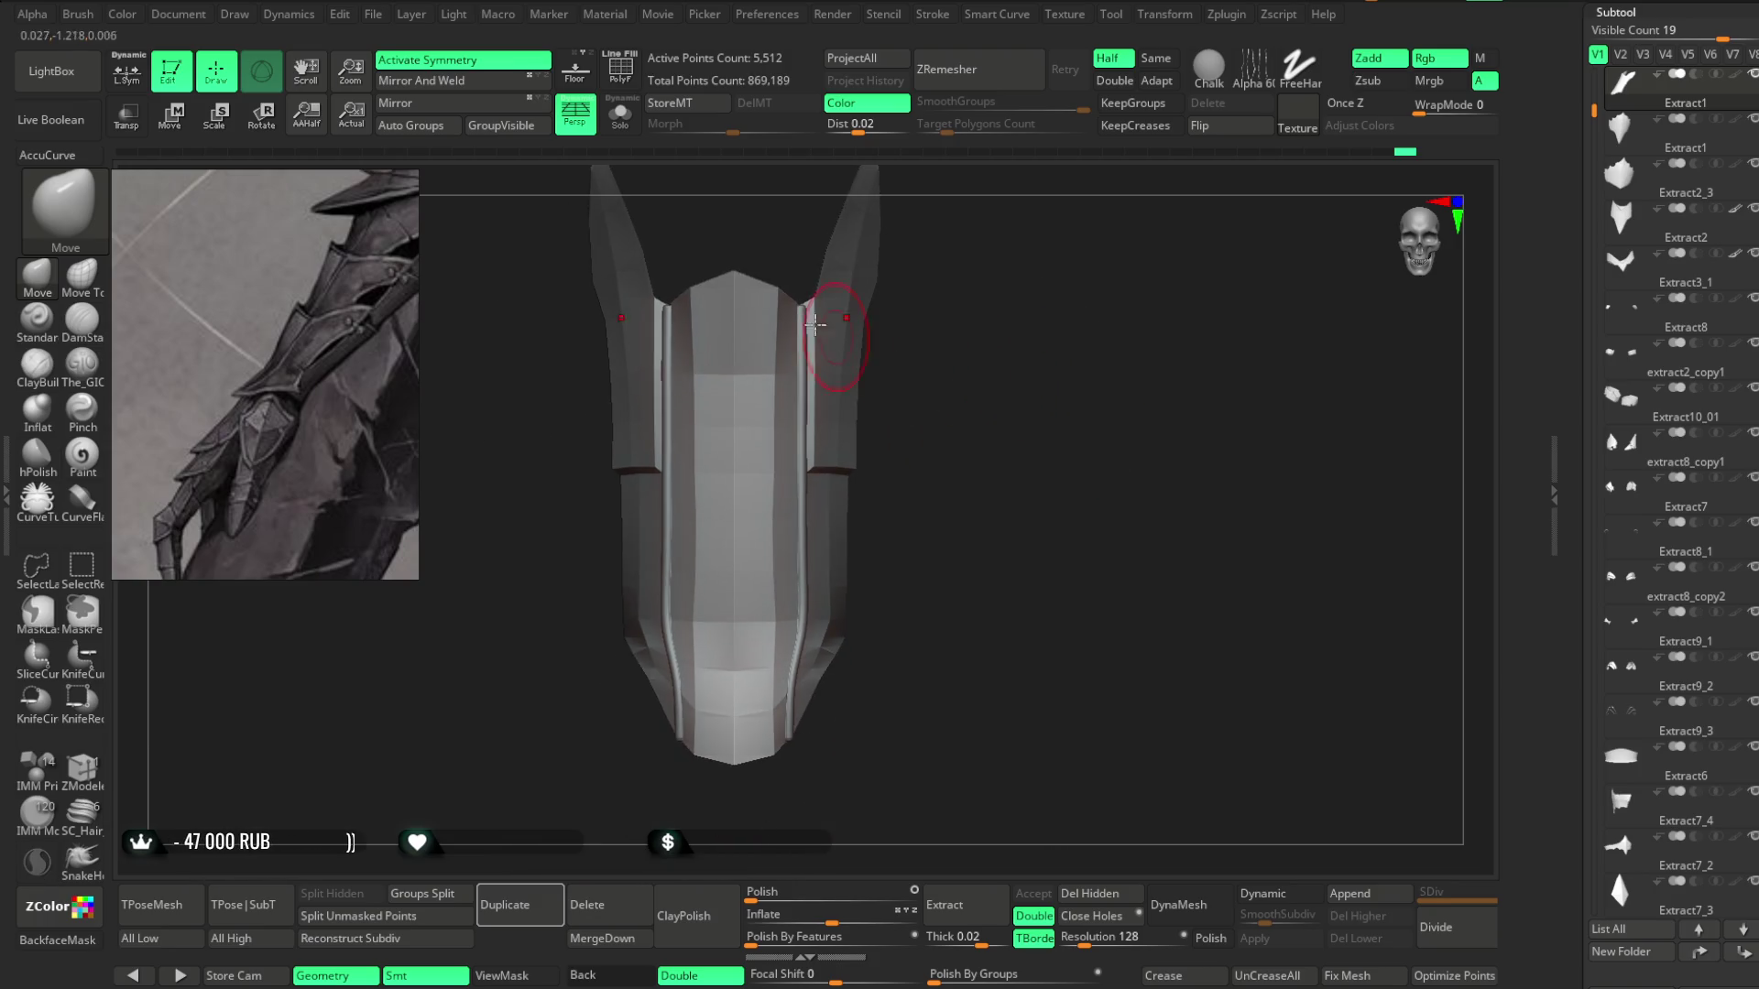
left_click(621, 69)
left_click_drag(954, 325, 973, 306, "shift")
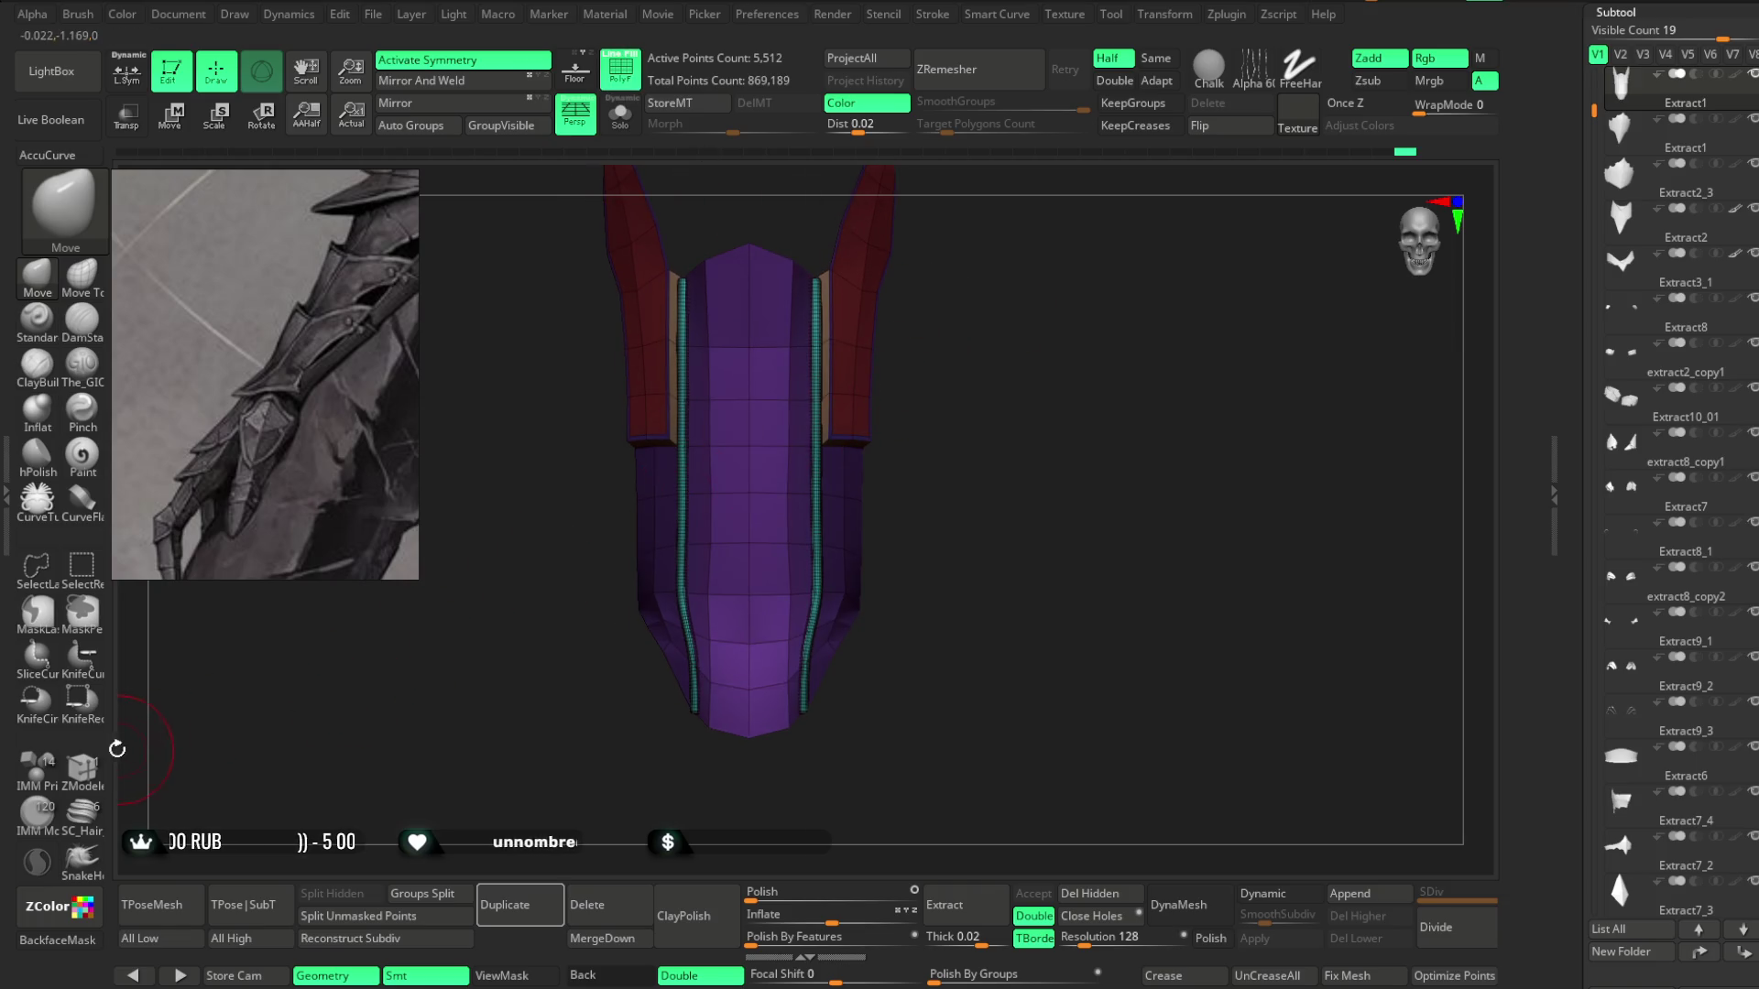
Insert a new edge loop across the bracer with ZModeler's Insert EdgeLoop action, then return to Move.
left_click(82, 768)
key("space")
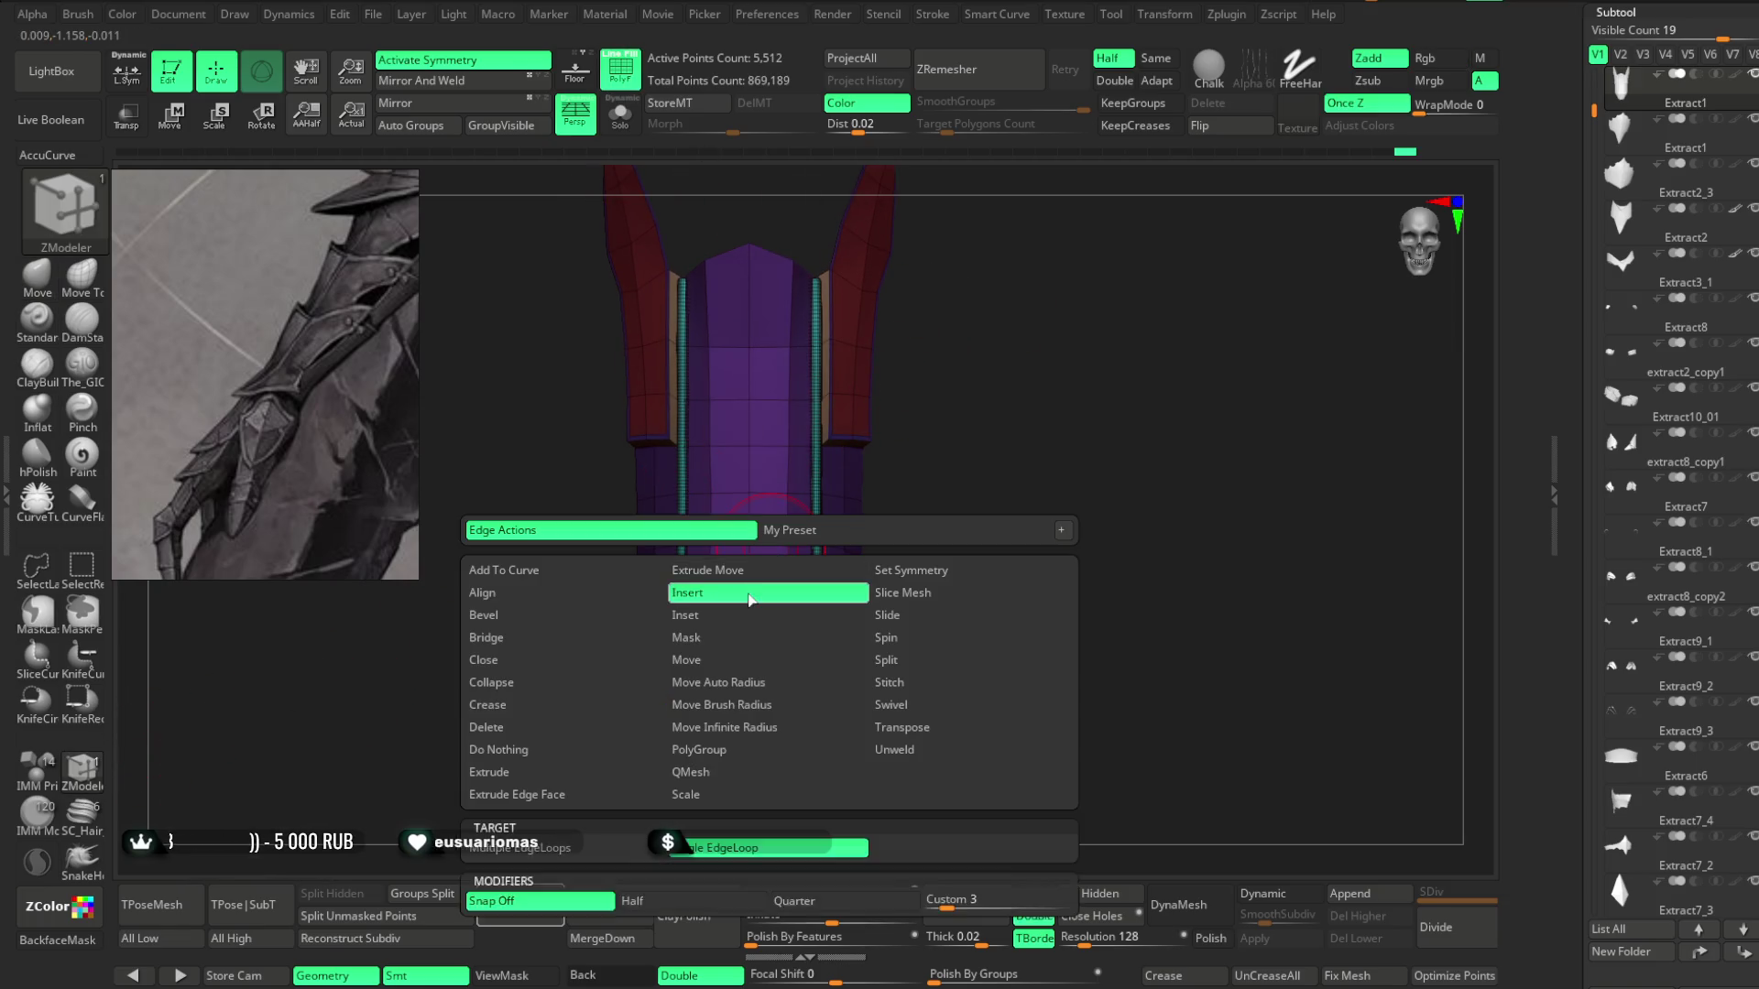
left_click(749, 597)
mouse_move(986, 342)
left_mouse_down("alt")
mouse_move(978, 498)
mouse_move(1029, 549)
left_mouse_up("alt")
left_click(38, 273)
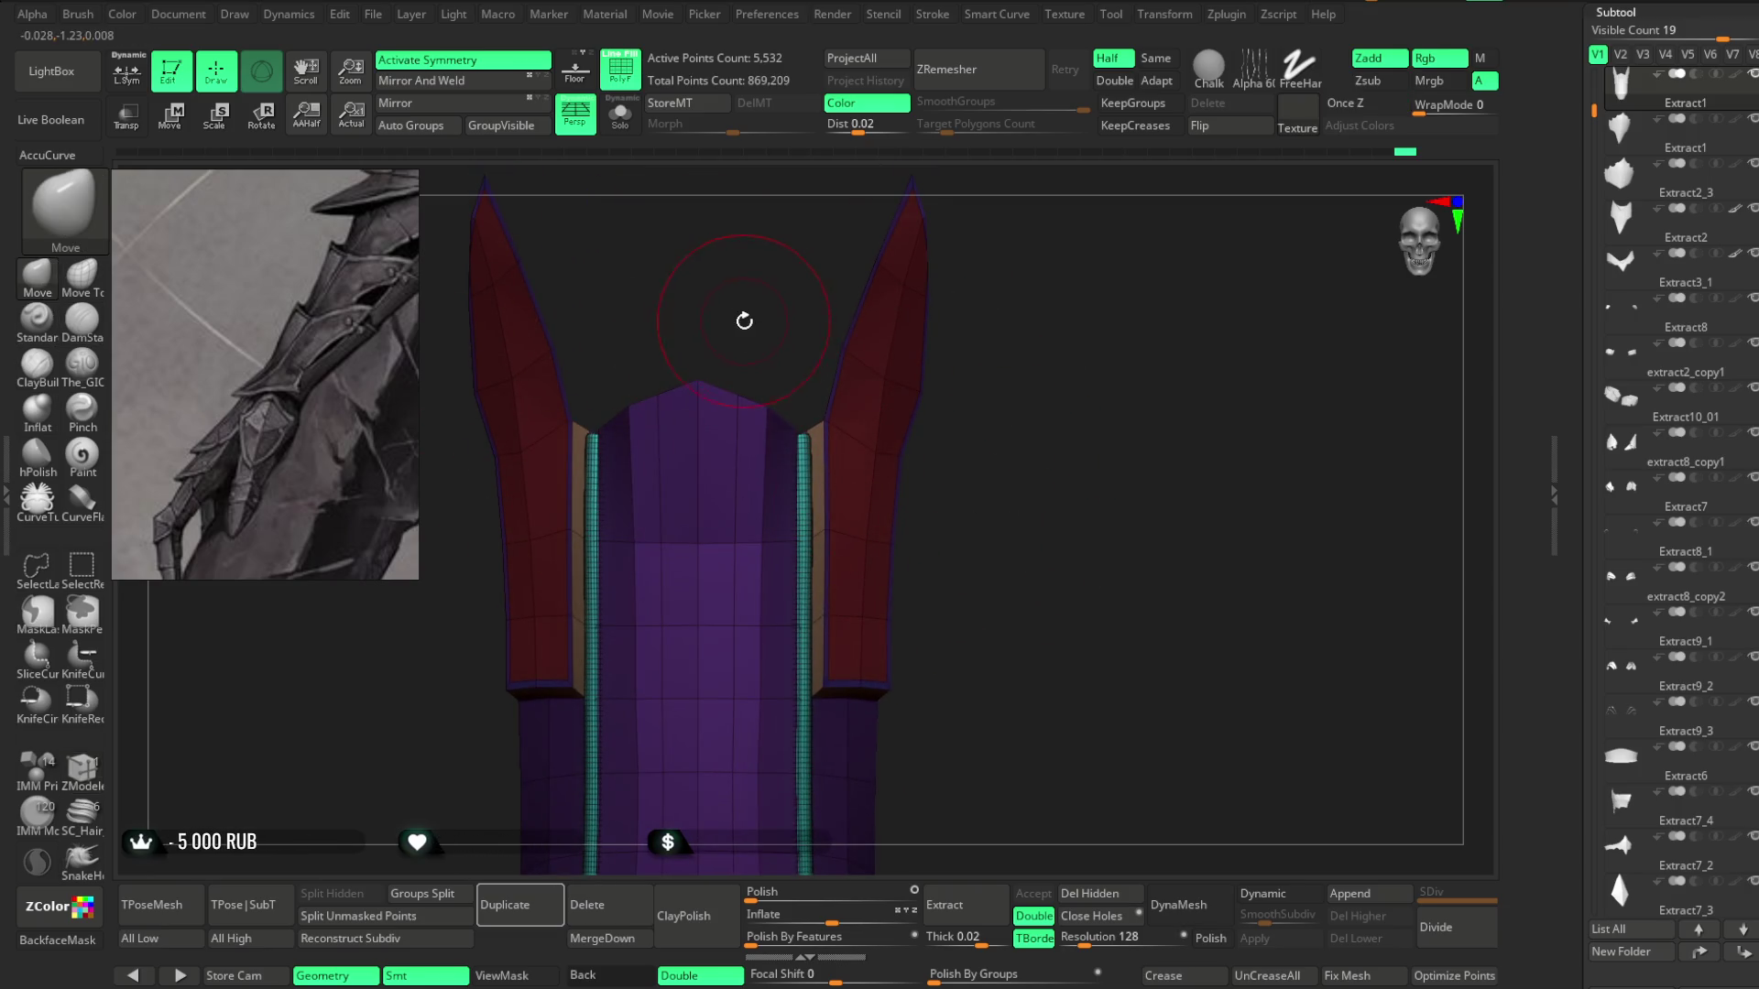
key("space")
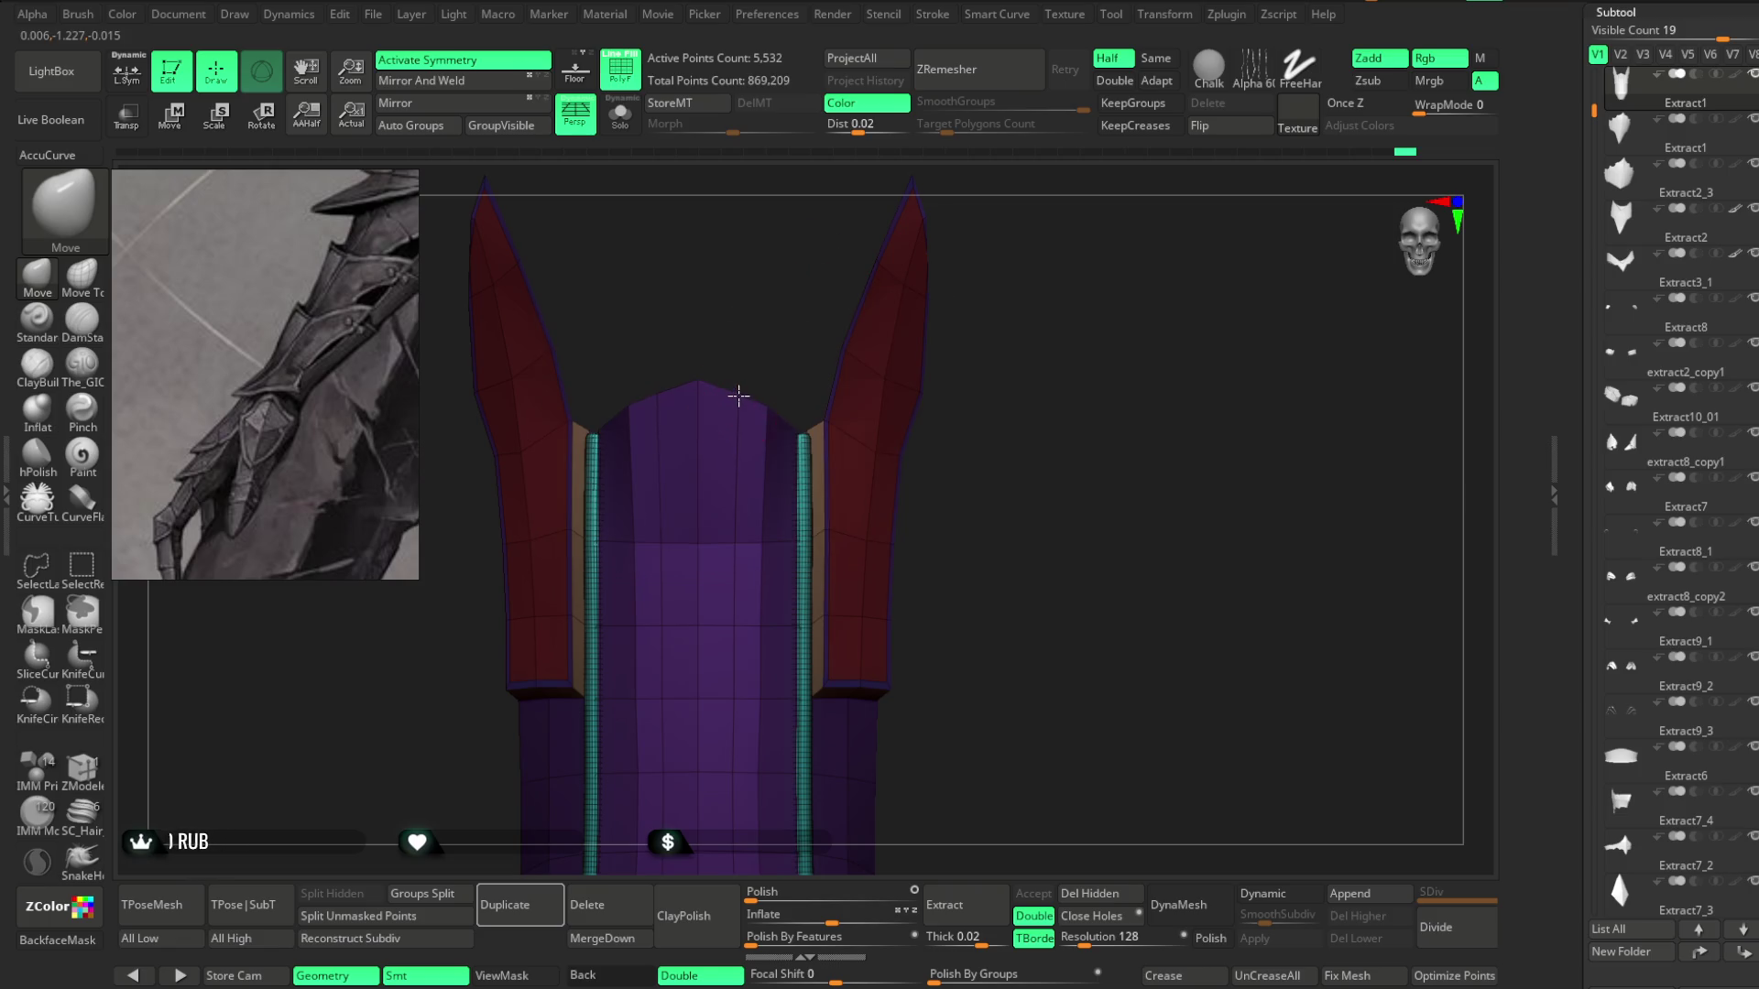
mouse_move(738, 386)
right_mouse_down()
mouse_move(754, 290)
mouse_move(743, 345)
mouse_move(848, 321)
mouse_move(799, 341)
right_mouse_up()
mouse_move(847, 265)
right_mouse_down()
mouse_move(844, 310)
mouse_move(308, 606)
right_mouse_up()
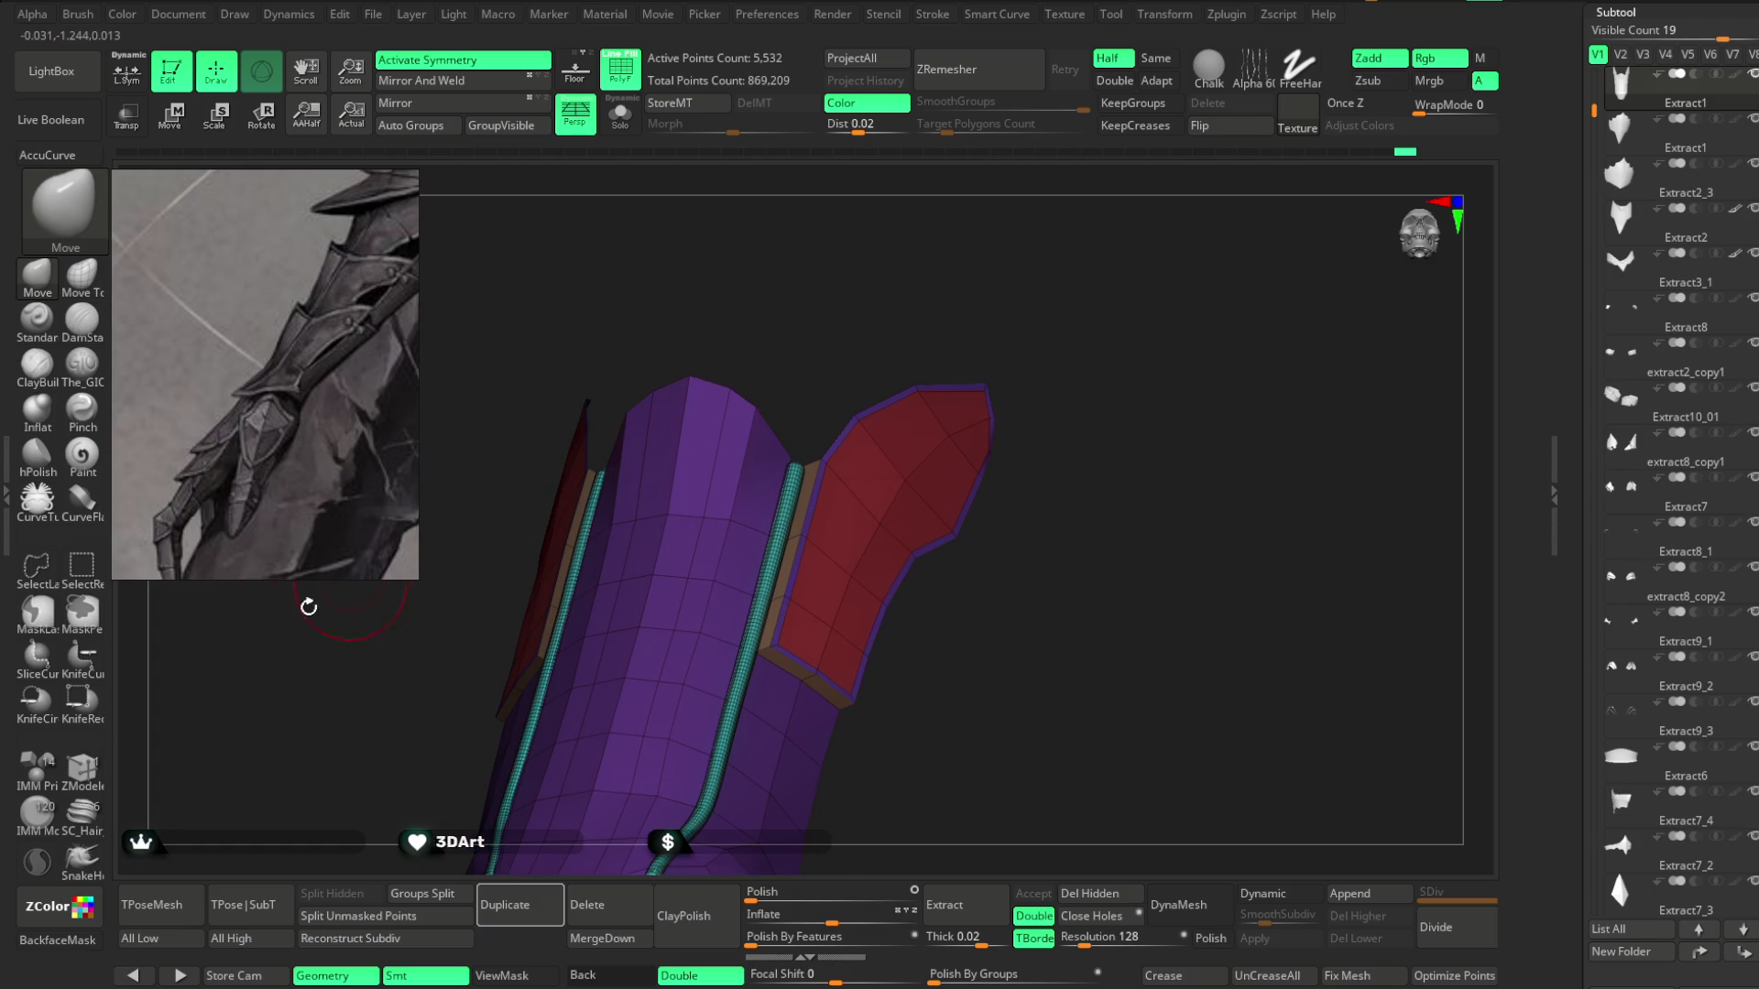
Insert another edge loop across the bracer and orbit to inspect its tip and side plate.
left_click(82, 768)
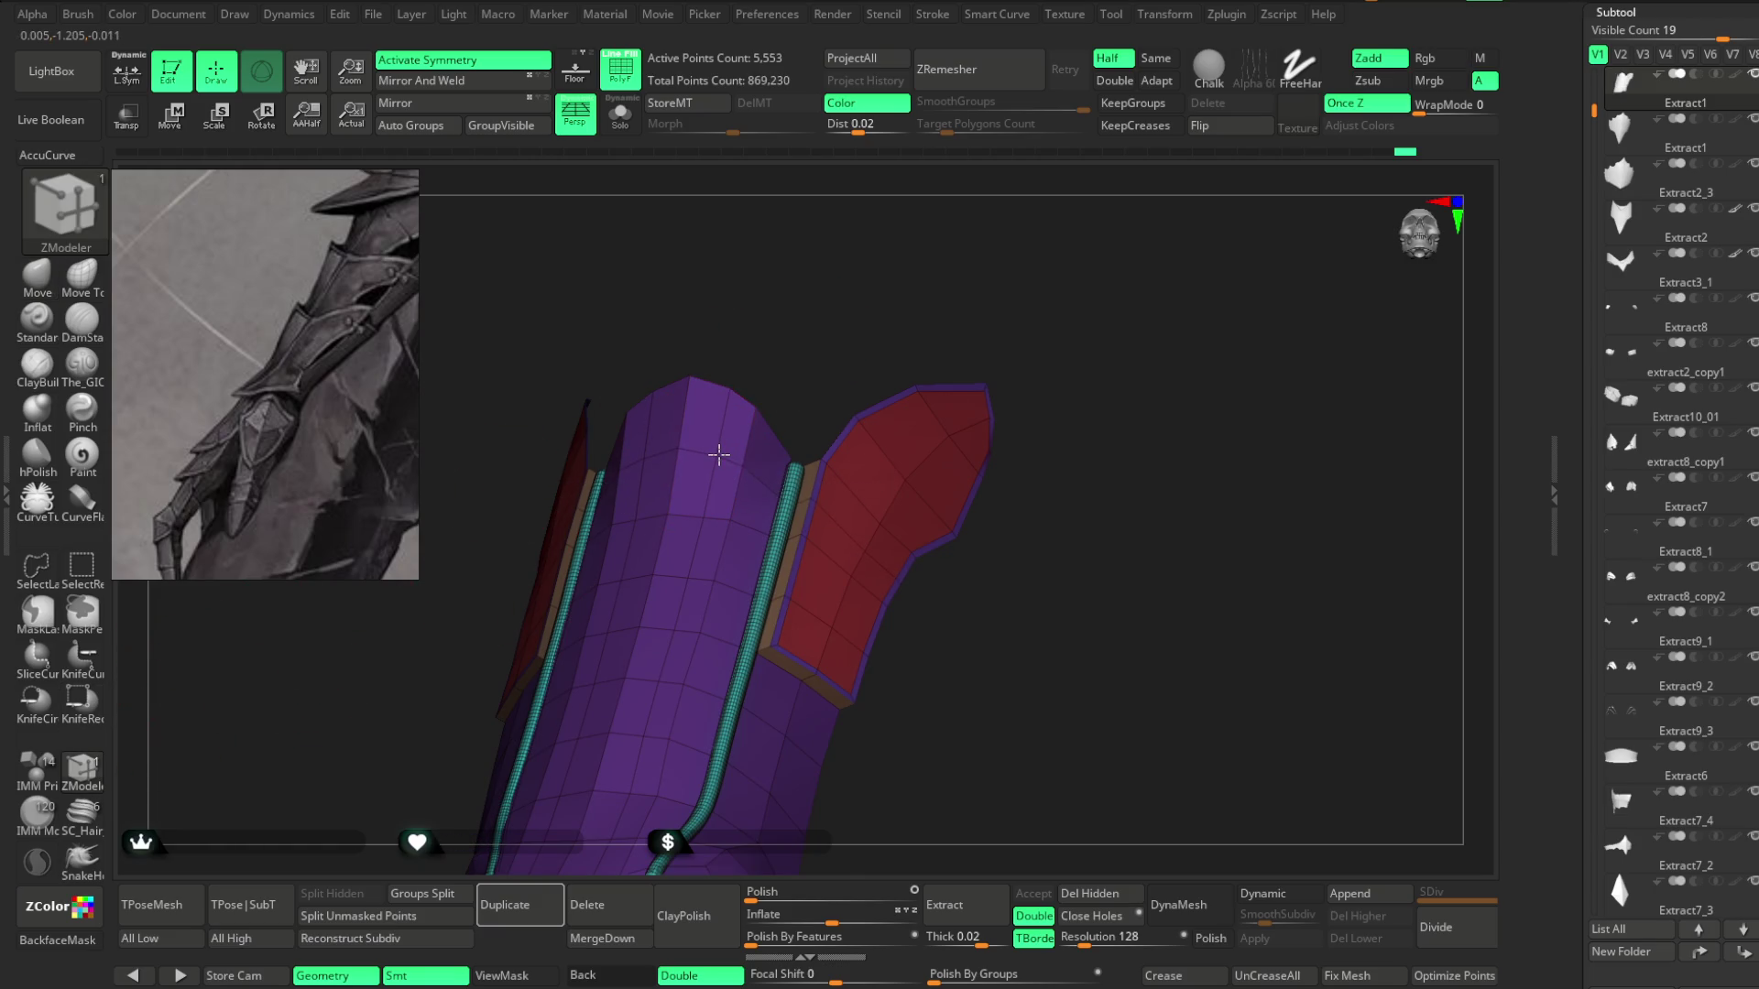
mouse_move(787, 336)
right_mouse_down()
mouse_move(867, 283)
mouse_move(813, 367)
mouse_move(821, 431)
mouse_move(744, 420)
mouse_move(714, 393)
mouse_move(766, 465)
mouse_move(861, 299)
mouse_move(866, 315)
mouse_move(981, 283)
mouse_move(950, 303)
mouse_move(962, 310)
mouse_move(1005, 212)
mouse_move(1013, 236)
mouse_move(758, 570)
right_mouse_up()
key("b")
key("m")
key("v")
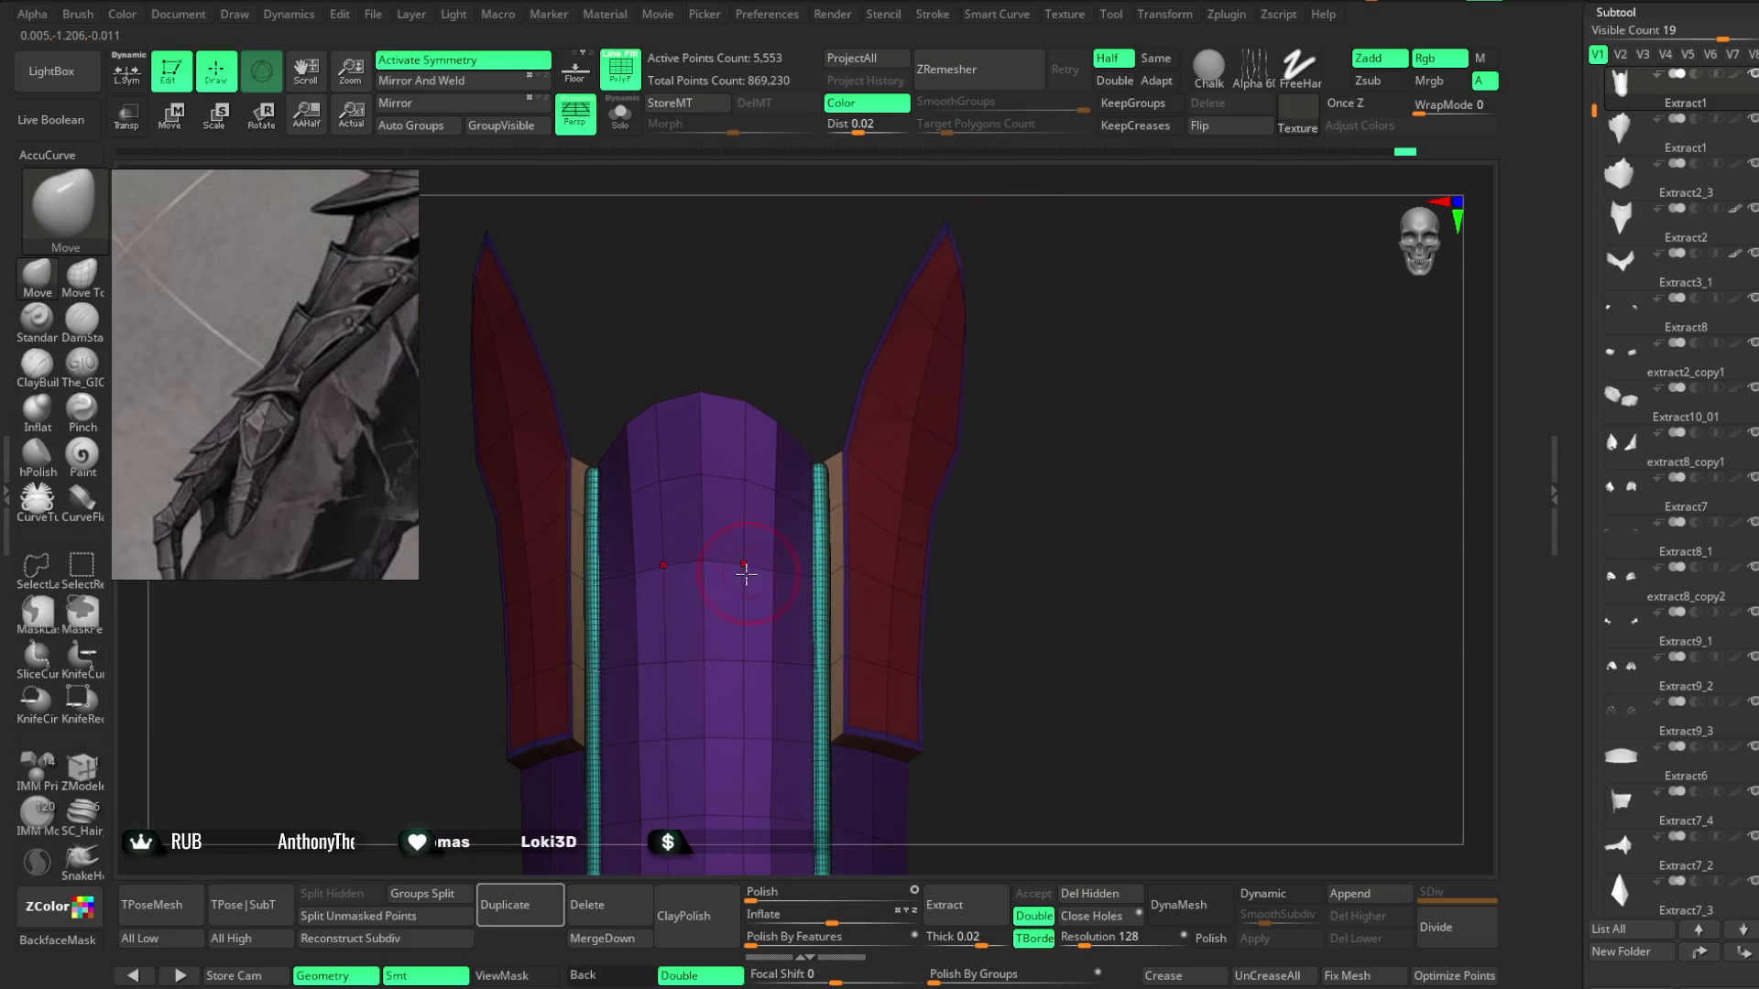
mouse_move(1018, 287)
right_mouse_down()
mouse_move(745, 475)
mouse_move(804, 287)
mouse_move(758, 478)
mouse_move(830, 389)
right_mouse_up()
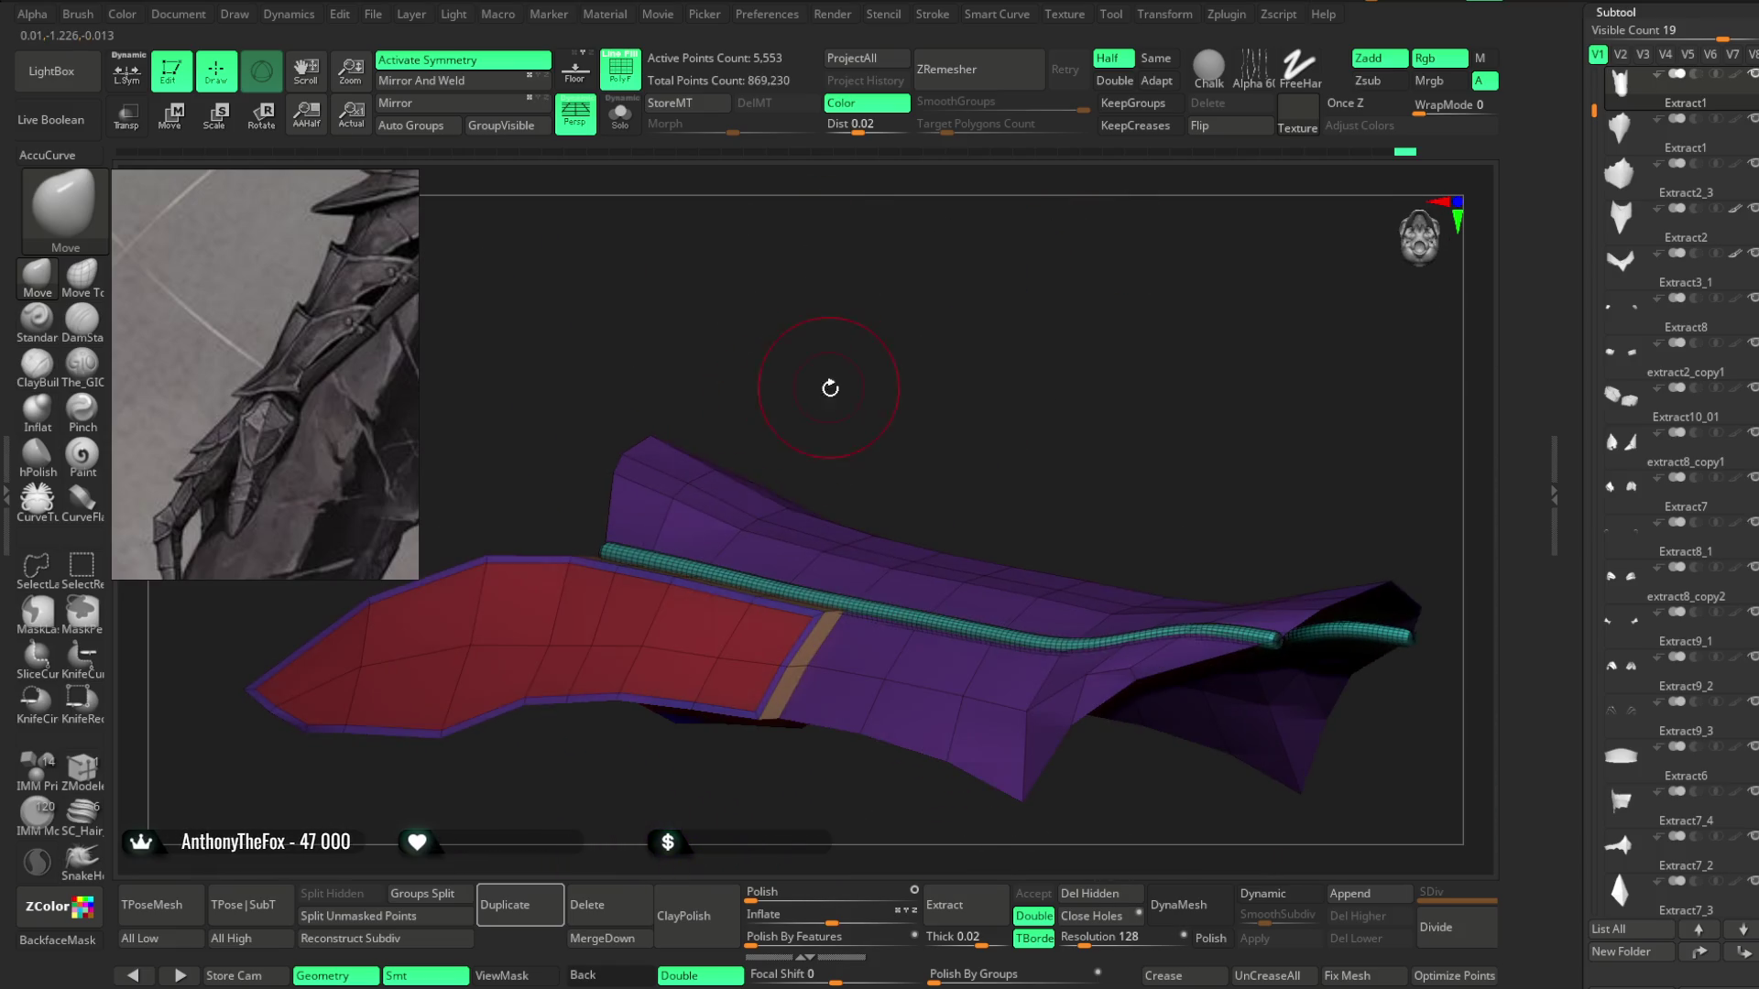
mouse_move(708, 465)
right_mouse_down()
mouse_move(903, 333)
mouse_move(983, 448)
right_mouse_up()
mouse_move(855, 388)
right_mouse_down()
mouse_move(871, 381)
mouse_move(765, 505)
mouse_move(832, 436)
mouse_move(783, 490)
mouse_move(770, 596)
mouse_move(895, 365)
mouse_move(883, 326)
mouse_move(887, 369)
mouse_move(631, 584)
right_mouse_up()
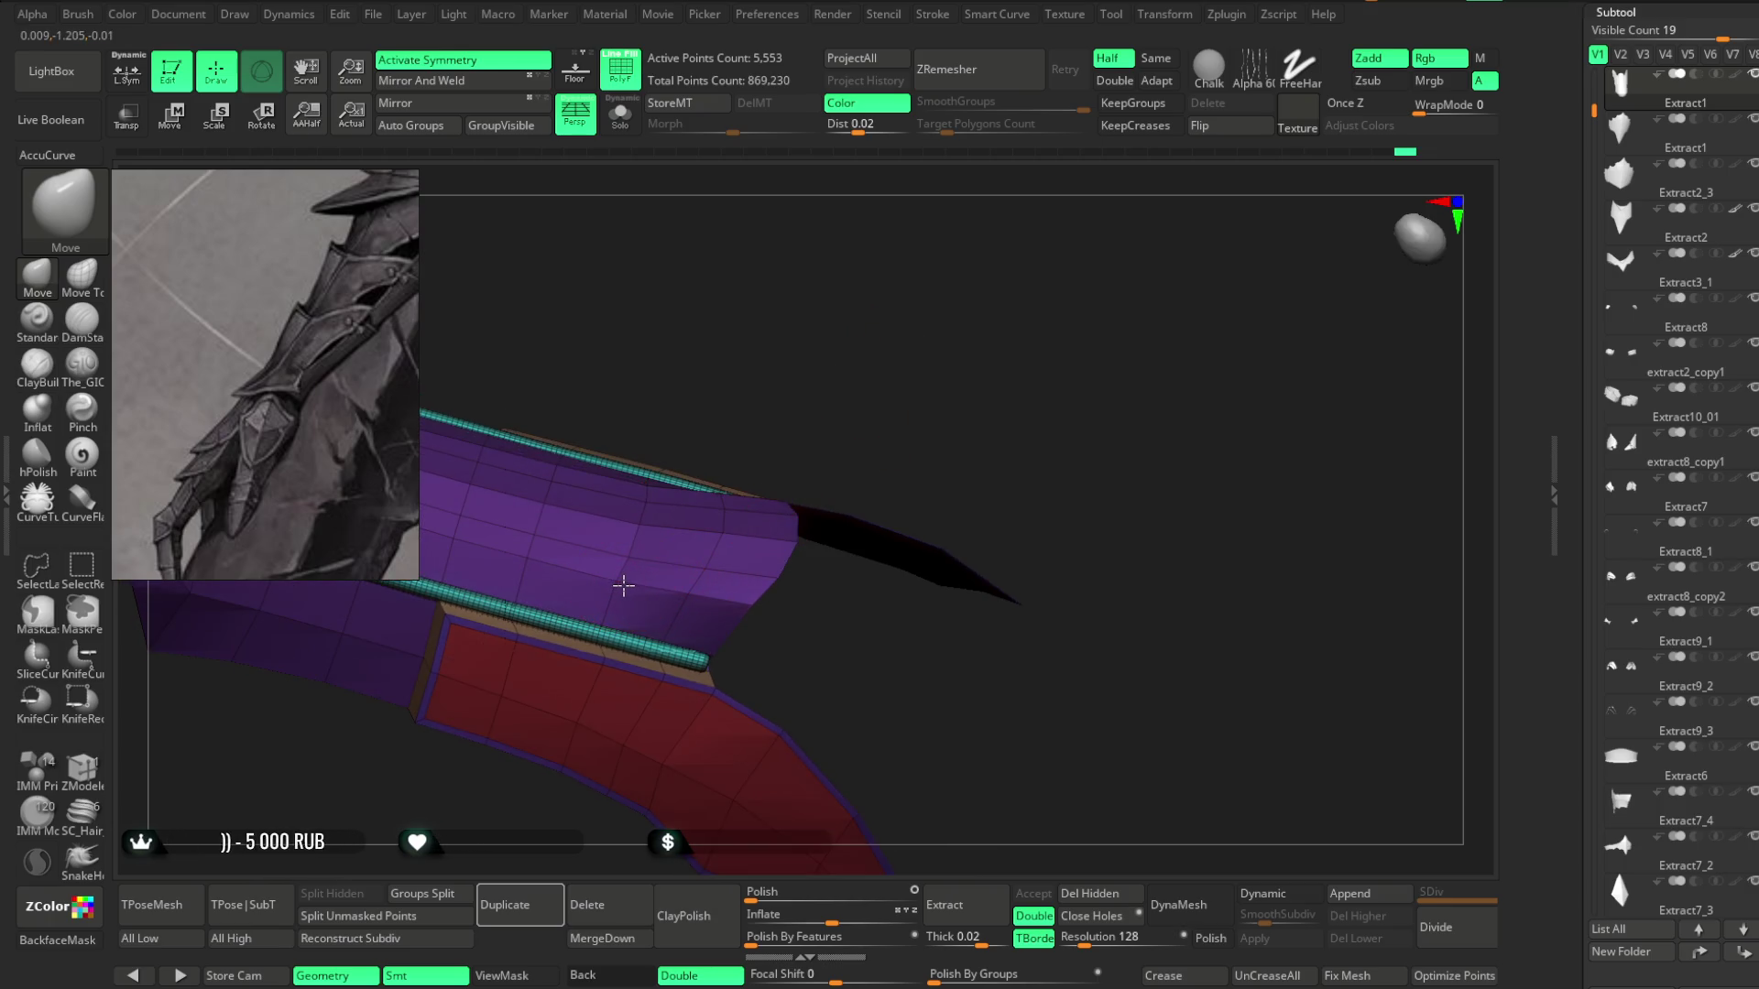
mouse_move(782, 361)
right_mouse_down()
mouse_move(648, 514)
mouse_move(876, 534)
mouse_move(682, 530)
right_mouse_up()
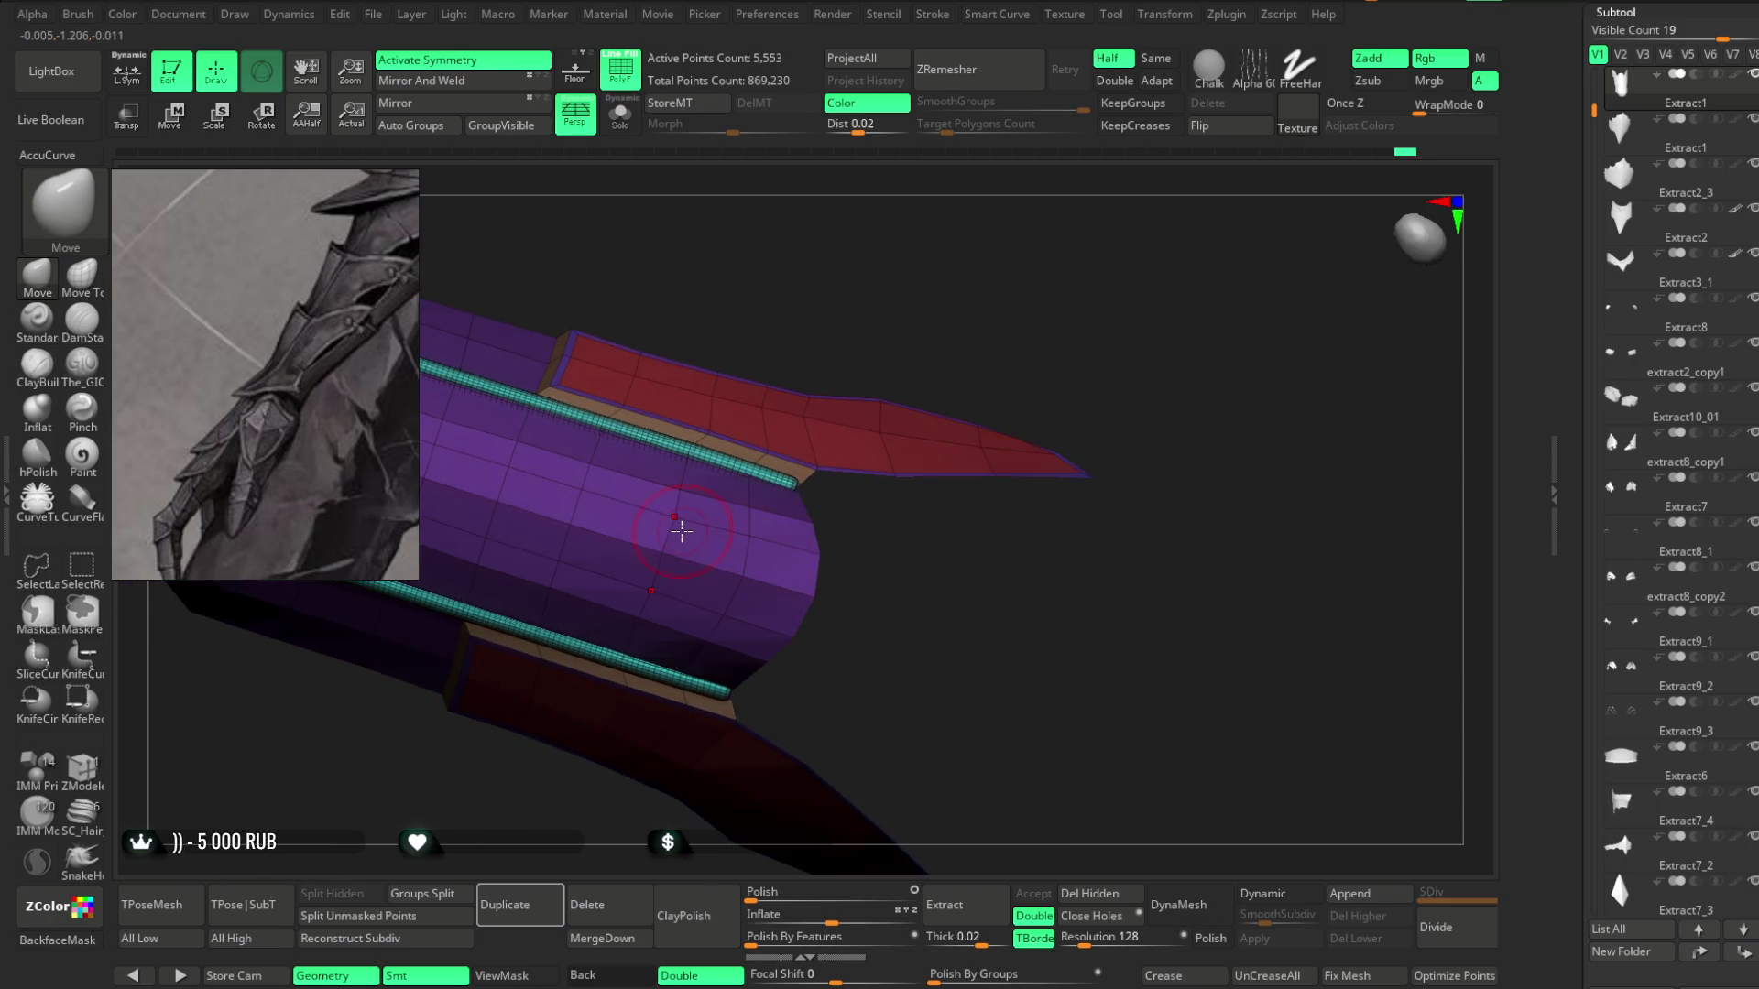
mouse_move(835, 553)
right_mouse_down()
mouse_move(868, 381)
mouse_move(888, 376)
mouse_move(921, 418)
mouse_move(922, 381)
mouse_move(785, 496)
right_mouse_up()
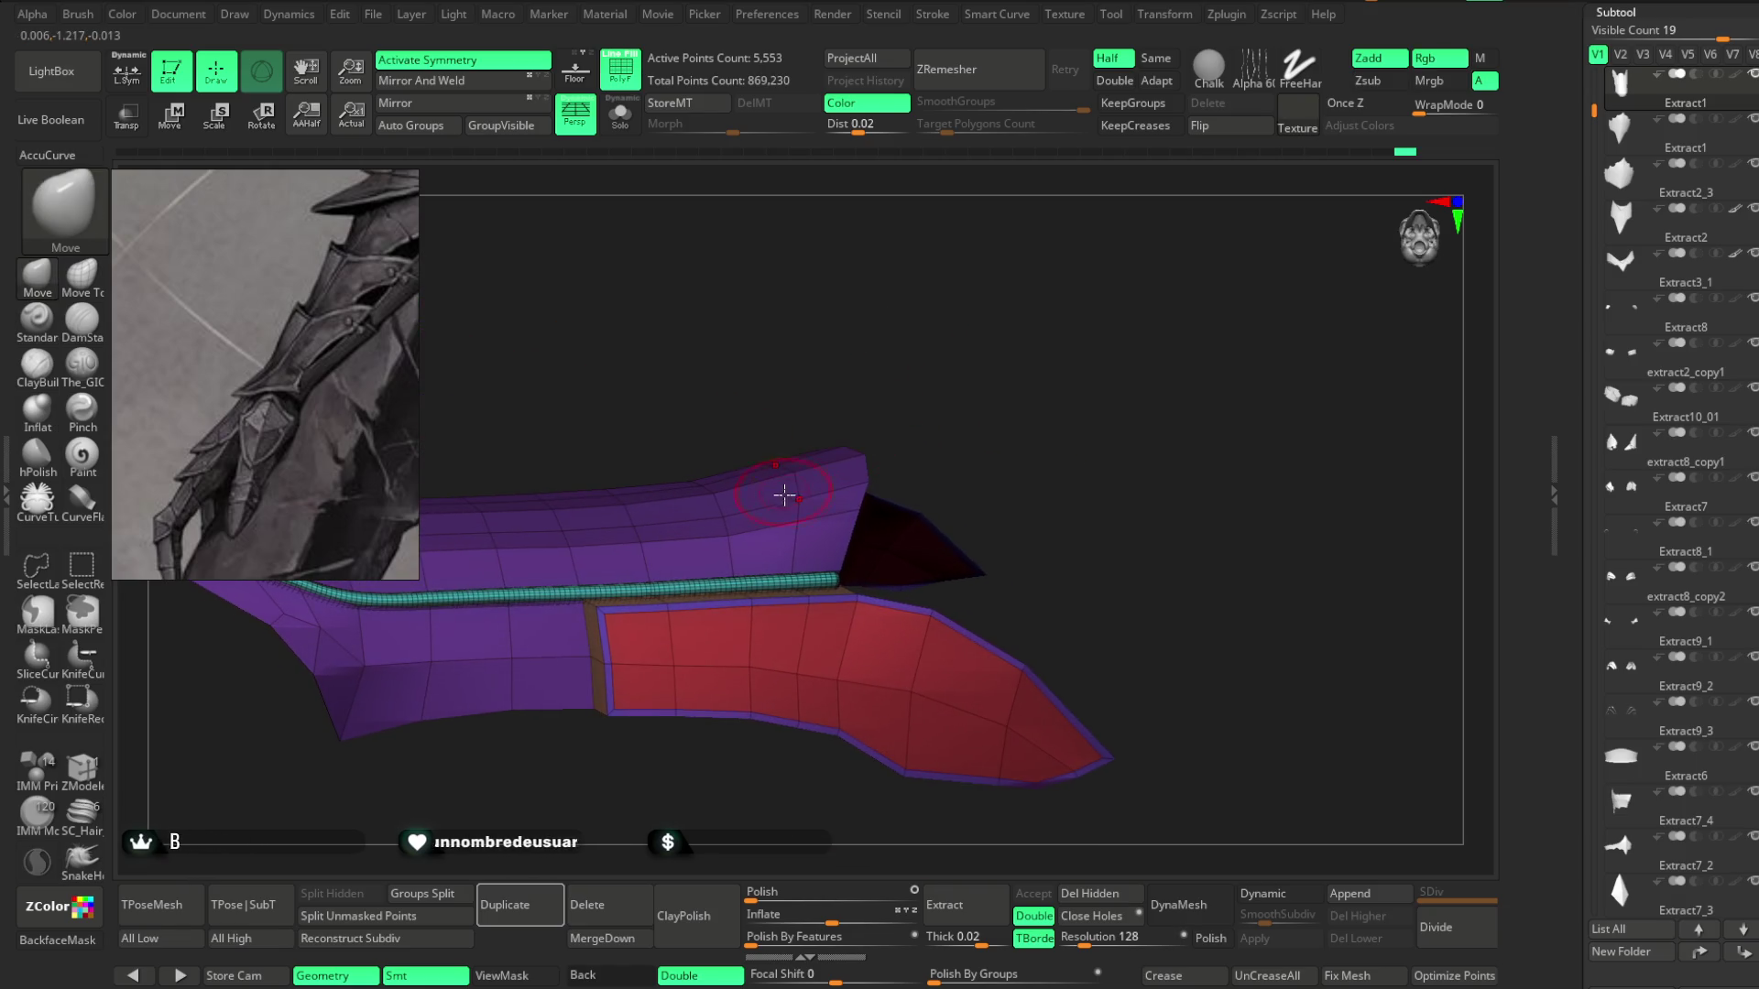
Swivel the edge loop near the bracer's upper end using ZModeler's Swivel edge action.
left_click(82, 768)
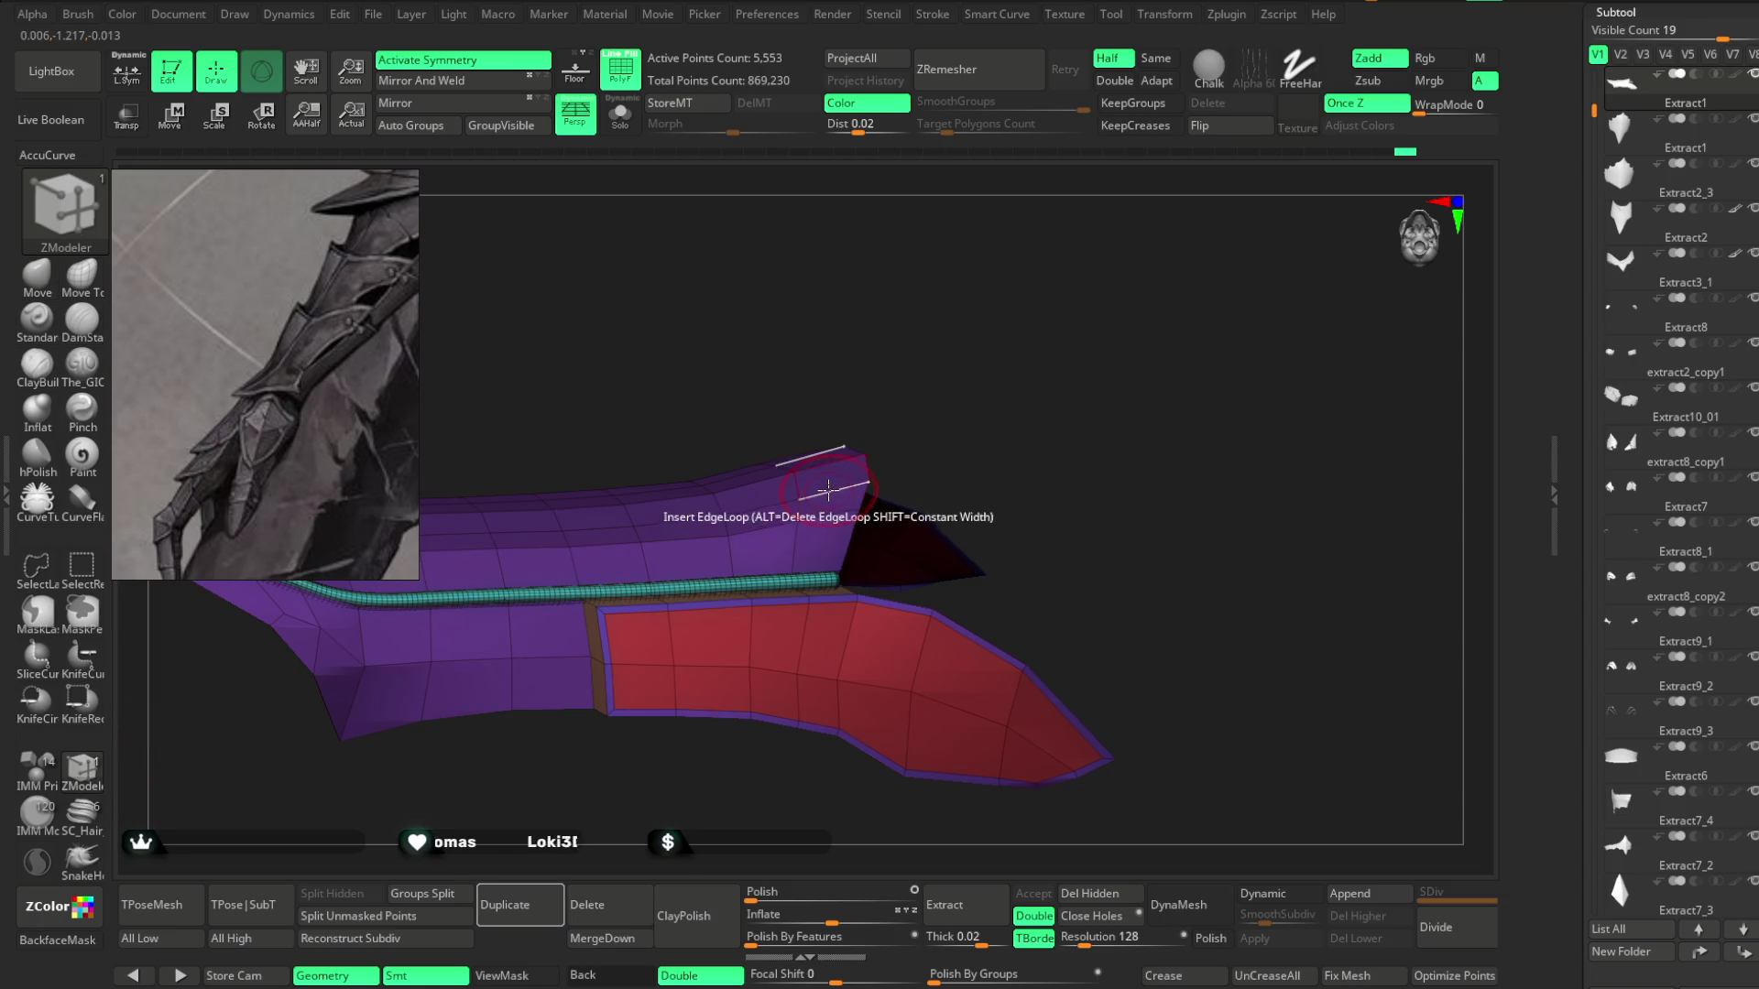
key("space")
left_click(949, 648)
mouse_move(954, 330)
right_mouse_down("ctrl")
mouse_move(993, 271)
mouse_move(790, 514)
right_mouse_up("ctrl")
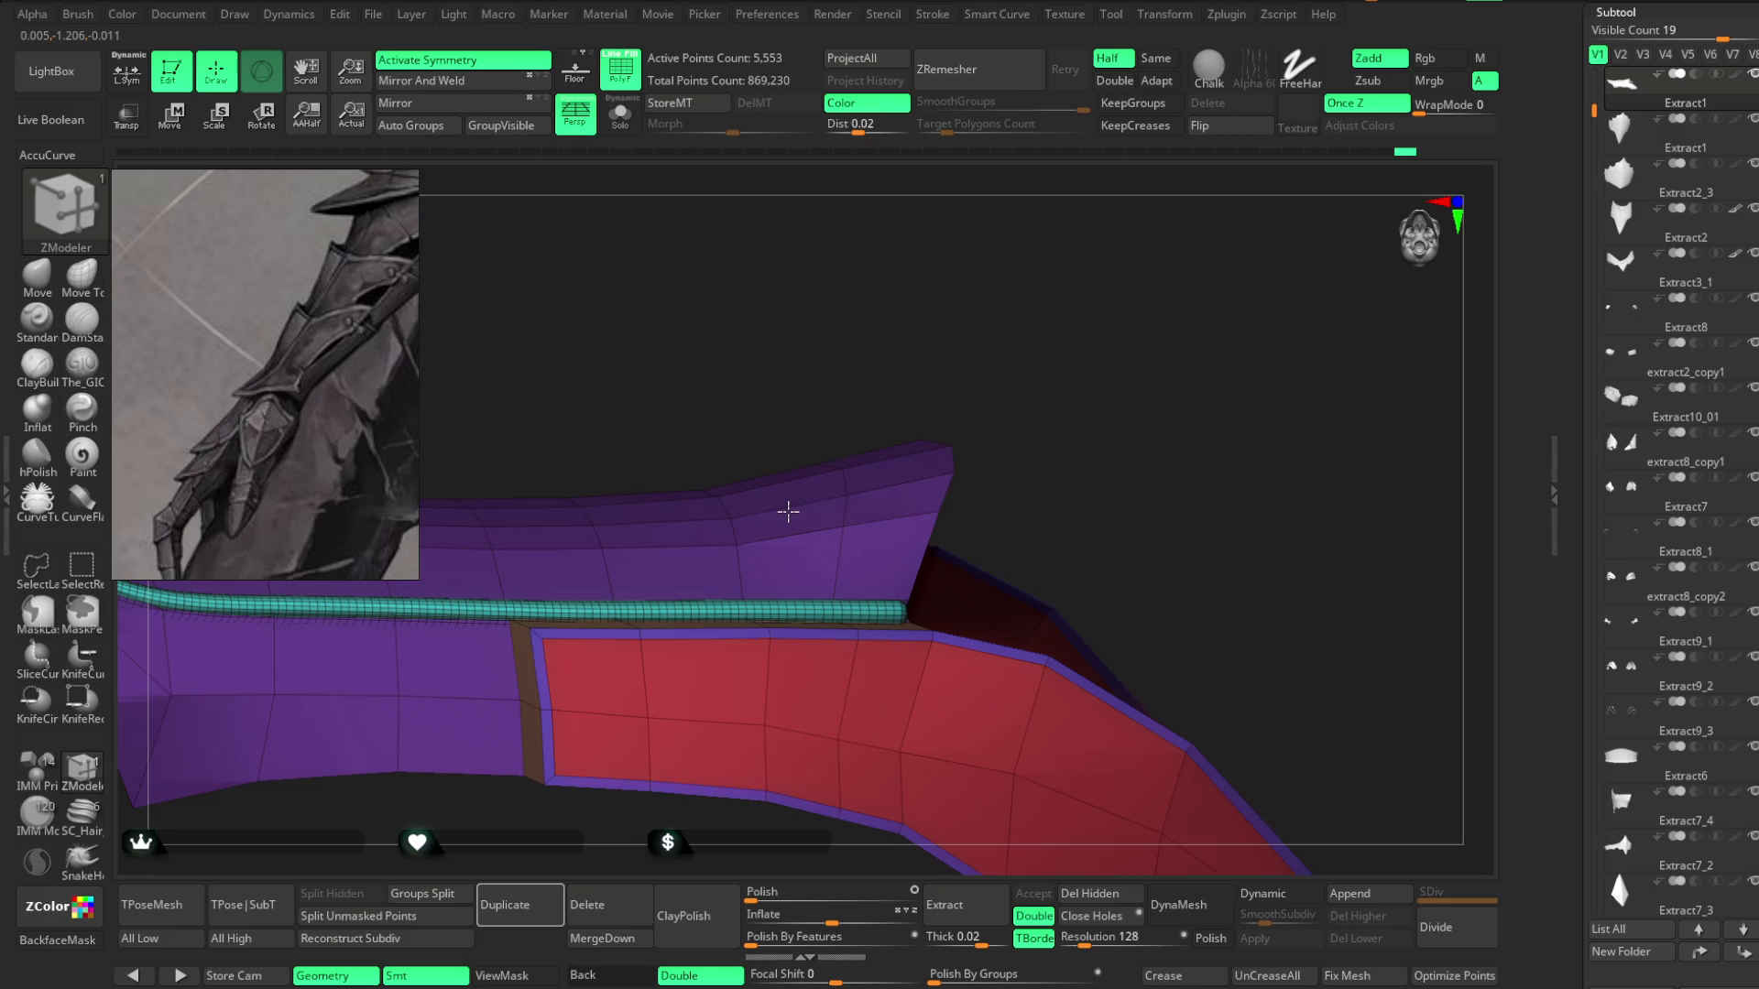
mouse_move(789, 514)
right_mouse_down()
mouse_move(907, 334)
mouse_move(939, 362)
right_mouse_up()
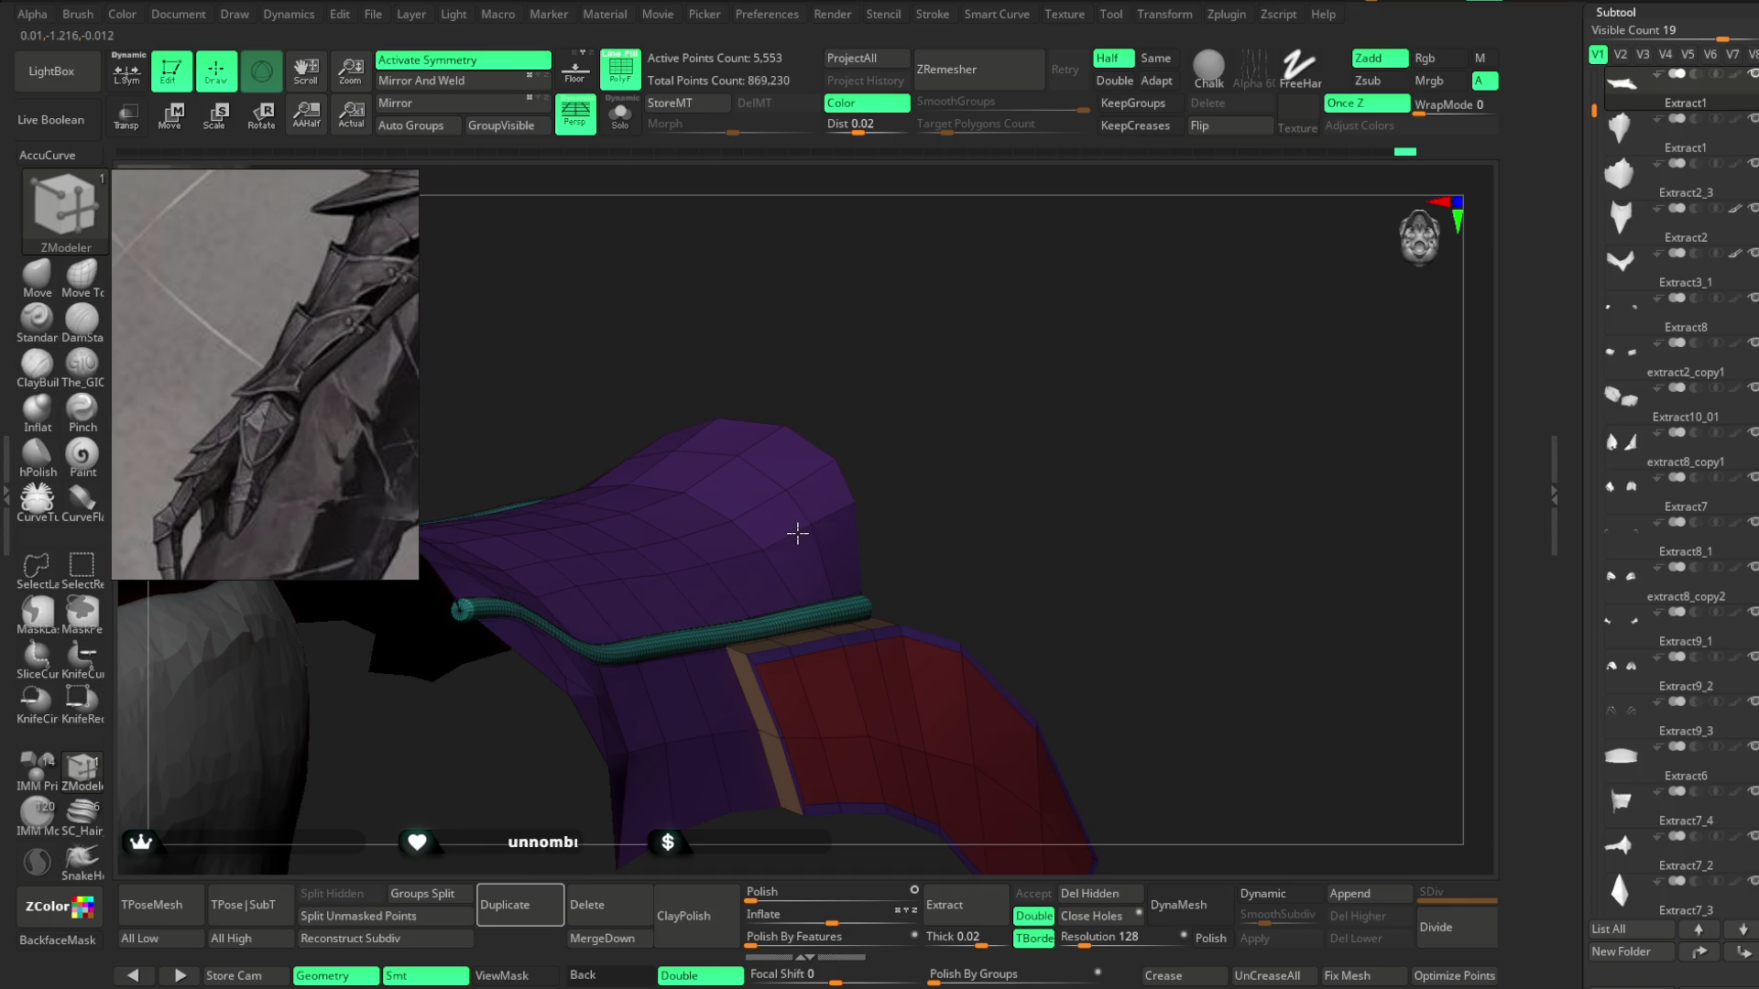
mouse_move(962, 455)
right_mouse_down()
mouse_move(1009, 444)
mouse_move(1020, 471)
mouse_move(983, 412)
mouse_move(926, 416)
mouse_move(961, 354)
mouse_move(926, 376)
mouse_move(965, 366)
mouse_move(962, 463)
mouse_move(950, 424)
mouse_move(964, 518)
mouse_move(953, 349)
mouse_move(986, 349)
mouse_move(967, 324)
right_mouse_up()
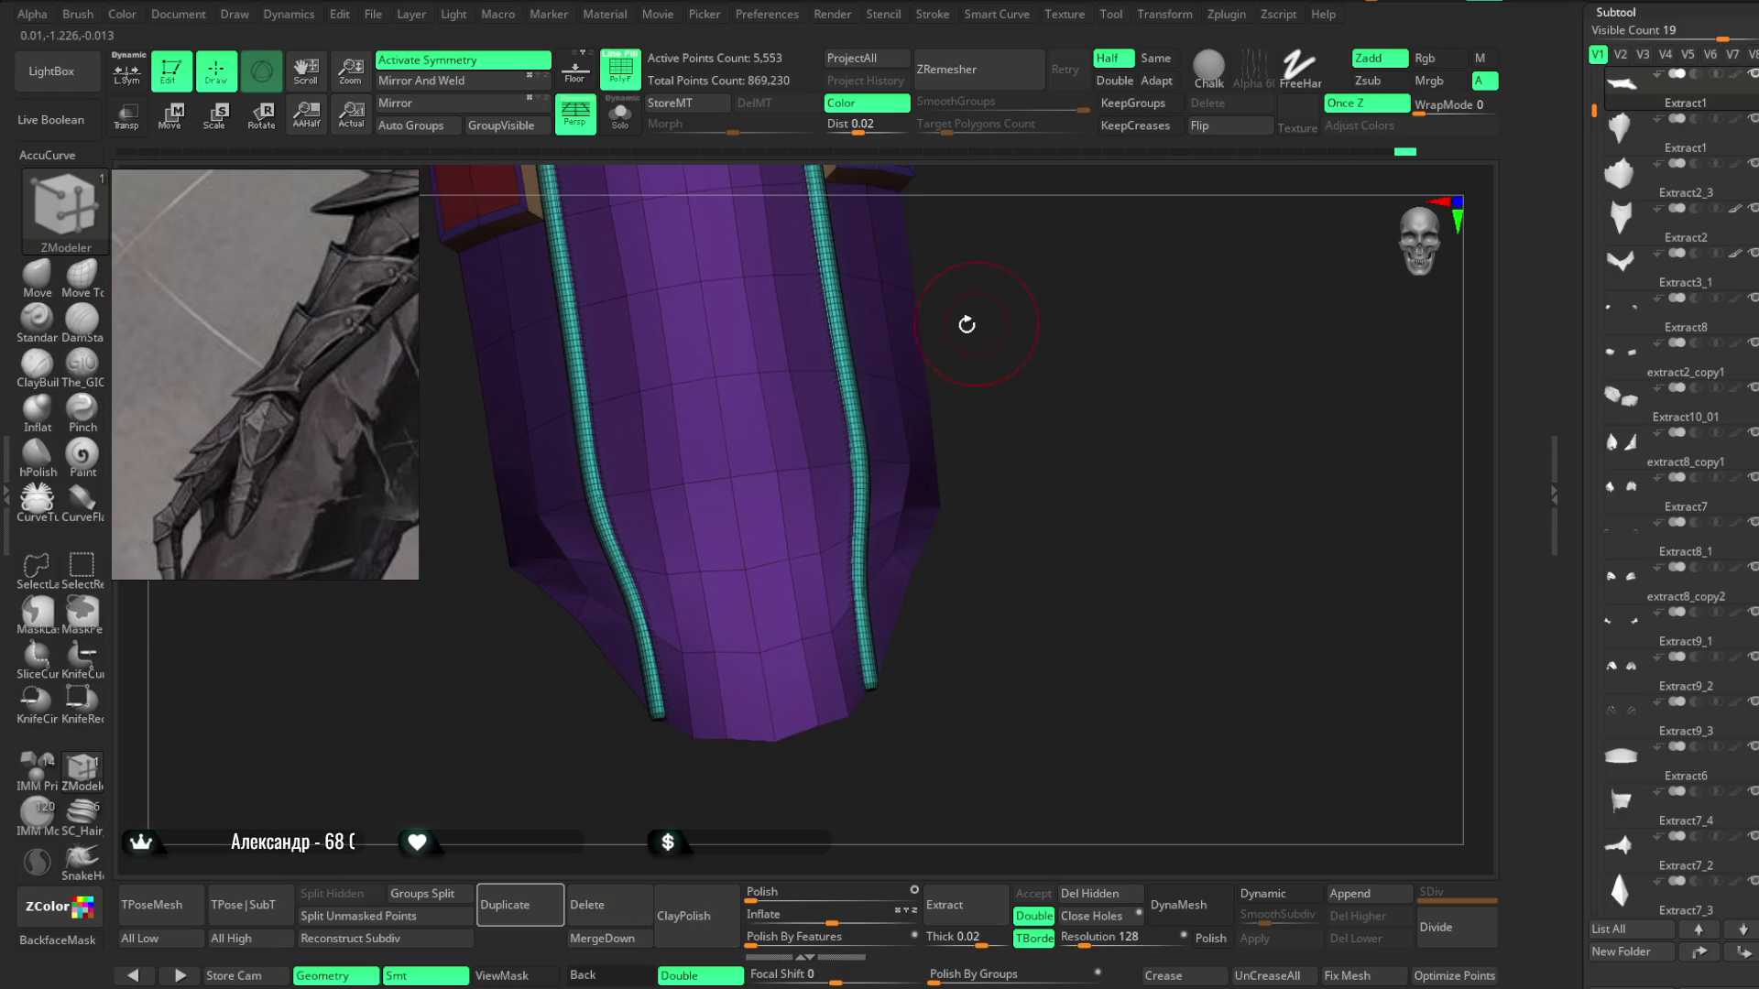
Pick the Move brush with B-M-V and turn PolyF off with Shift+F for a plain grey bracer.
key("b")
key("m")
key("v")
key("space")
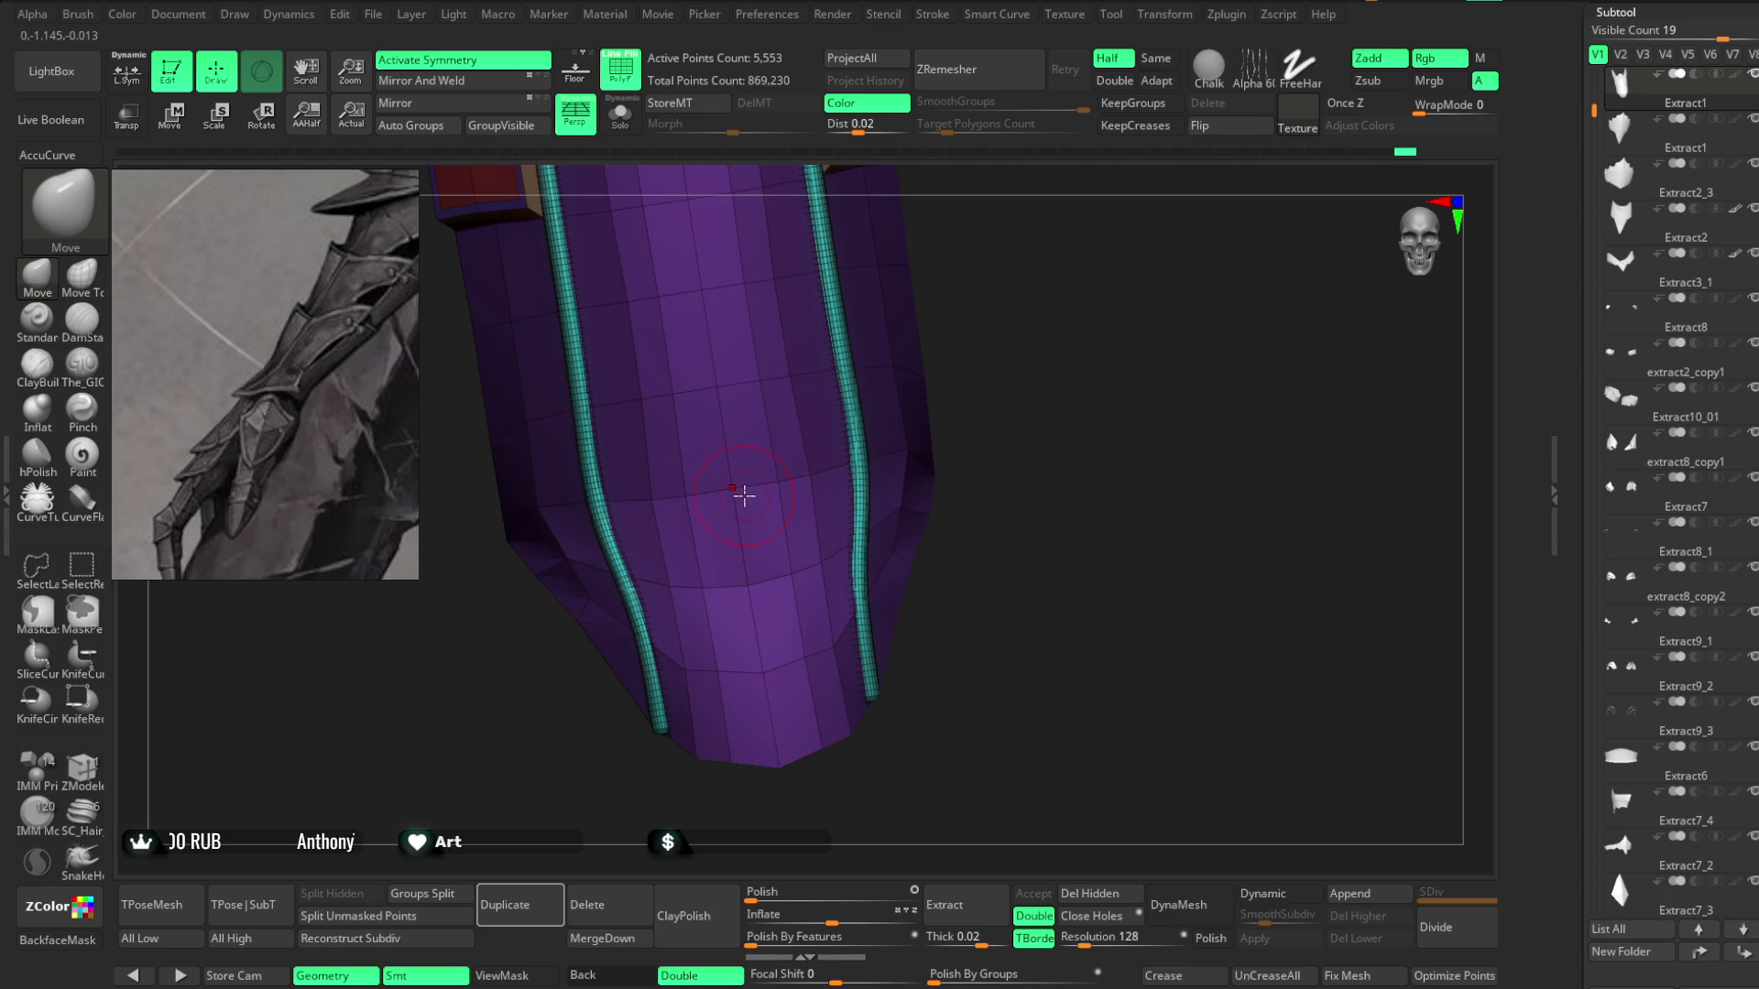
mouse_move(957, 327)
left_mouse_down()
mouse_move(986, 428)
mouse_move(974, 491)
mouse_move(959, 383)
mouse_move(953, 480)
mouse_move(871, 345)
mouse_move(931, 400)
mouse_move(884, 431)
mouse_move(899, 464)
mouse_move(907, 420)
mouse_move(938, 620)
mouse_move(908, 492)
mouse_move(833, 490)
left_mouse_up()
key("shift+f")
key("space")
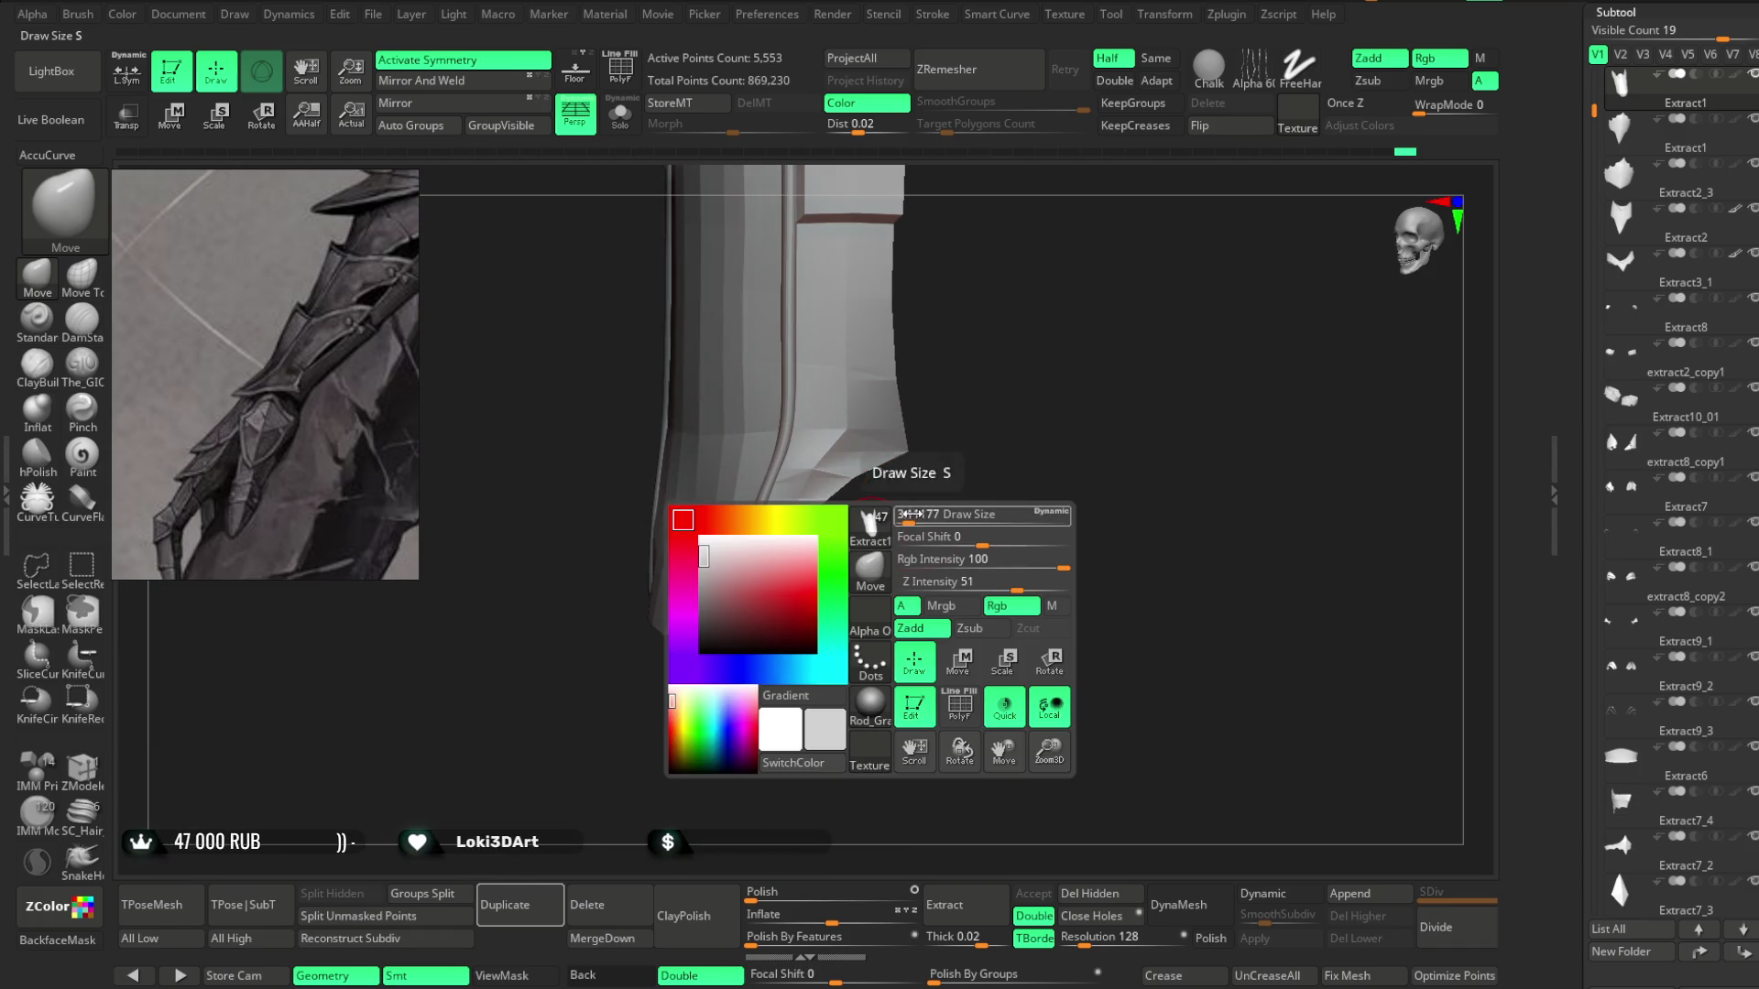
mouse_move(966, 339)
left_mouse_down()
mouse_move(938, 470)
mouse_move(856, 461)
mouse_move(1005, 315)
mouse_move(990, 370)
mouse_move(974, 352)
mouse_move(871, 471)
left_mouse_up()
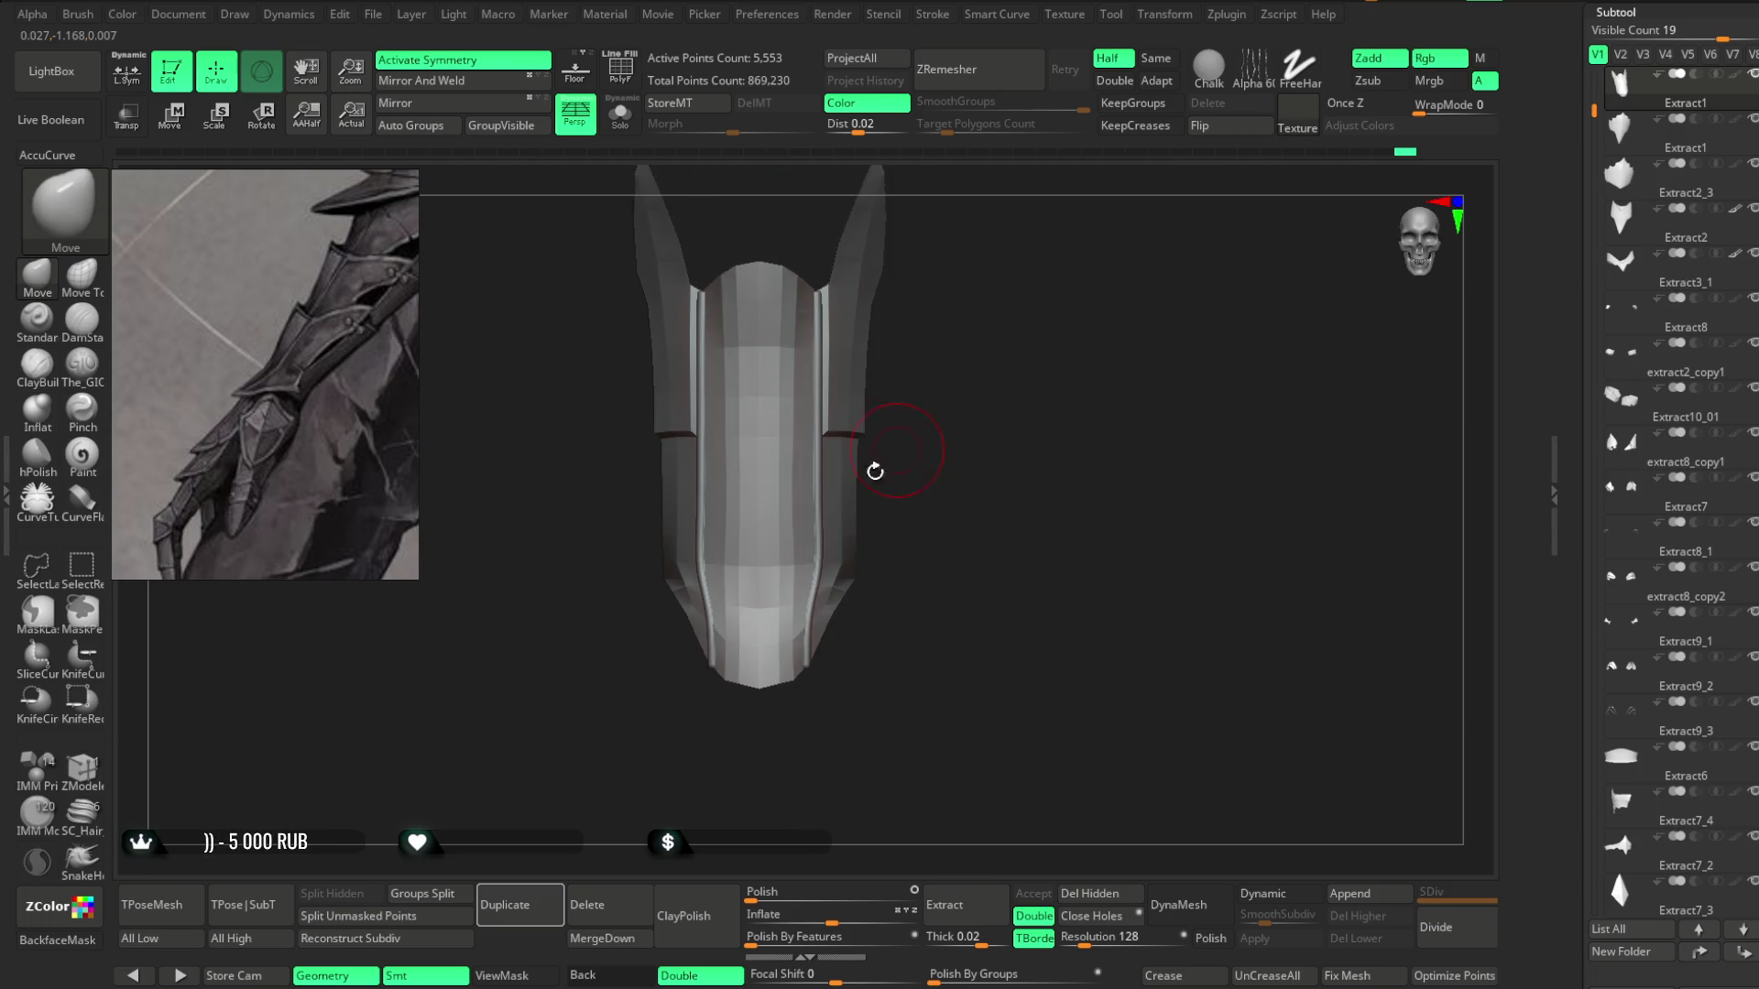
Duplicate the bracer subtool into Extract2_4, then scroll the list and fold up the Orig_Armor folder.
left_click(519, 904)
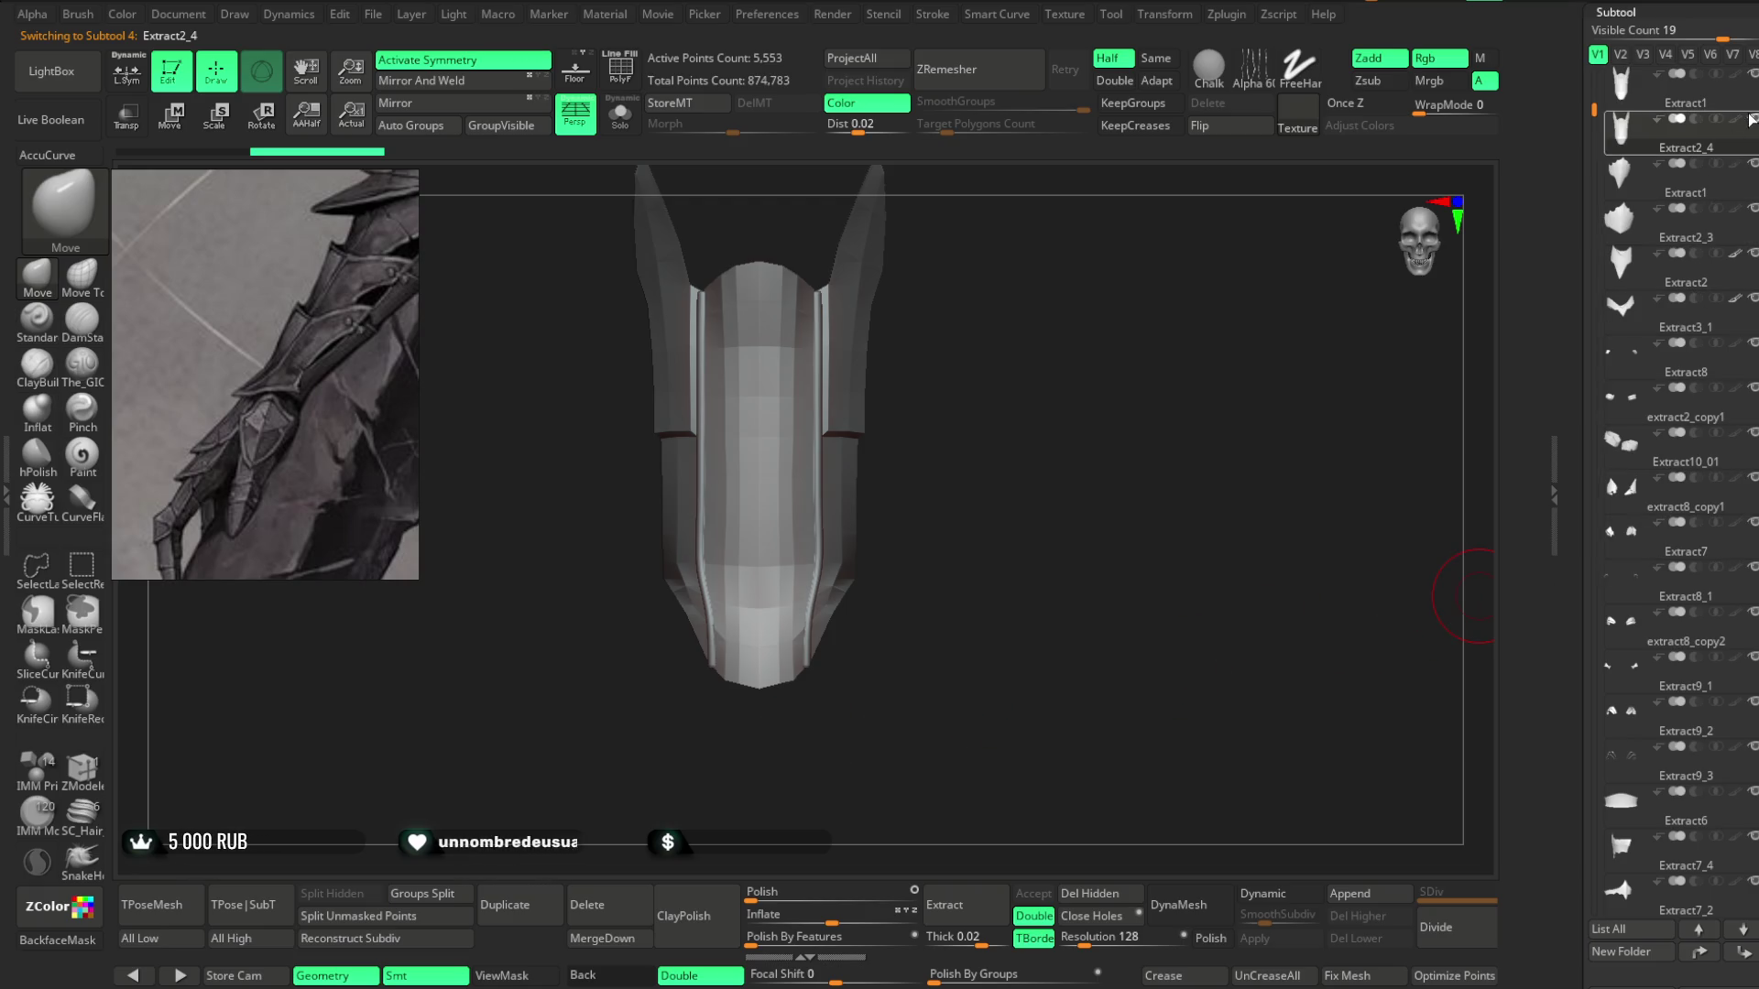
mouse_move(1693, 152)
left_mouse_down()
mouse_move(1708, 41)
mouse_move(1691, 846)
mouse_move(1631, 446)
mouse_move(1673, 414)
left_mouse_up()
left_click(1672, 415)
mouse_move(1060, 315)
left_mouse_down()
mouse_move(1053, 455)
mouse_move(1021, 424)
mouse_move(1041, 471)
mouse_move(1075, 421)
mouse_move(1093, 446)
mouse_move(1080, 463)
mouse_move(1064, 432)
mouse_move(1136, 531)
mouse_move(1092, 459)
mouse_move(1103, 444)
mouse_move(1060, 452)
mouse_move(1052, 420)
mouse_move(1033, 440)
mouse_move(1069, 438)
left_mouse_up()
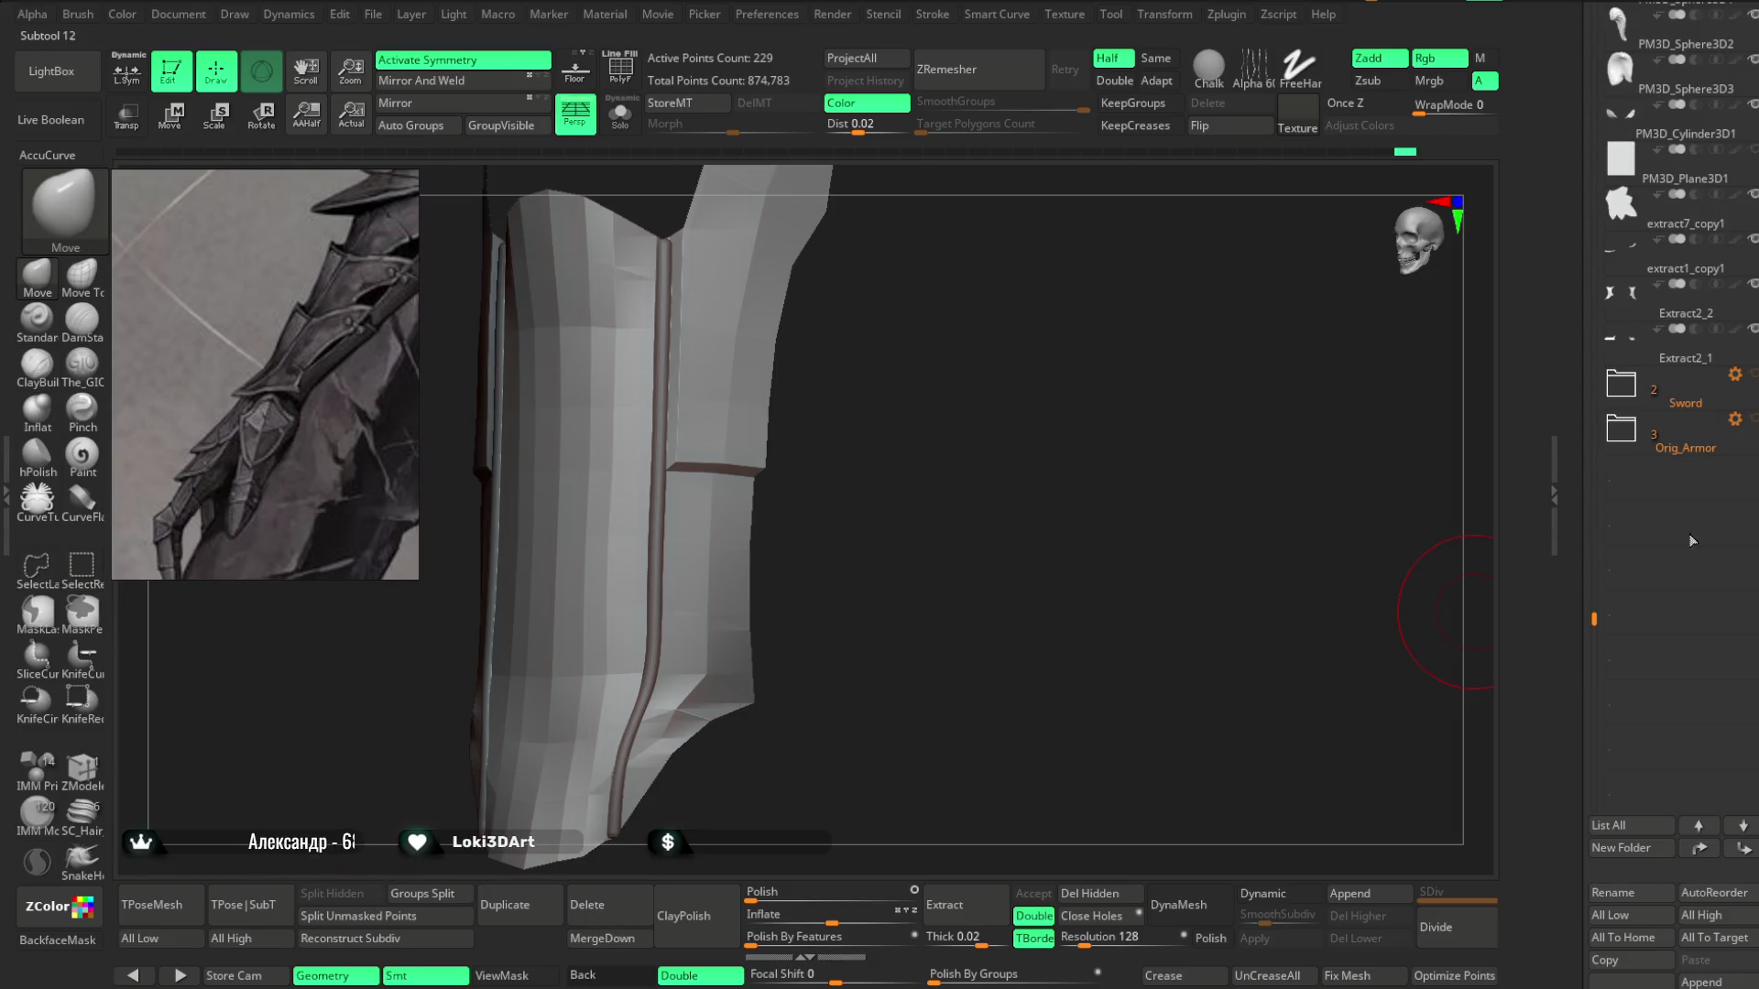
Enable Dynamic Subdiv to see the 229-point plate as a smoothed surface.
left_click(1279, 894)
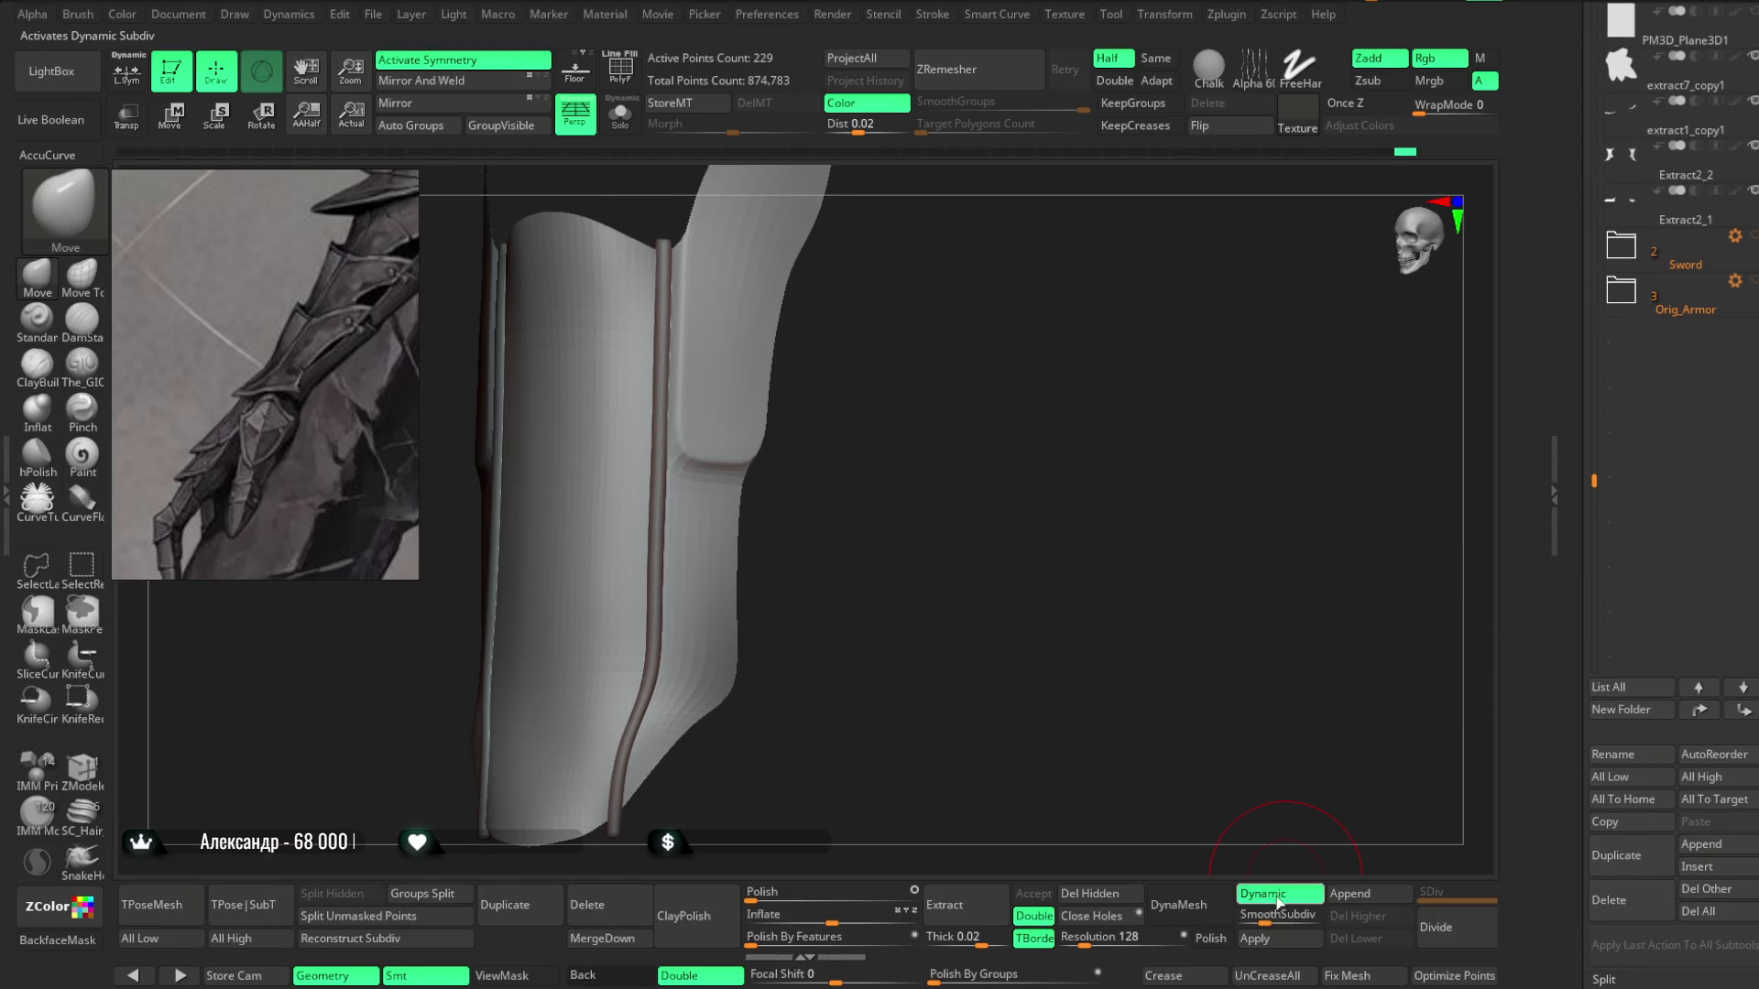
Set SmoothSubdiv to 0 and adjust the Dynamic Subdiv Thickness to 0.00145.
left_click(1247, 915)
scroll(1671, 476, "down", 10)
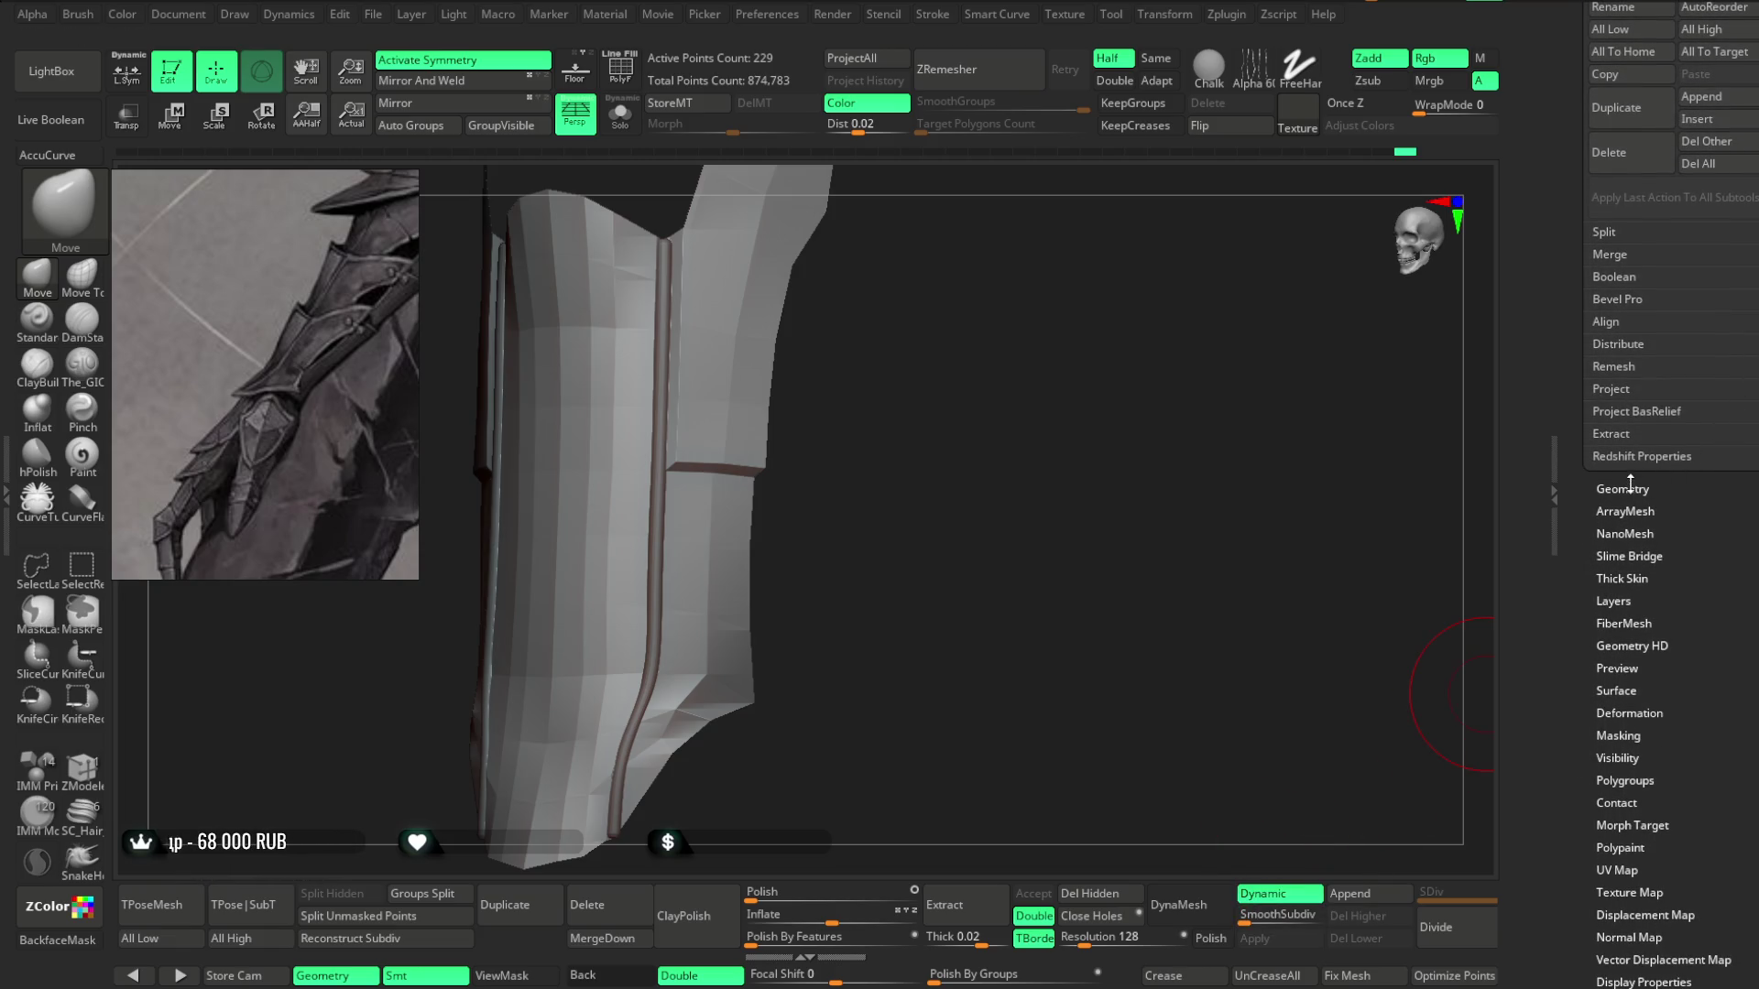
left_click(1630, 487)
left_click_drag(1610, 359, 1621, 375)
mouse_move(1033, 578)
left_mouse_down()
mouse_move(948, 567)
mouse_move(1320, 494)
mouse_move(1316, 562)
left_mouse_up()
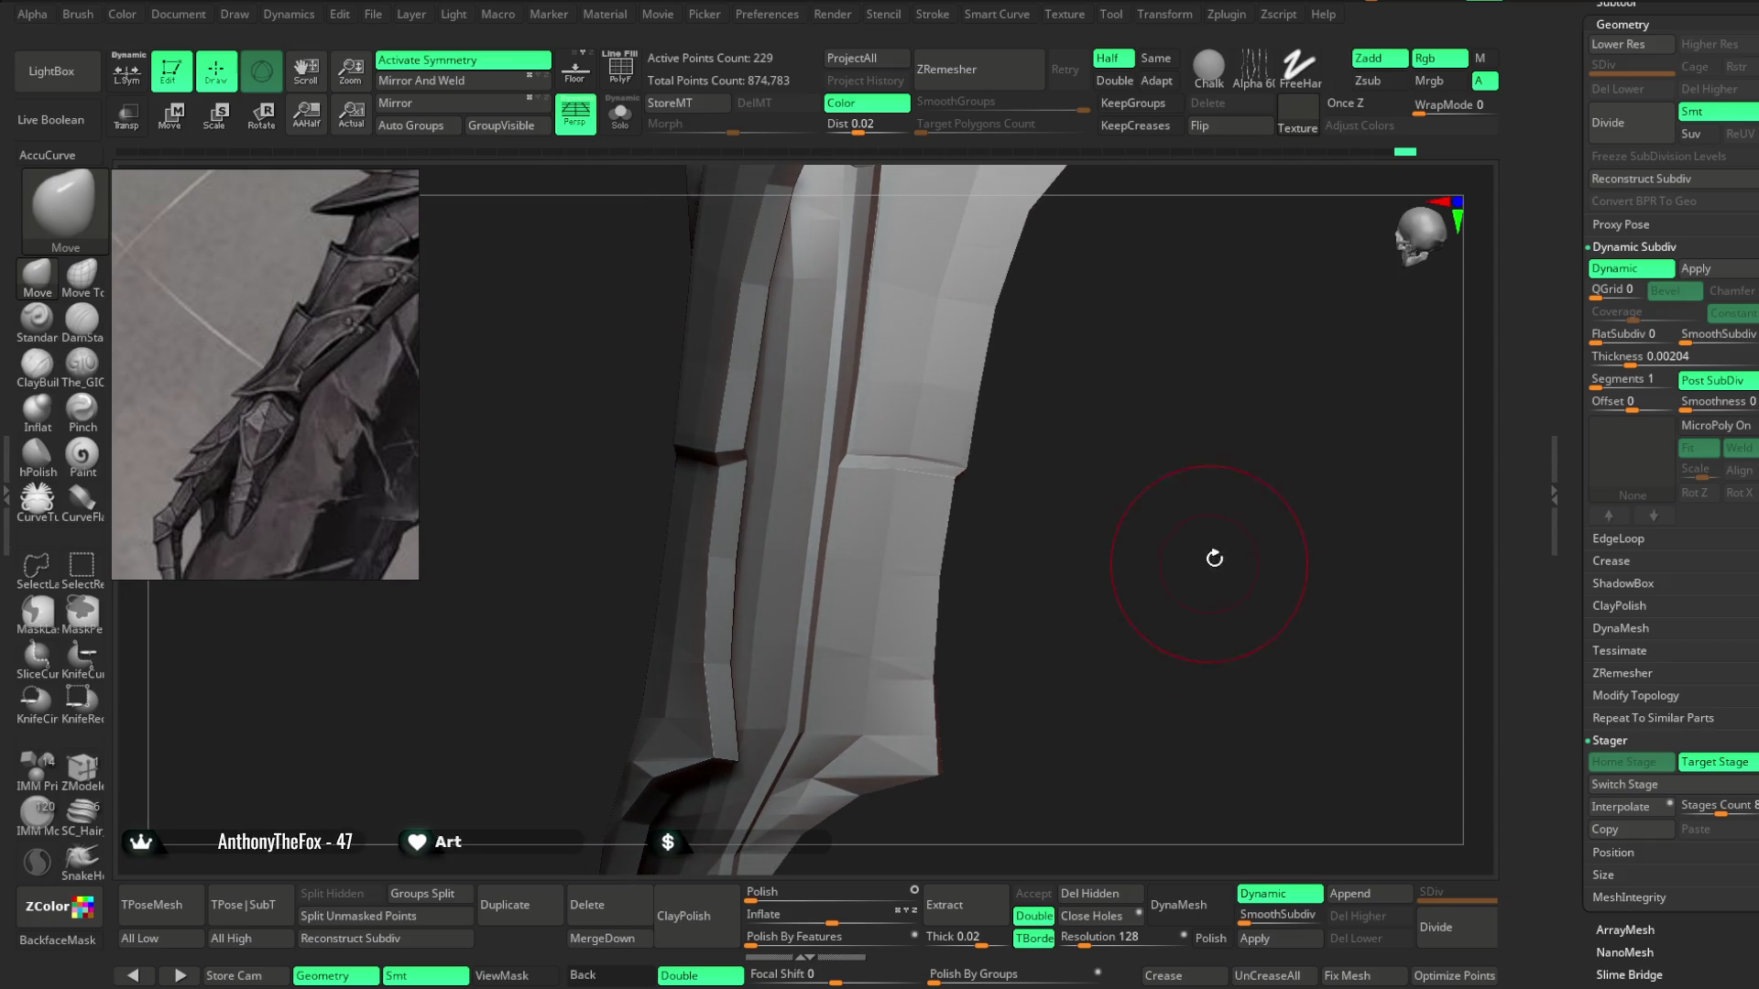
left_click_drag(1630, 360, 1614, 360)
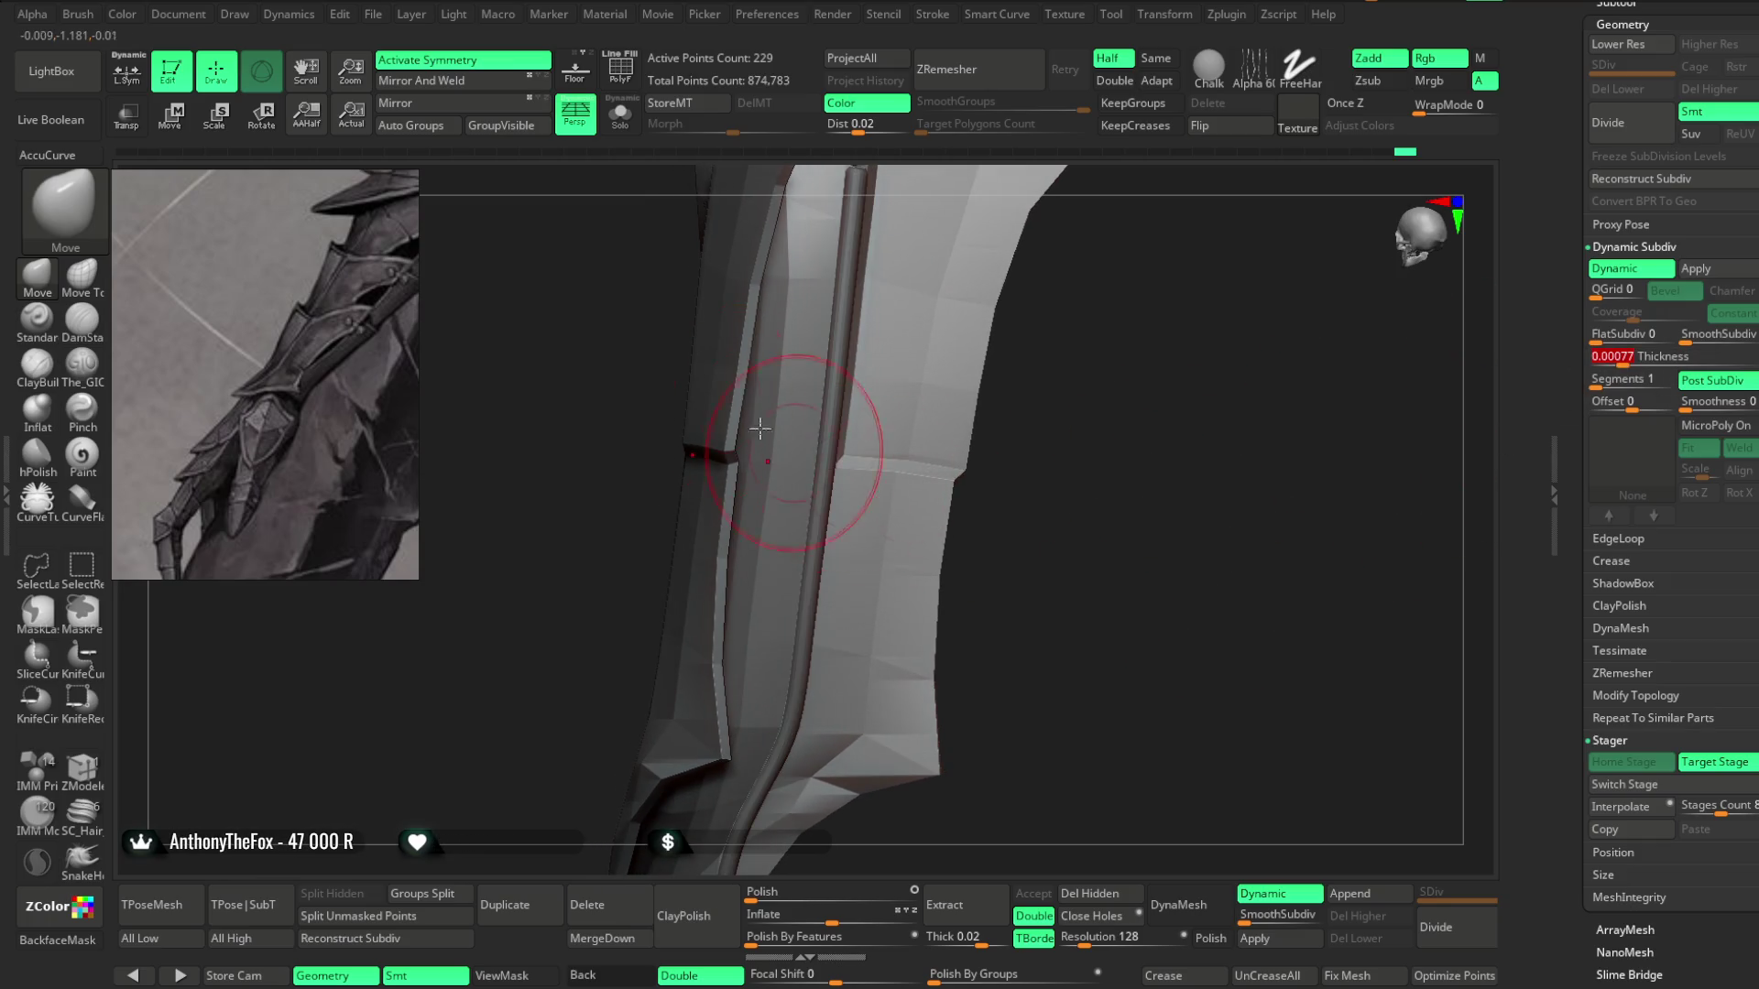
left_click(620, 69)
left_click_drag(1191, 508, 1236, 483)
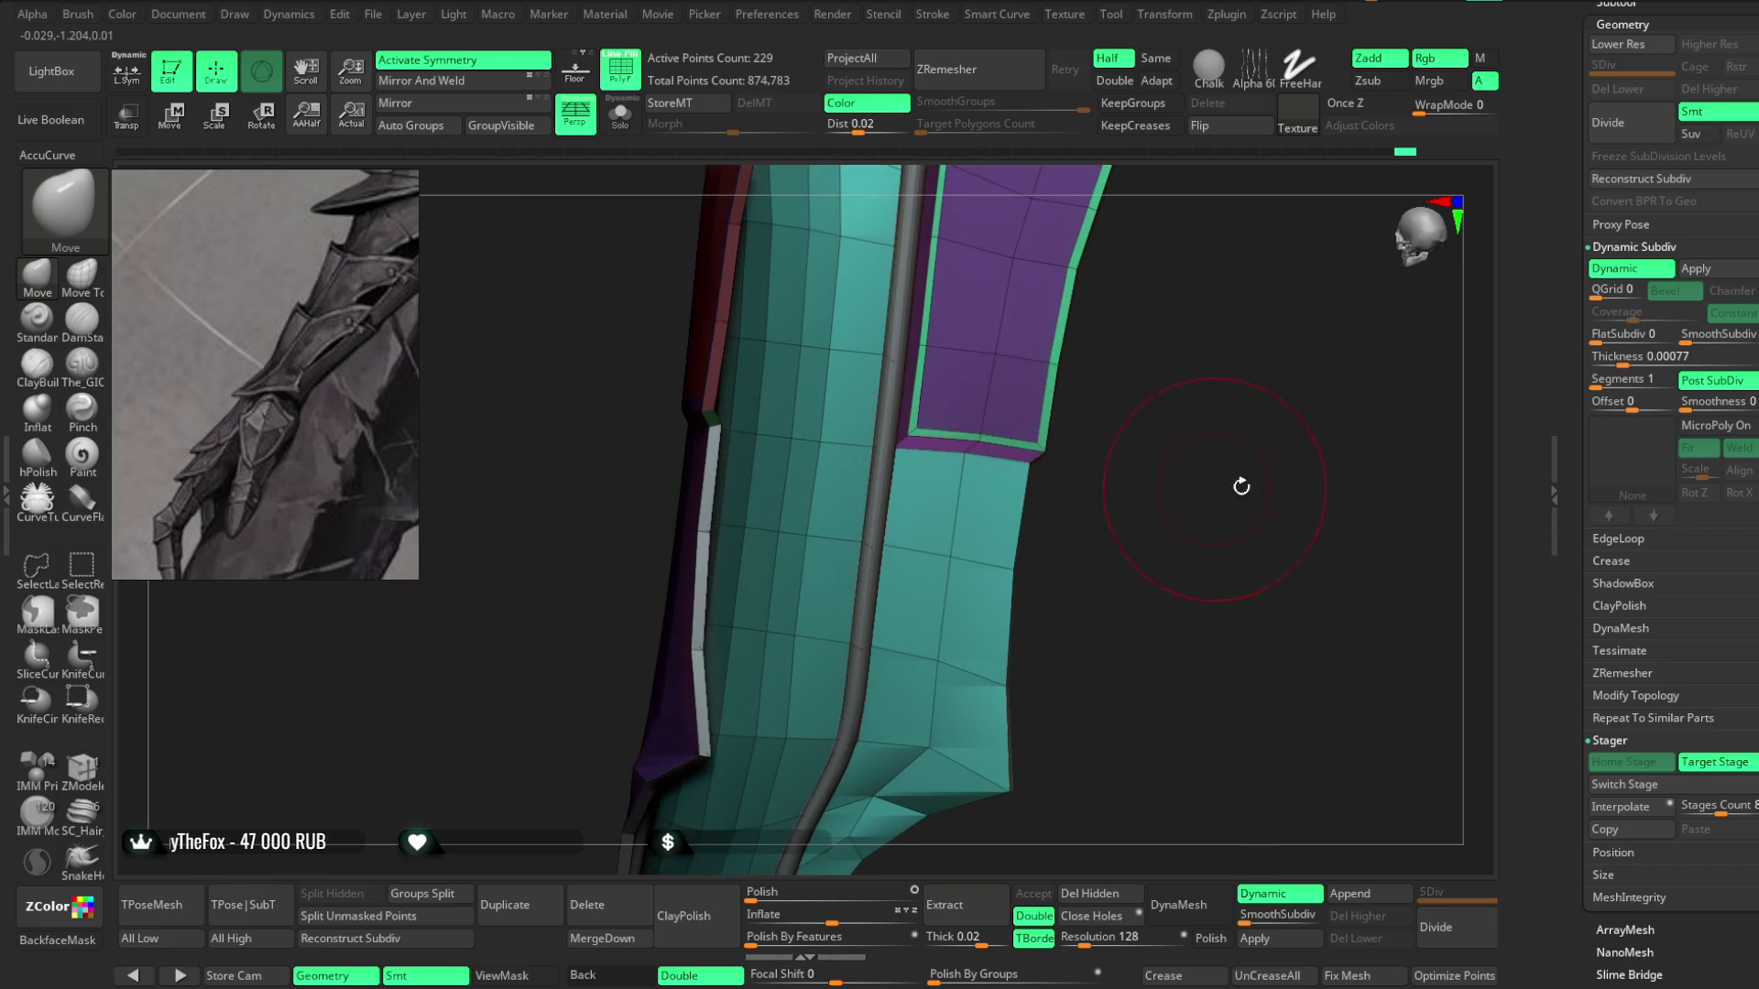
left_click_drag(1631, 354, 1645, 356)
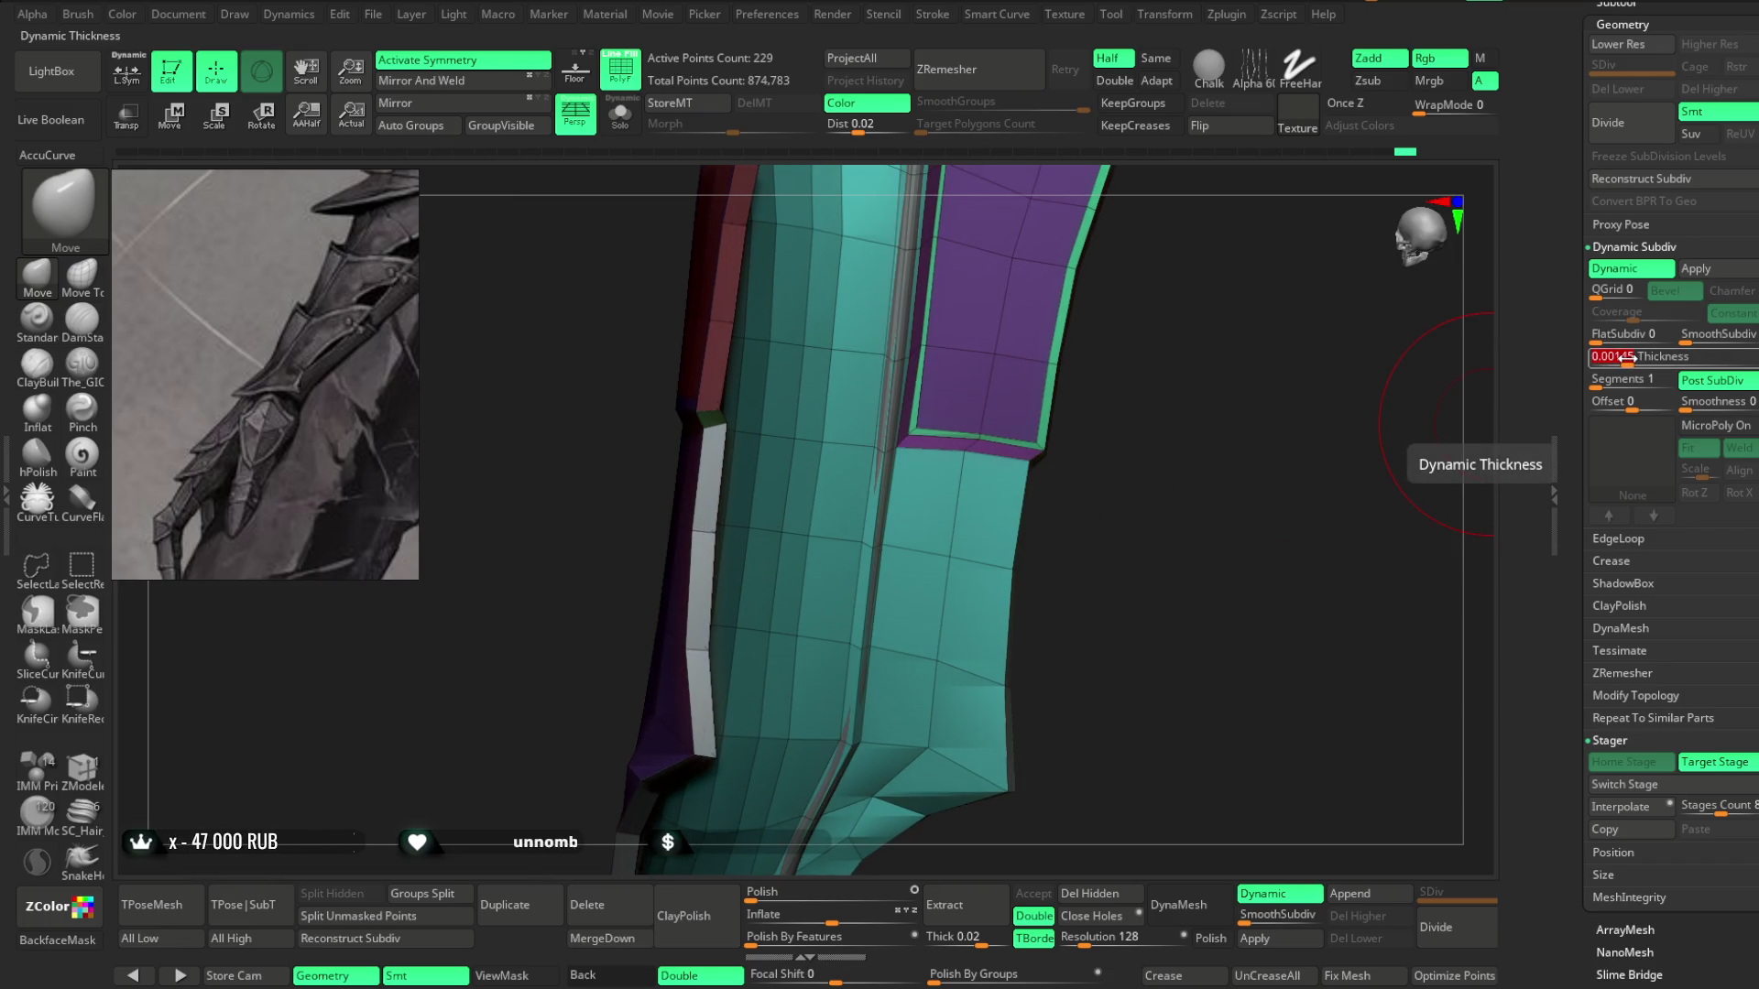
mouse_move(1259, 560)
left_mouse_down()
mouse_move(1241, 616)
mouse_move(1291, 537)
mouse_move(1186, 561)
mouse_move(1221, 562)
mouse_move(1198, 568)
mouse_move(1225, 459)
mouse_move(1146, 514)
mouse_move(1190, 573)
mouse_move(1153, 548)
mouse_move(1186, 550)
mouse_move(1194, 581)
mouse_move(1201, 530)
mouse_move(1164, 840)
left_mouse_up()
Set the thickness Offset to -100 and apply it, baking the shell to 458 points.
key("Return")
key("space")
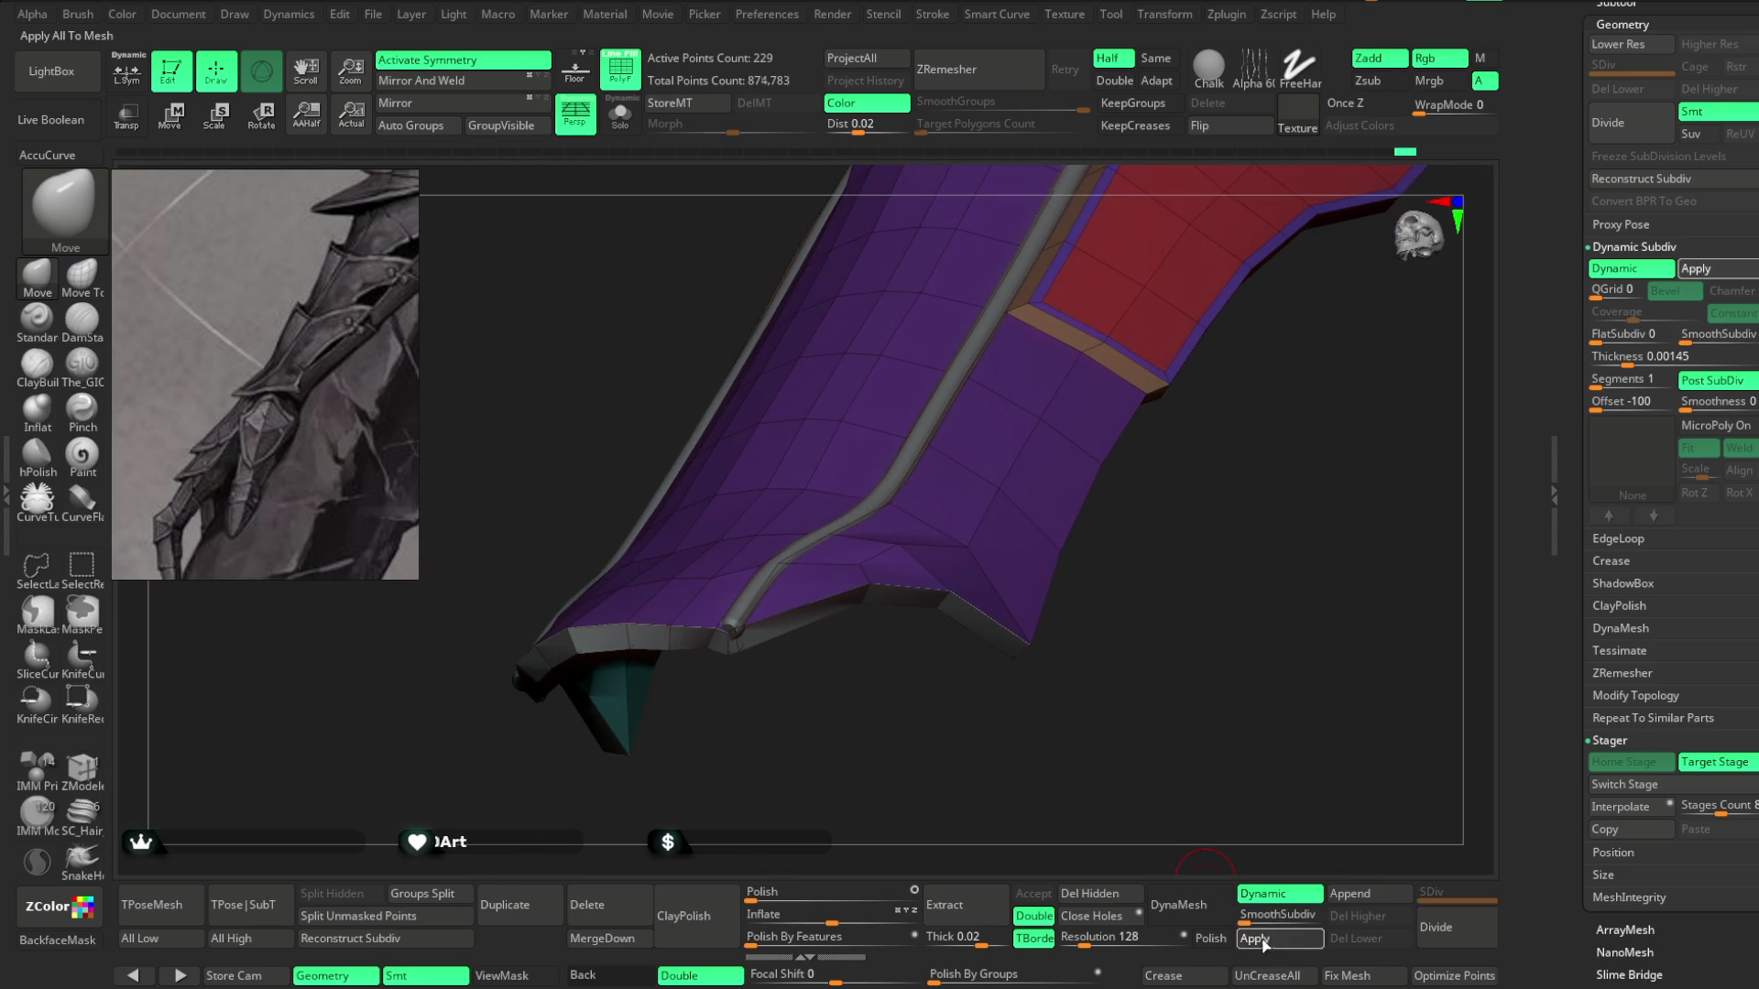
left_click(1263, 941)
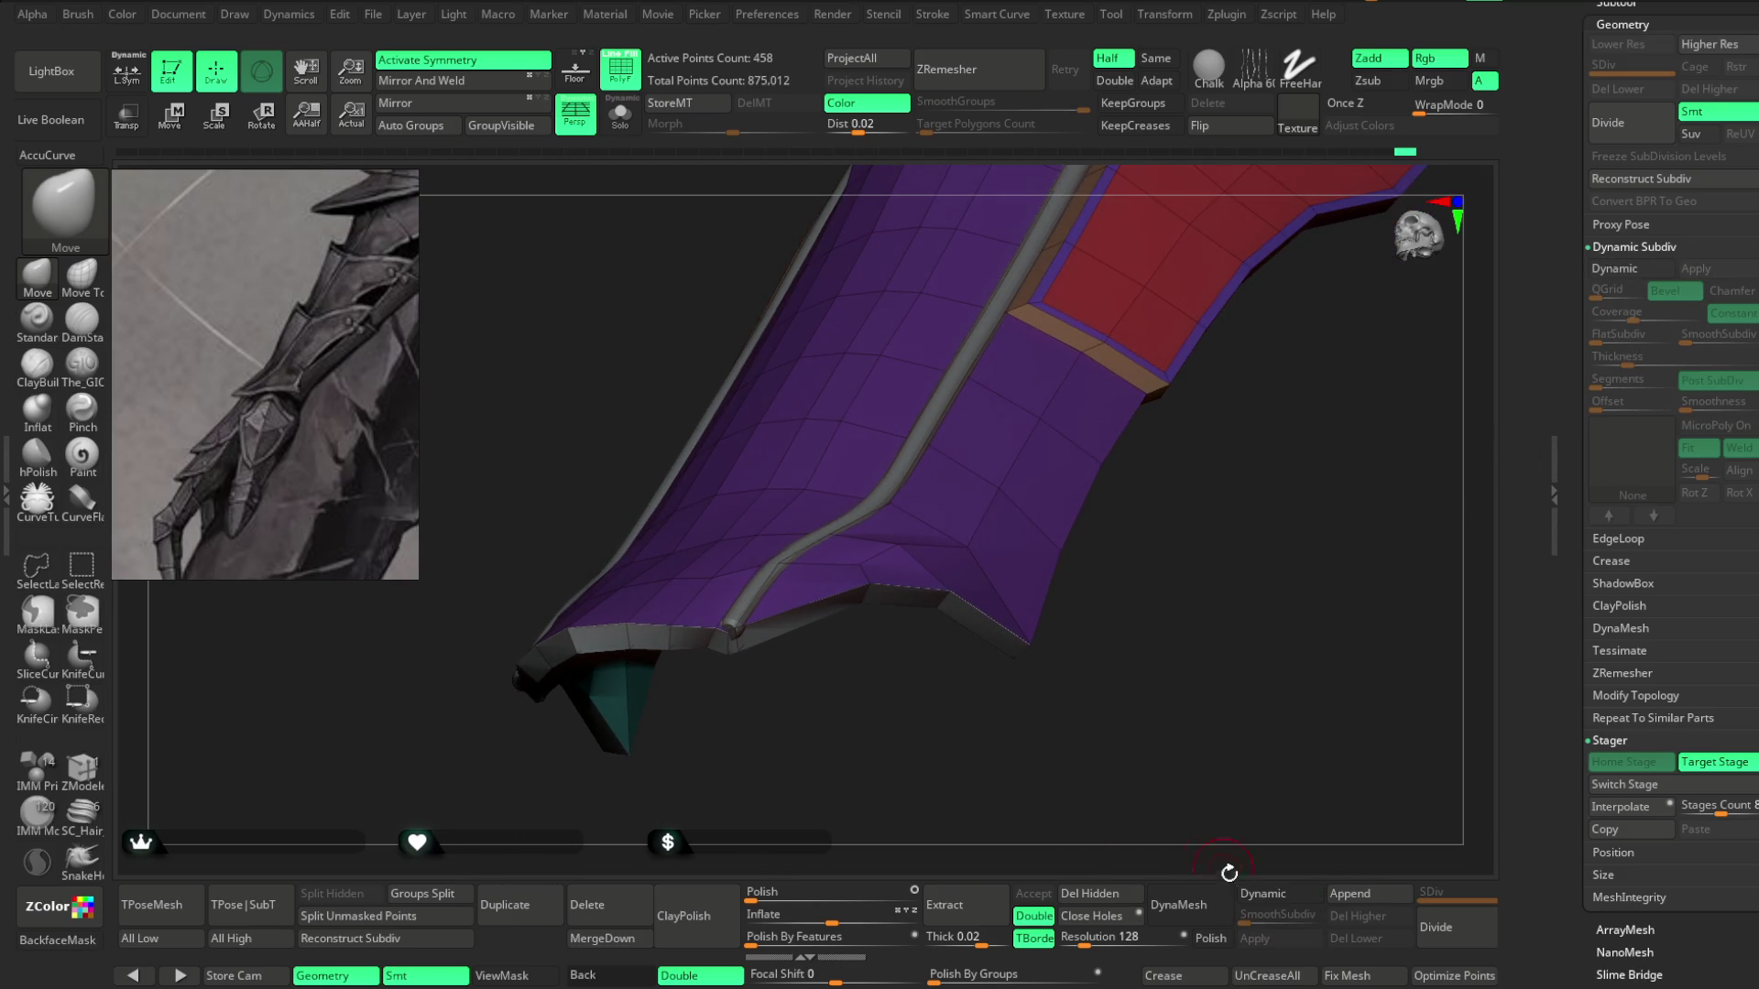
Re-enable Dynamic Subdiv on the plate with Thickness set to 0, then check the edges.
left_click(1263, 893)
left_click(1614, 358)
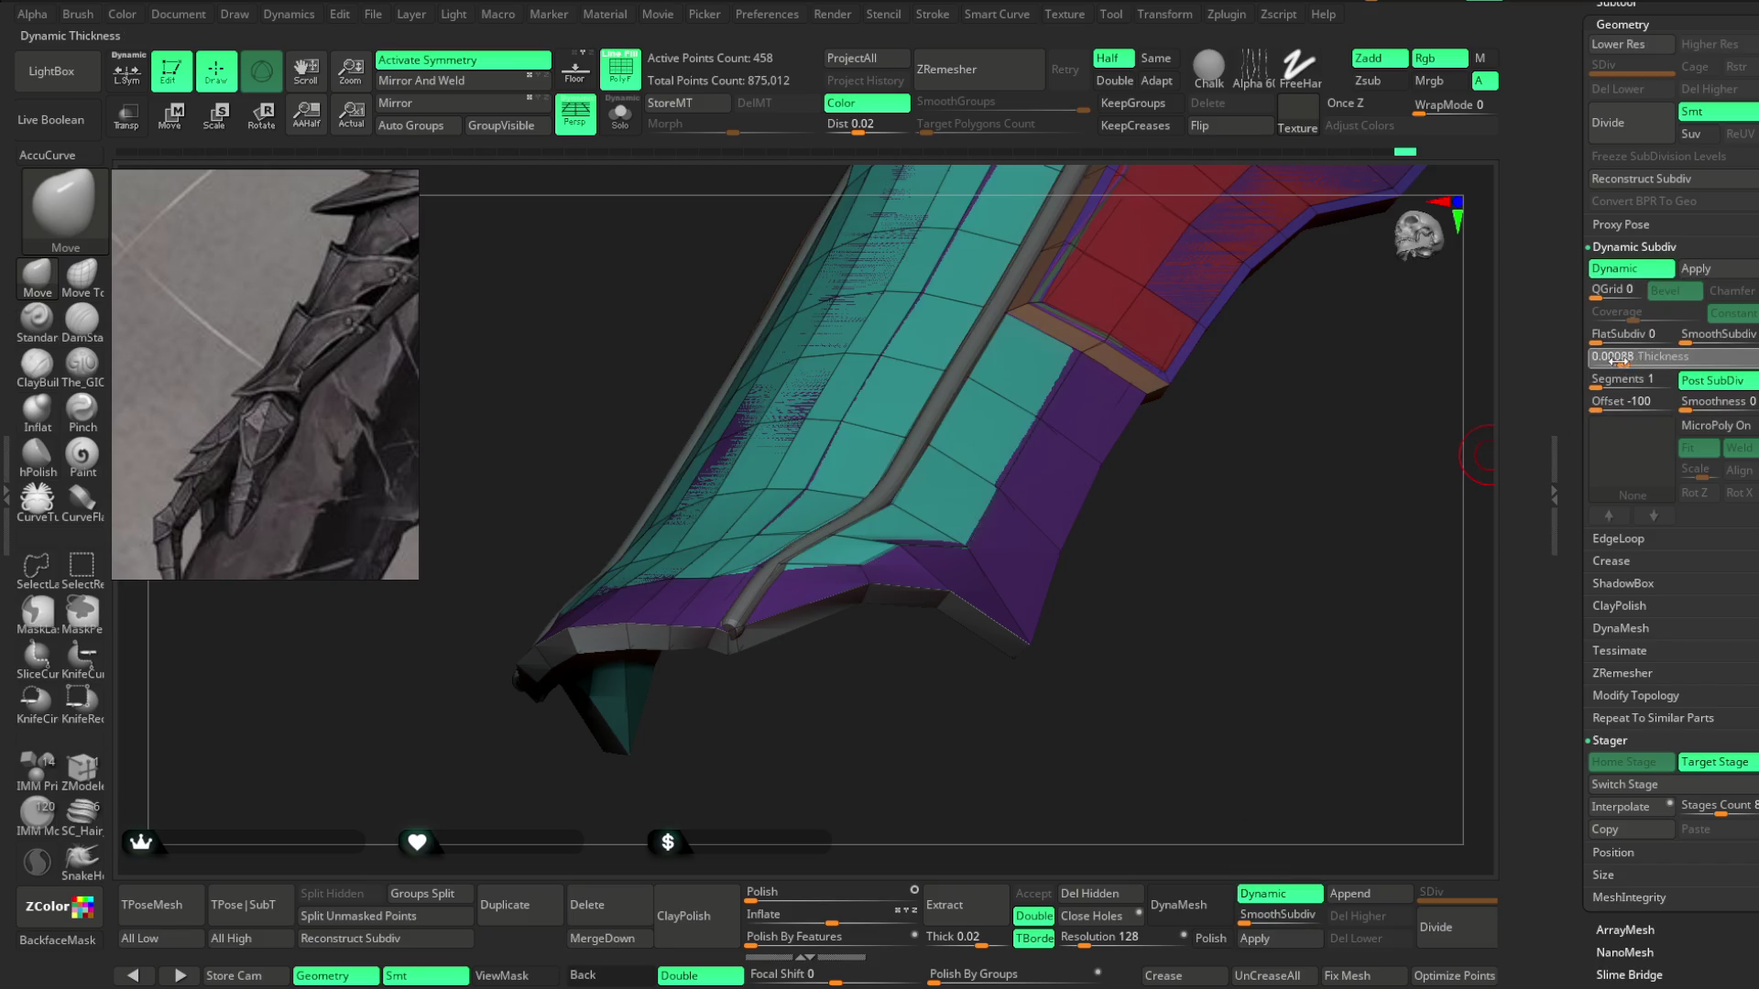
type("0")
key("Return")
mouse_move(1185, 654)
left_mouse_down()
mouse_move(1197, 620)
mouse_move(1216, 788)
left_mouse_up()
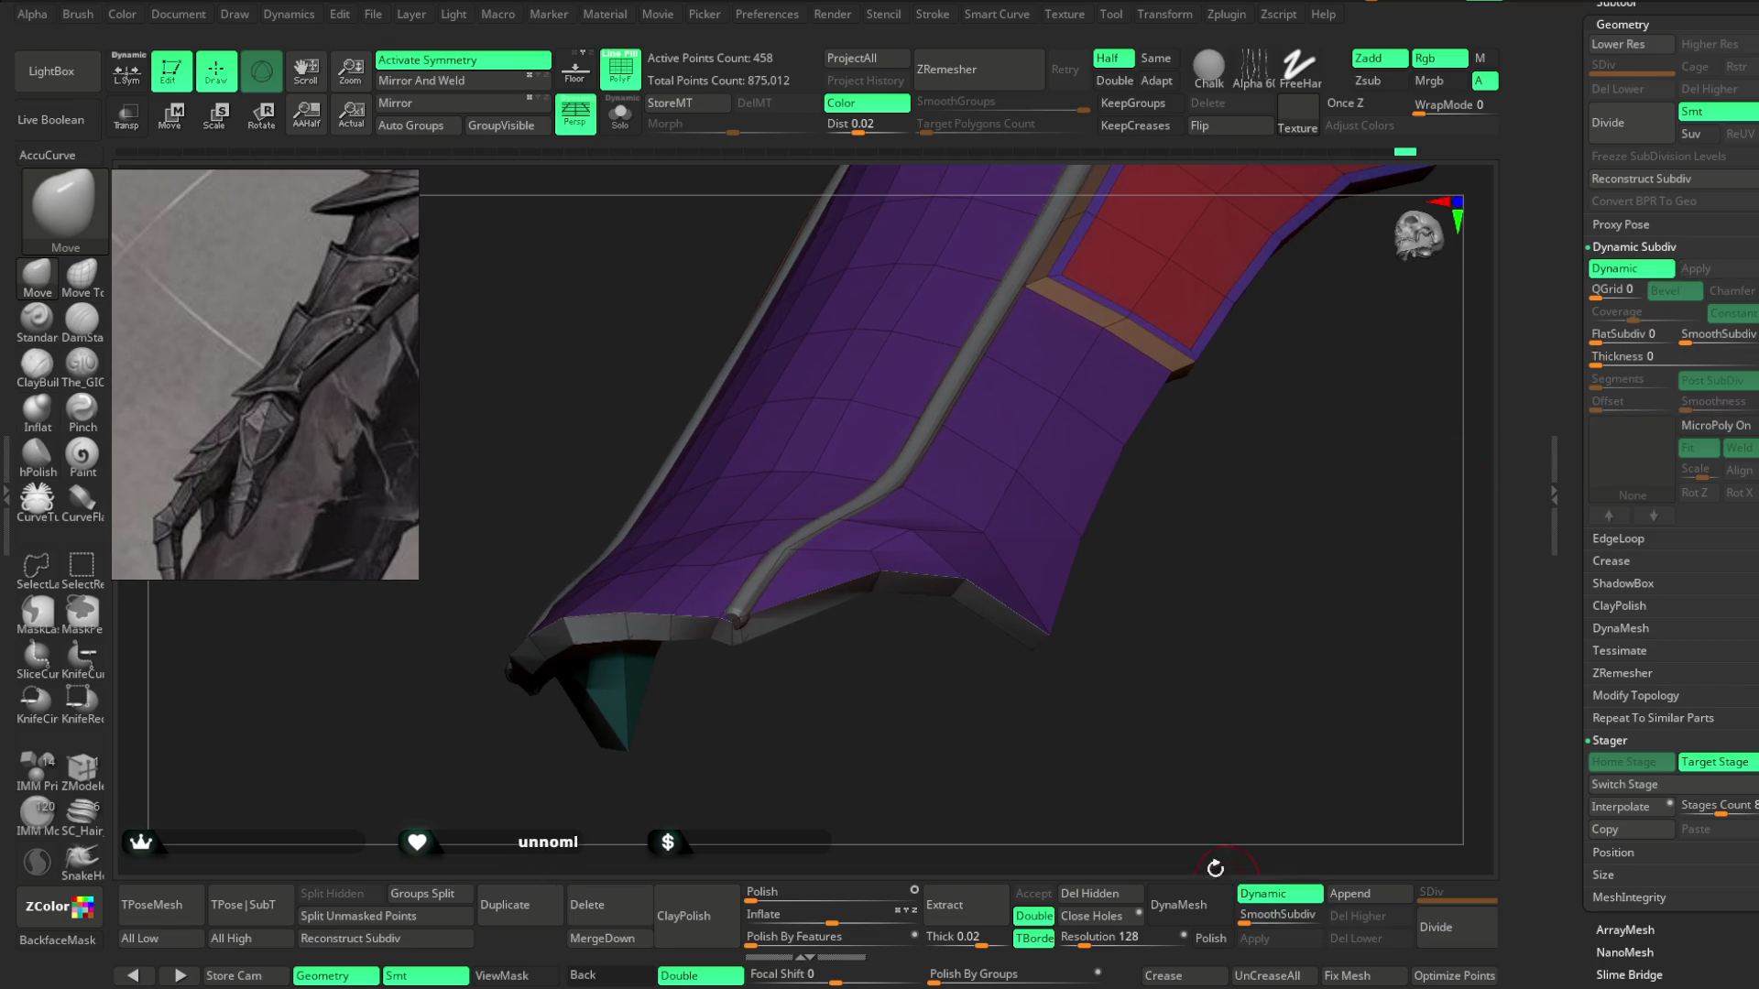
mouse_move(879, 606)
left_mouse_down()
mouse_move(954, 597)
mouse_move(943, 718)
mouse_move(973, 358)
mouse_move(1041, 424)
mouse_move(840, 475)
mouse_move(983, 403)
mouse_move(1044, 412)
mouse_move(950, 408)
mouse_move(971, 445)
left_mouse_up()
key("space")
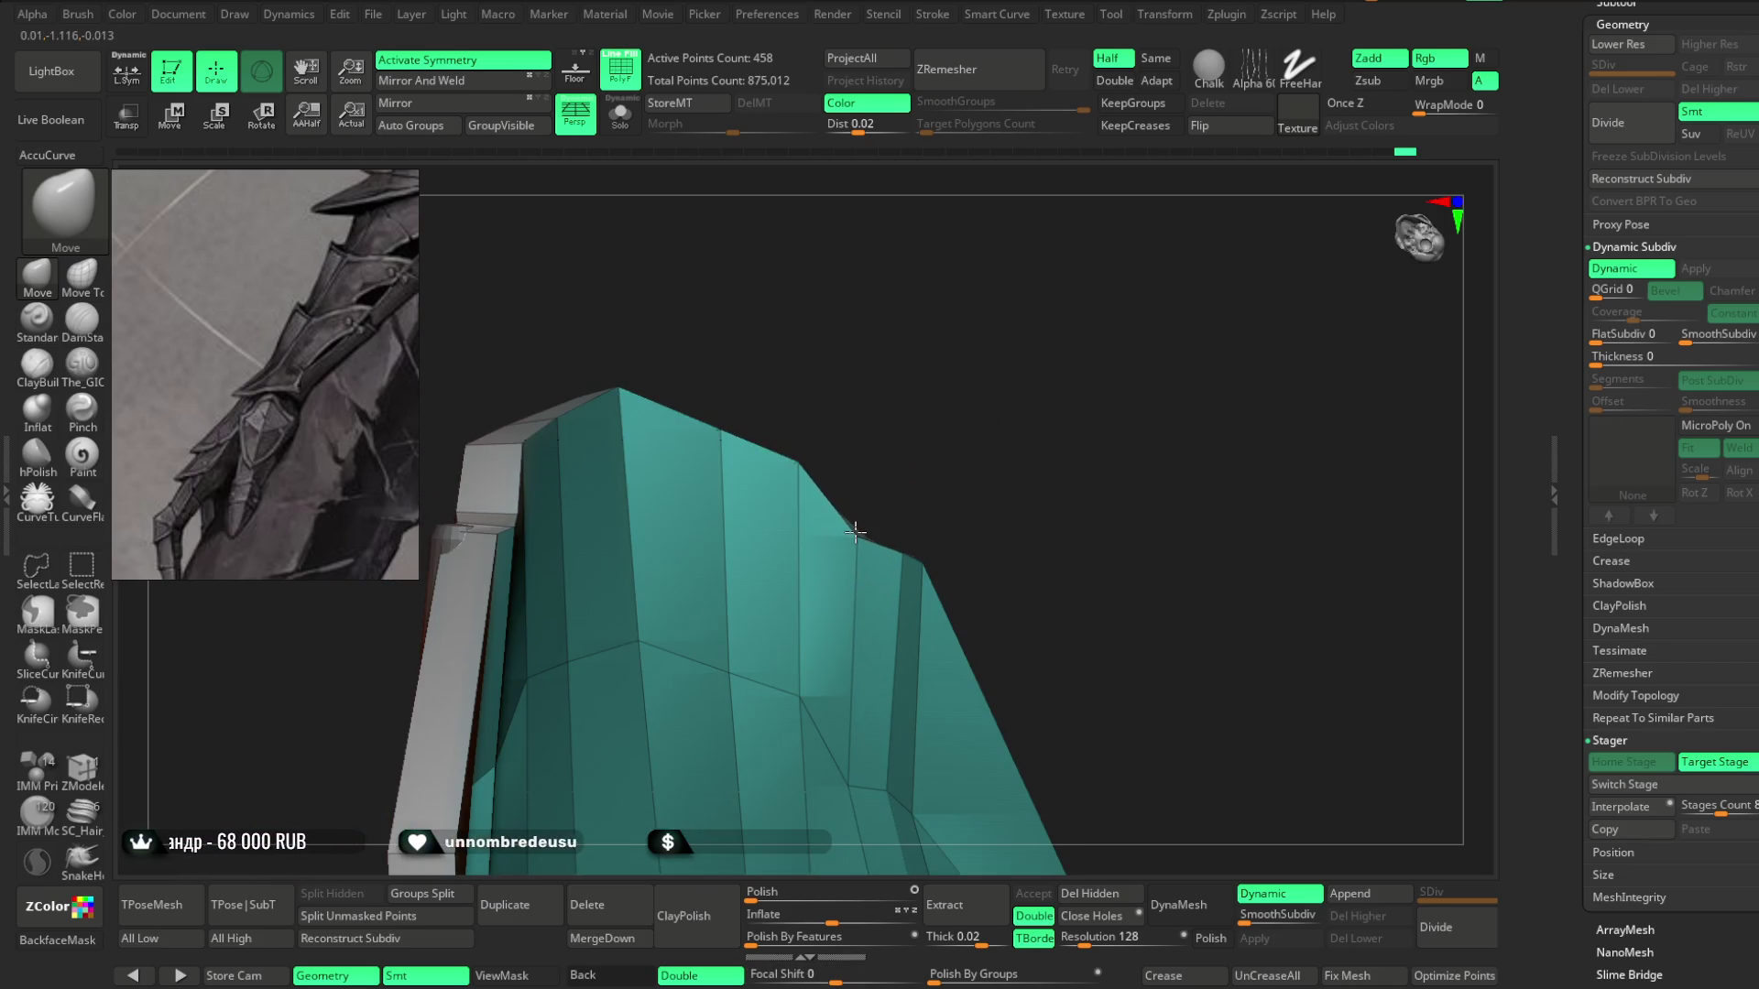
mouse_move(856, 530)
left_mouse_down()
mouse_move(903, 596)
mouse_move(895, 738)
mouse_move(871, 723)
mouse_move(913, 706)
mouse_move(934, 632)
mouse_move(899, 715)
mouse_move(950, 671)
mouse_move(950, 459)
mouse_move(1038, 426)
left_mouse_up()
Select the ZModeler brush with B-Z-M and turn toward the edge to edit.
key("b")
key("z")
key("m")
mouse_move(1145, 431)
left_mouse_down()
mouse_move(1178, 471)
mouse_move(926, 597)
left_mouse_up()
Insert a new edge loop across the bracer and Solo it, hiding the other subtools.
key("space")
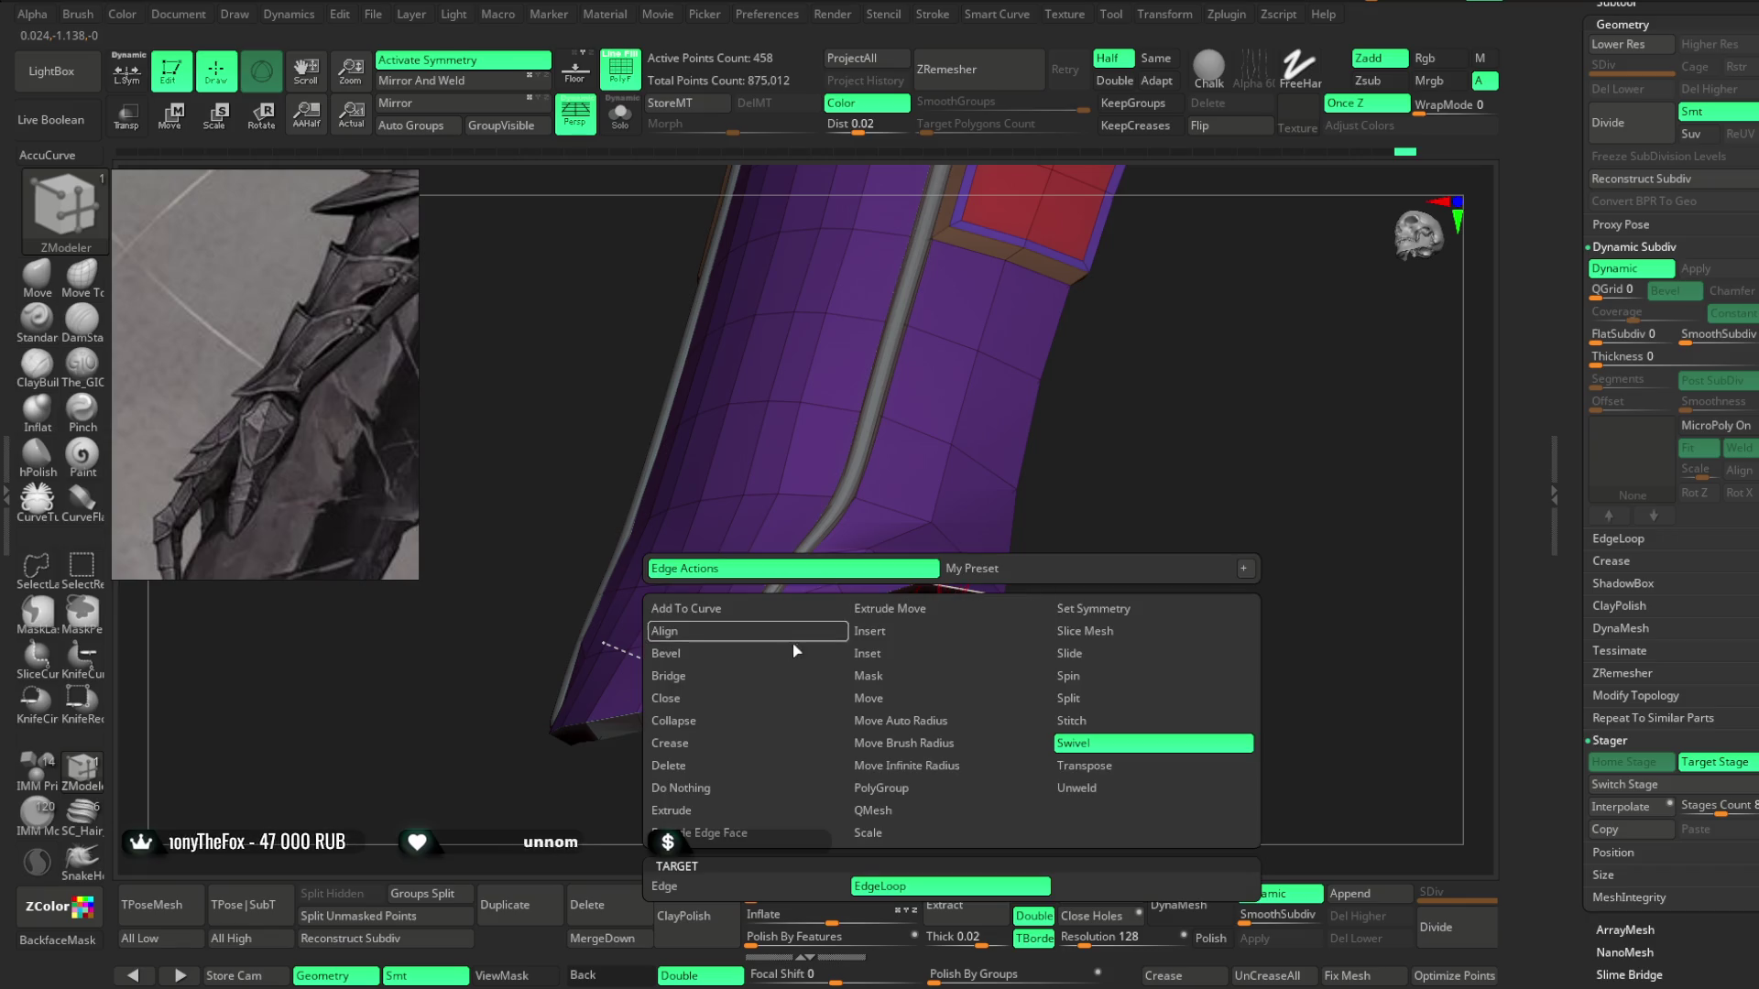
left_click(870, 631)
left_click(956, 591)
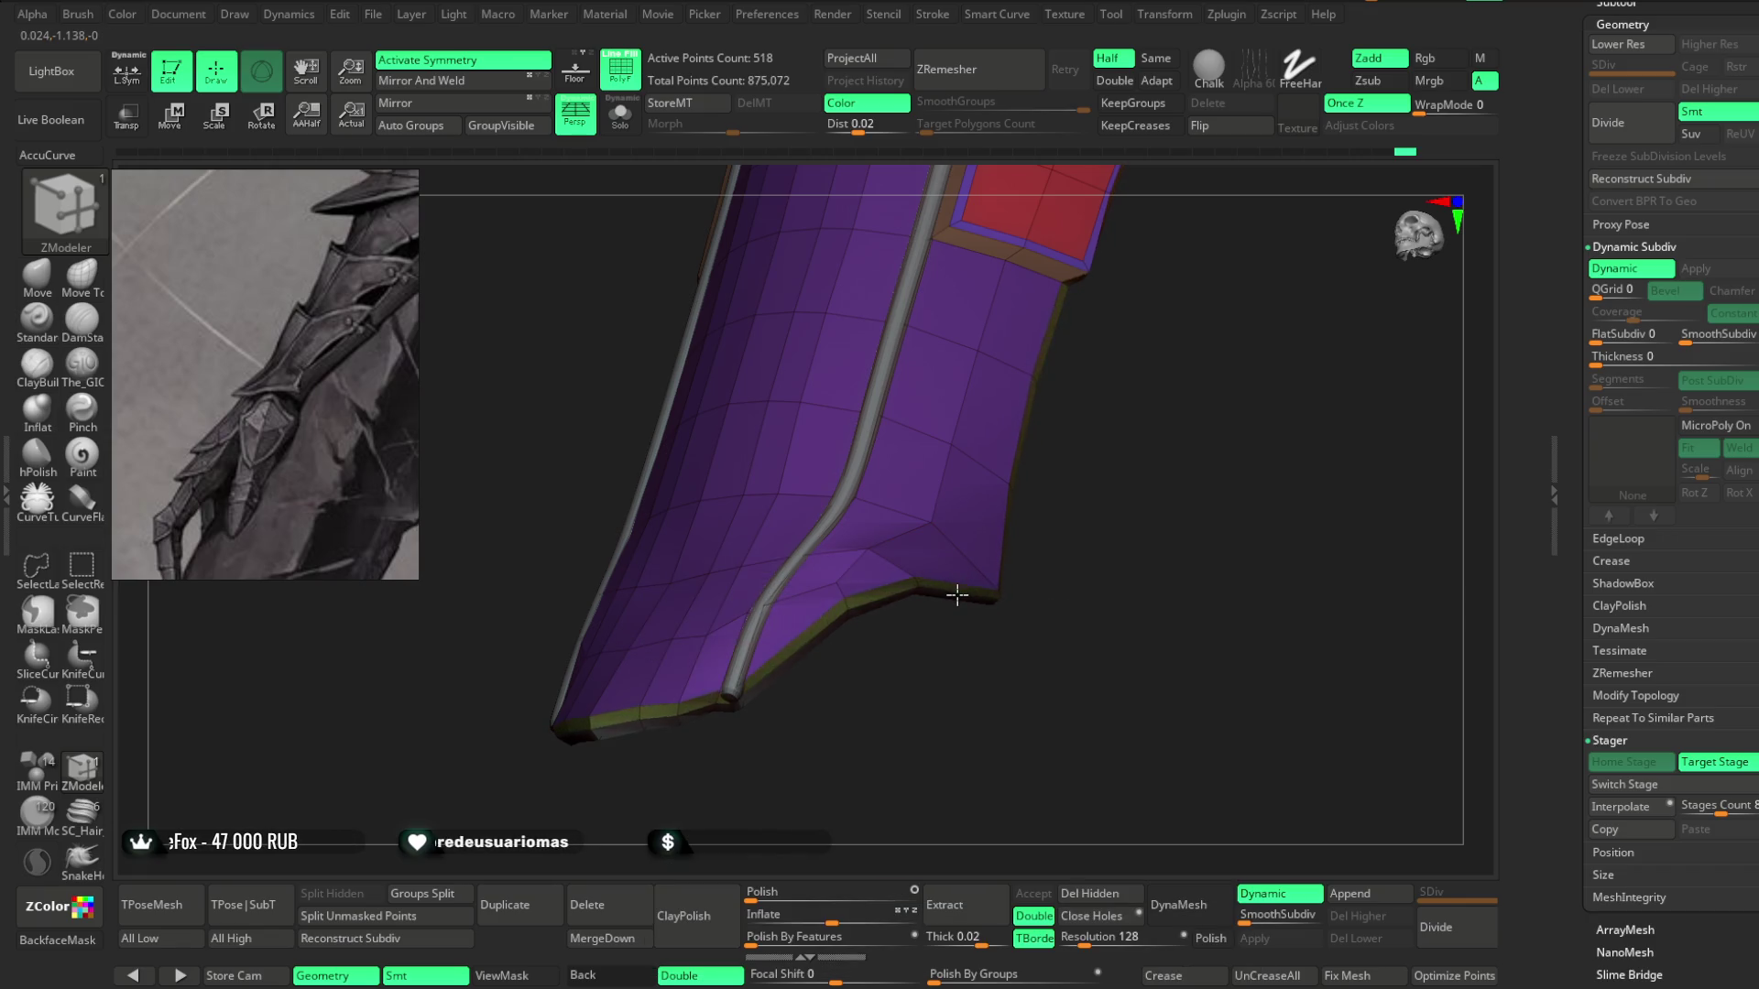
mouse_move(1006, 543)
left_mouse_down()
mouse_move(1123, 494)
mouse_move(1099, 538)
mouse_move(1056, 495)
mouse_move(1157, 471)
mouse_move(1142, 448)
mouse_move(1158, 498)
mouse_move(1112, 511)
mouse_move(1158, 523)
mouse_move(1088, 531)
mouse_move(1053, 568)
mouse_move(805, 562)
mouse_move(876, 515)
mouse_move(911, 610)
mouse_move(1065, 526)
mouse_move(1096, 546)
mouse_move(704, 386)
mouse_move(651, 346)
mouse_move(637, 446)
left_mouse_up()
left_click(37, 275)
left_click(620, 115)
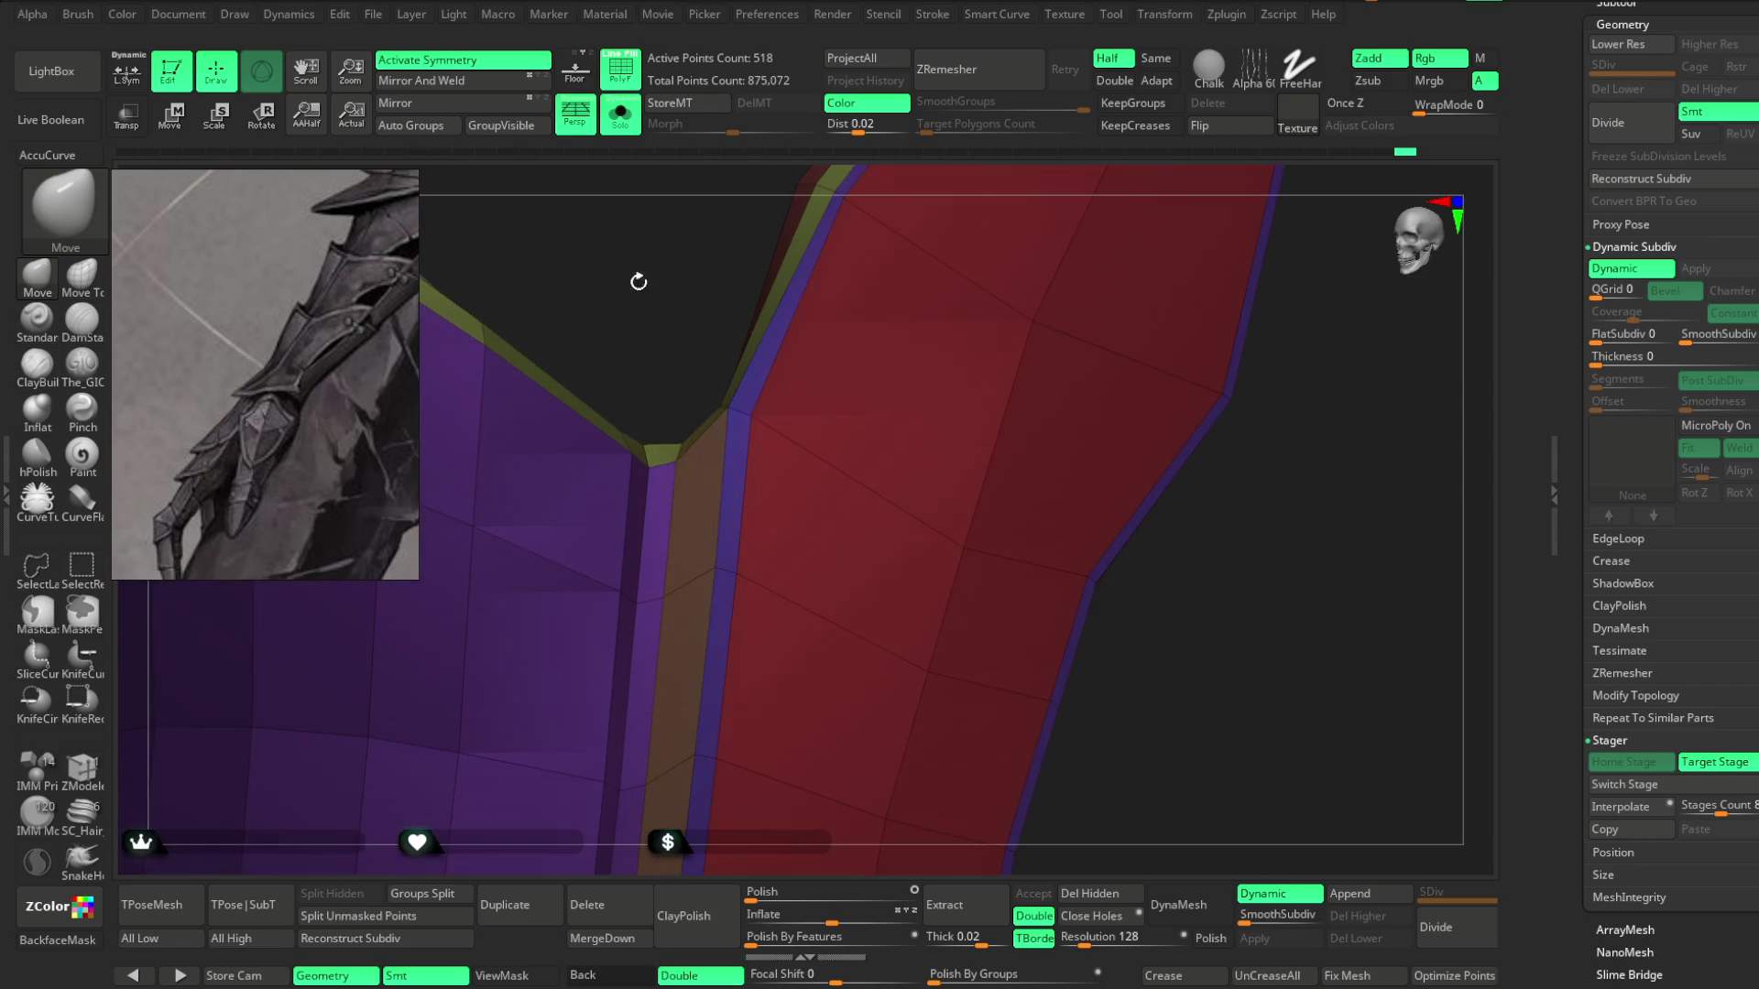
mouse_move(730, 431)
right_mouse_down()
mouse_move(679, 464)
mouse_move(656, 353)
mouse_move(679, 396)
mouse_move(1100, 396)
mouse_move(1096, 554)
mouse_move(1053, 577)
right_mouse_up()
Raise the fin's border strip into a rim with QMesh Polygroup All.
left_click(103, 768)
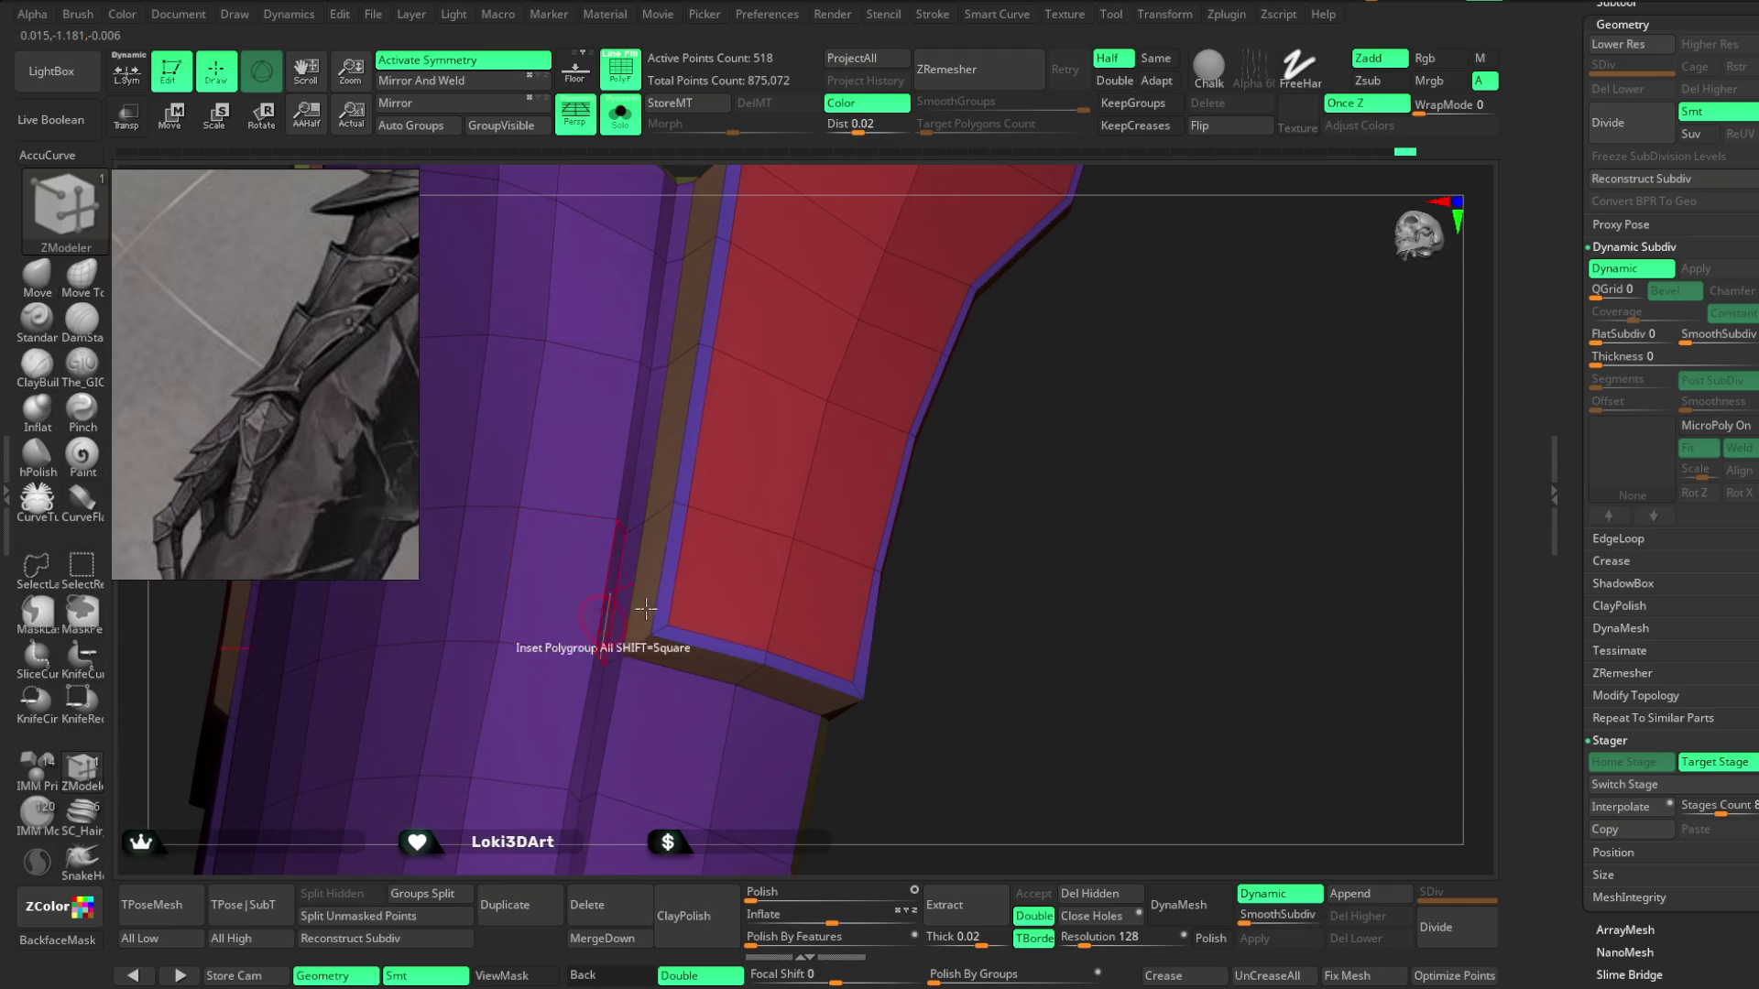
key("space")
left_click(650, 485)
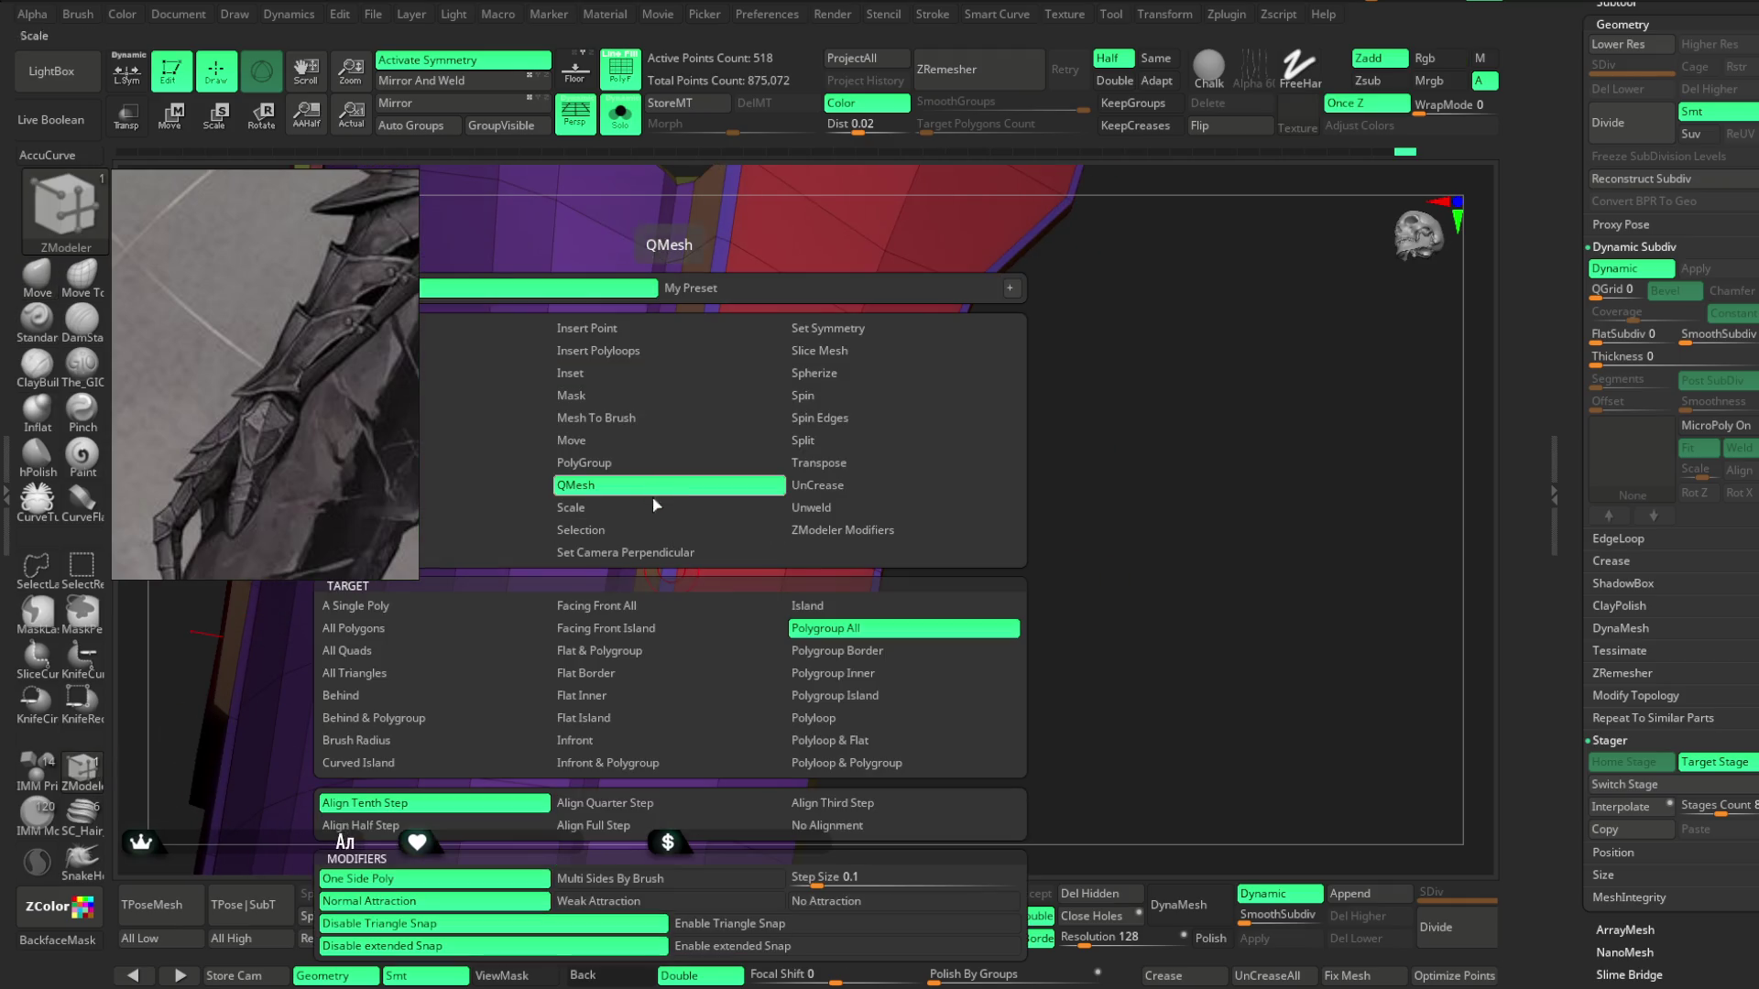
left_click_drag(676, 523, 680, 512)
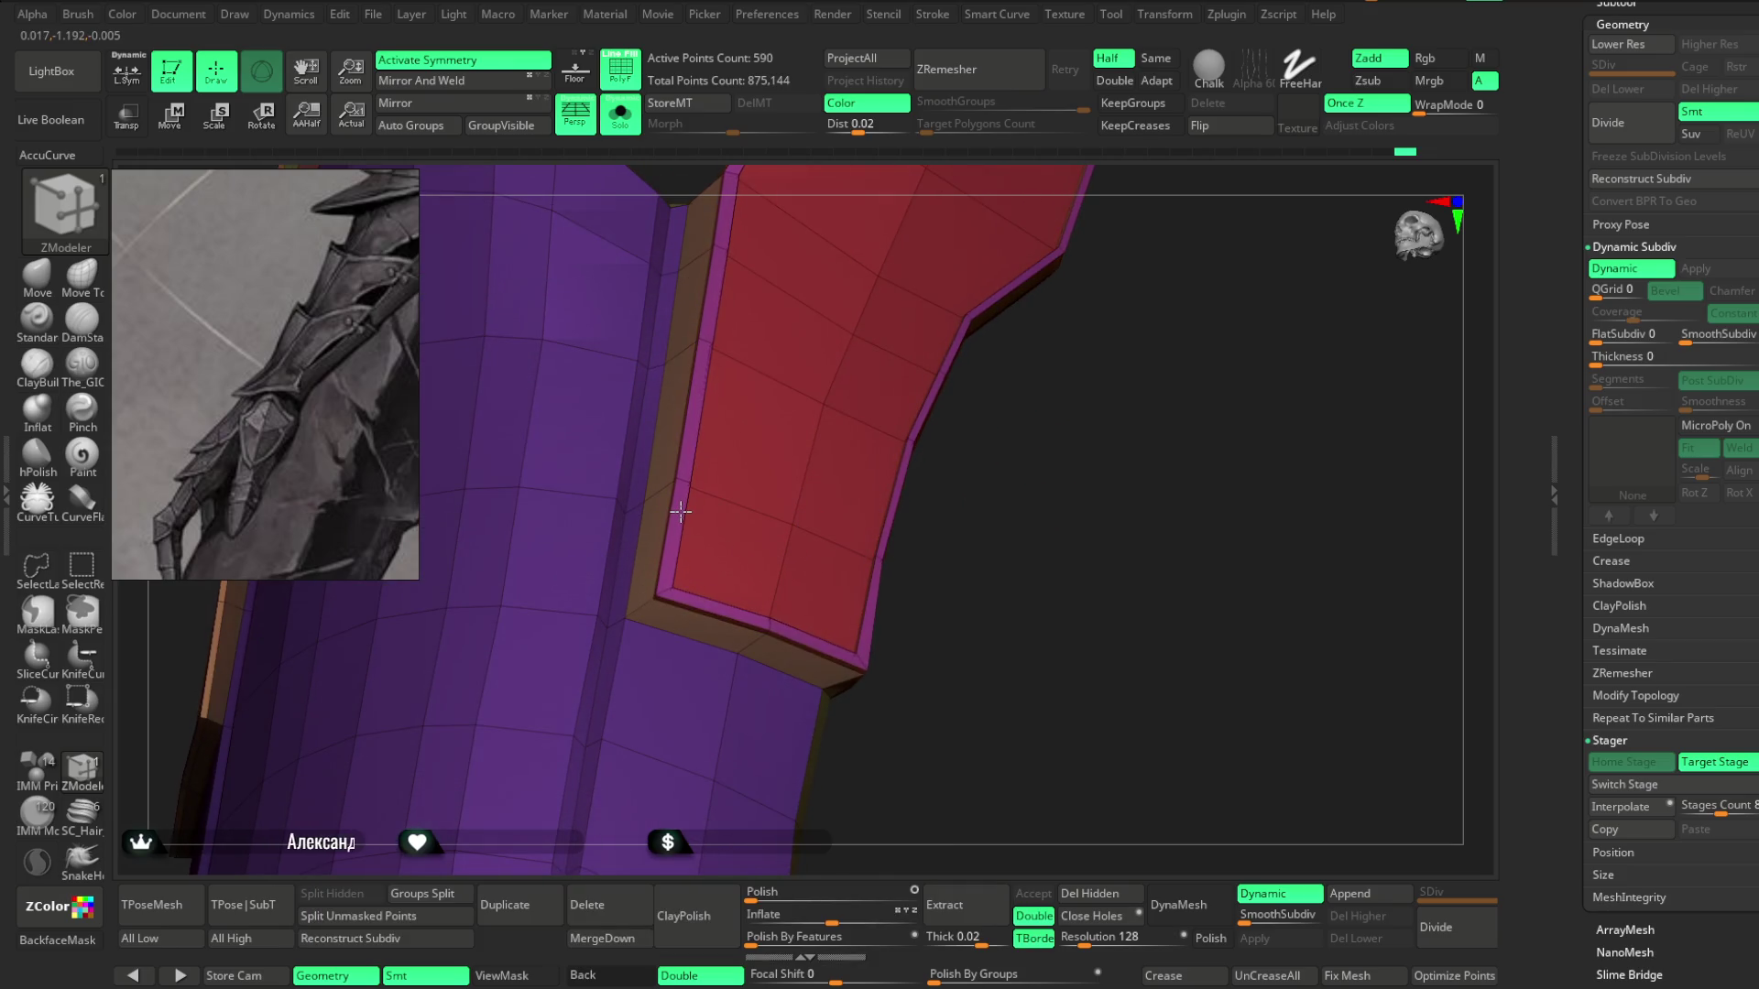
left_click(682, 509)
mouse_move(681, 507)
right_mouse_down()
mouse_move(950, 463)
mouse_move(1068, 514)
mouse_move(1099, 486)
mouse_move(1001, 628)
mouse_move(1064, 522)
mouse_move(1054, 588)
mouse_move(651, 705)
right_mouse_up()
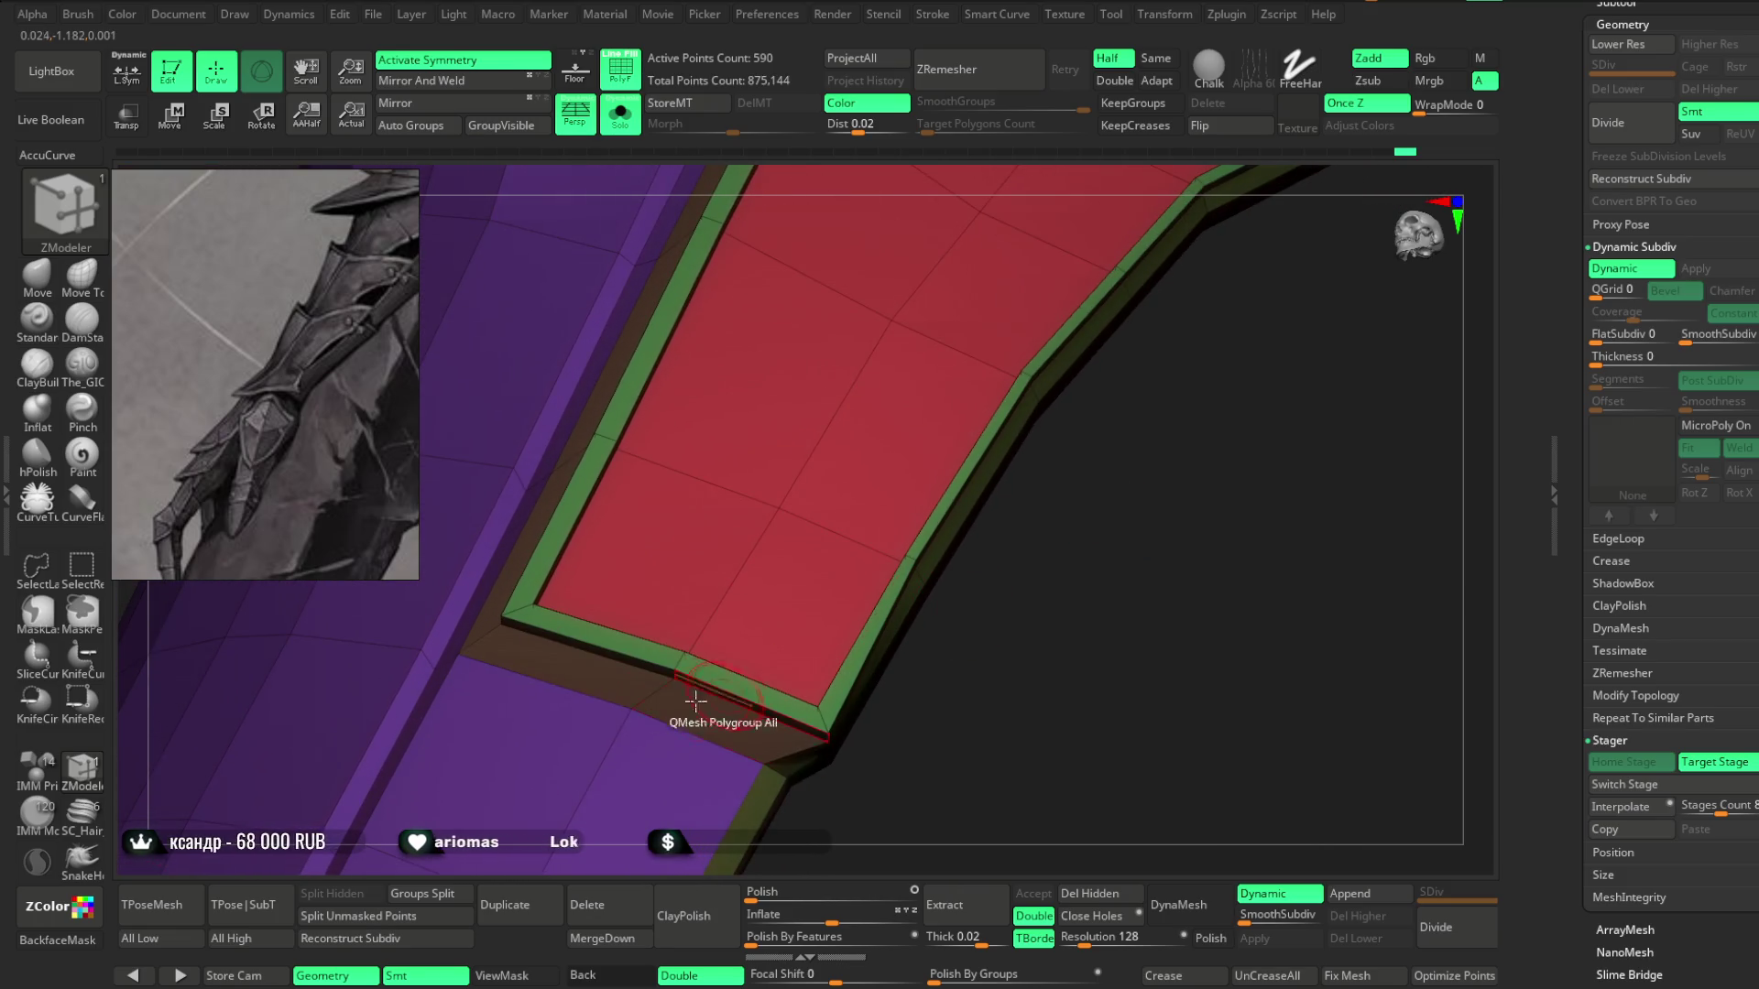
Bevel the rim's inner and outer edge loops with Bevel EdgeLoop Complete, then hide Polyframe.
right_click(600, 648)
left_click(474, 619)
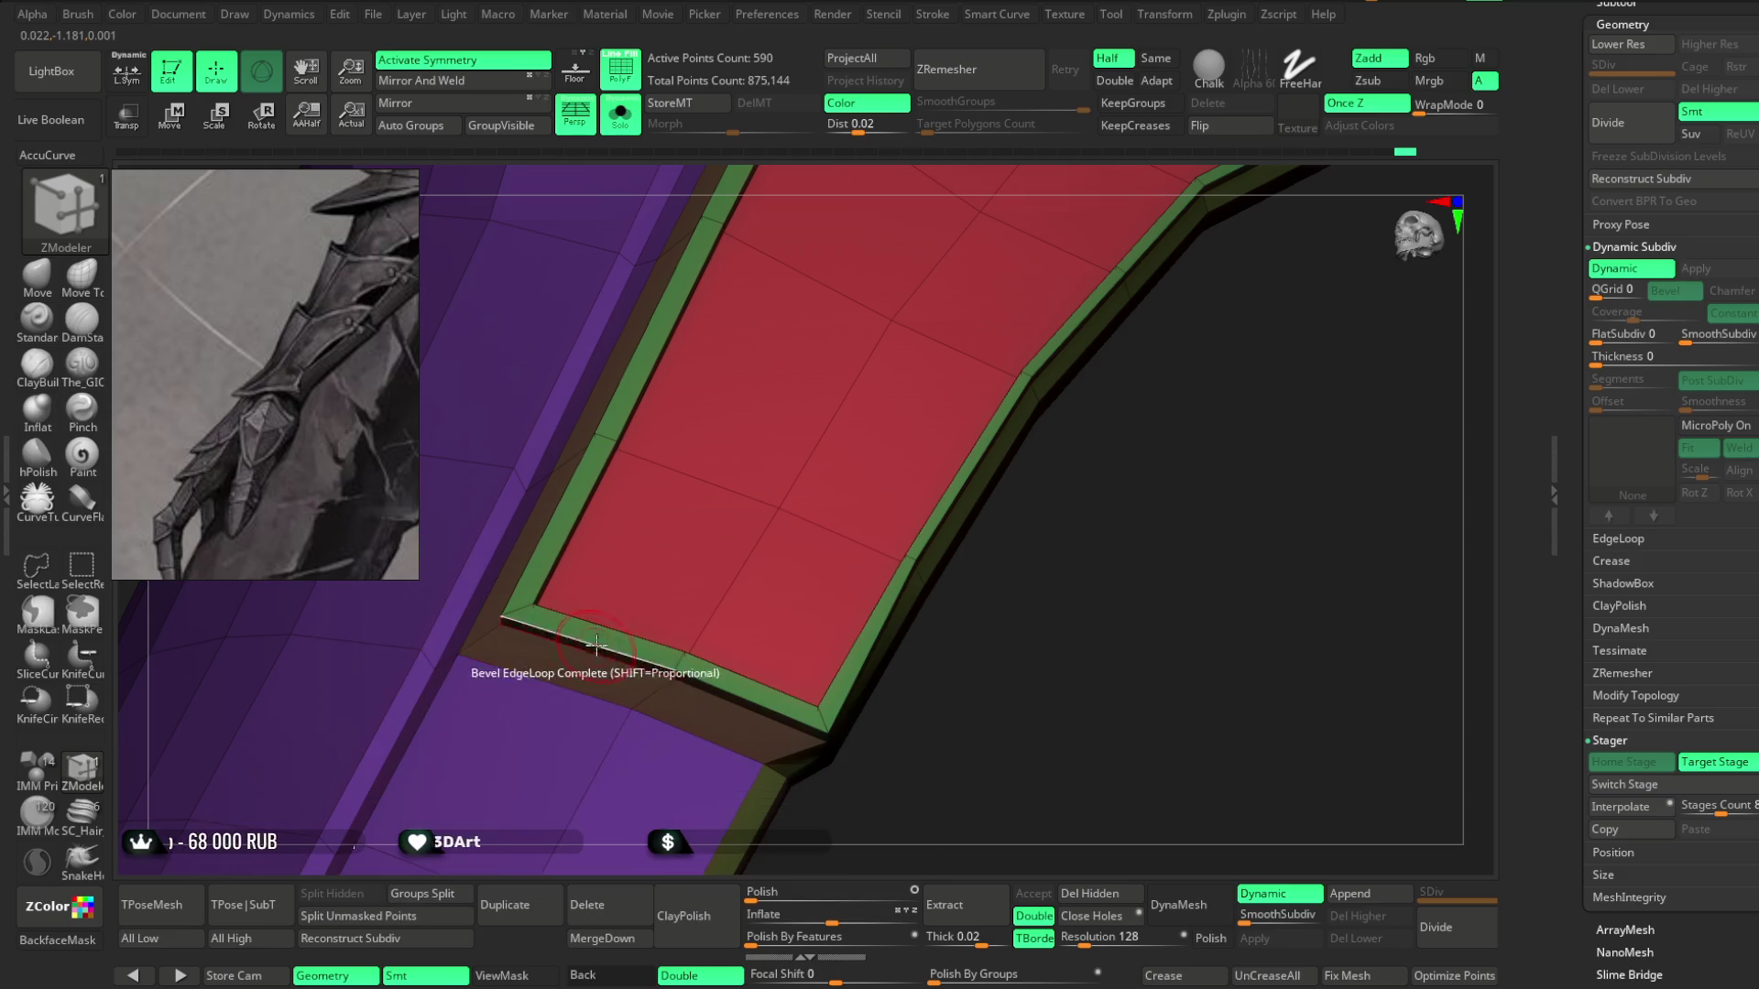
left_click(604, 651)
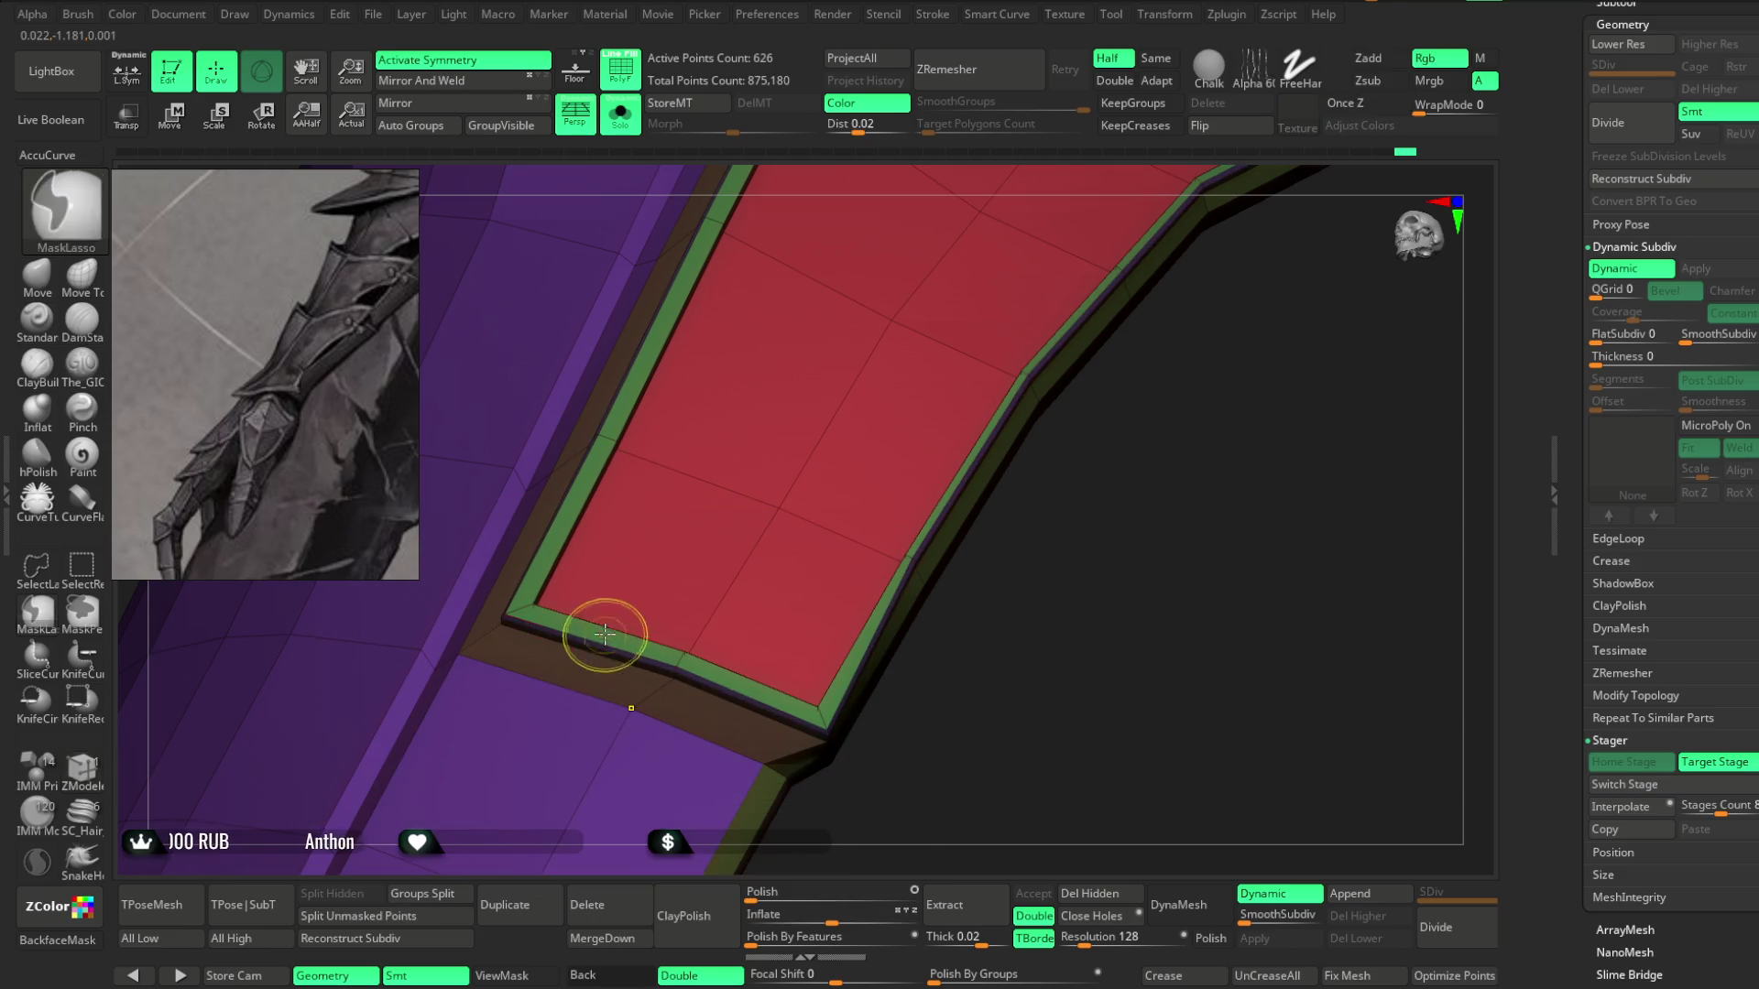
left_click(605, 642)
mouse_move(609, 630)
right_mouse_down()
mouse_move(1028, 511)
mouse_move(1001, 668)
mouse_move(1338, 531)
mouse_move(1154, 408)
right_mouse_up()
key("shift+f")
mouse_move(1053, 479)
right_mouse_down()
mouse_move(1084, 444)
mouse_move(1052, 448)
right_mouse_up()
key("f")
mouse_move(1050, 649)
right_mouse_down()
mouse_move(1053, 503)
mouse_move(1041, 562)
mouse_move(1032, 530)
mouse_move(1064, 443)
mouse_move(1158, 491)
mouse_move(1041, 479)
mouse_move(1001, 562)
mouse_move(1016, 624)
mouse_move(1005, 573)
mouse_move(926, 577)
mouse_move(968, 625)
mouse_move(1327, 538)
right_mouse_up()
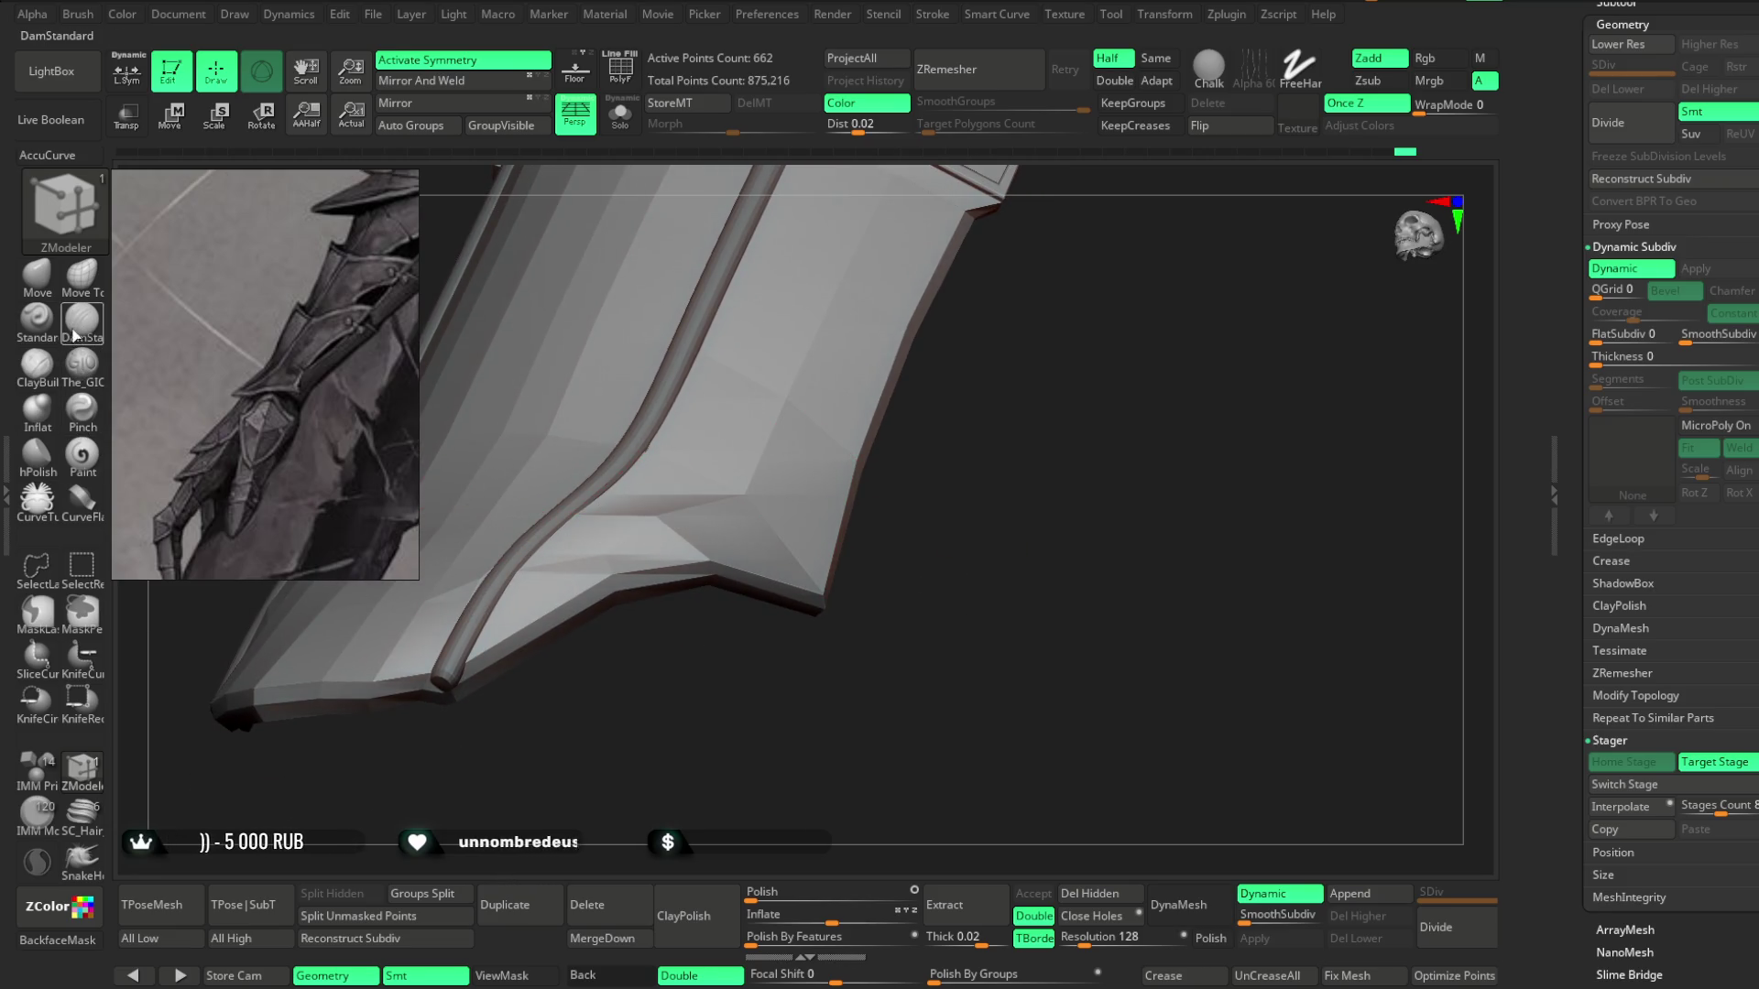
Select the Move brush, show Polyframe, and bring the purple plate section into view.
right_click_drag(647, 741, 667, 765)
key("b")
key("m")
key("v")
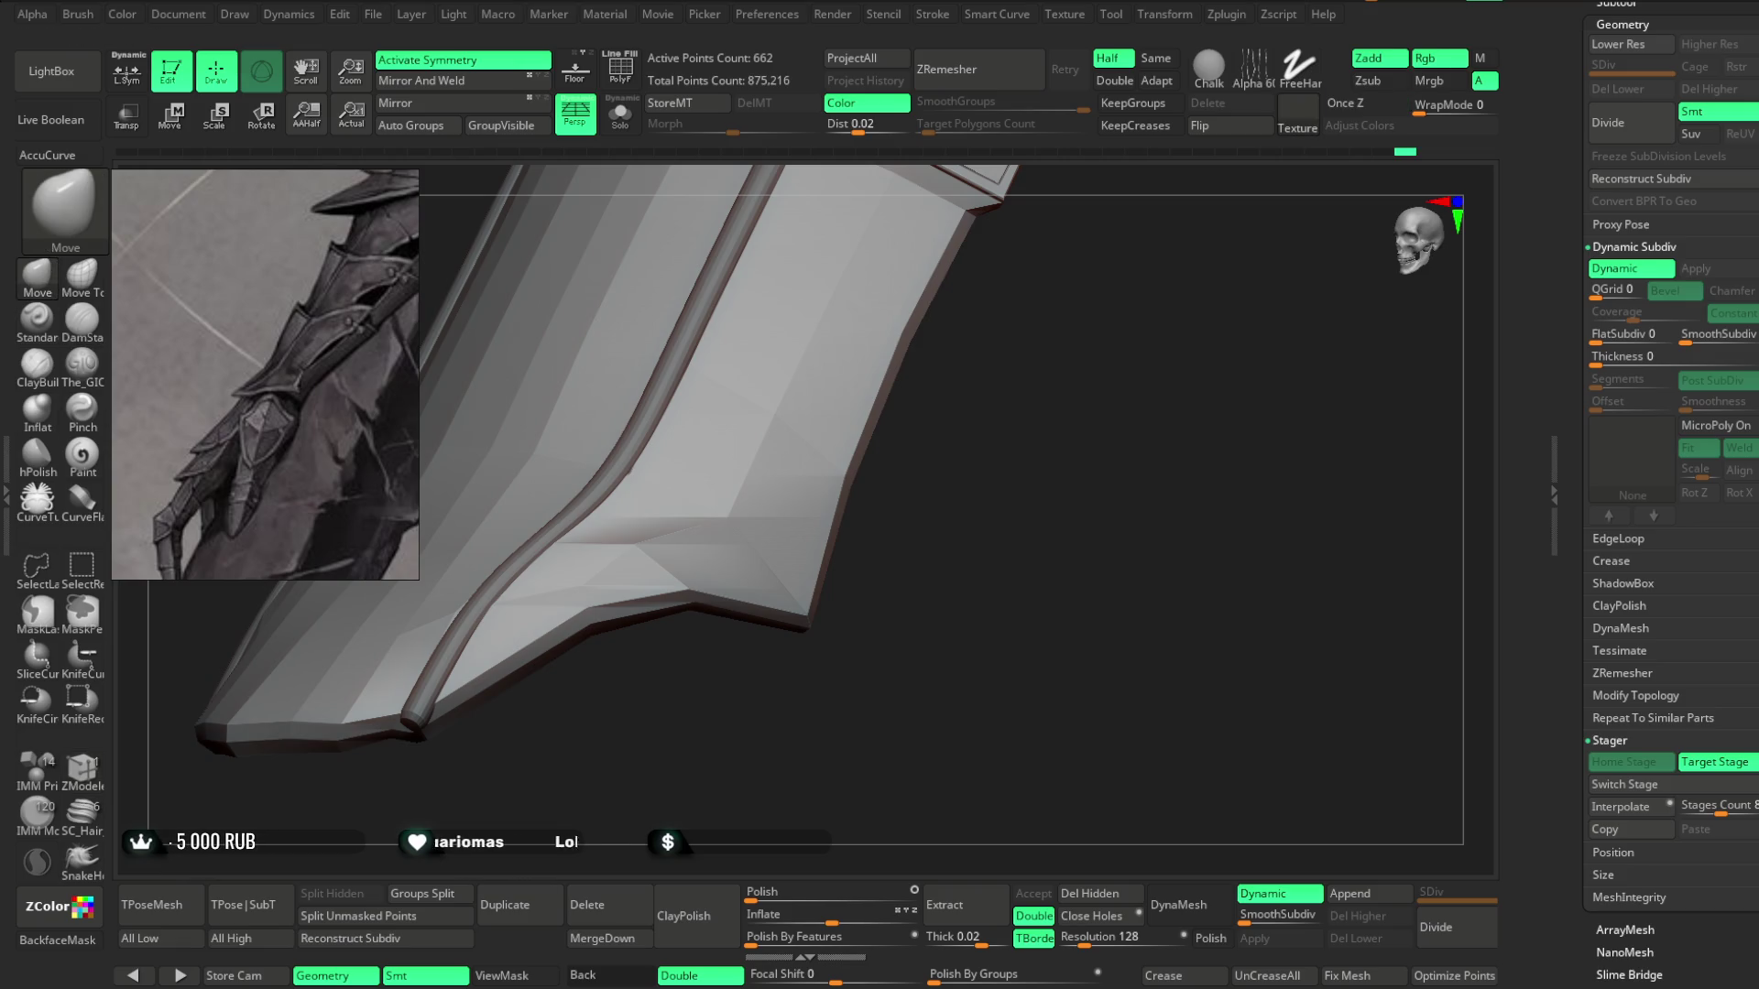
key("shift+f")
mouse_move(695, 668)
right_mouse_down()
mouse_move(699, 726)
mouse_move(688, 562)
mouse_move(715, 357)
right_mouse_up()
mouse_move(687, 602)
right_mouse_down()
mouse_move(761, 421)
mouse_move(684, 616)
right_mouse_up()
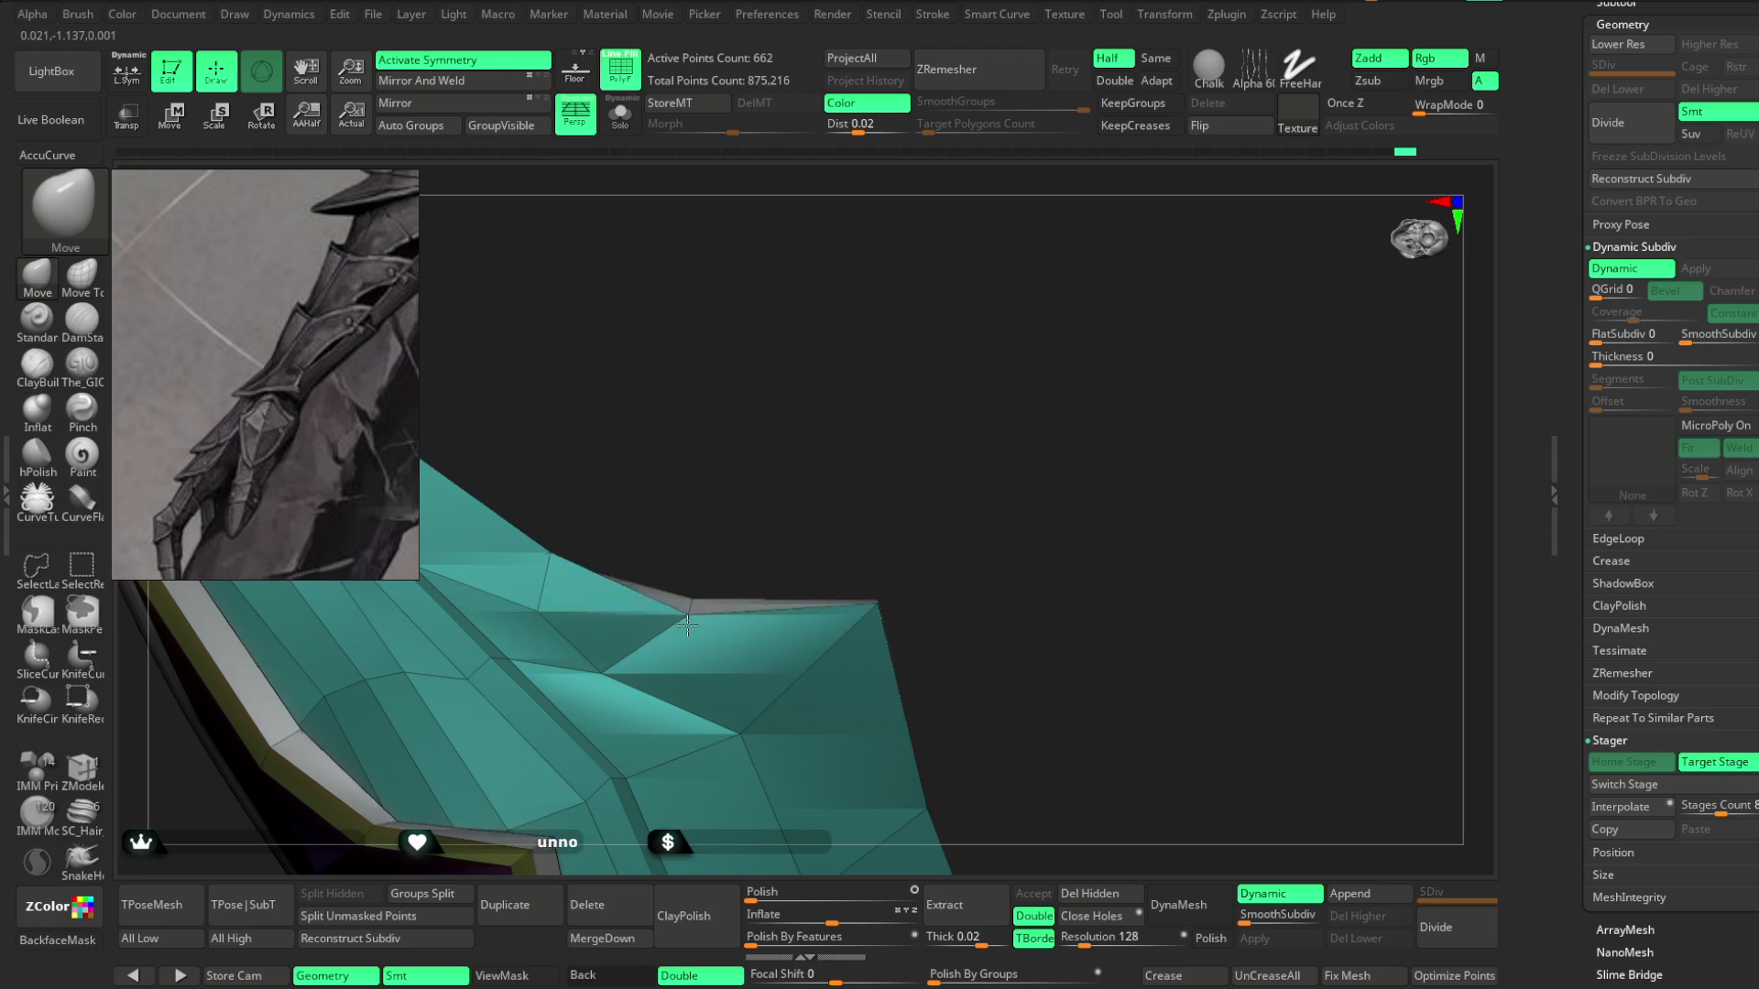
mouse_move(795, 457)
right_mouse_down()
mouse_move(801, 687)
mouse_move(778, 702)
mouse_move(997, 609)
mouse_move(592, 683)
right_mouse_up()
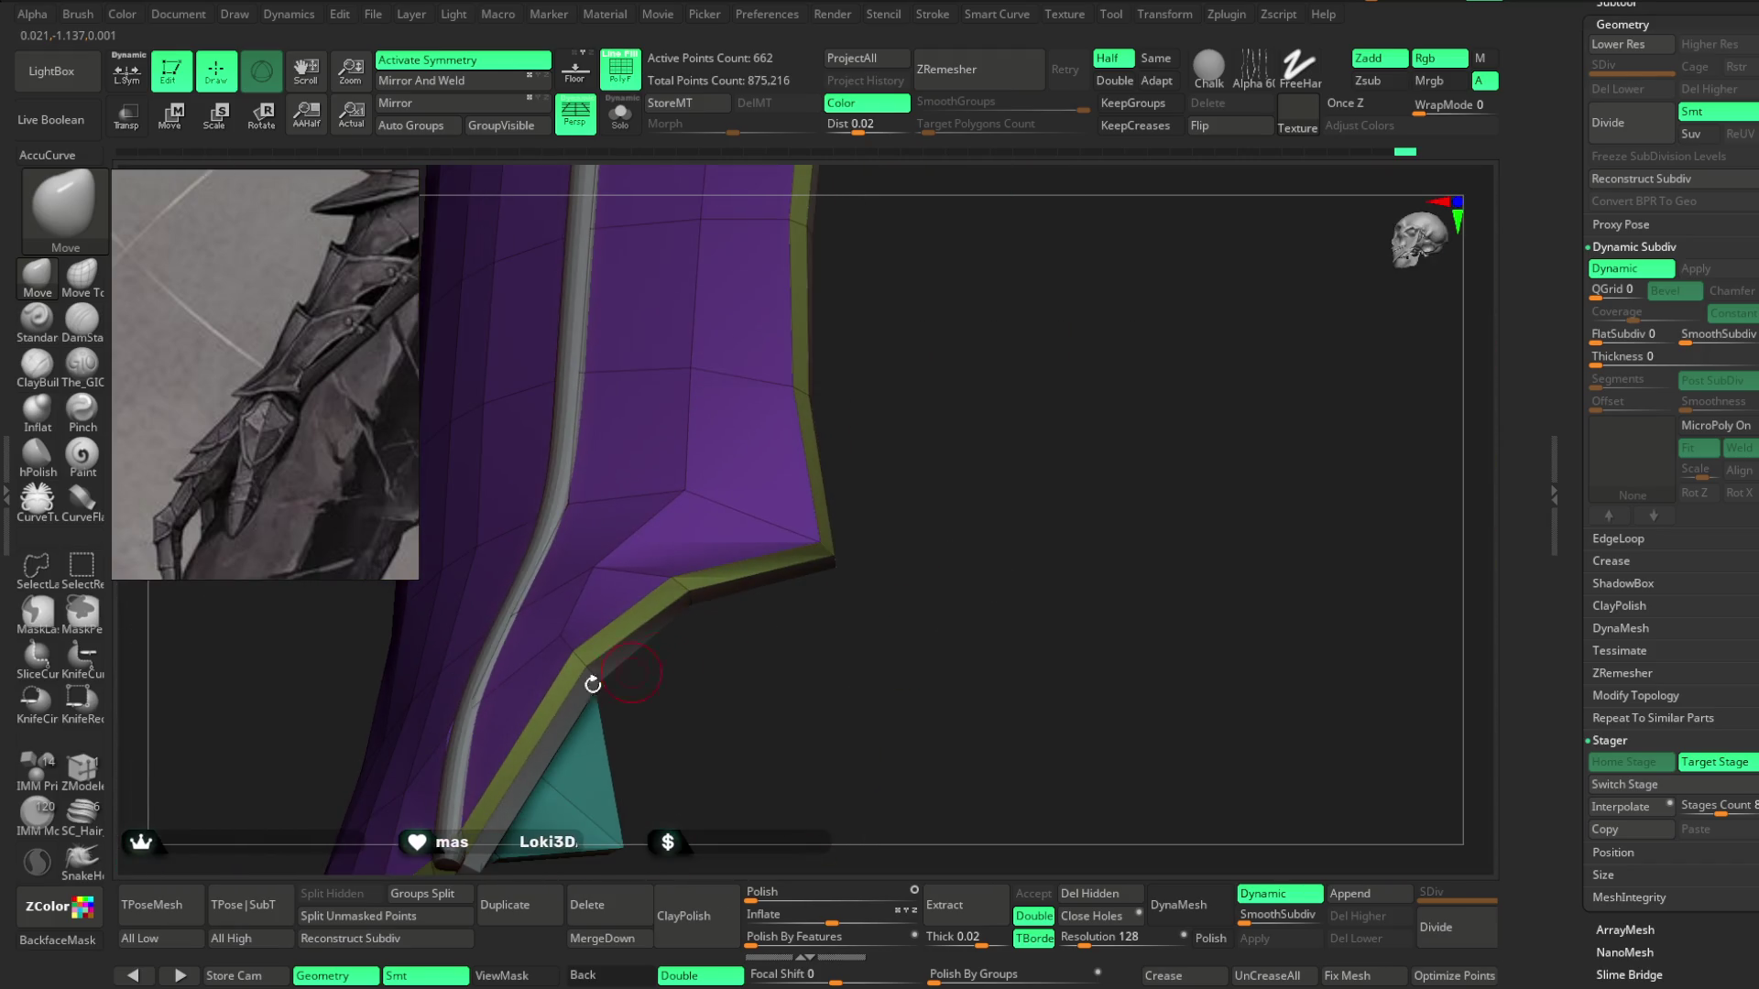
Crease the plate's lower edge loop with ZModeler Crease EdgeLoop Complete.
left_click(77, 780)
key("space")
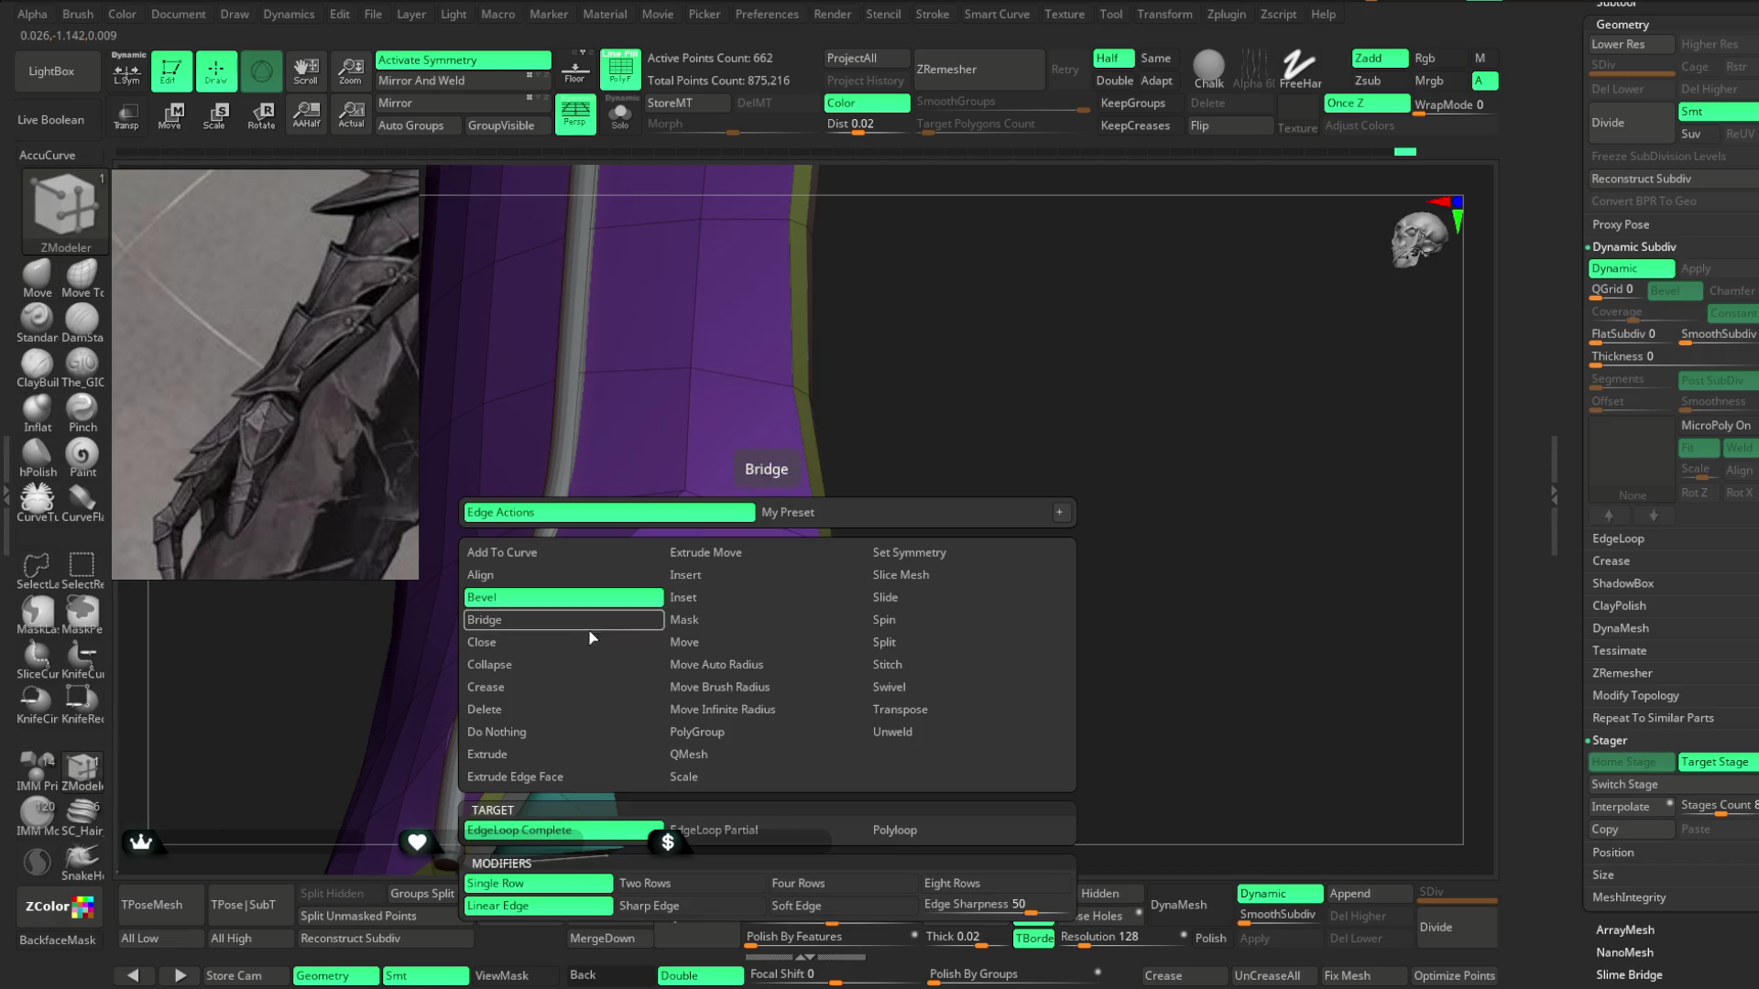
left_click(536, 689)
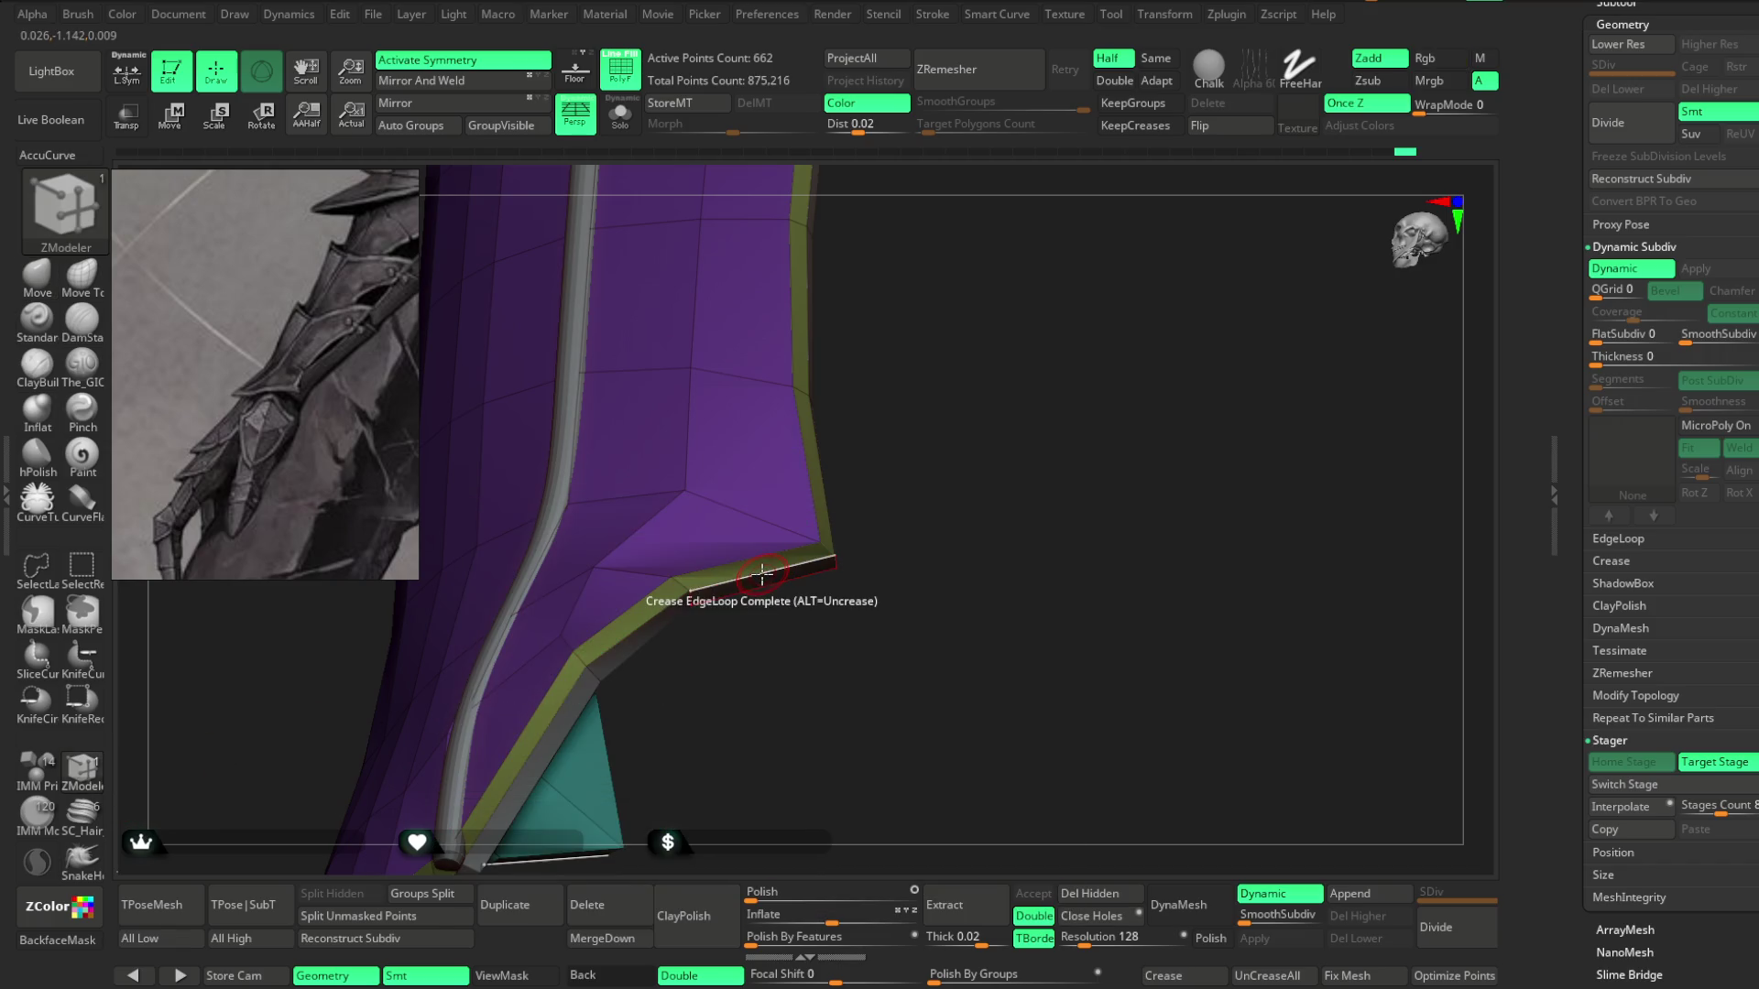
mouse_move(752, 582)
right_mouse_down()
mouse_move(911, 471)
mouse_move(891, 705)
right_mouse_up()
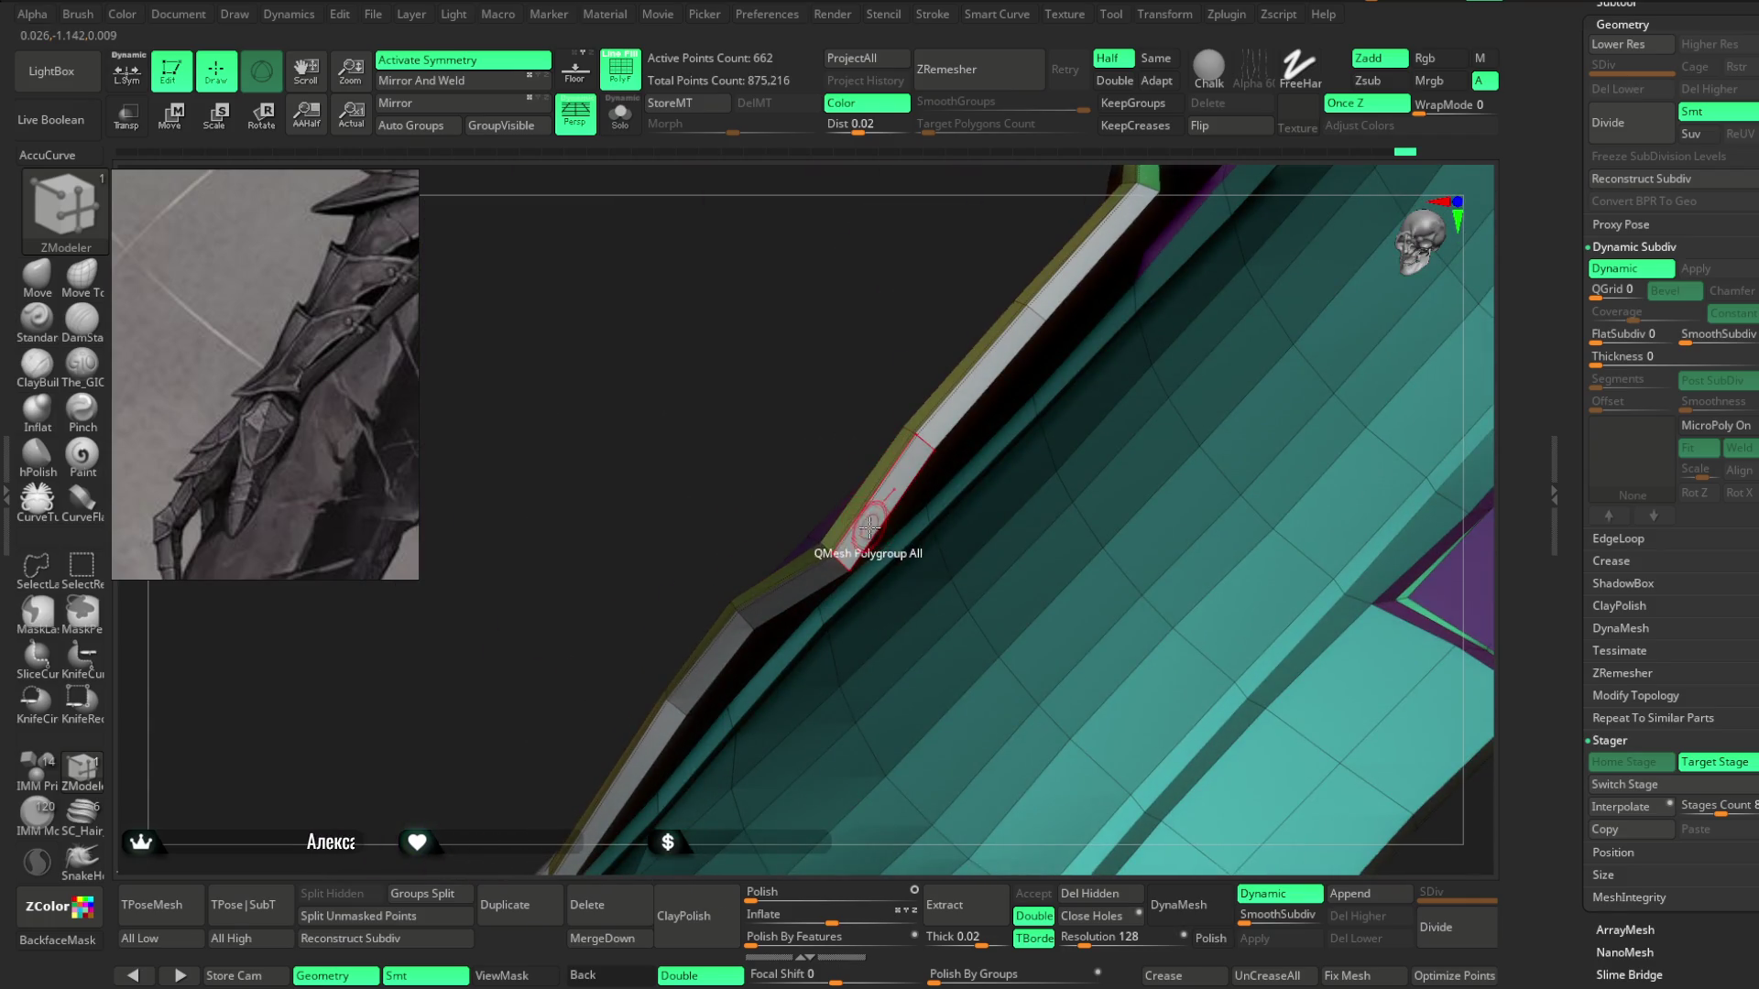
mouse_move(806, 430)
right_mouse_down("alt")
mouse_move(750, 543)
mouse_move(730, 542)
mouse_move(715, 495)
mouse_move(780, 542)
mouse_move(852, 459)
mouse_move(895, 526)
mouse_move(868, 562)
mouse_move(876, 542)
mouse_move(746, 494)
mouse_move(613, 558)
mouse_move(715, 510)
mouse_move(780, 587)
mouse_move(739, 421)
mouse_move(750, 431)
mouse_move(707, 459)
right_mouse_up("alt")
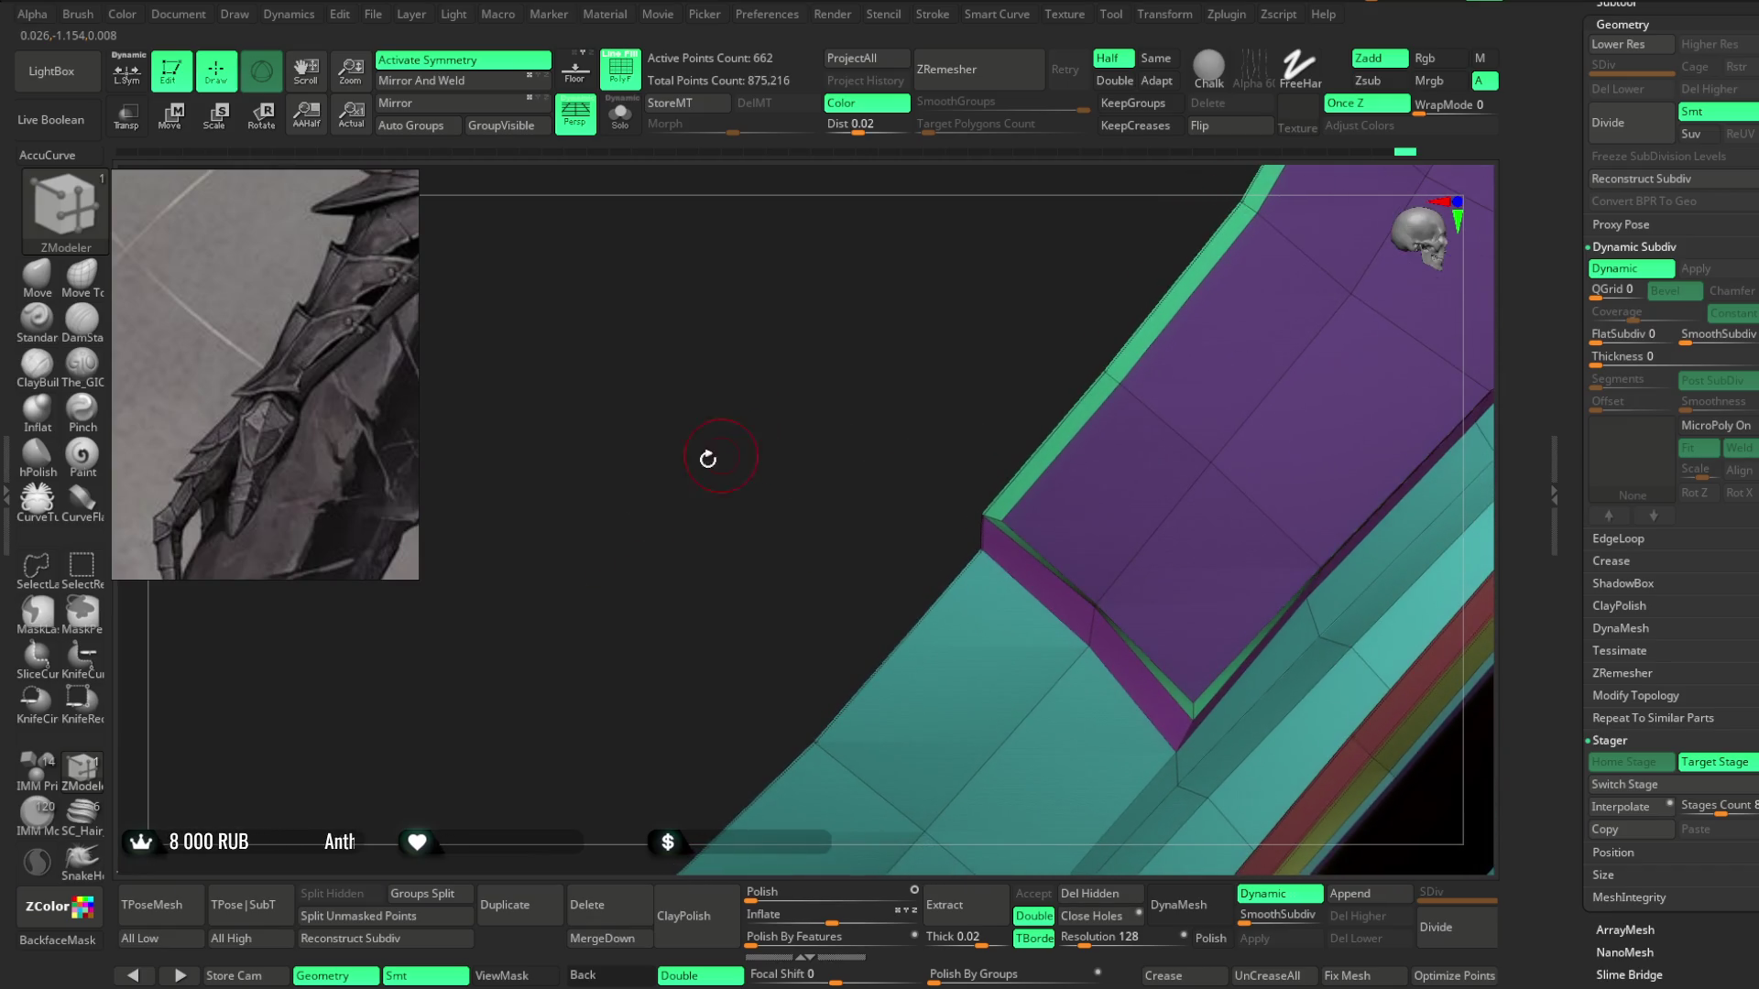
Test-pull the plate corner with Move, undo it, and try the Move Topological brush.
left_click(36, 274)
left_click_drag(1061, 602, 1064, 628)
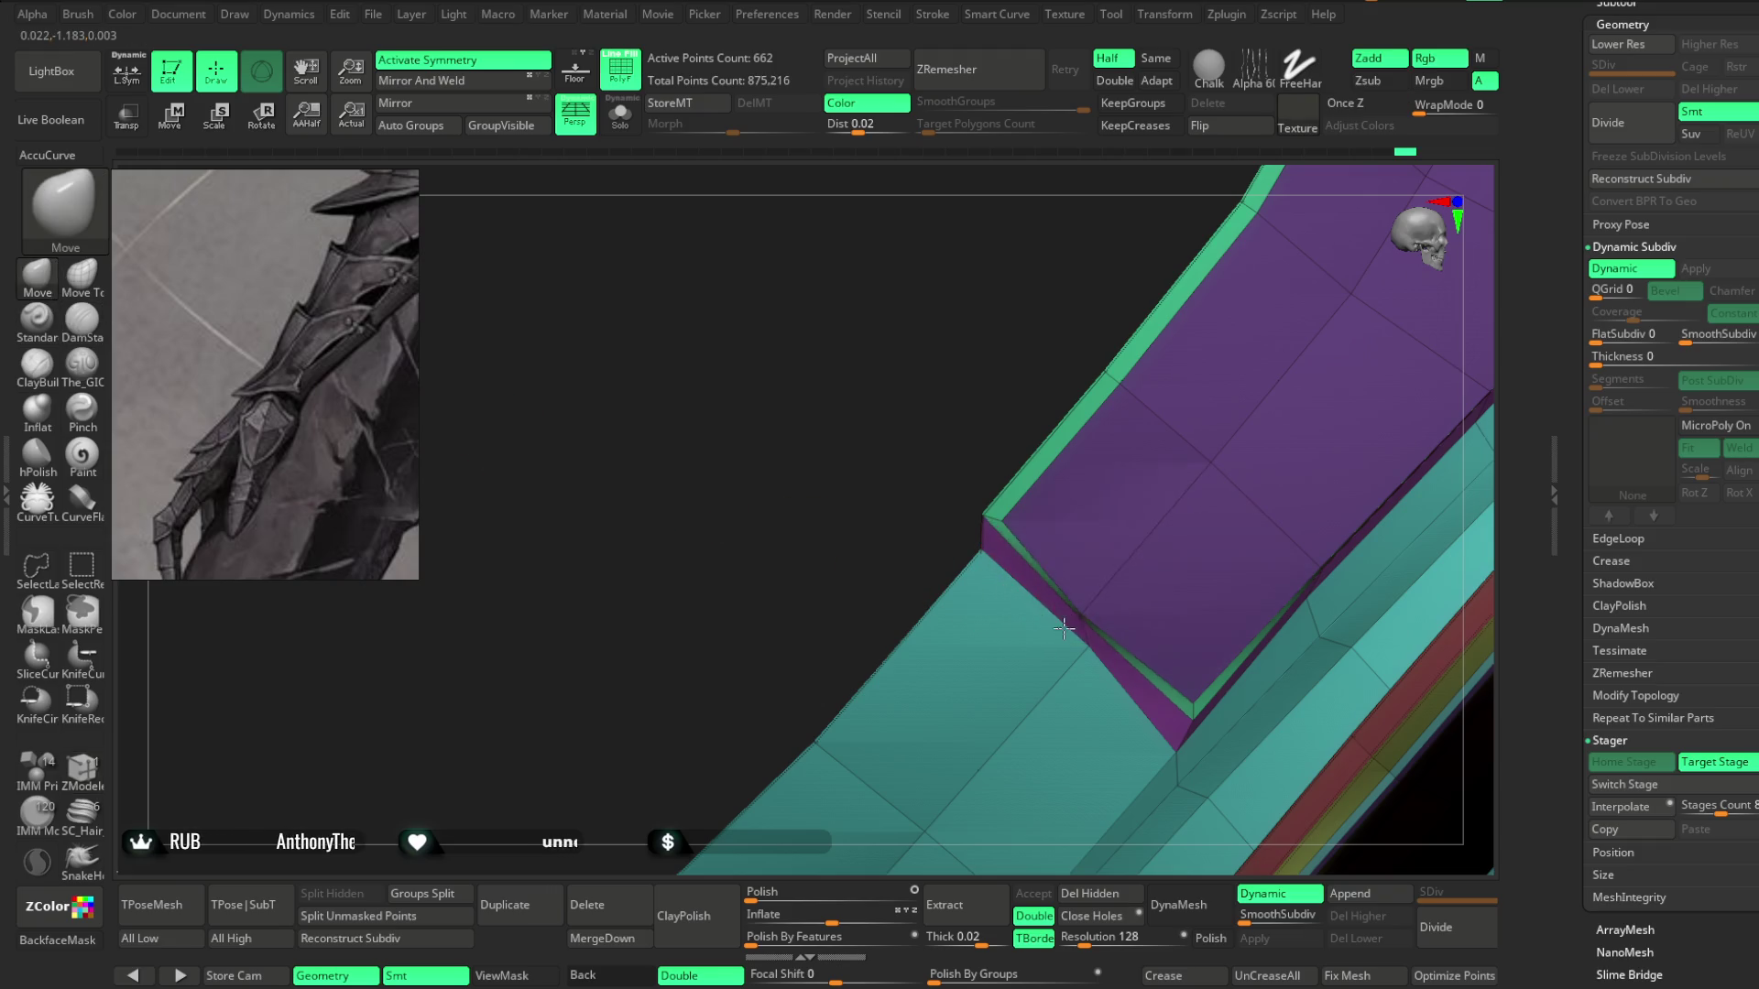
key("ctrl+z")
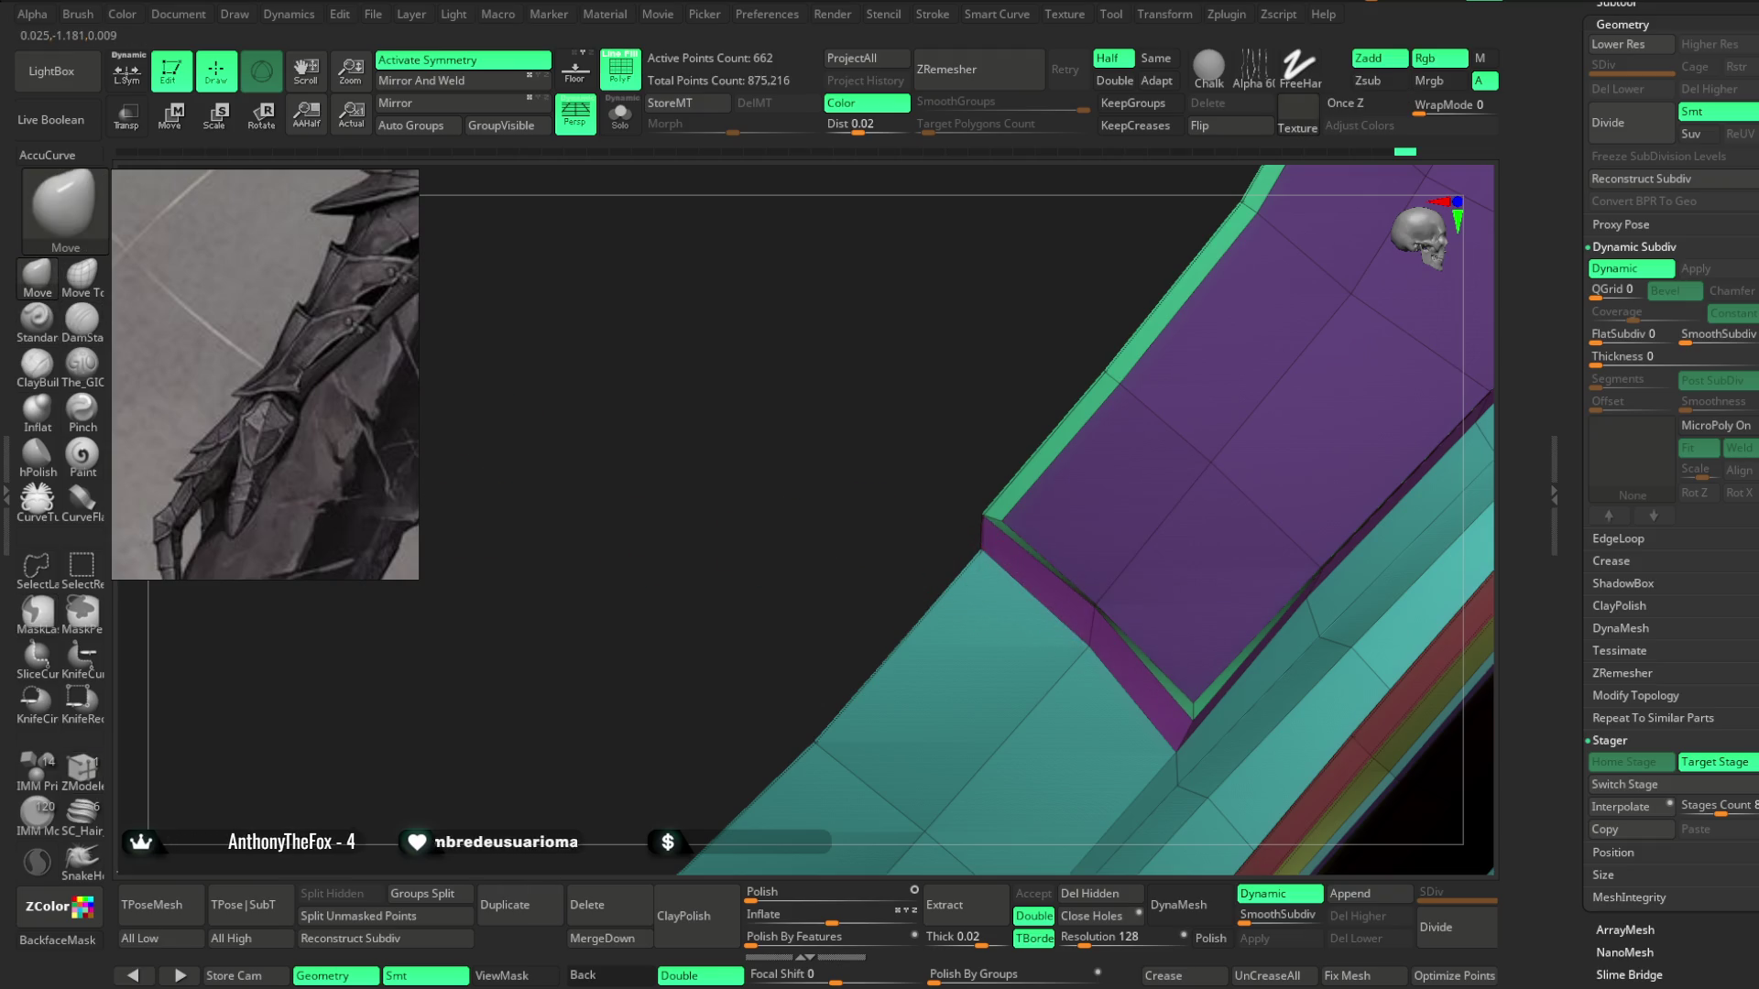
key("b")
key("m")
key("t")
key("space")
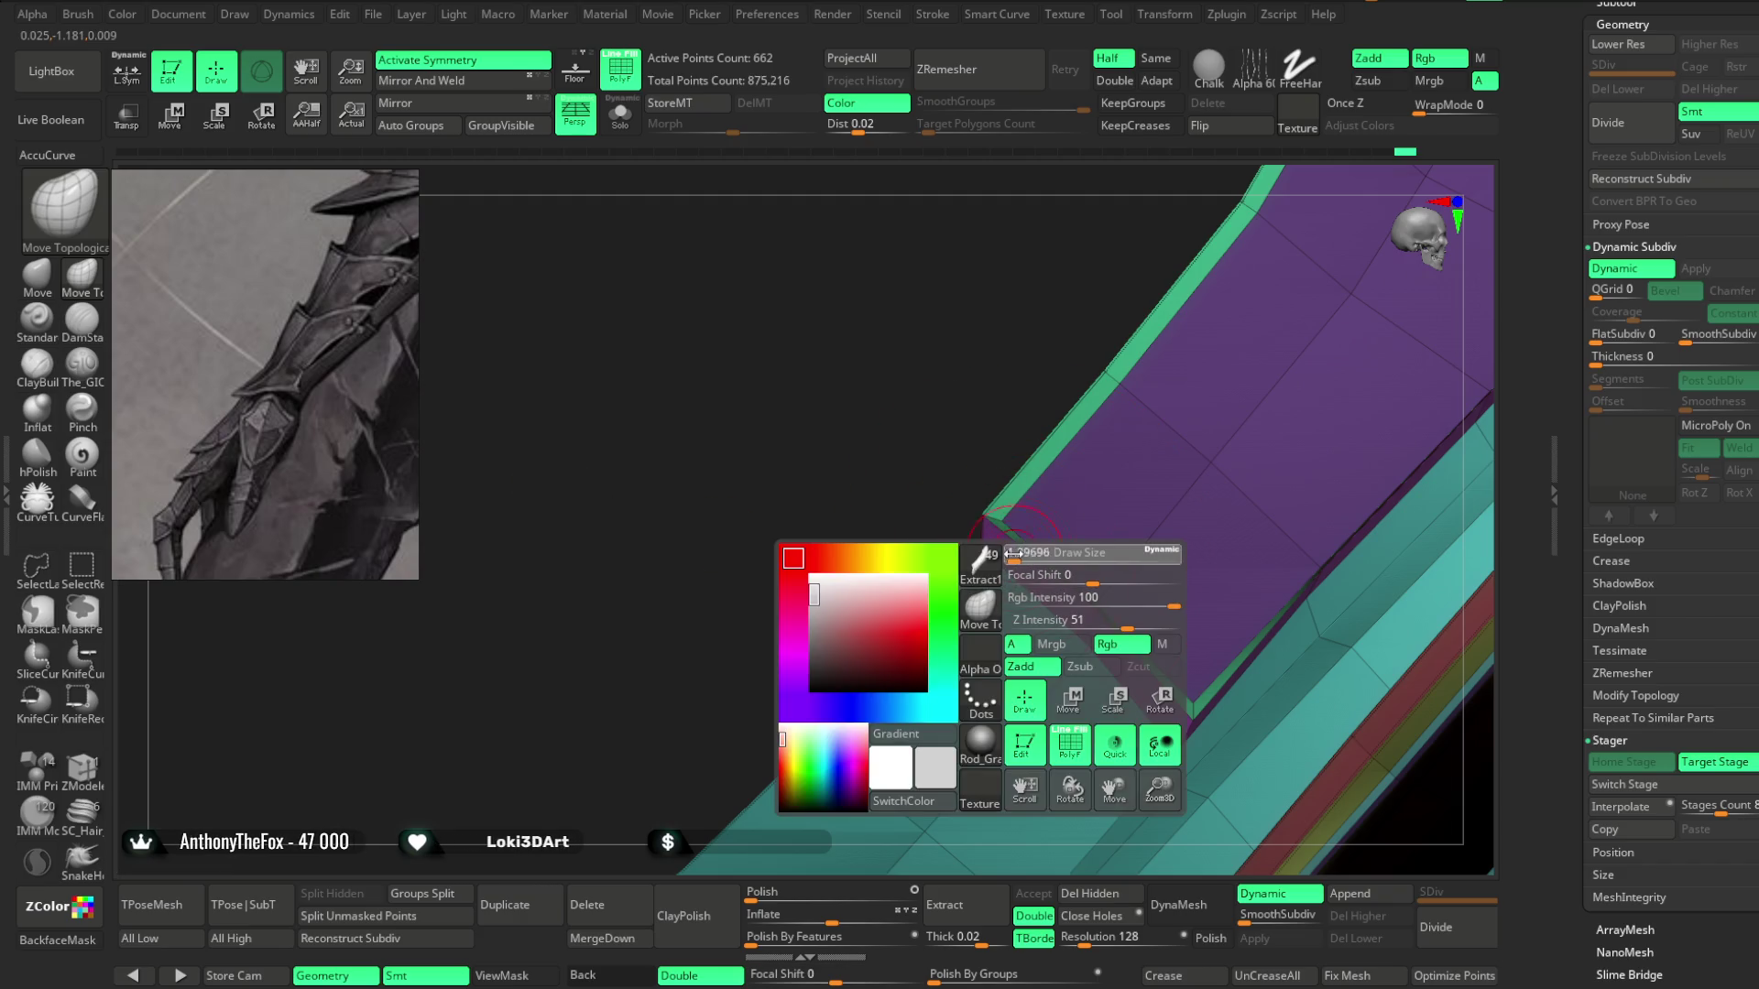
left_click_drag(1076, 608, 1063, 602)
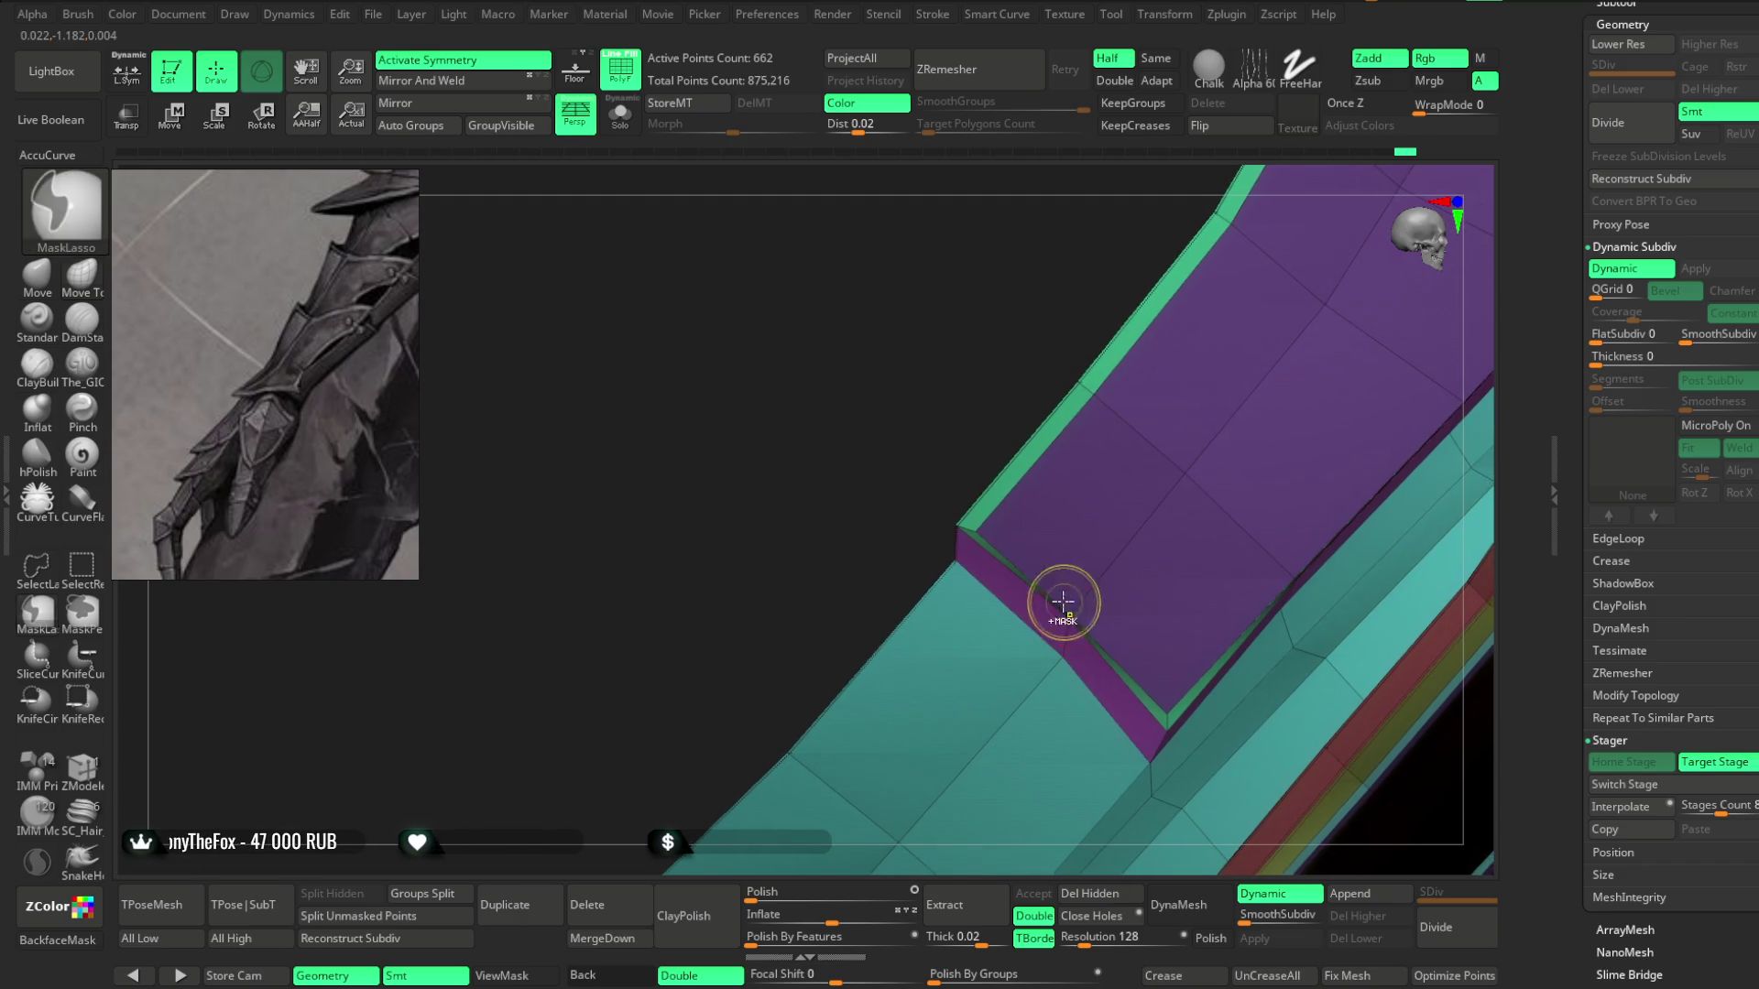
right_click_drag(1063, 602, 897, 513)
right_click_drag(1018, 507, 609, 514)
Return to the Move brush with a draw size of about 814.
key("b")
key("m")
key("v")
key("space")
left_click_drag(1007, 488, 1055, 491)
mouse_move(926, 490)
right_mouse_down()
mouse_move(895, 479)
mouse_move(897, 614)
right_mouse_up()
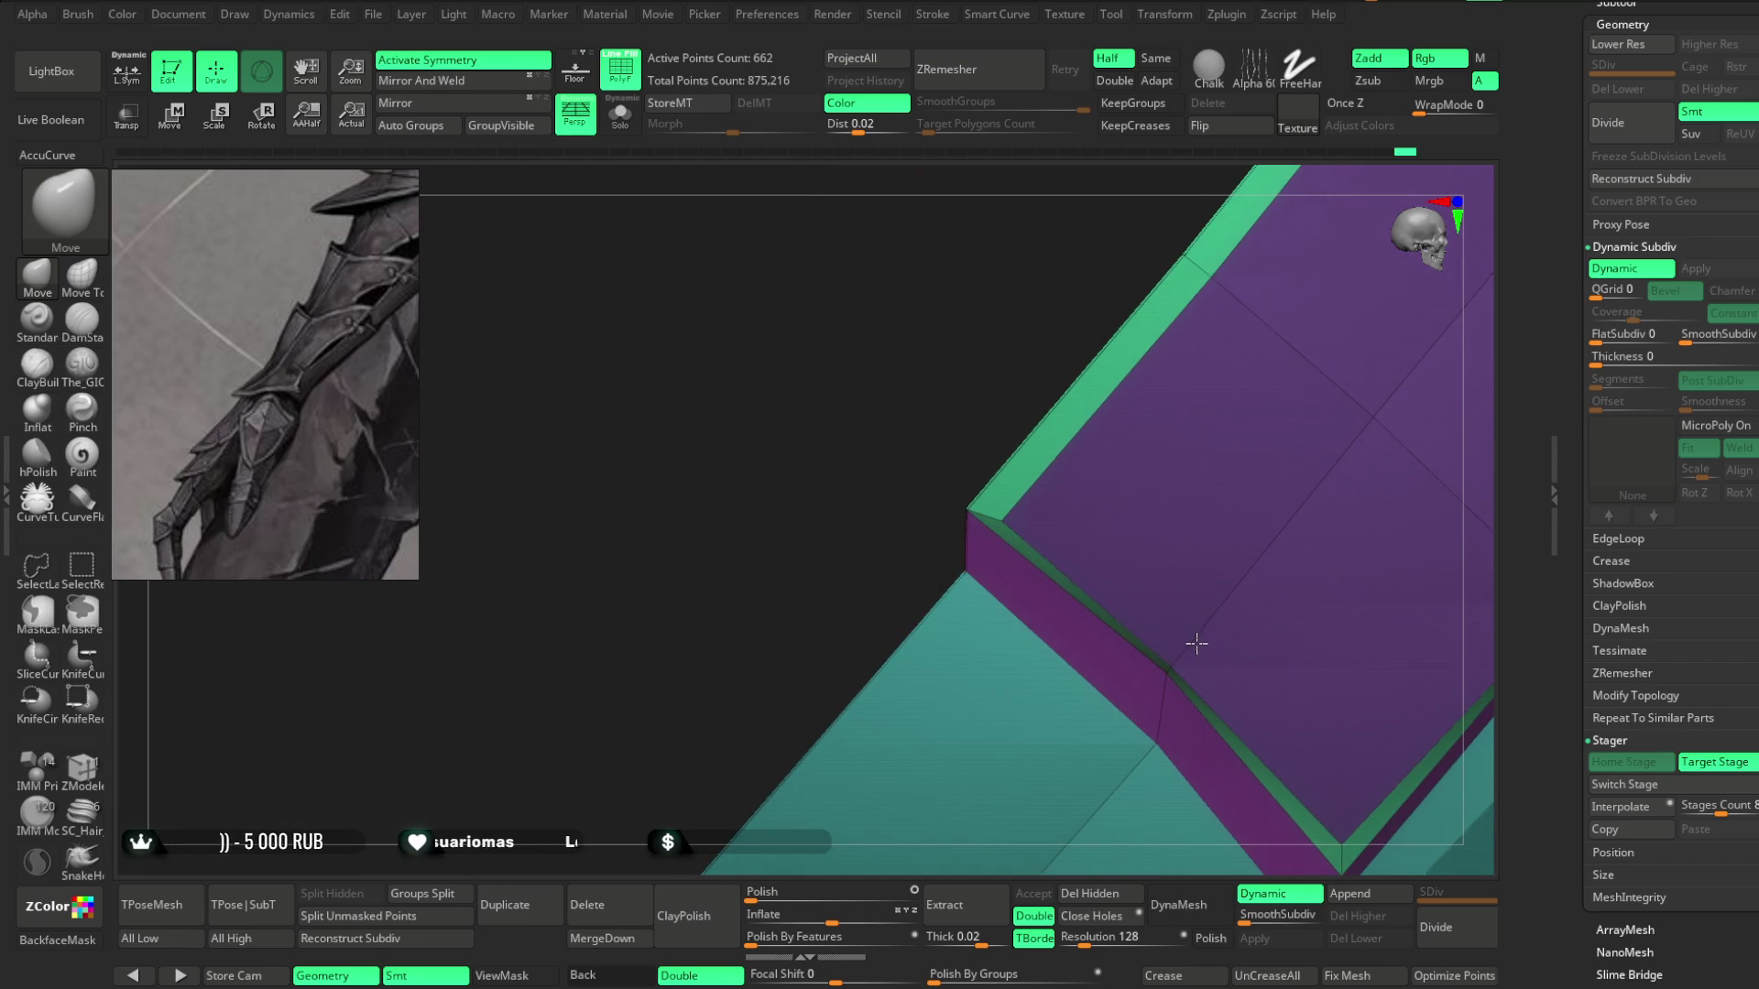
mouse_move(805, 663)
right_mouse_down()
mouse_move(879, 546)
mouse_move(934, 580)
mouse_move(1185, 514)
mouse_move(1148, 514)
mouse_move(1150, 617)
mouse_move(1201, 436)
right_mouse_up()
Preview SmoothSubdiv 2 and crease the red trim strip's rounded corner edge loop.
key("b")
key("z")
key("m")
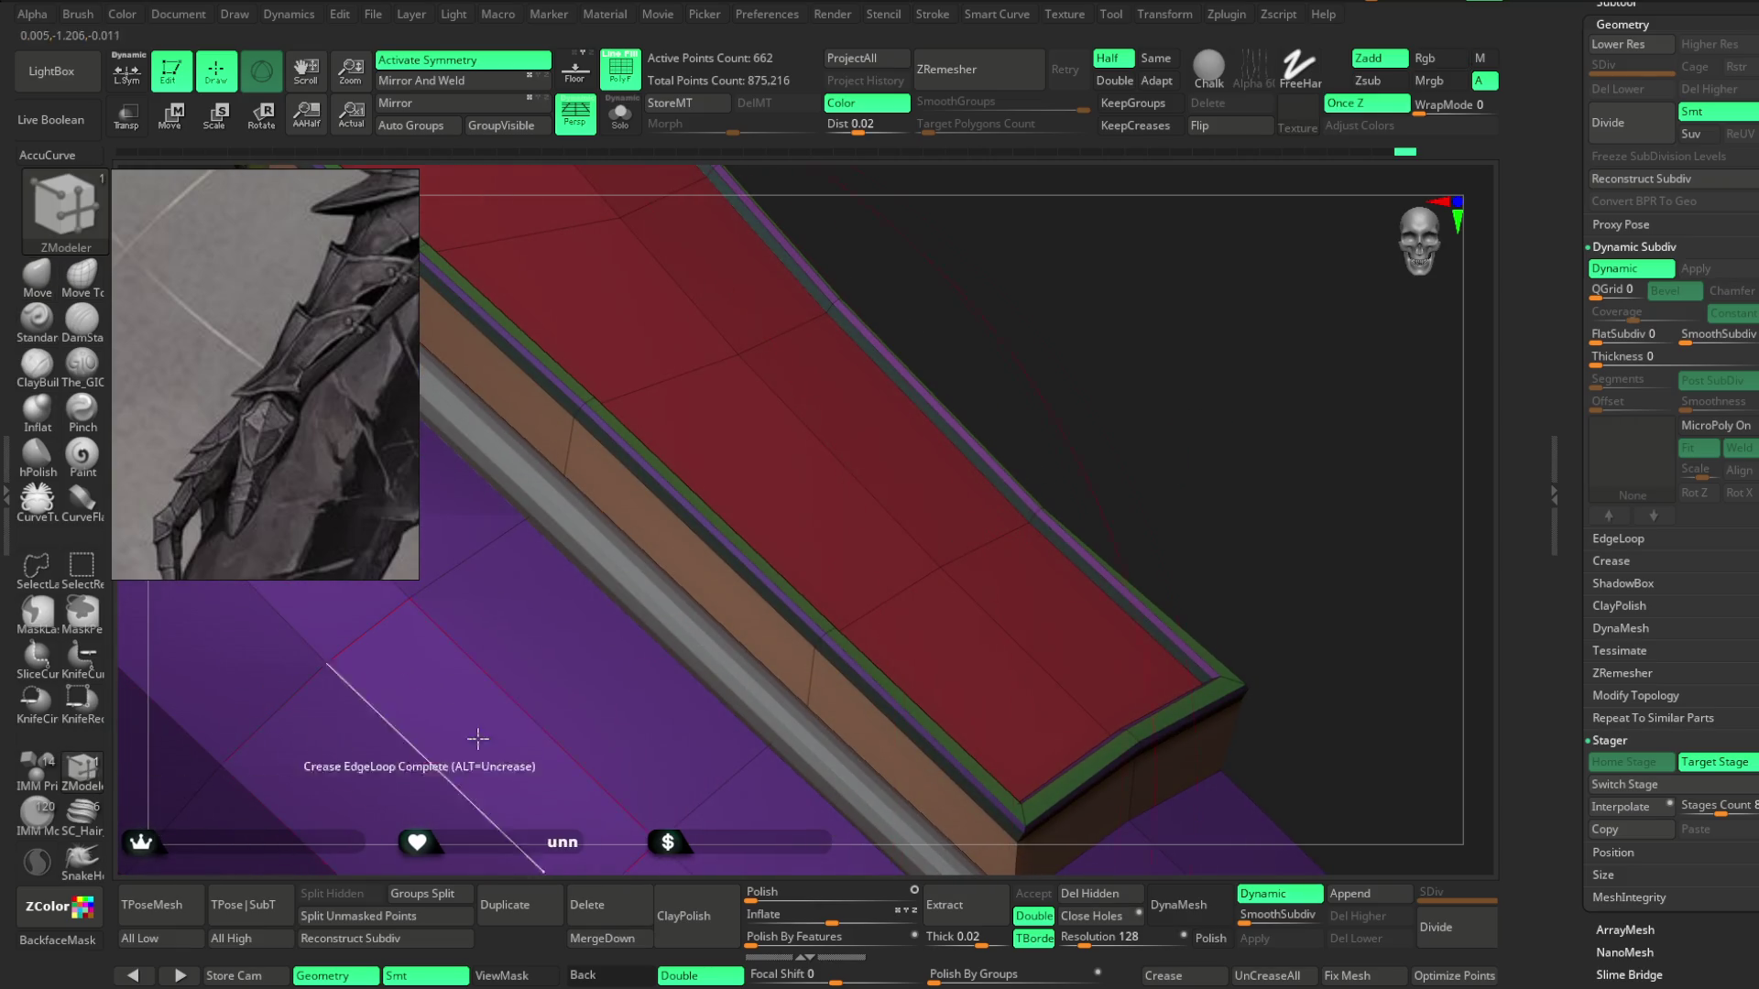
key("space")
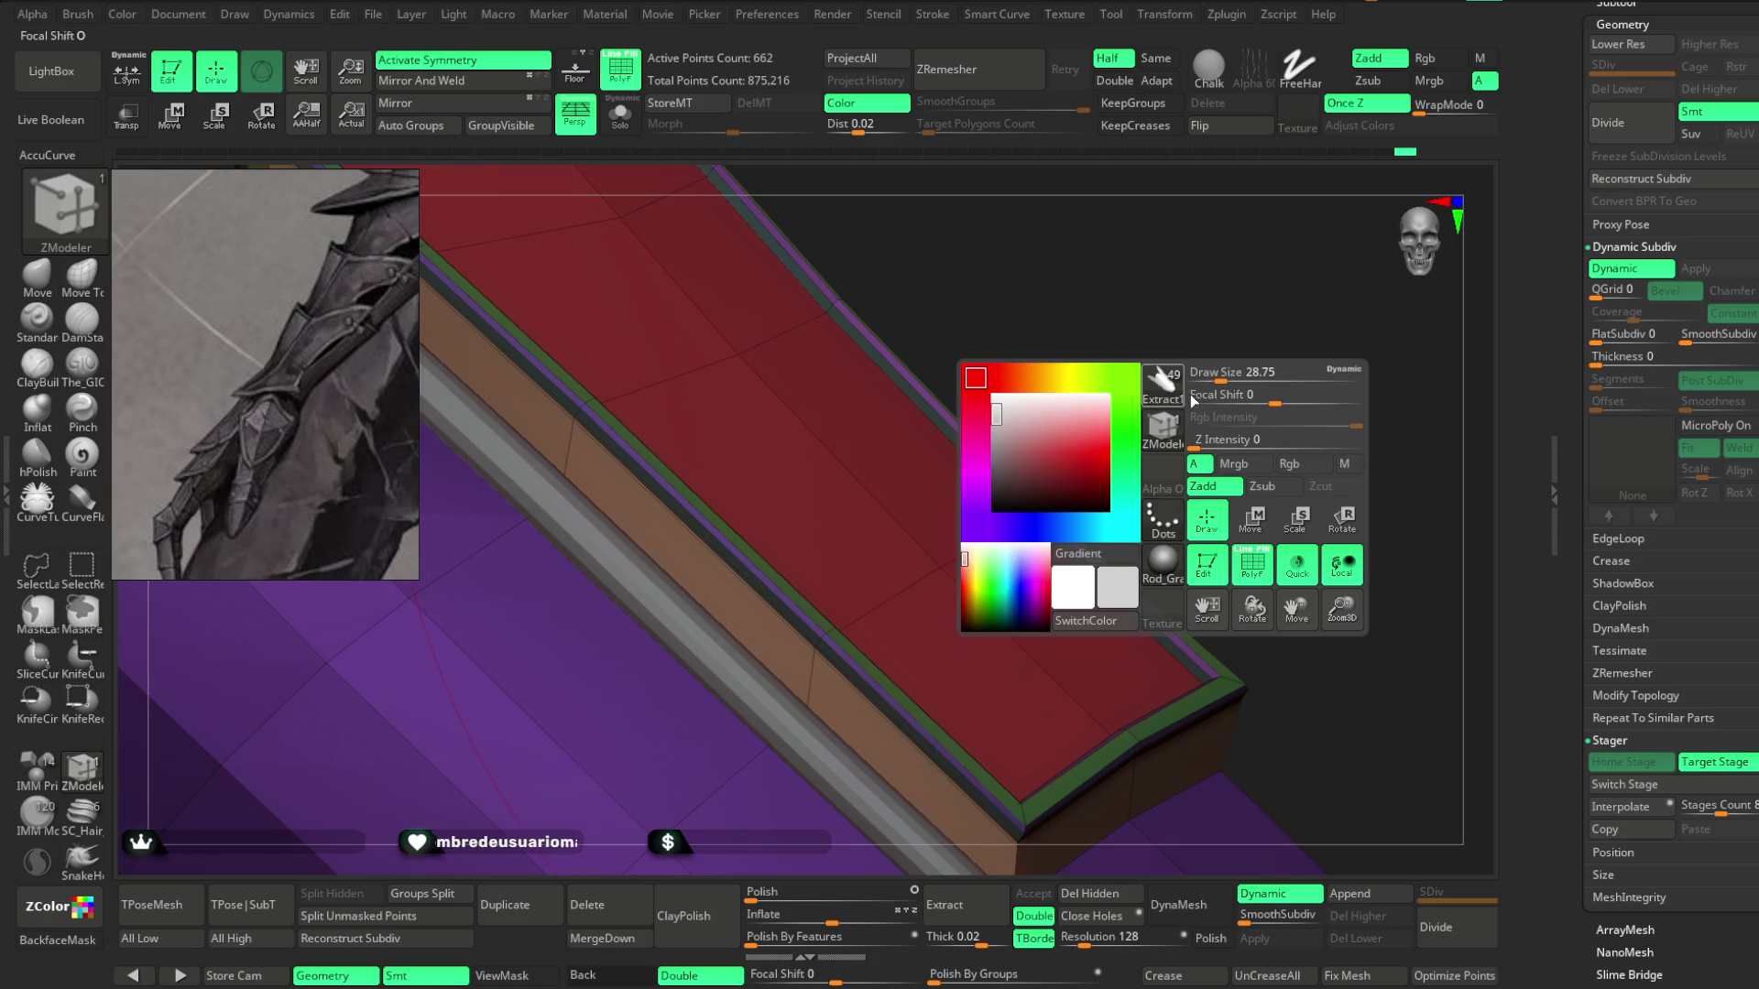
left_click_drag(1216, 374, 1232, 375)
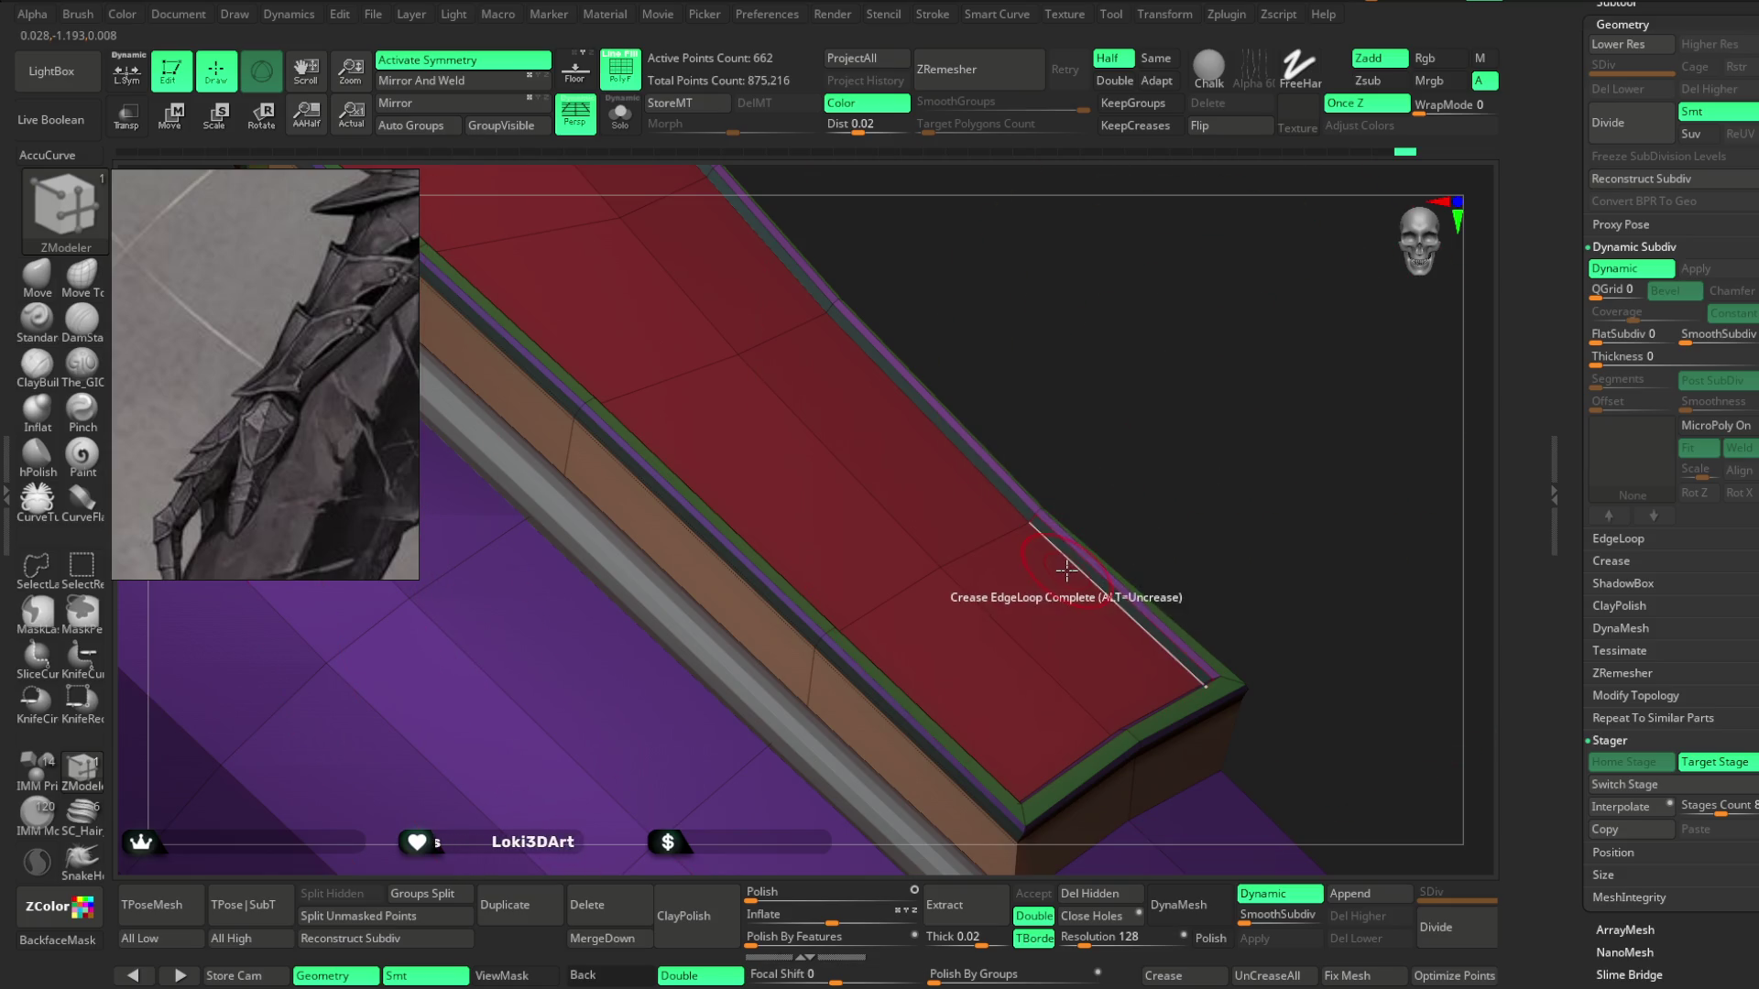
mouse_move(1113, 477)
left_mouse_down()
mouse_move(1146, 408)
mouse_move(1130, 357)
mouse_move(1140, 374)
mouse_move(927, 630)
left_mouse_up()
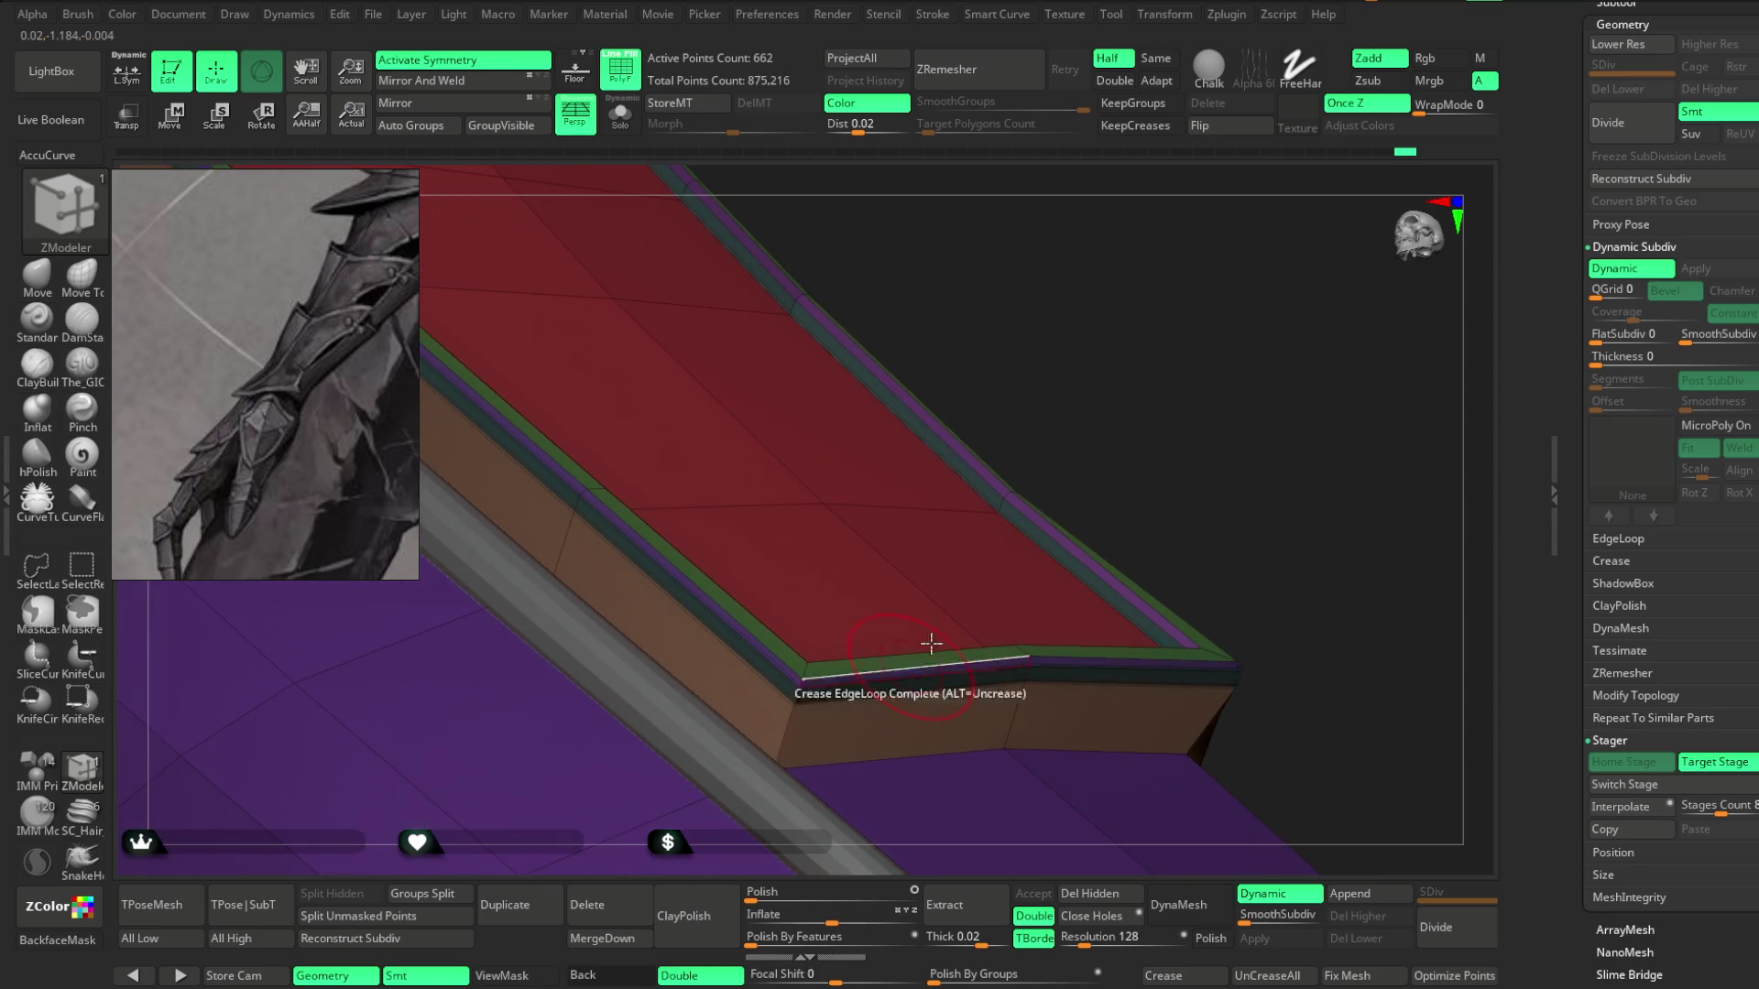
left_click_drag(1244, 918, 1265, 919)
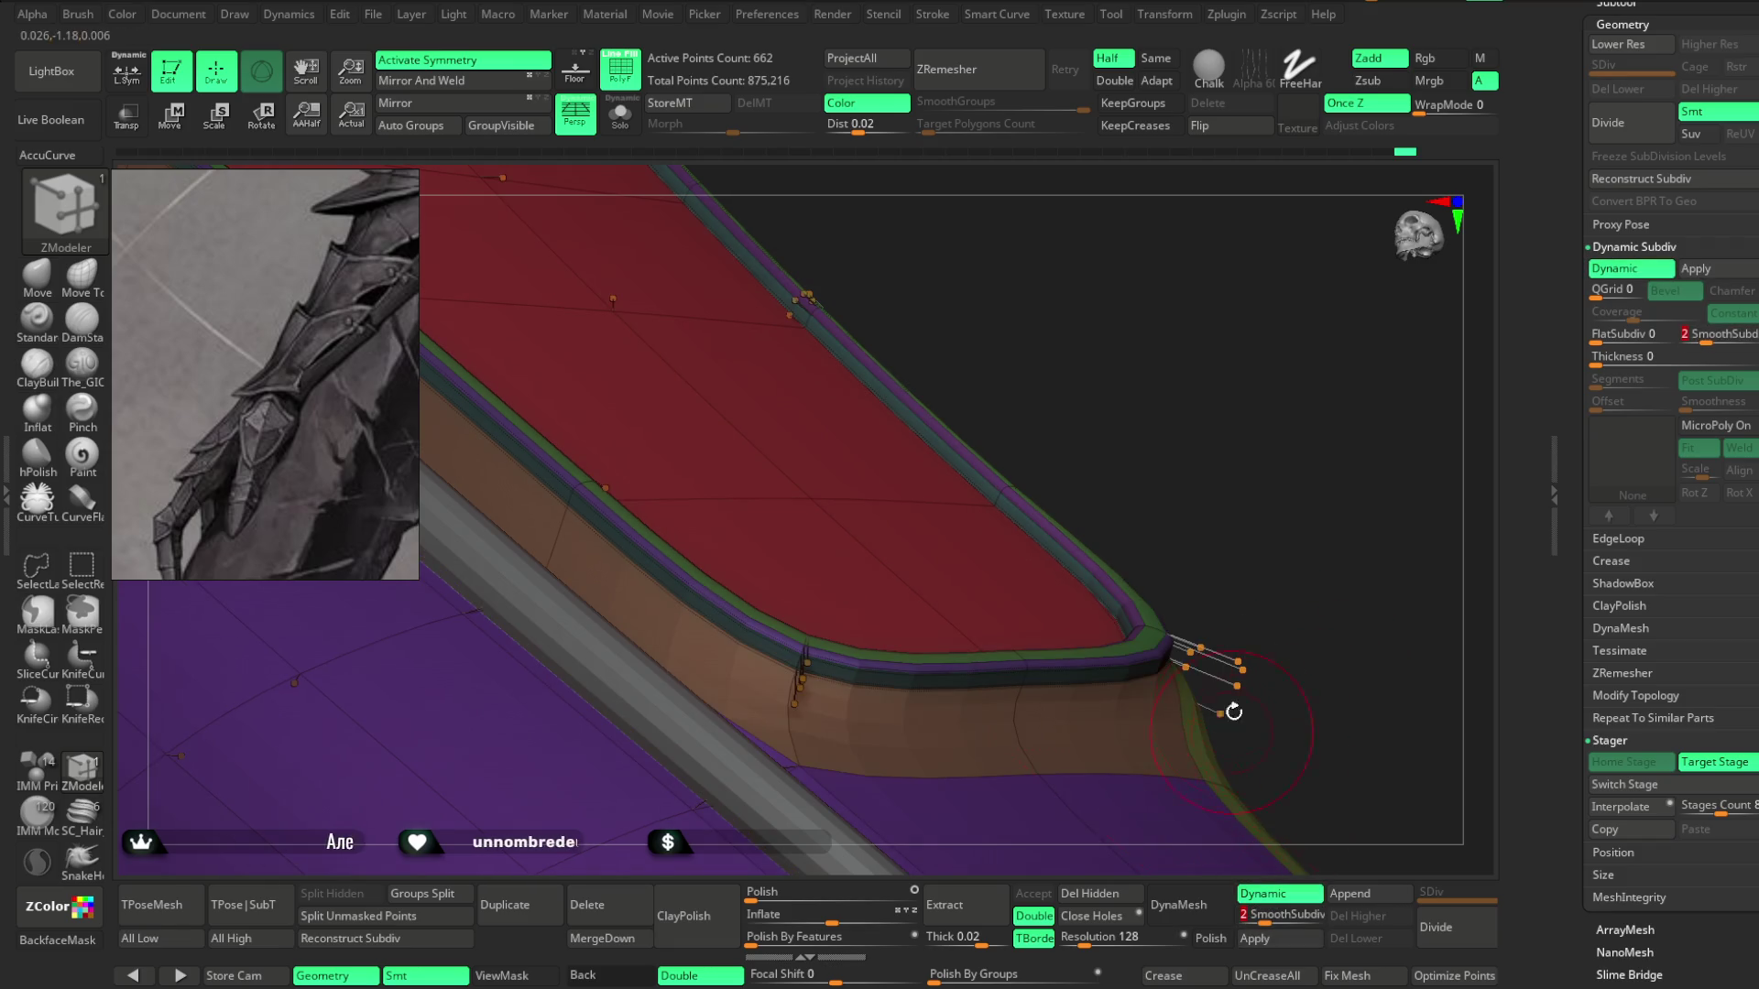
left_click(800, 733)
Remove the small green polygroup strip with QMesh Polygroup All and turn Polyframe off.
left_click_drag(1157, 491, 1178, 471)
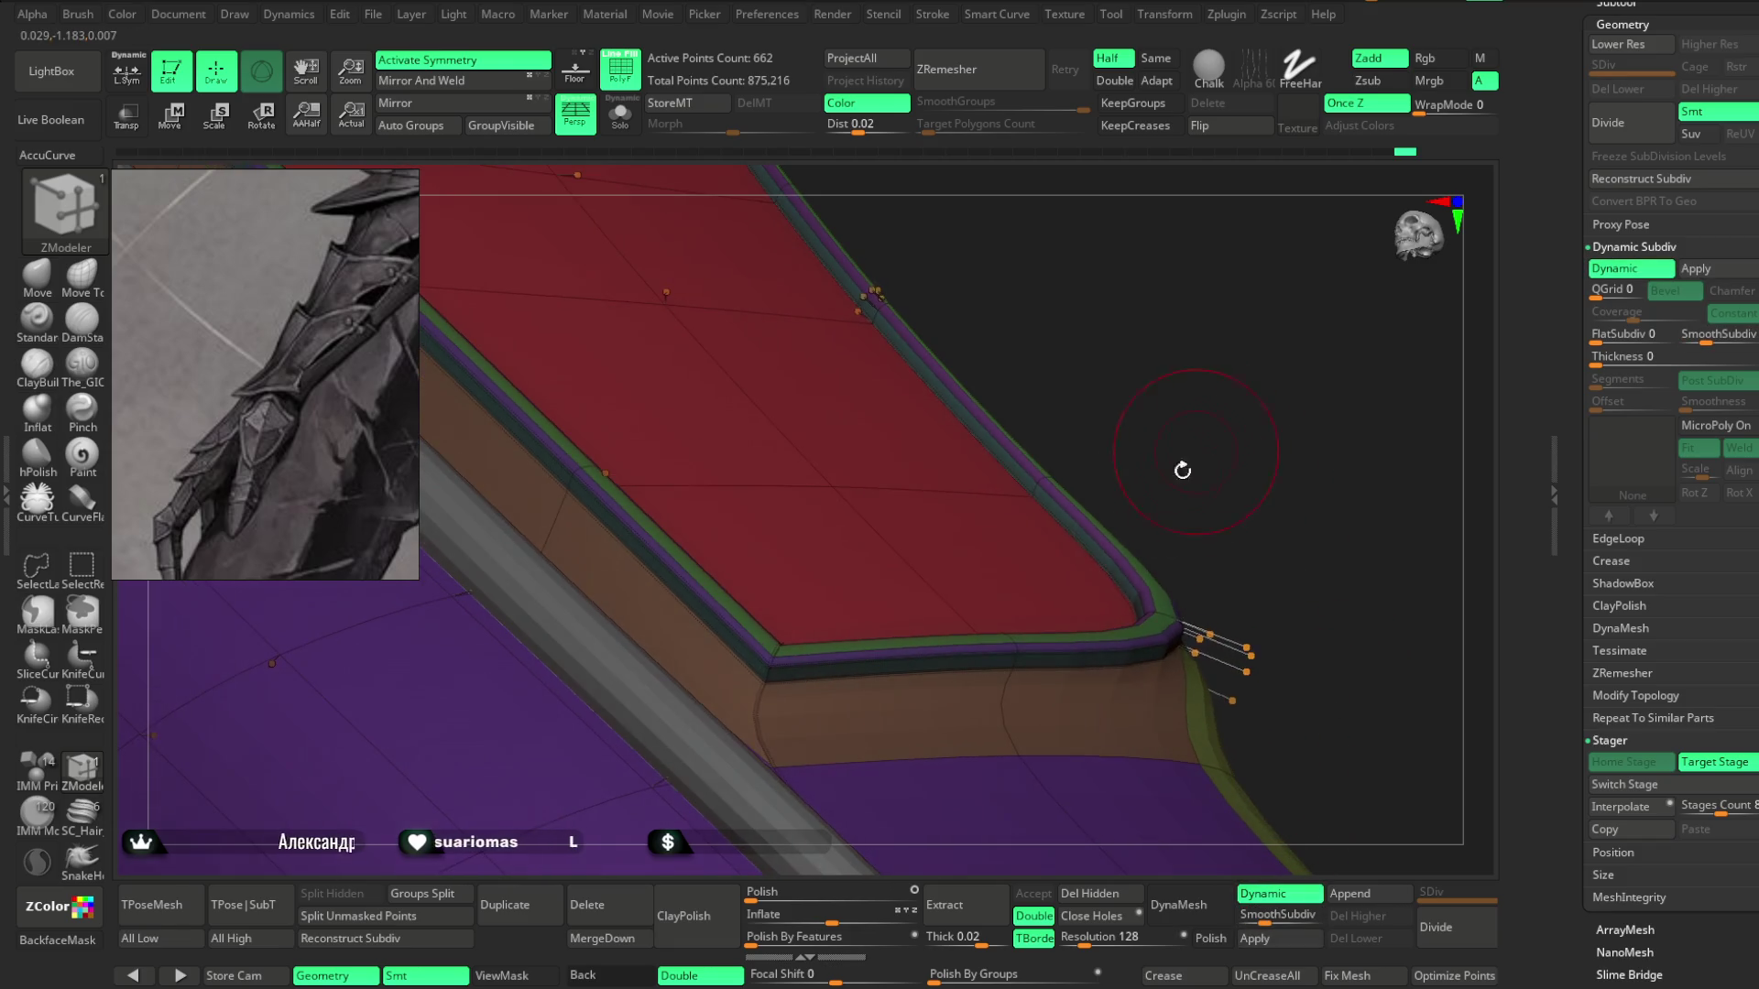
mouse_move(1319, 629)
left_mouse_down()
mouse_move(1300, 580)
mouse_move(1323, 538)
mouse_move(1110, 700)
left_mouse_up()
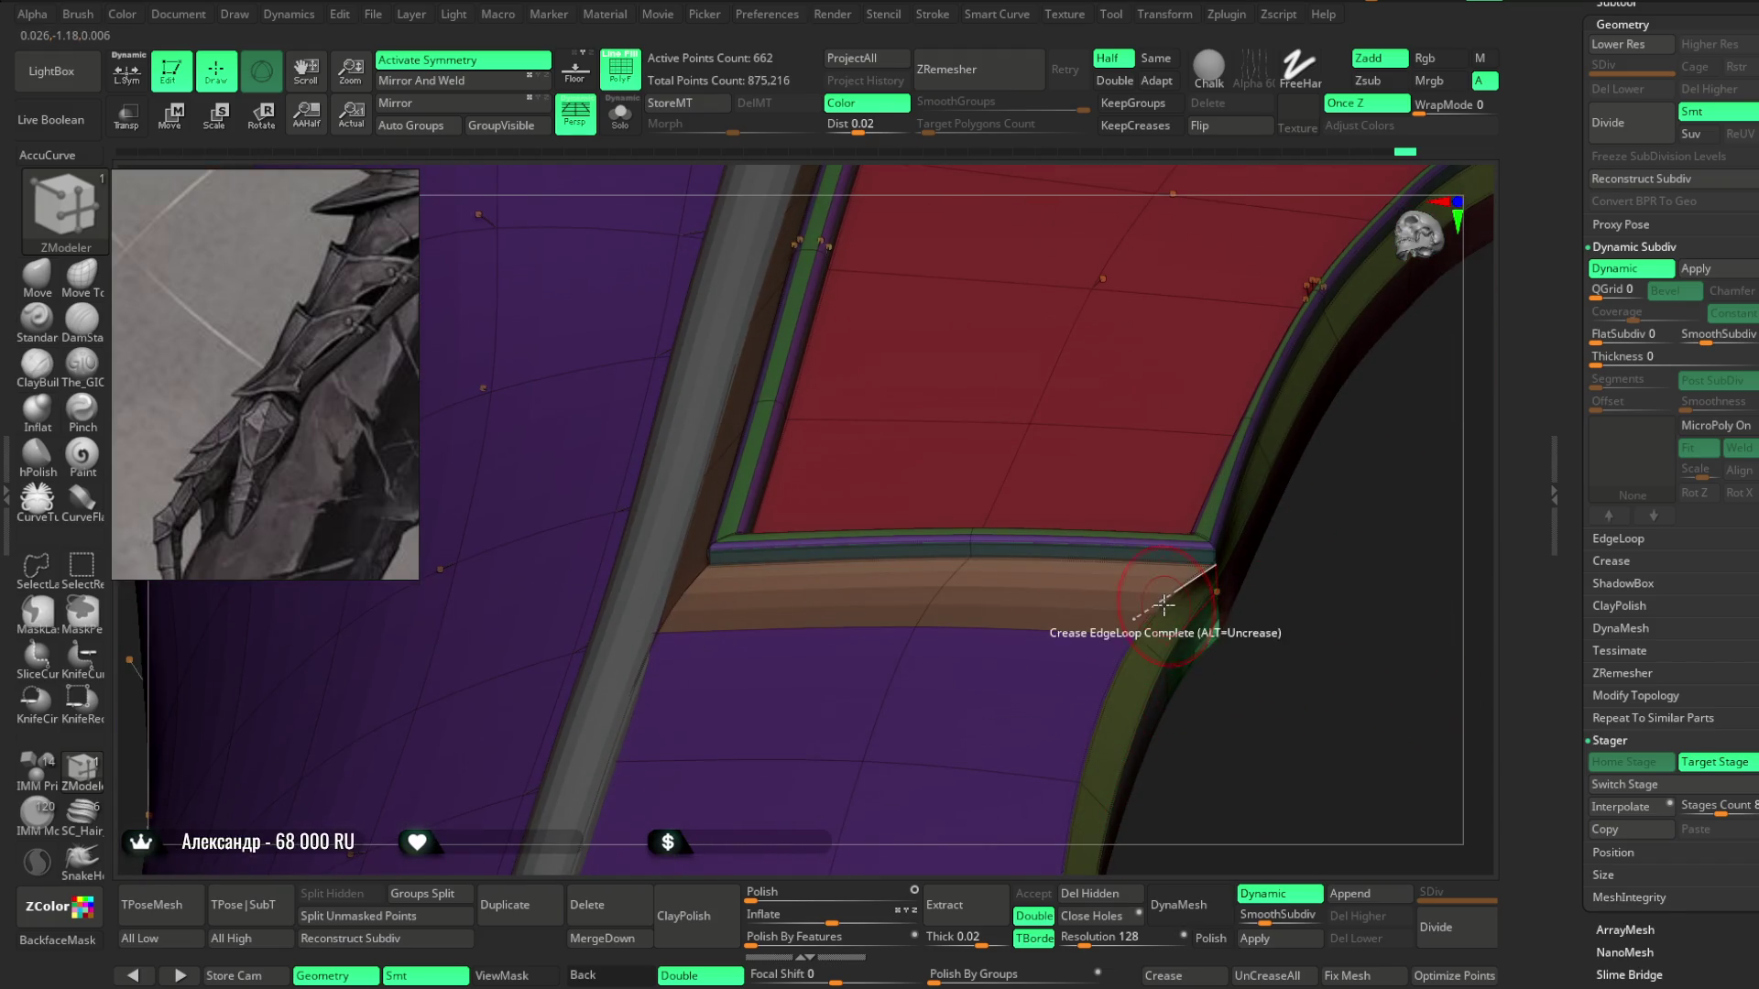
mouse_move(1208, 600)
left_mouse_down()
mouse_move(1288, 644)
mouse_move(1272, 652)
mouse_move(1228, 609)
mouse_move(1306, 582)
mouse_move(1366, 675)
mouse_move(1122, 707)
left_mouse_up()
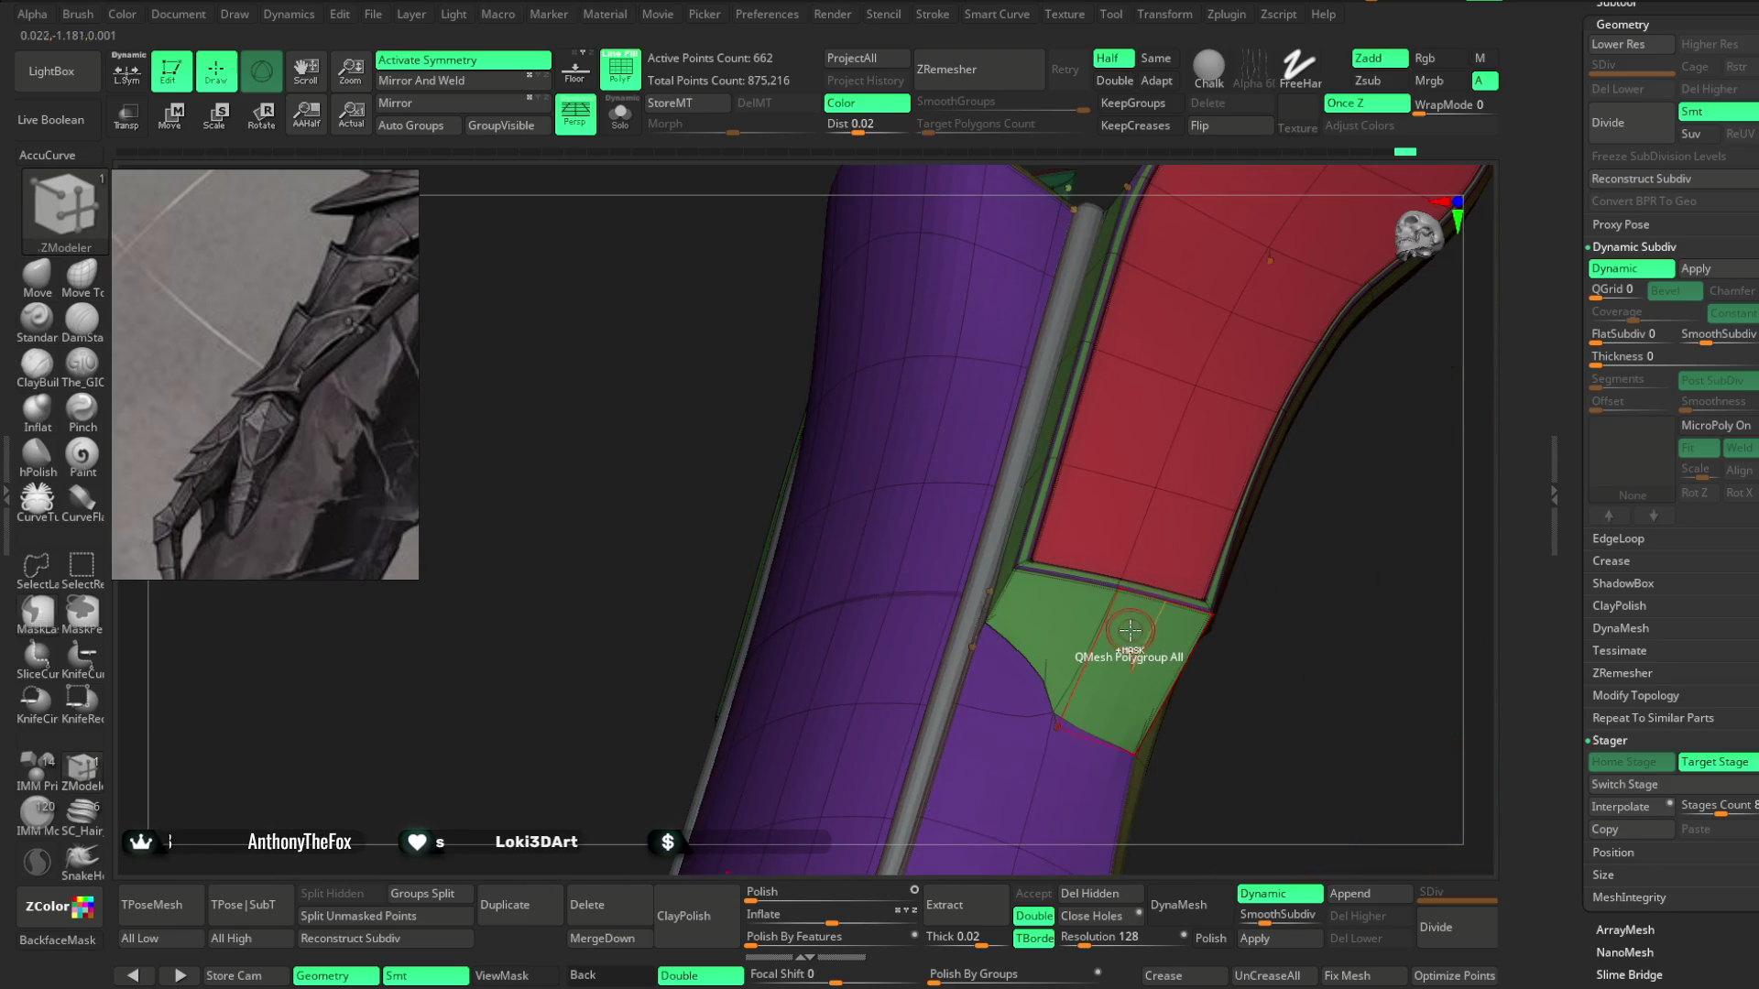
left_click(1132, 622)
mouse_move(1246, 627)
left_mouse_down()
mouse_move(1315, 613)
mouse_move(1288, 648)
mouse_move(1263, 510)
mouse_move(1256, 562)
mouse_move(1284, 546)
mouse_move(1300, 480)
mouse_move(1276, 470)
left_mouse_up()
key("shift+f")
mouse_move(1285, 370)
left_mouse_down()
mouse_move(1182, 455)
mouse_move(1100, 567)
mouse_move(1118, 554)
mouse_move(1134, 578)
mouse_move(1115, 534)
mouse_move(1162, 498)
mouse_move(1112, 503)
mouse_move(1084, 581)
mouse_move(1103, 550)
mouse_move(1072, 554)
mouse_move(1068, 596)
mouse_move(1103, 565)
mouse_move(1095, 490)
mouse_move(1088, 549)
mouse_move(1111, 534)
mouse_move(1127, 659)
mouse_move(1134, 570)
left_mouse_up()
left_click(37, 273)
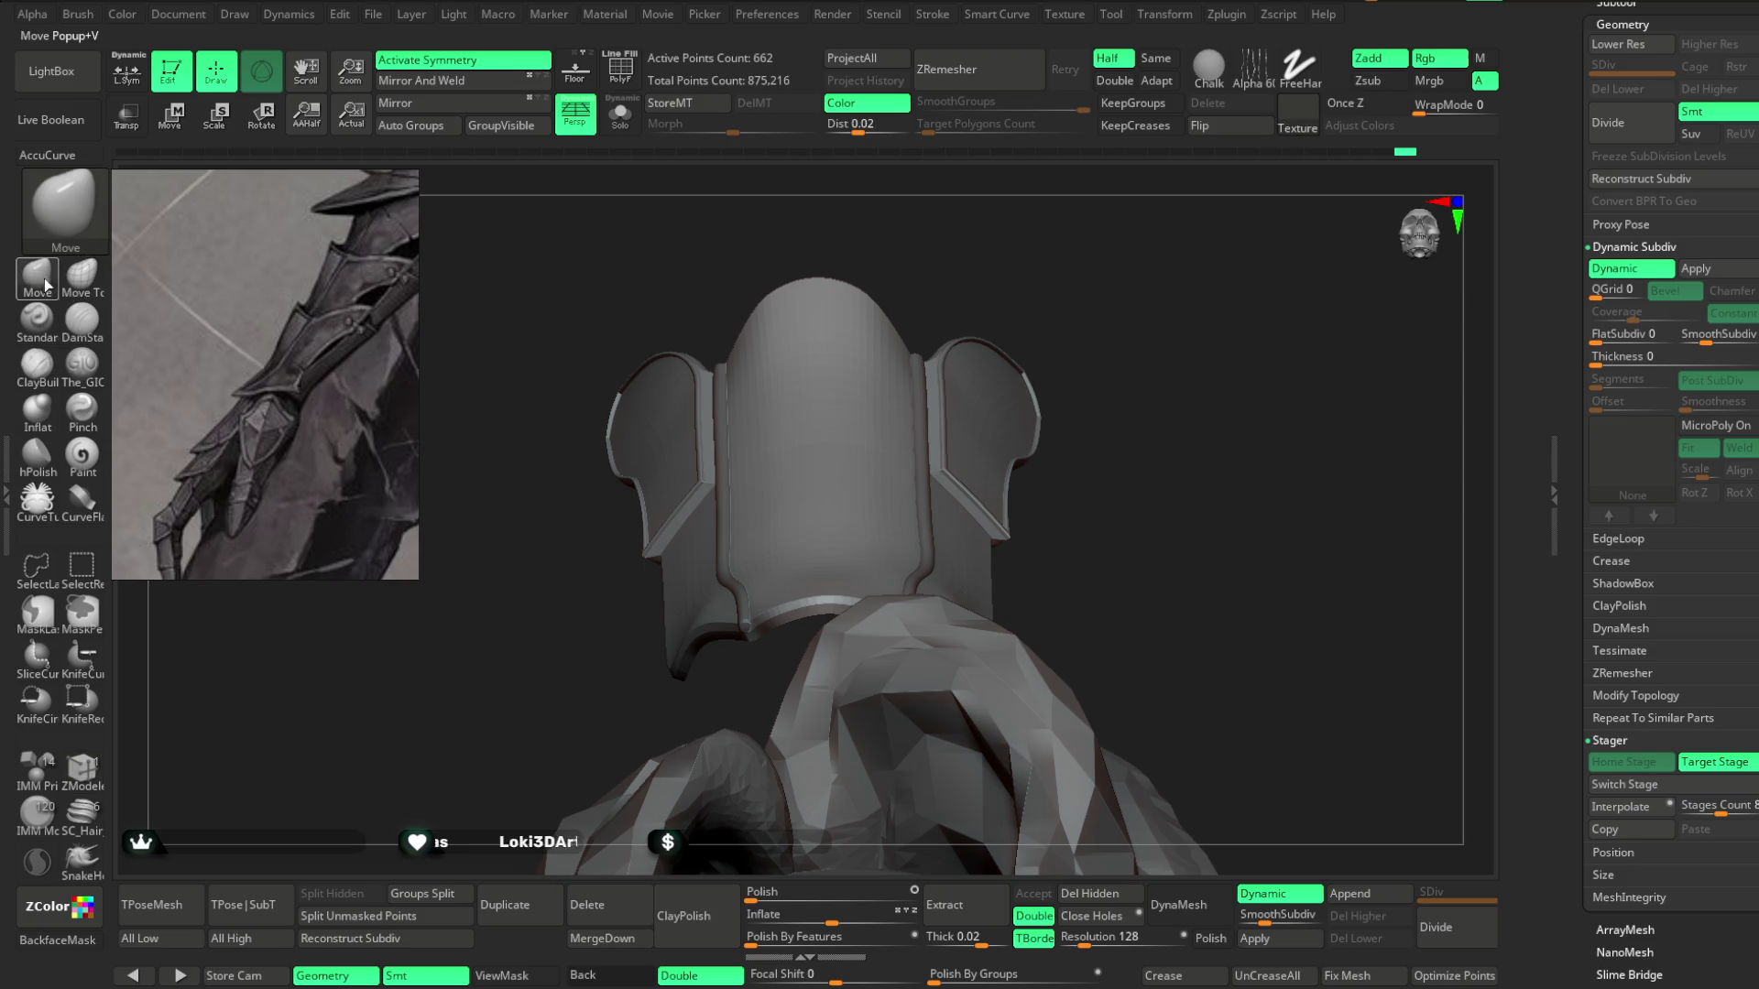
key("space")
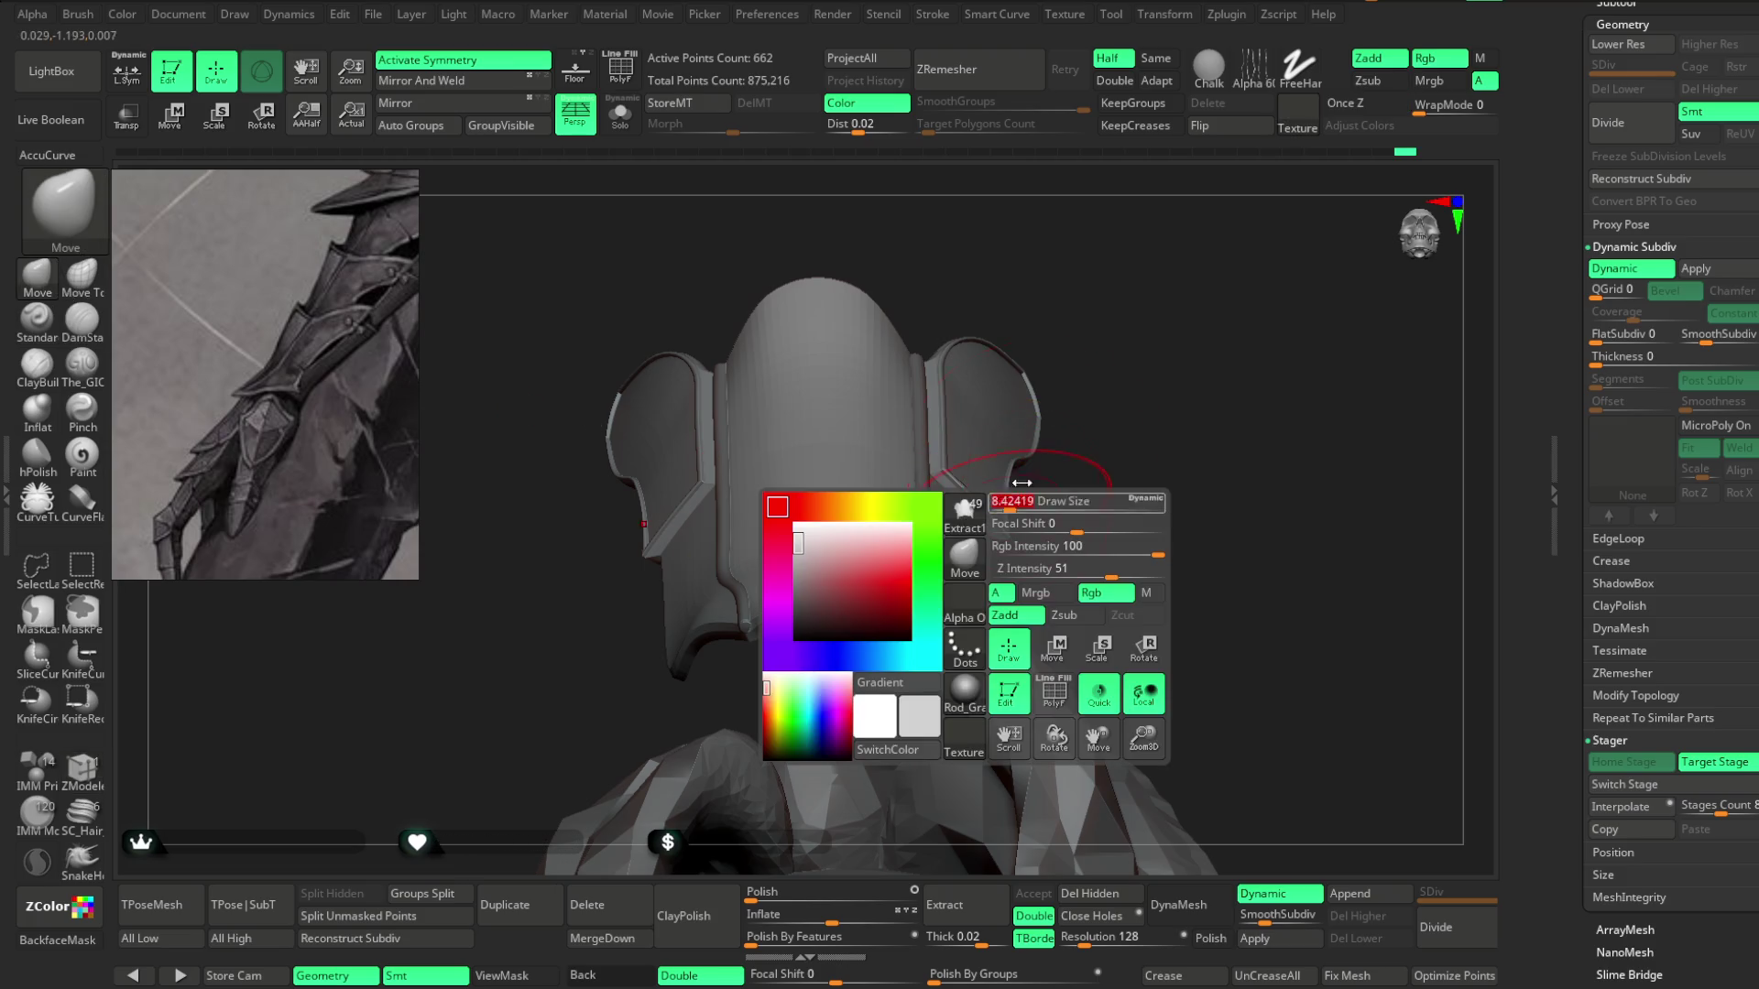
left_click_drag(1182, 509, 922, 555)
mouse_move(1135, 498)
left_mouse_down()
mouse_move(970, 511)
mouse_move(872, 561)
mouse_move(825, 562)
mouse_move(907, 550)
left_mouse_up()
mouse_move(1009, 510)
left_mouse_down()
mouse_move(903, 635)
mouse_move(810, 673)
mouse_move(837, 652)
left_mouse_up()
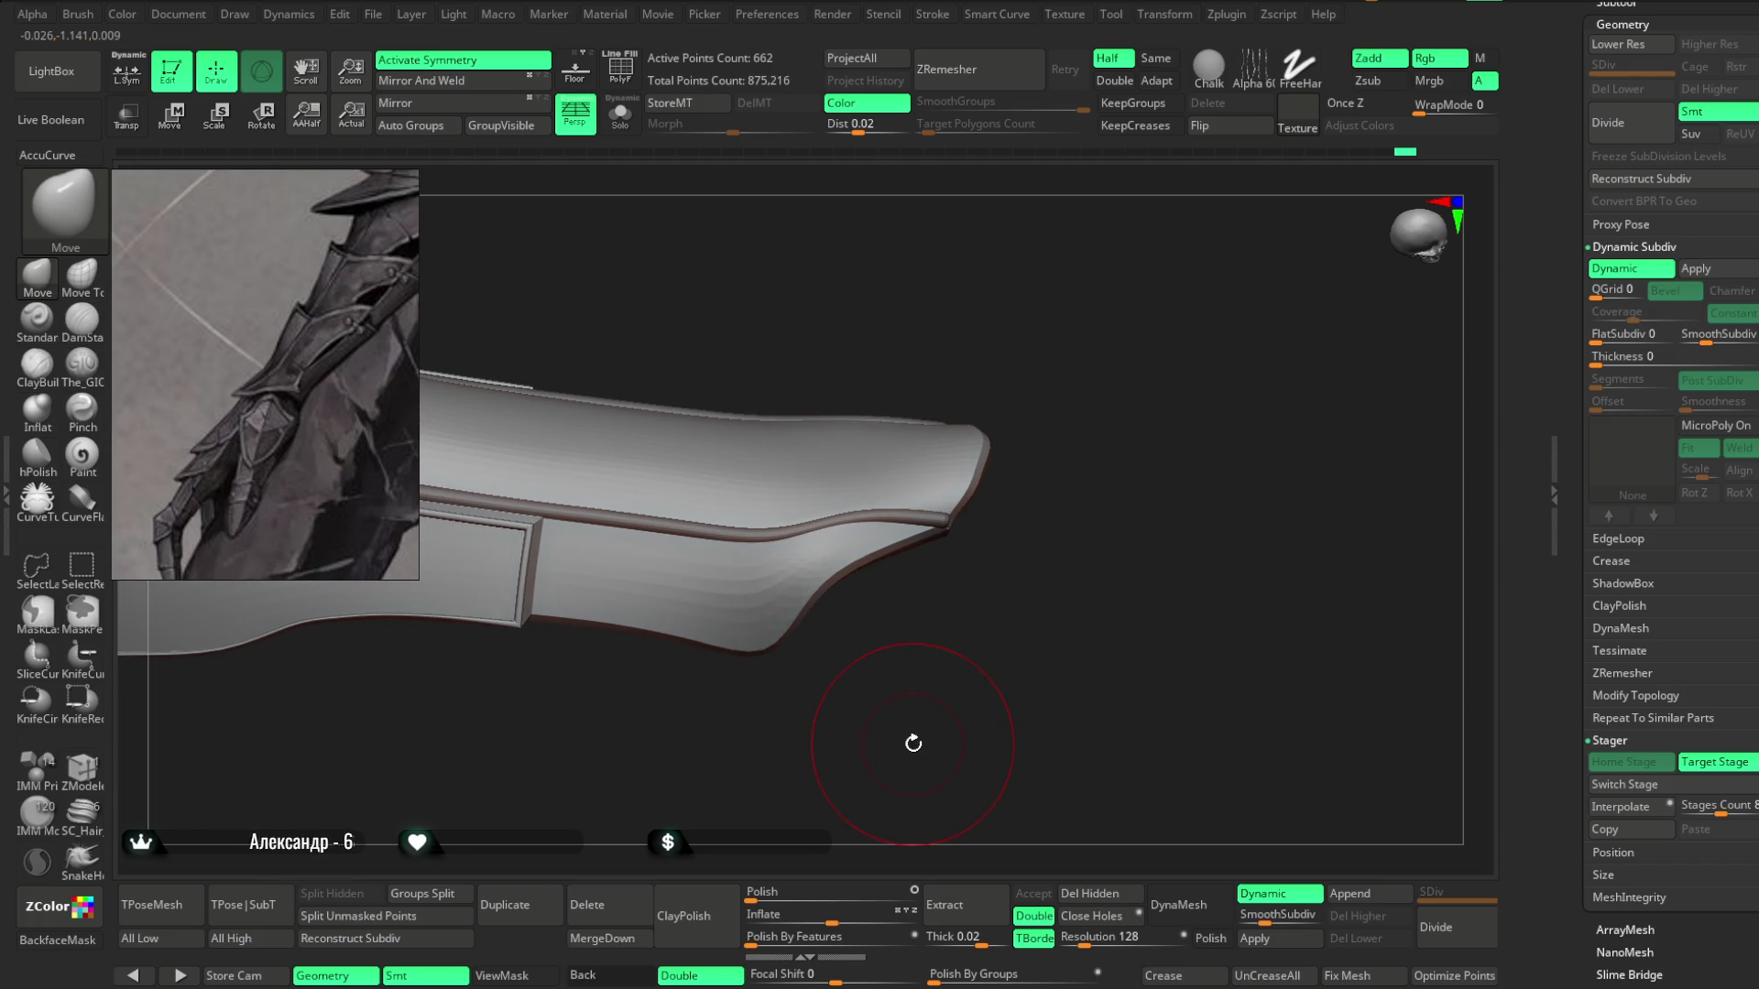
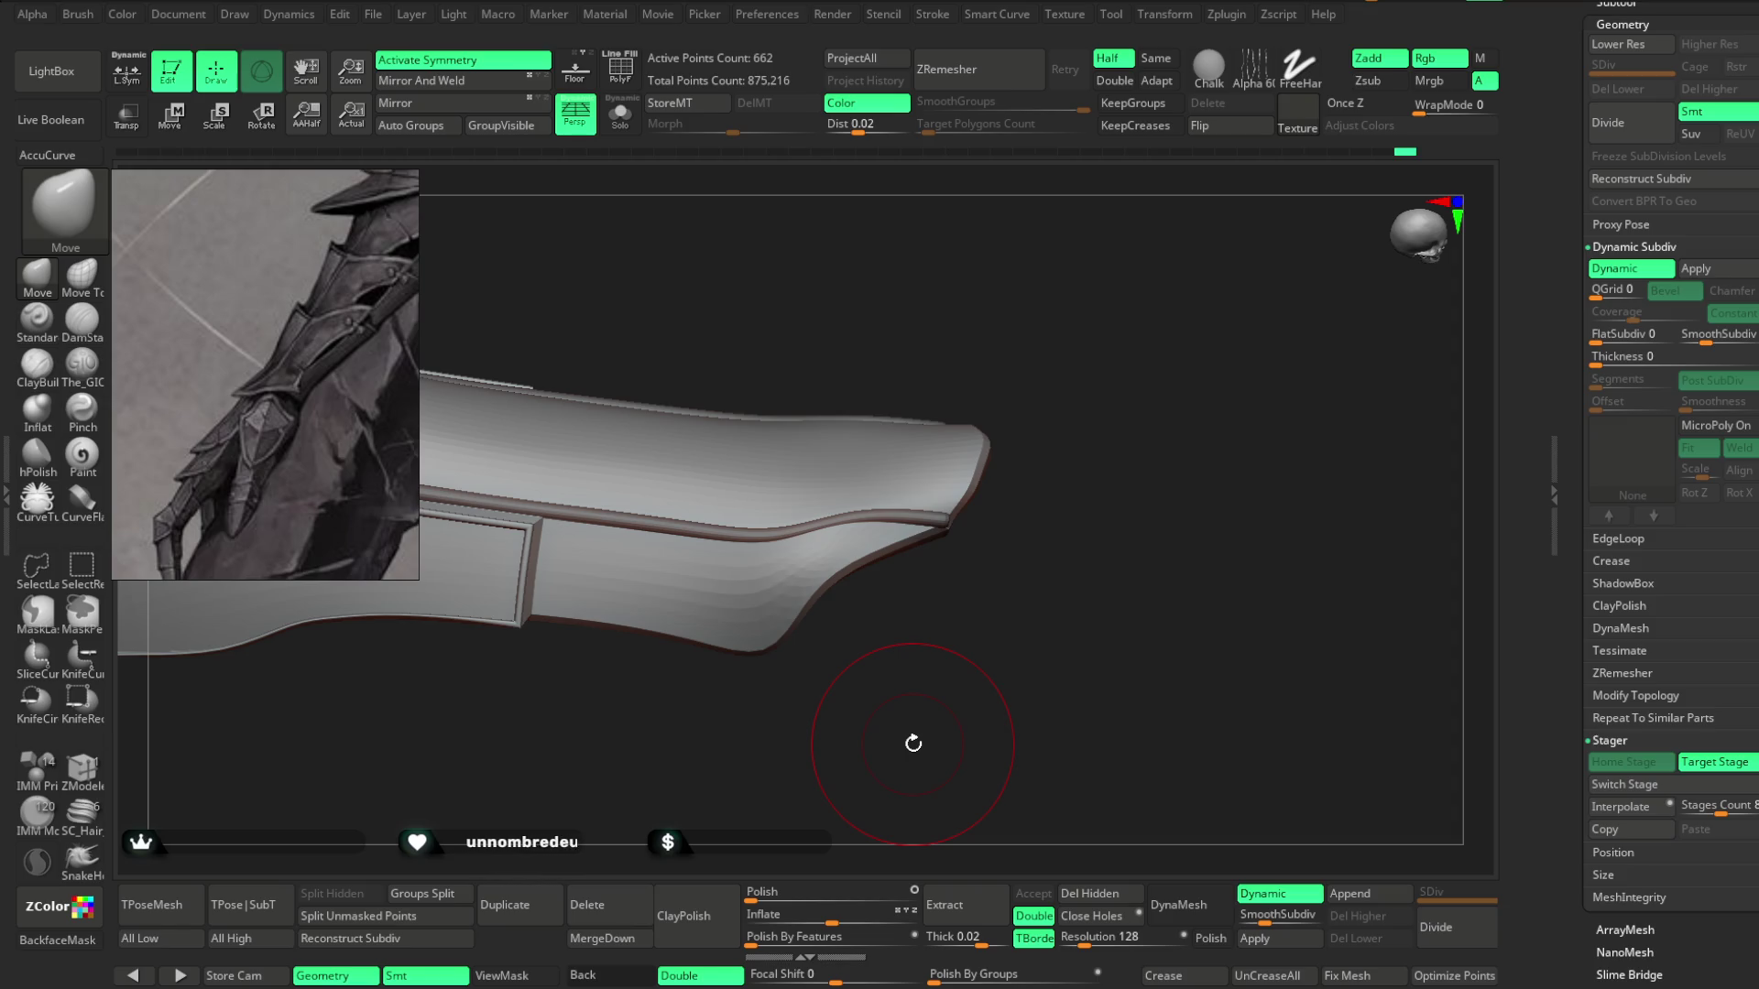
Orbit around the forearm plate and shrink the brush size.
mouse_move(914, 743)
left_mouse_down()
mouse_move(1194, 479)
mouse_move(1190, 503)
left_mouse_up()
mouse_move(1040, 527)
left_mouse_down()
mouse_move(1166, 479)
mouse_move(942, 436)
left_mouse_up()
left_click_drag(1103, 404, 1026, 477)
key("space")
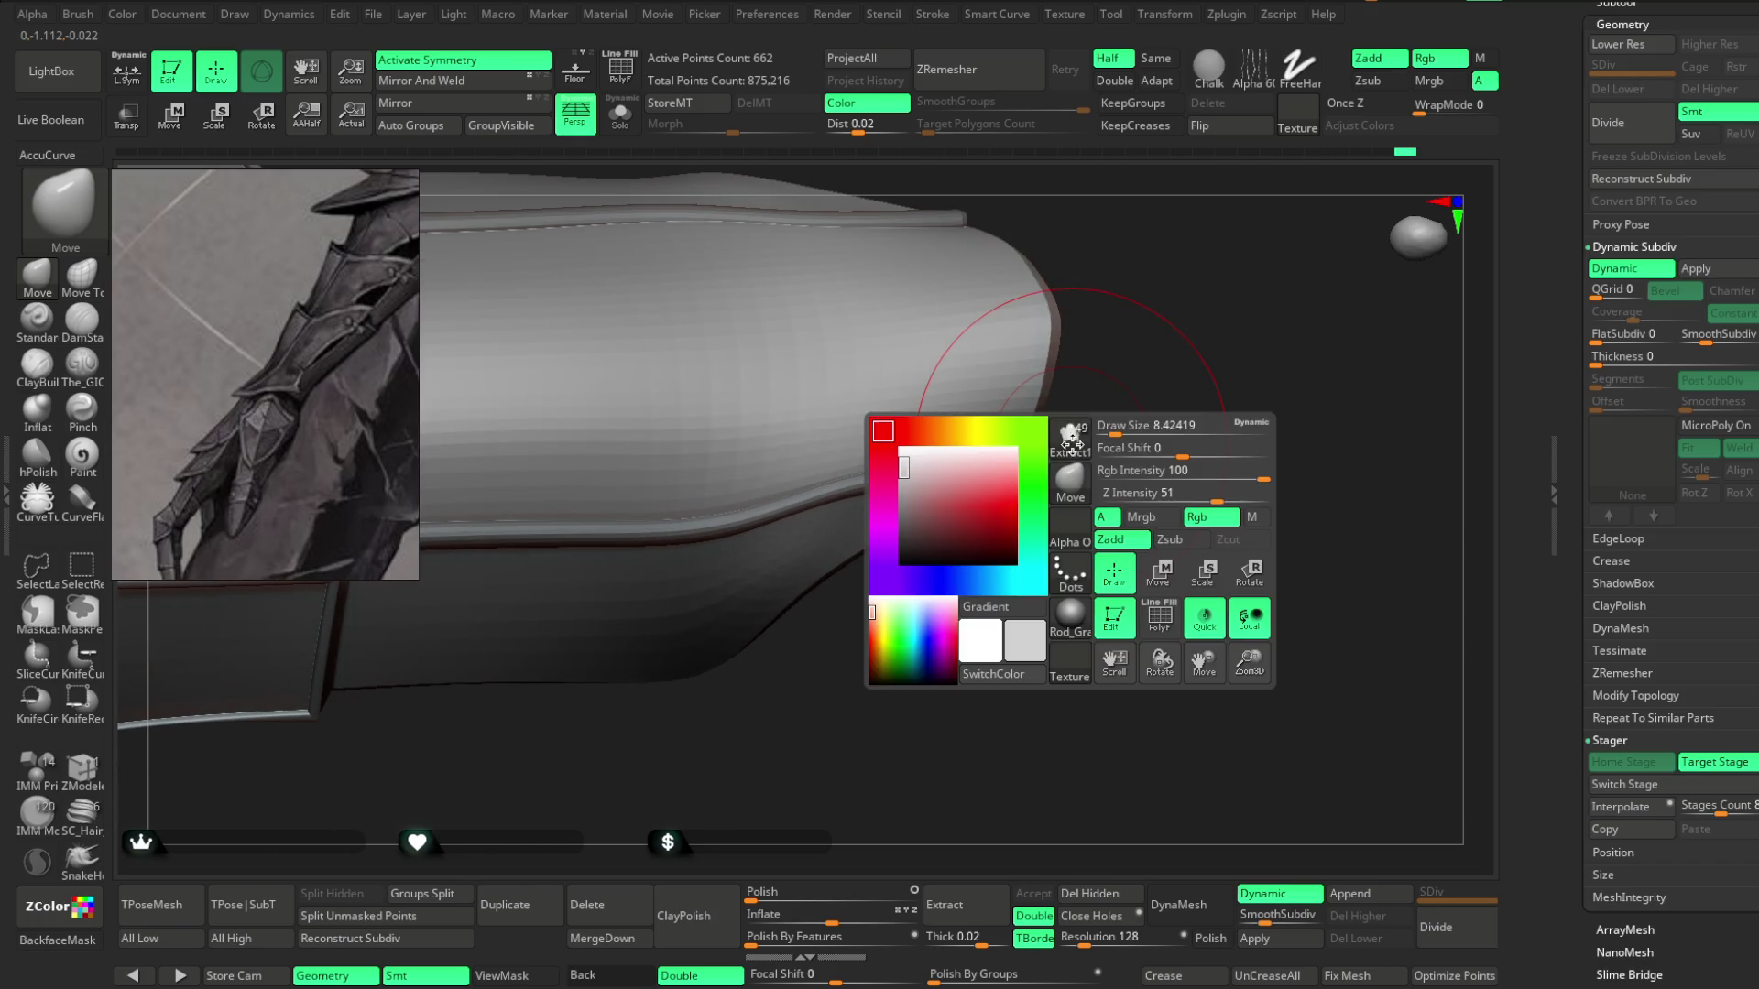
key("s")
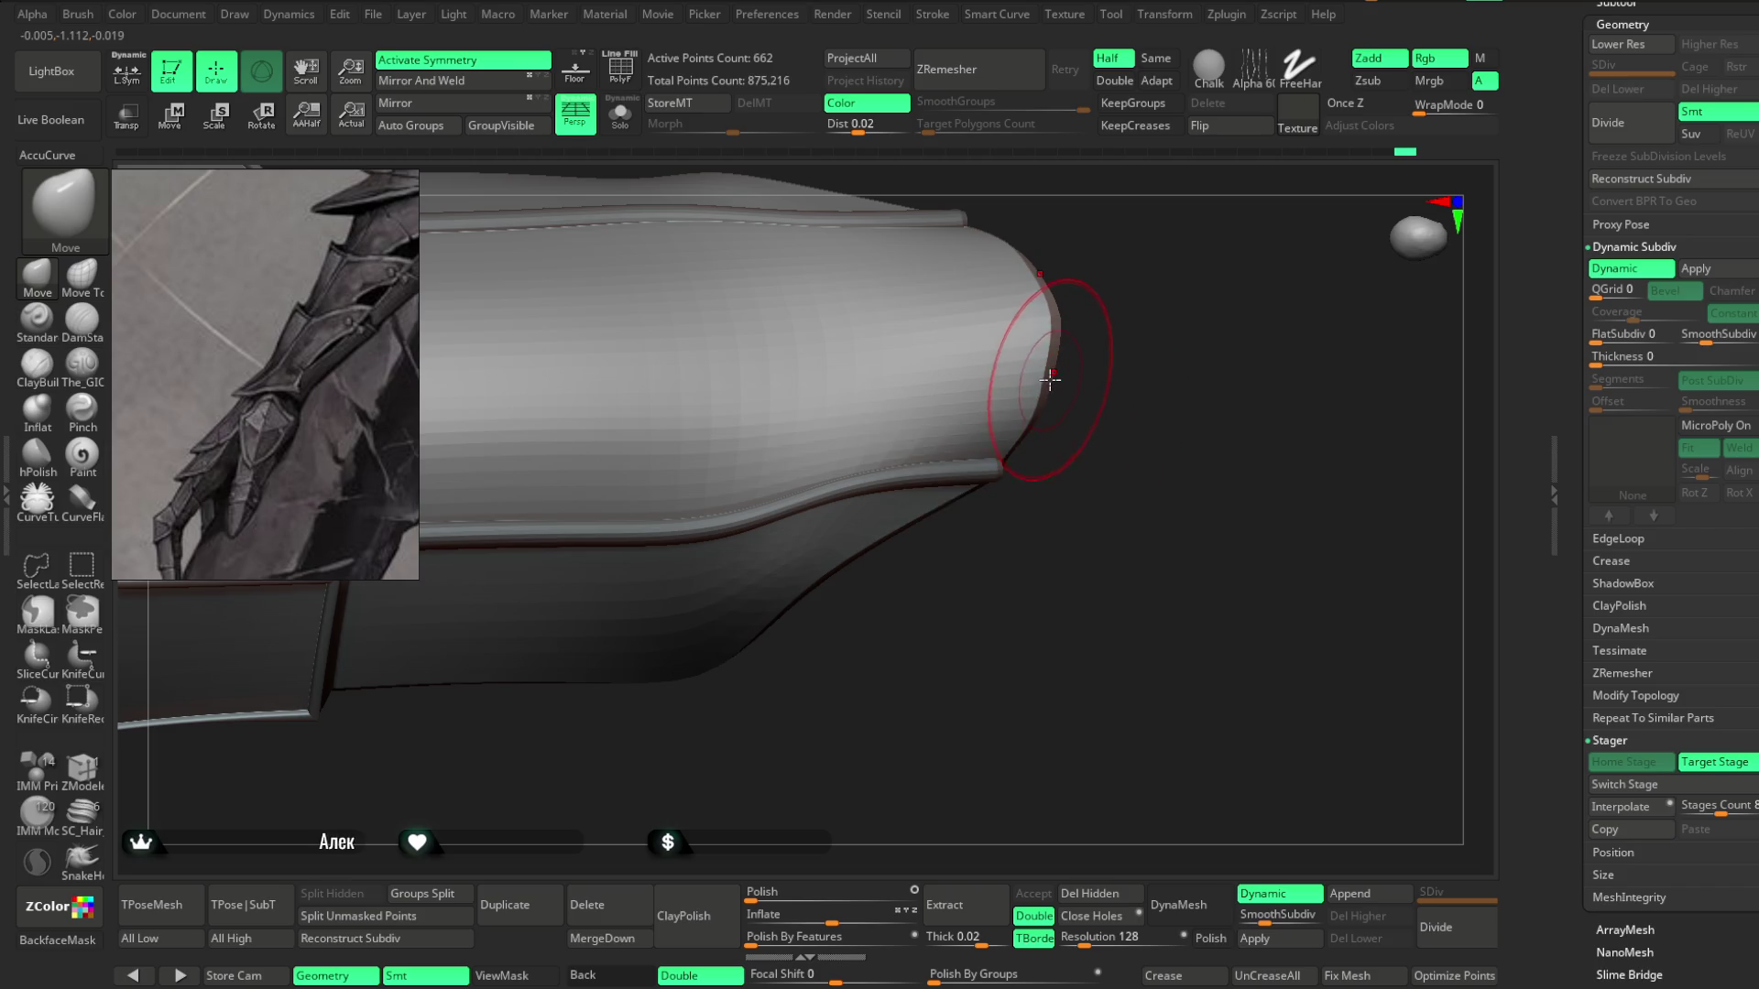
mouse_move(1053, 353)
left_mouse_down()
mouse_move(1114, 365)
mouse_move(1041, 379)
mouse_move(1071, 330)
mouse_move(953, 349)
mouse_move(1091, 357)
mouse_move(1091, 306)
mouse_move(1008, 426)
mouse_move(1017, 256)
mouse_move(1009, 274)
left_mouse_up()
mouse_move(1088, 373)
left_mouse_down()
mouse_move(1099, 306)
mouse_move(1072, 385)
mouse_move(903, 424)
mouse_move(1098, 352)
mouse_move(1088, 617)
mouse_move(1048, 589)
mouse_move(1059, 509)
mouse_move(1017, 632)
mouse_move(1084, 596)
mouse_move(993, 619)
mouse_move(993, 640)
mouse_move(982, 628)
mouse_move(1029, 636)
mouse_move(1052, 550)
mouse_move(1002, 636)
mouse_move(1080, 562)
mouse_move(1014, 628)
mouse_move(1013, 608)
left_mouse_up()
key("space")
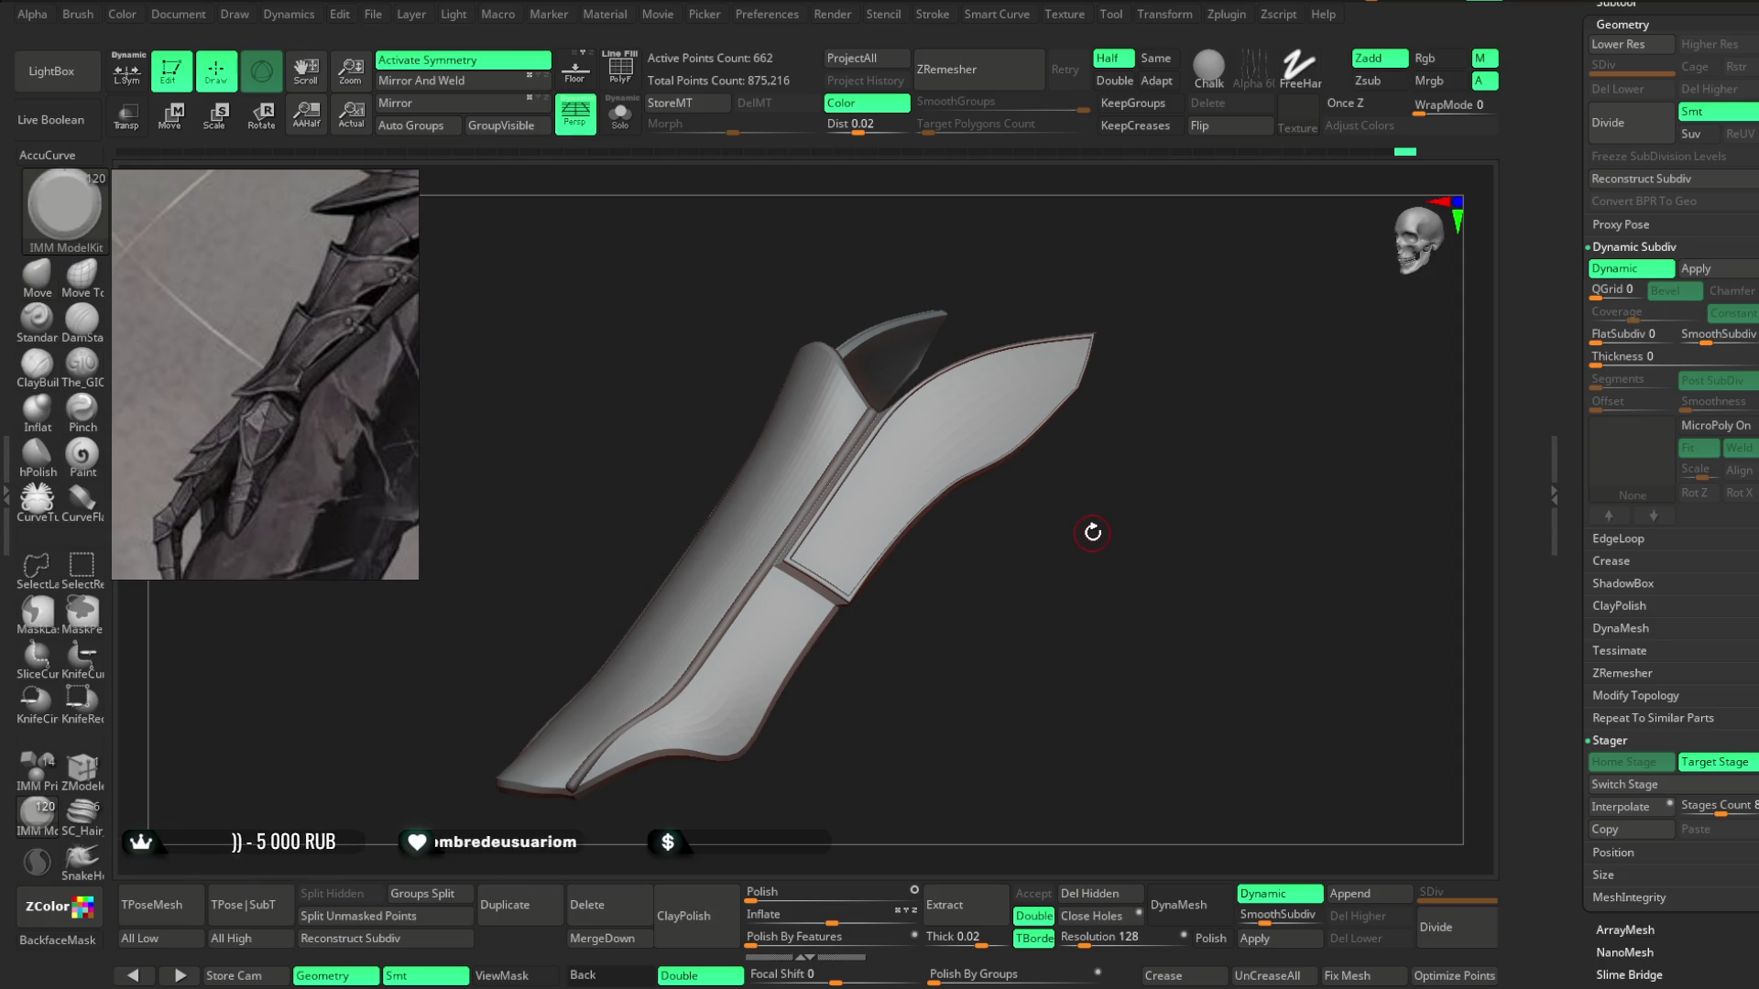
Insert Fasteners_9 dome rivets on the plate tip and inner panel, with Dynamic subdiv off.
key("m")
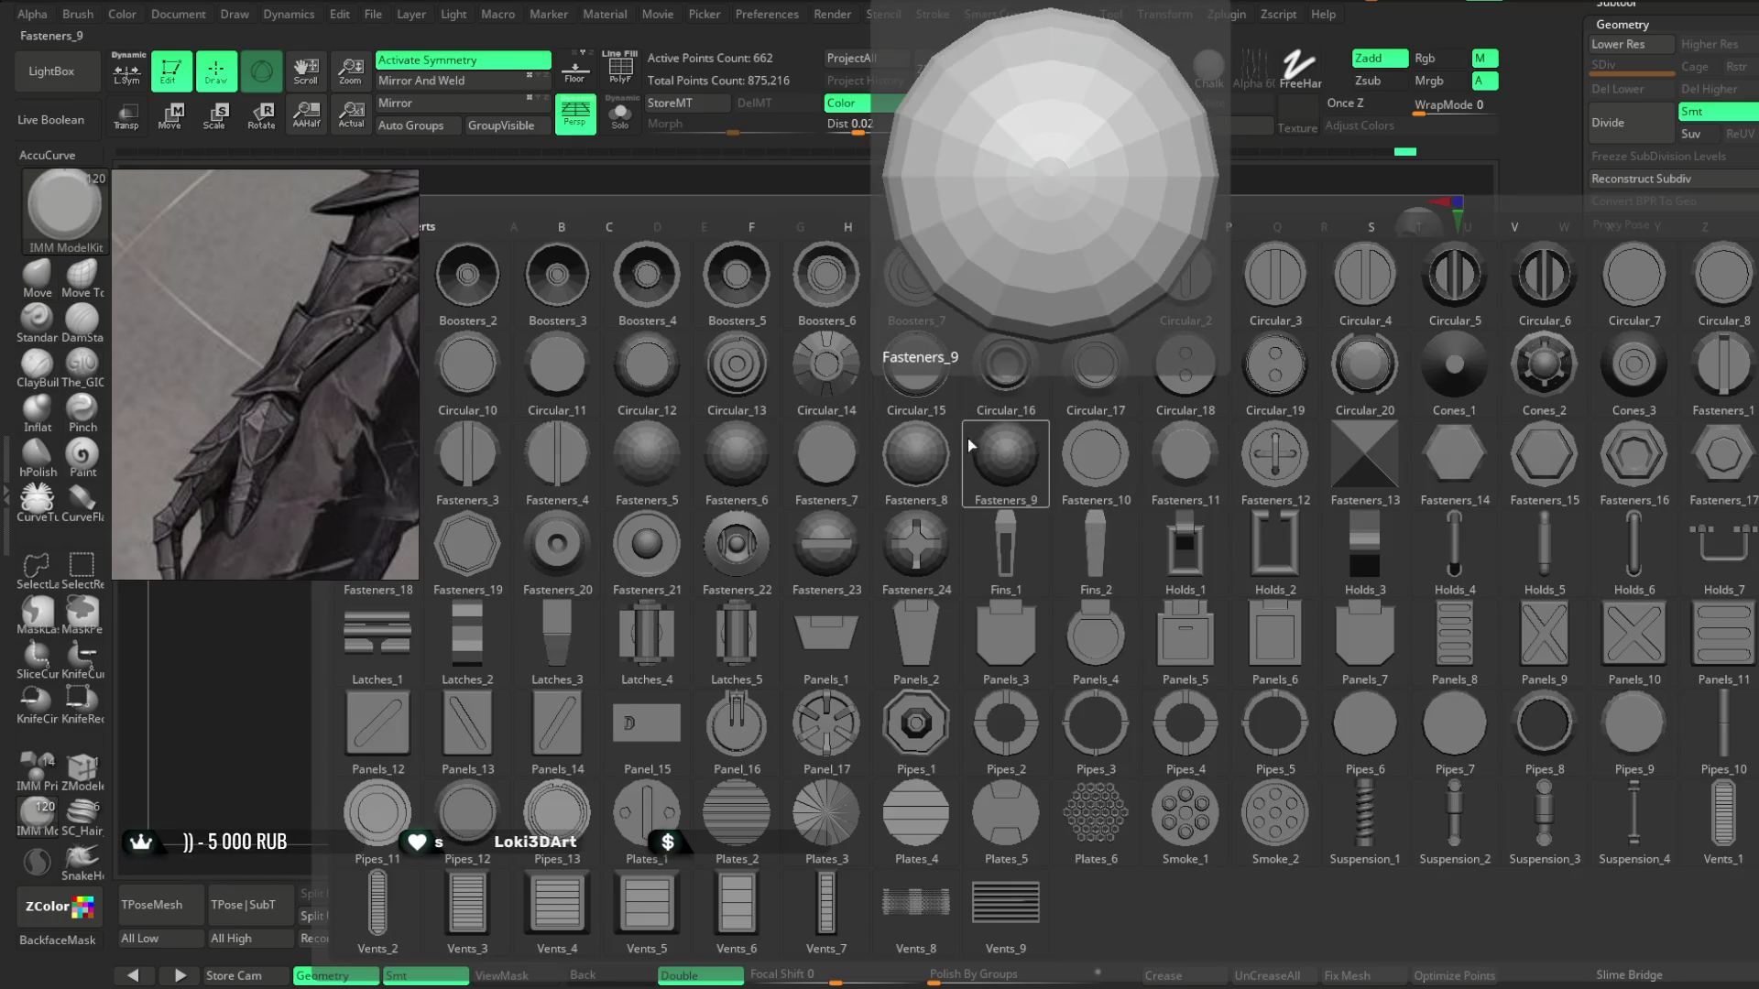
left_click(1049, 417)
mouse_move(1013, 403)
left_mouse_down()
mouse_move(1028, 408)
mouse_move(1004, 428)
left_mouse_up()
key("shift+d")
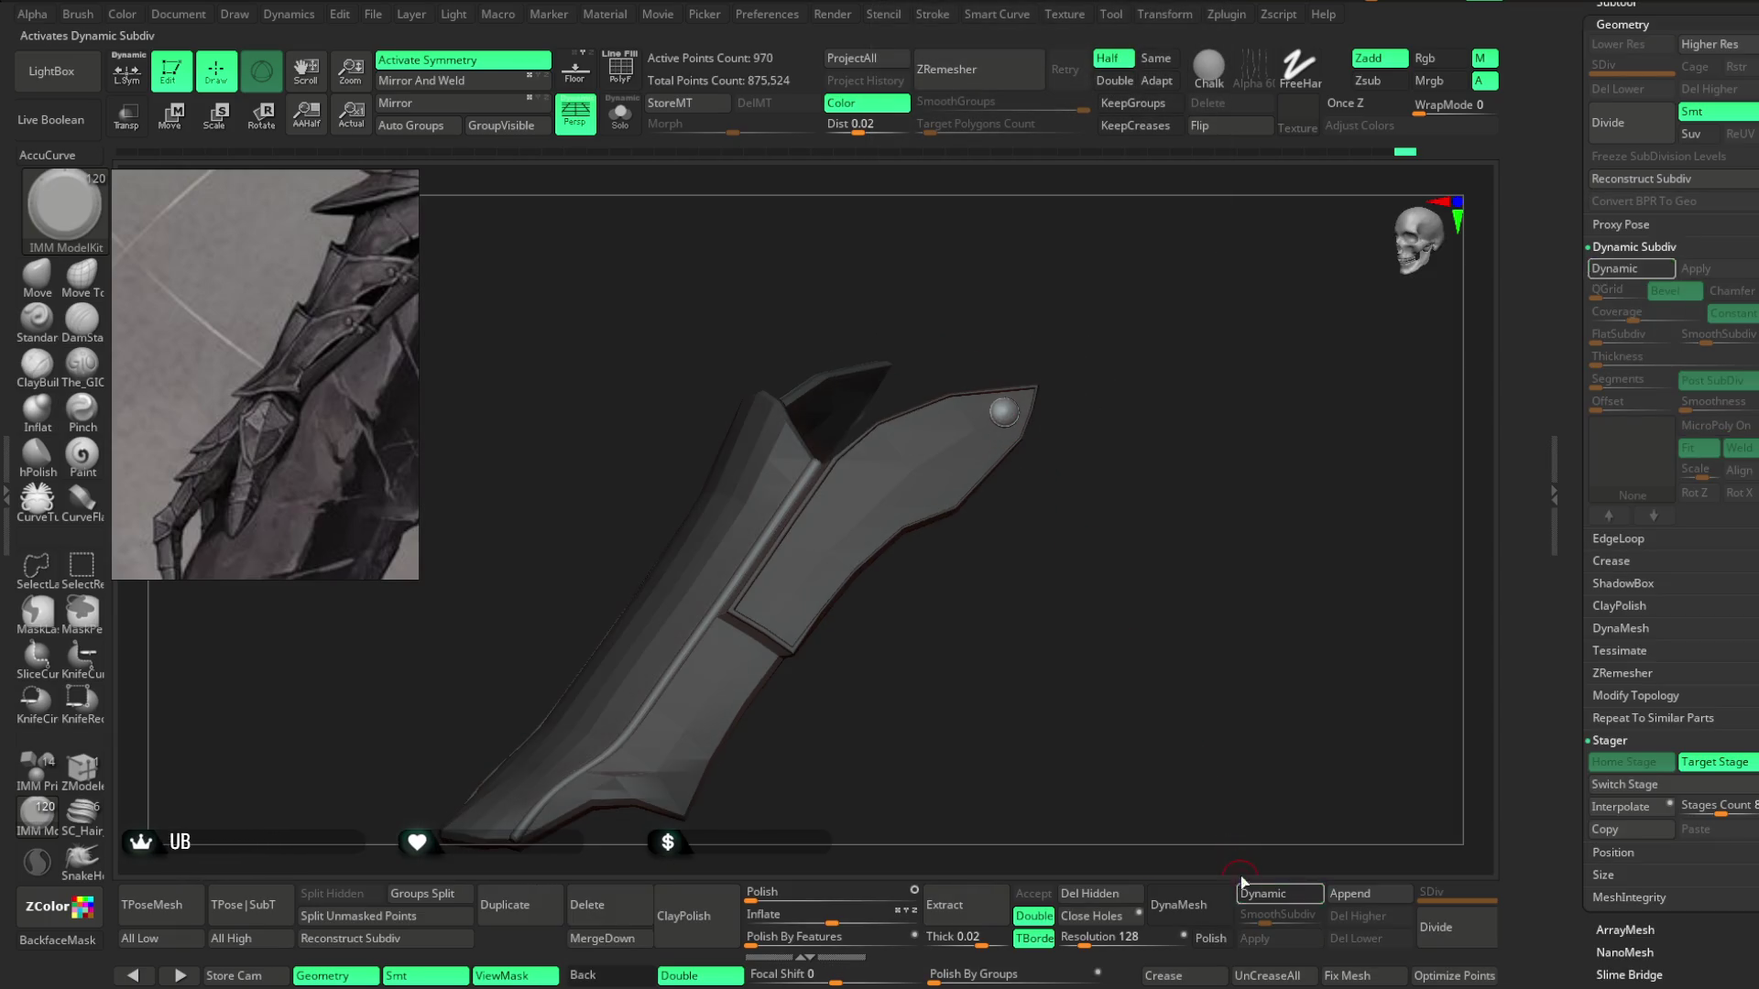
mouse_move(1109, 569)
left_mouse_down("alt")
mouse_move(1124, 476)
mouse_move(832, 557)
left_mouse_up("alt")
left_click(751, 554)
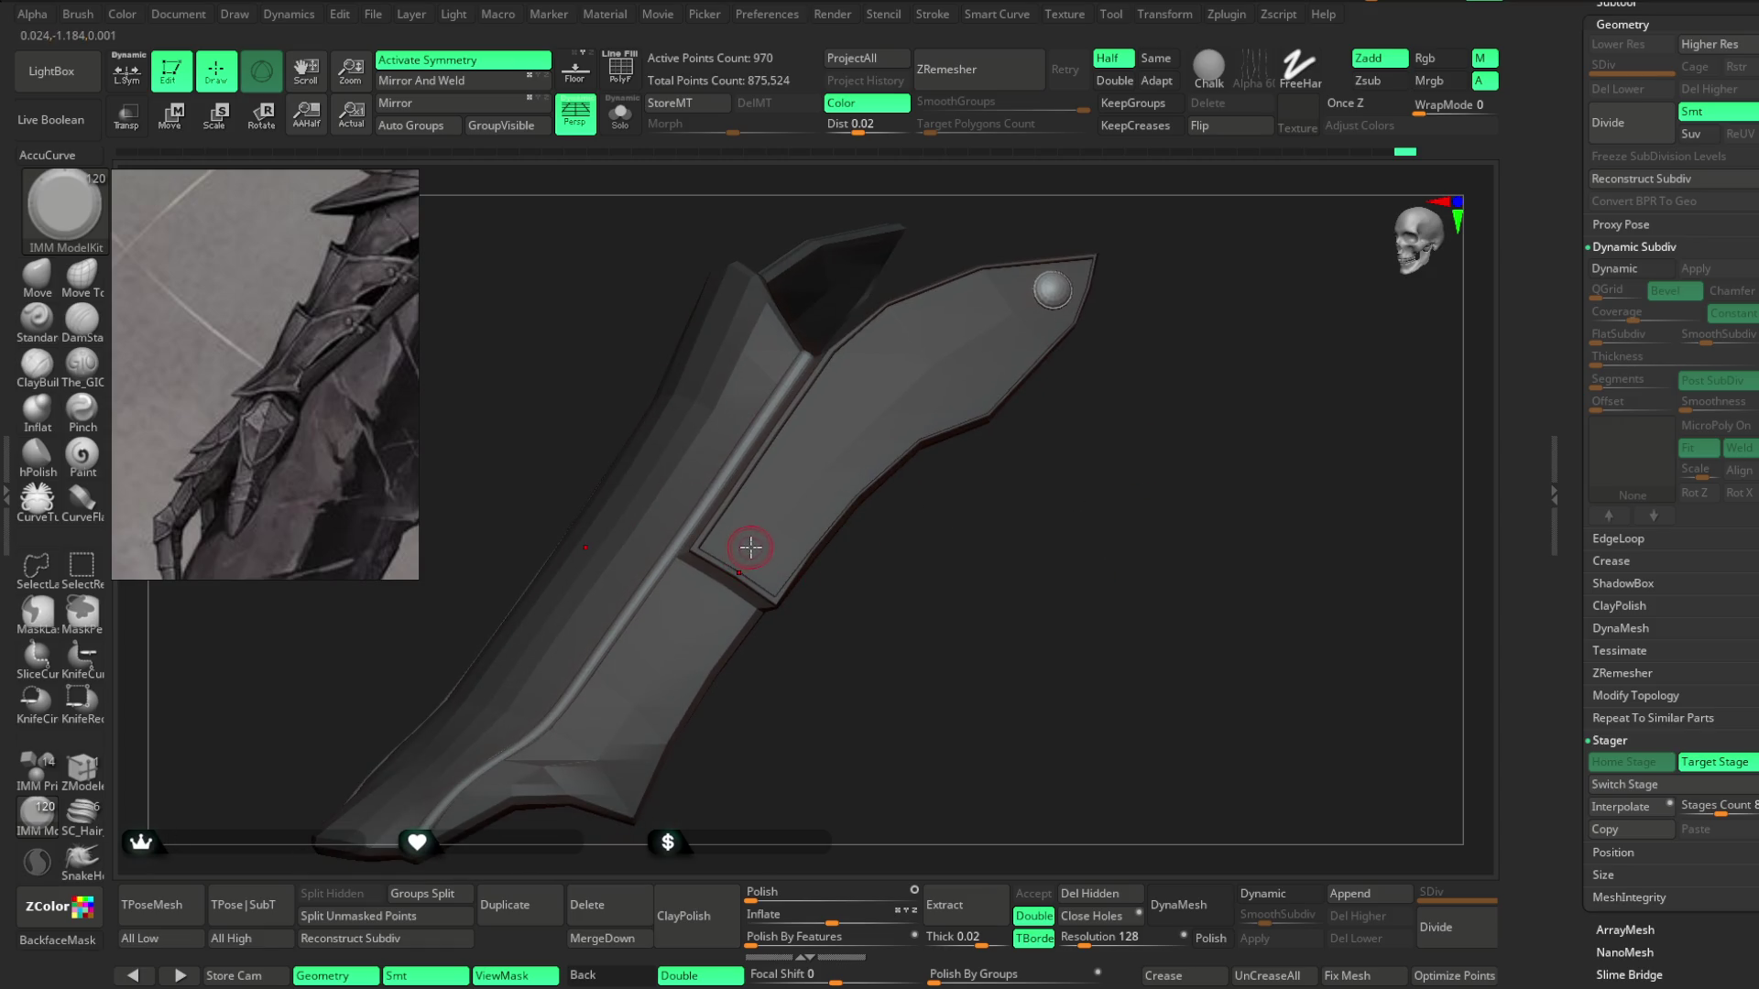
mouse_move(868, 577)
left_mouse_down("alt")
mouse_move(898, 544)
mouse_move(958, 562)
mouse_move(888, 641)
left_mouse_up("alt")
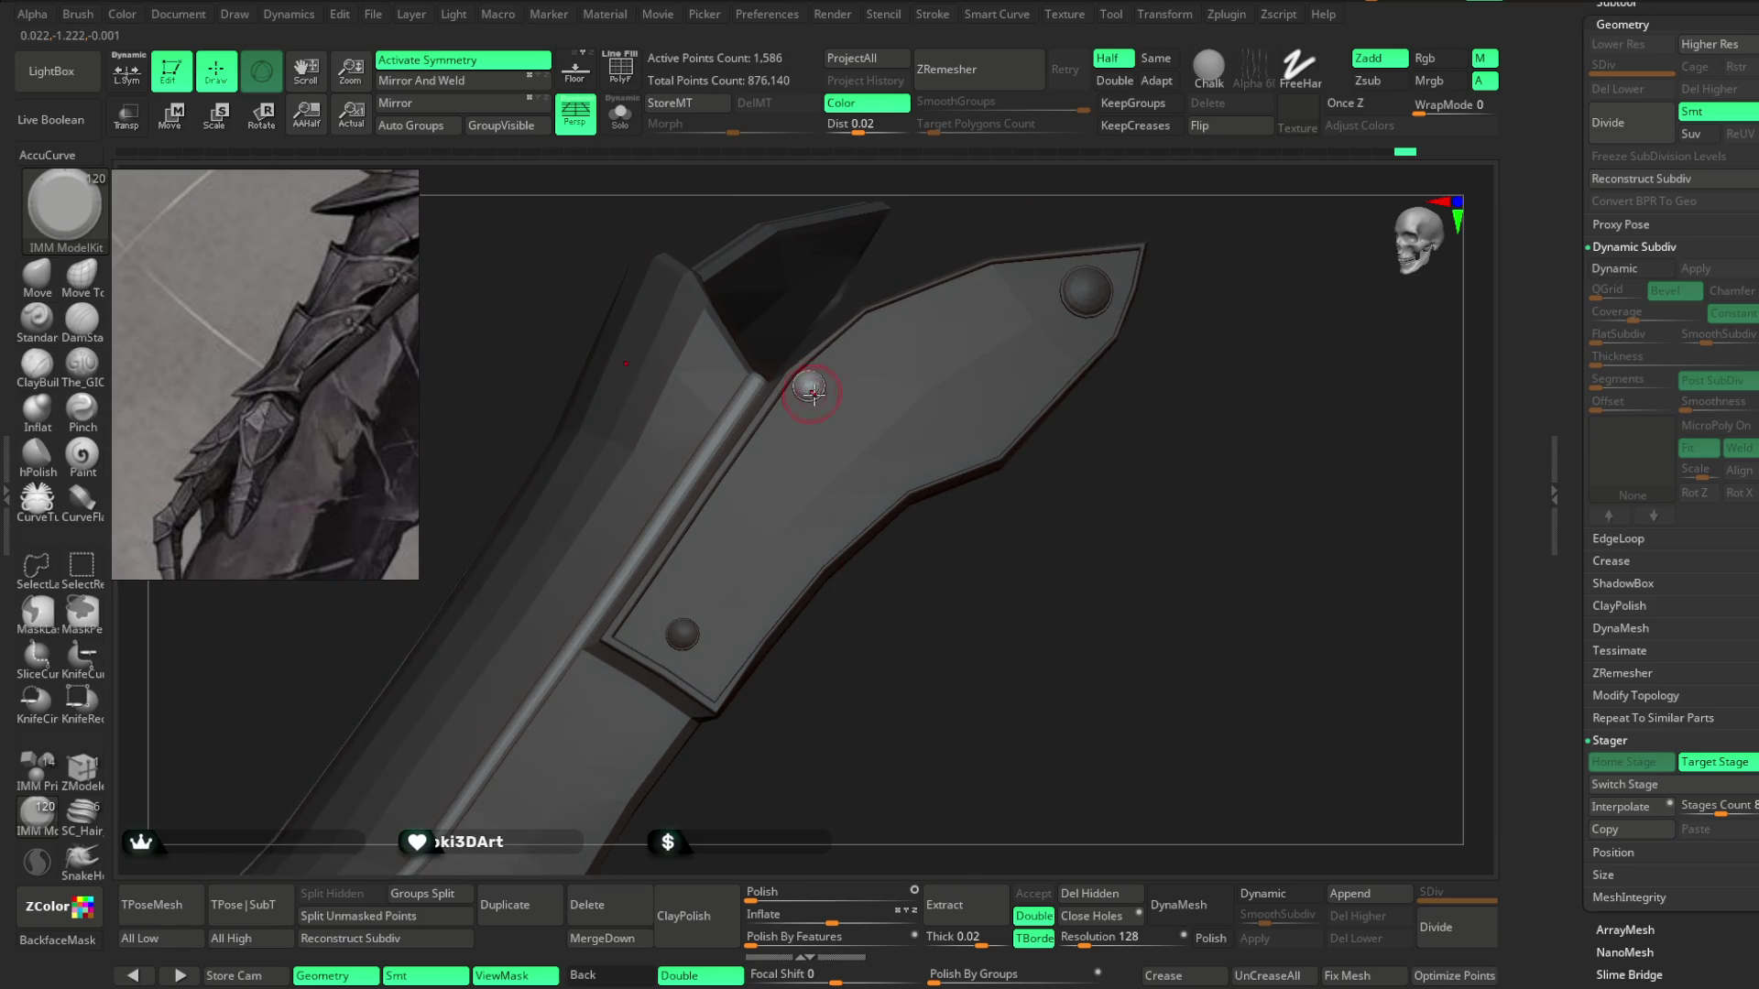
mouse_move(989, 581)
left_mouse_down()
mouse_move(950, 596)
mouse_move(958, 448)
mouse_move(946, 581)
mouse_move(1053, 534)
mouse_move(1053, 503)
mouse_move(953, 452)
mouse_move(950, 574)
mouse_move(953, 455)
left_mouse_up()
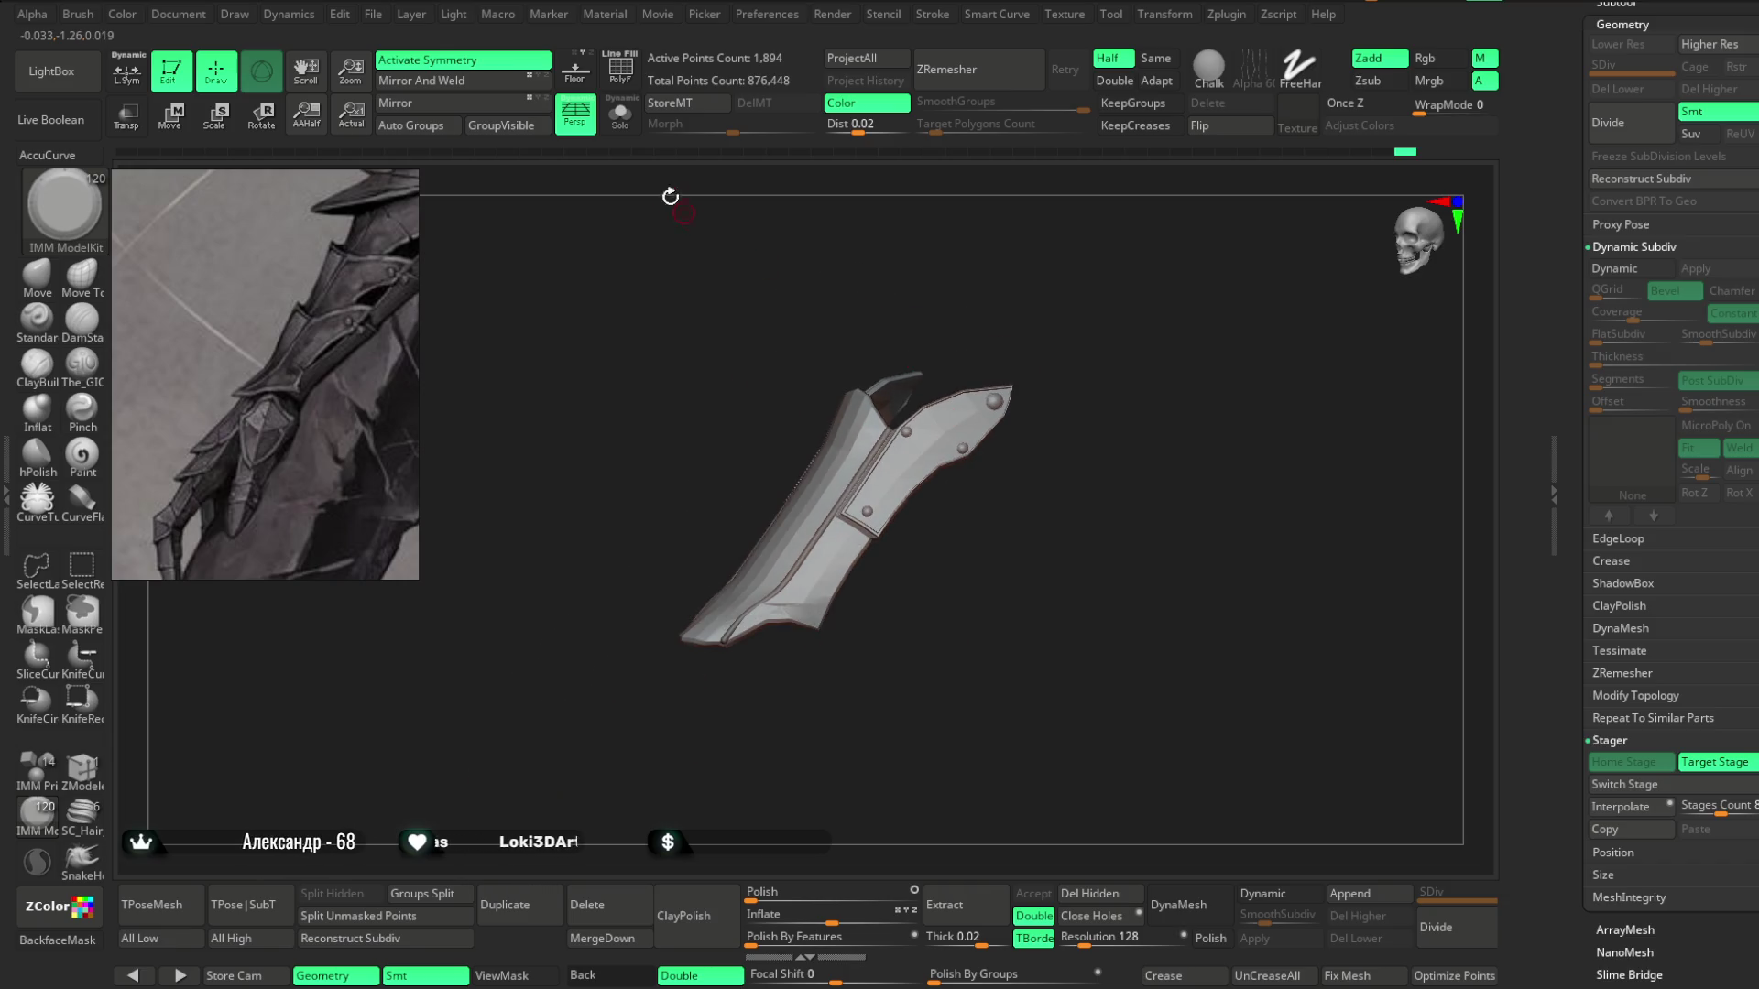
left_click(620, 114)
mouse_move(789, 266)
left_mouse_down()
mouse_move(1080, 424)
mouse_move(1139, 490)
mouse_move(1162, 490)
mouse_move(1103, 479)
mouse_move(1139, 484)
mouse_move(1108, 495)
mouse_move(1131, 473)
mouse_move(1092, 435)
mouse_move(1111, 436)
mouse_move(1123, 397)
mouse_move(1075, 635)
mouse_move(1087, 527)
mouse_move(1115, 581)
mouse_move(1127, 541)
mouse_move(1127, 593)
mouse_move(1115, 506)
mouse_move(1135, 499)
mouse_move(1108, 503)
mouse_move(1124, 497)
left_mouse_up()
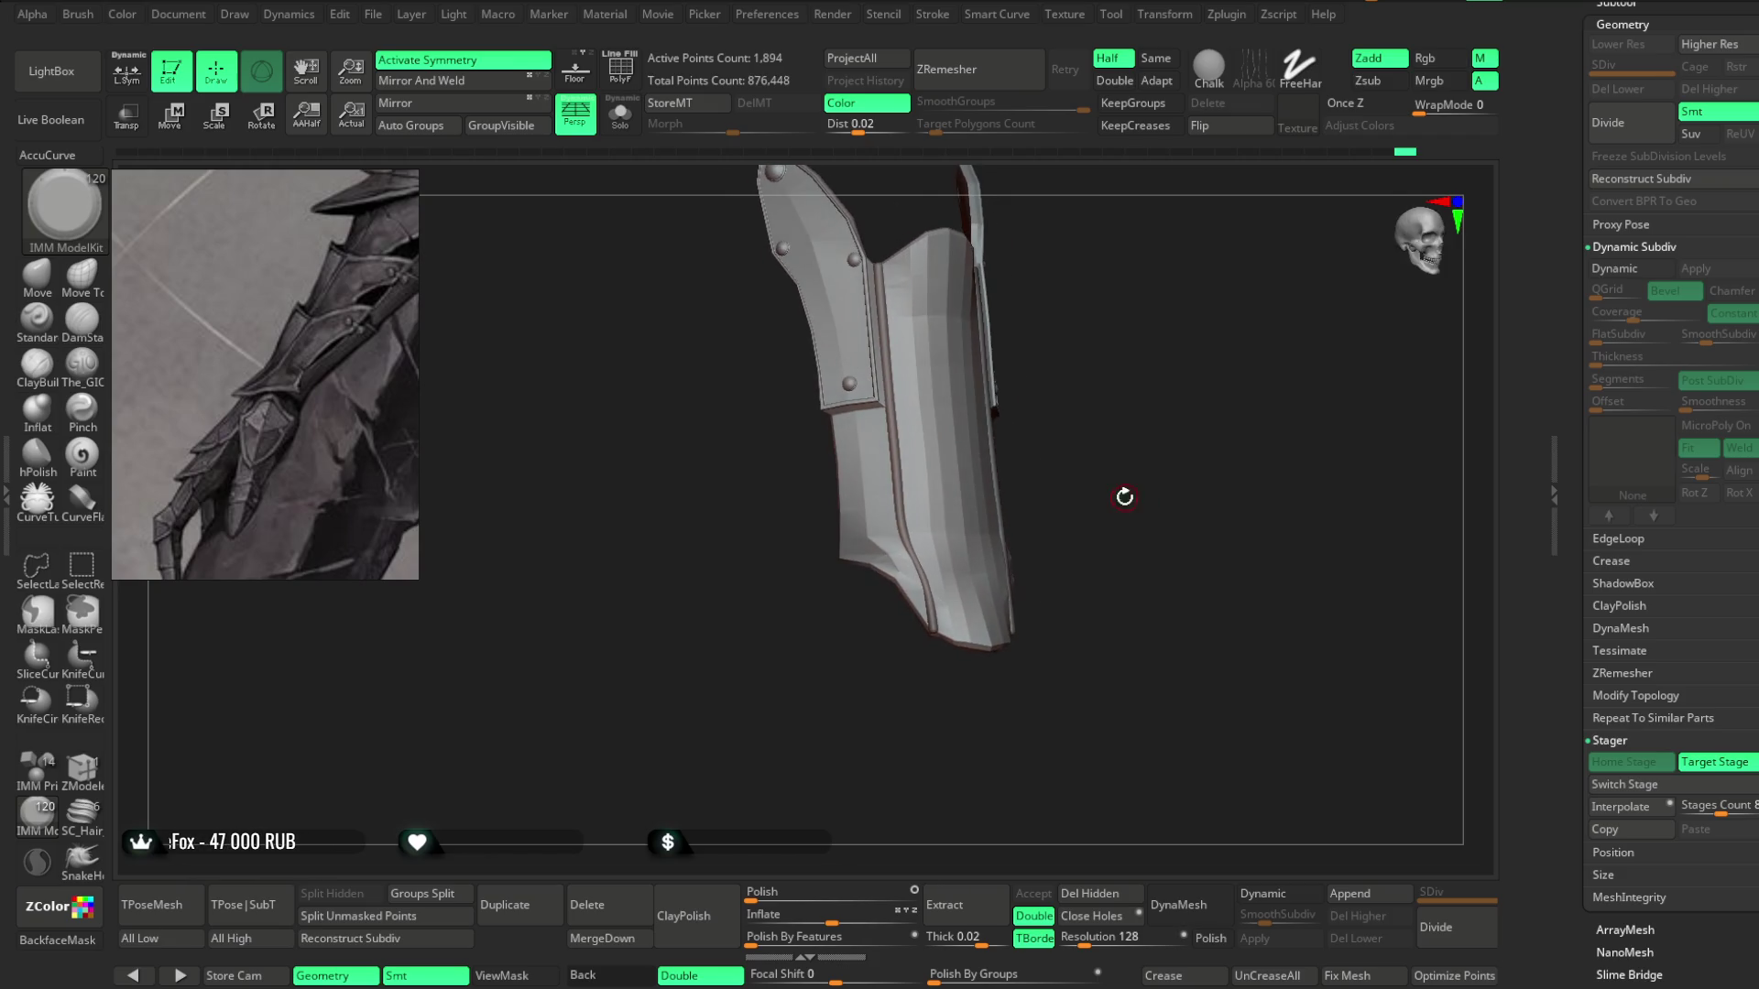
Turn on PolyF and pick the Move brush, orbiting to the red upper plate.
left_click(627, 83)
left_click_drag(1048, 424, 750, 466)
left_click(36, 274)
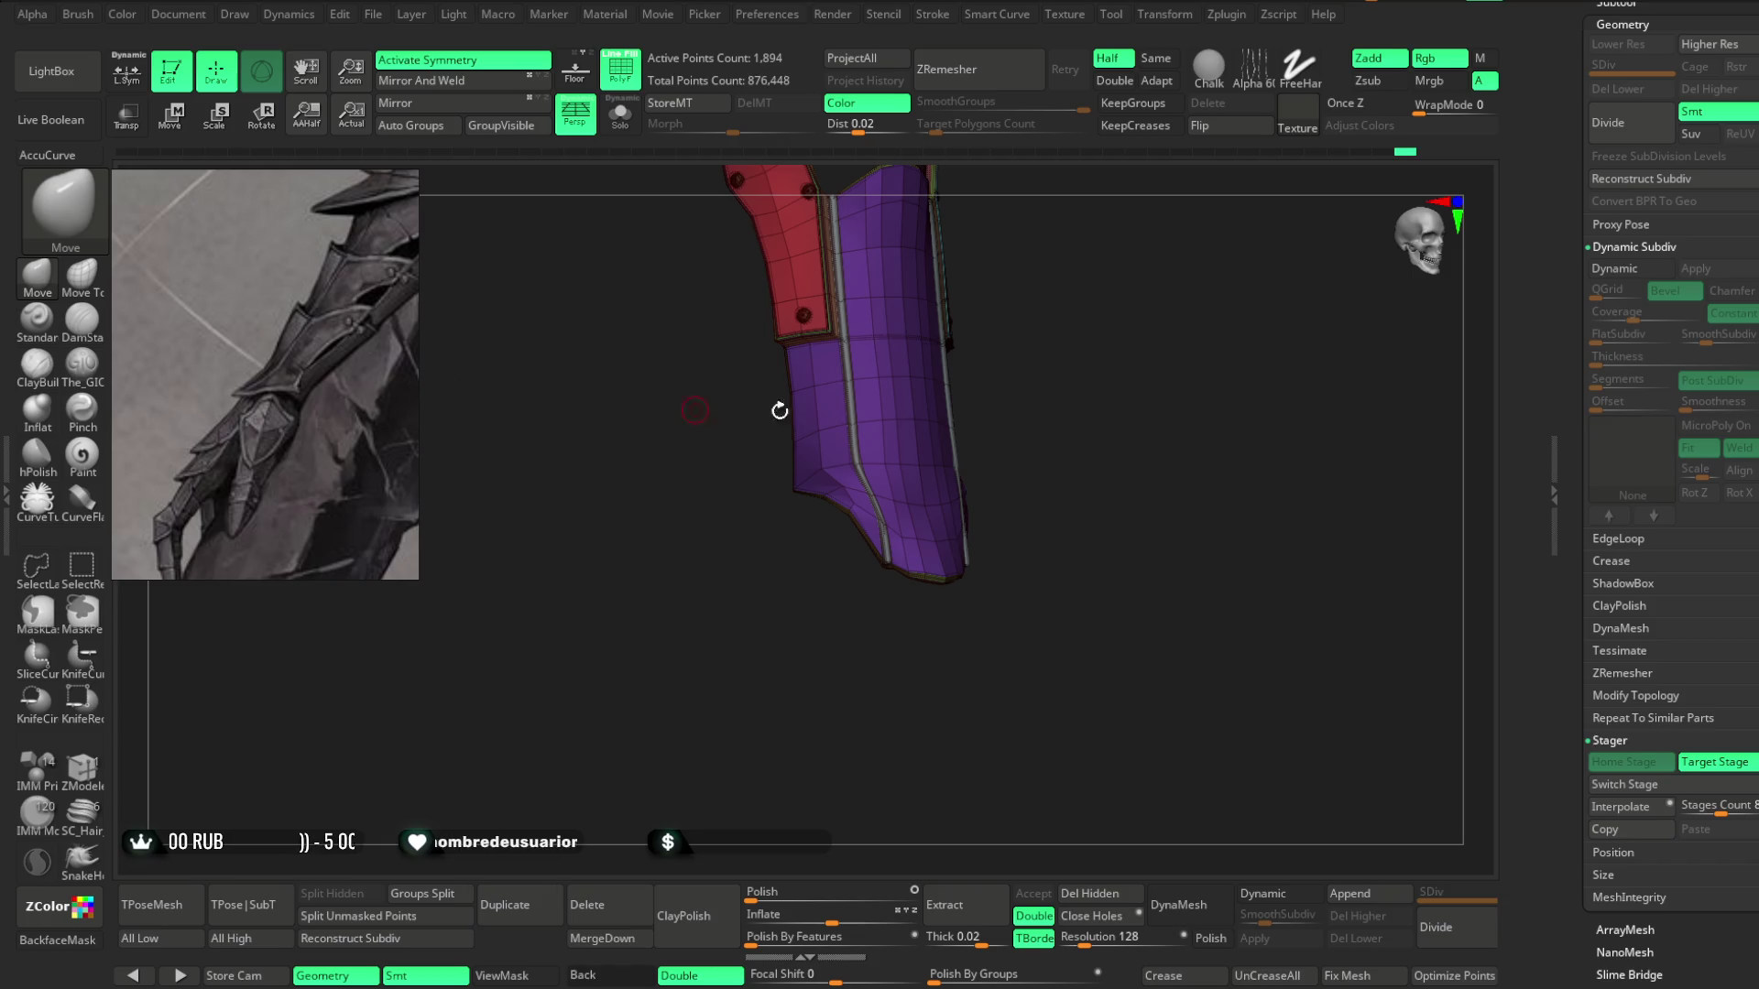
scroll(956, 556, "up", 3)
key("space")
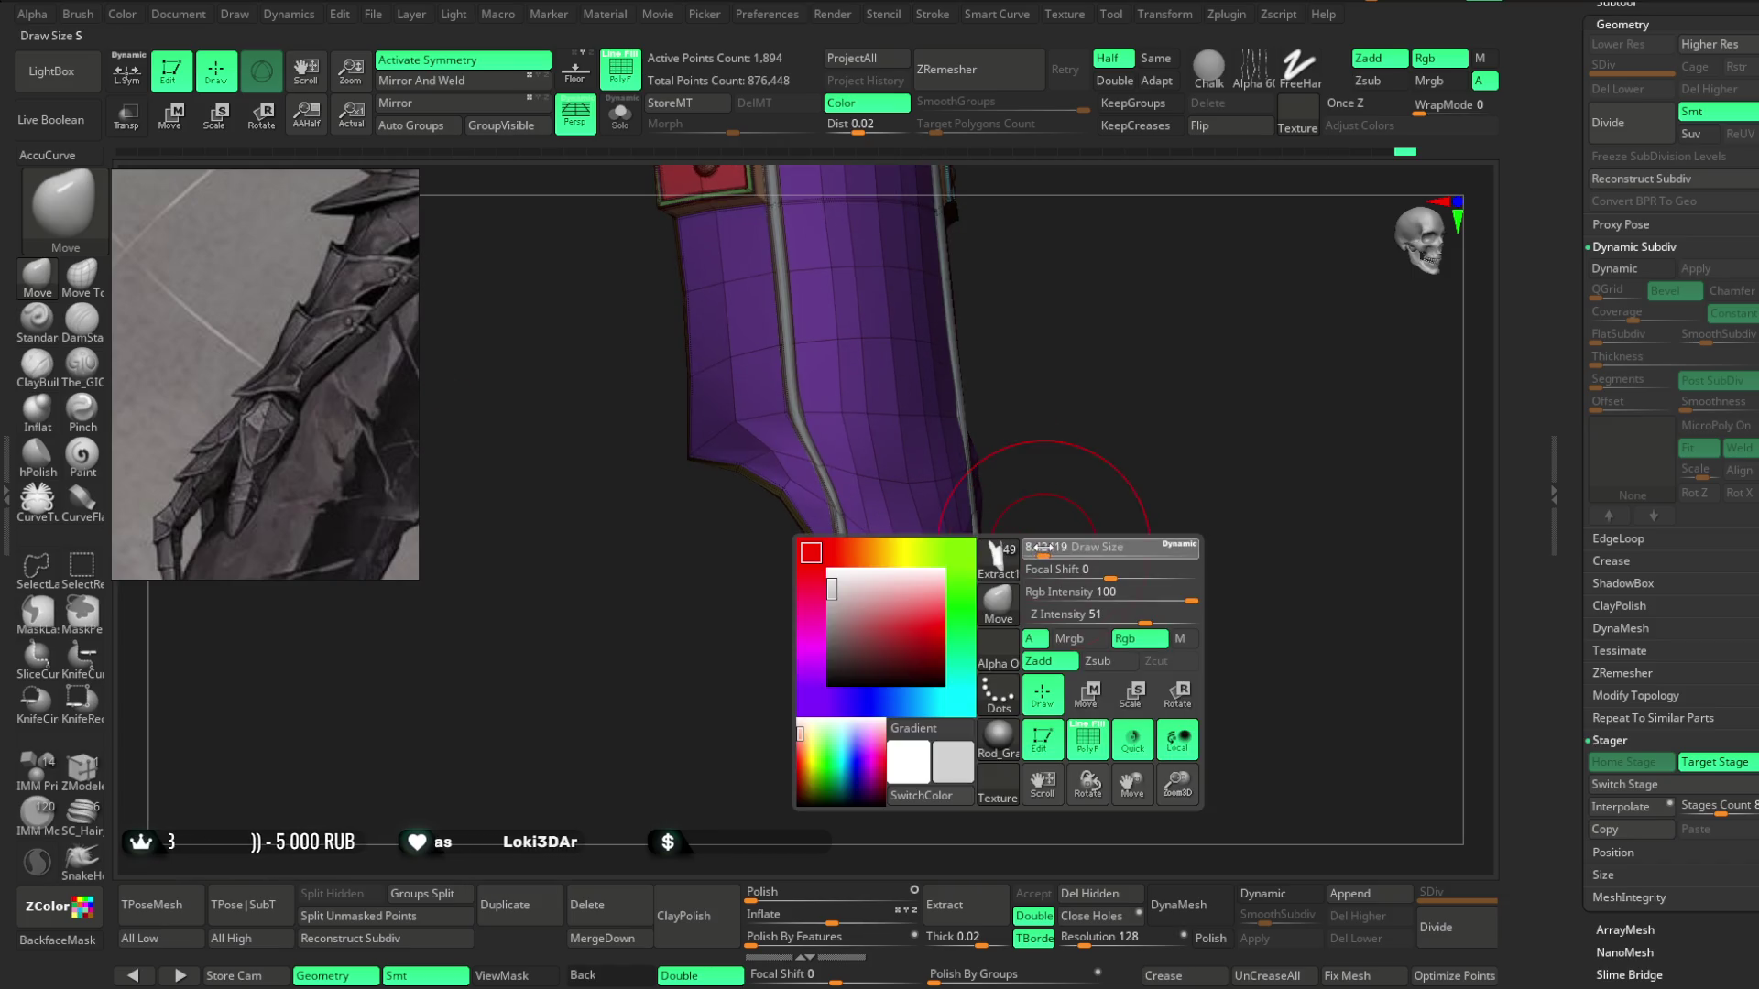
mouse_move(1052, 523)
left_mouse_down()
mouse_move(950, 550)
mouse_move(986, 509)
left_mouse_up()
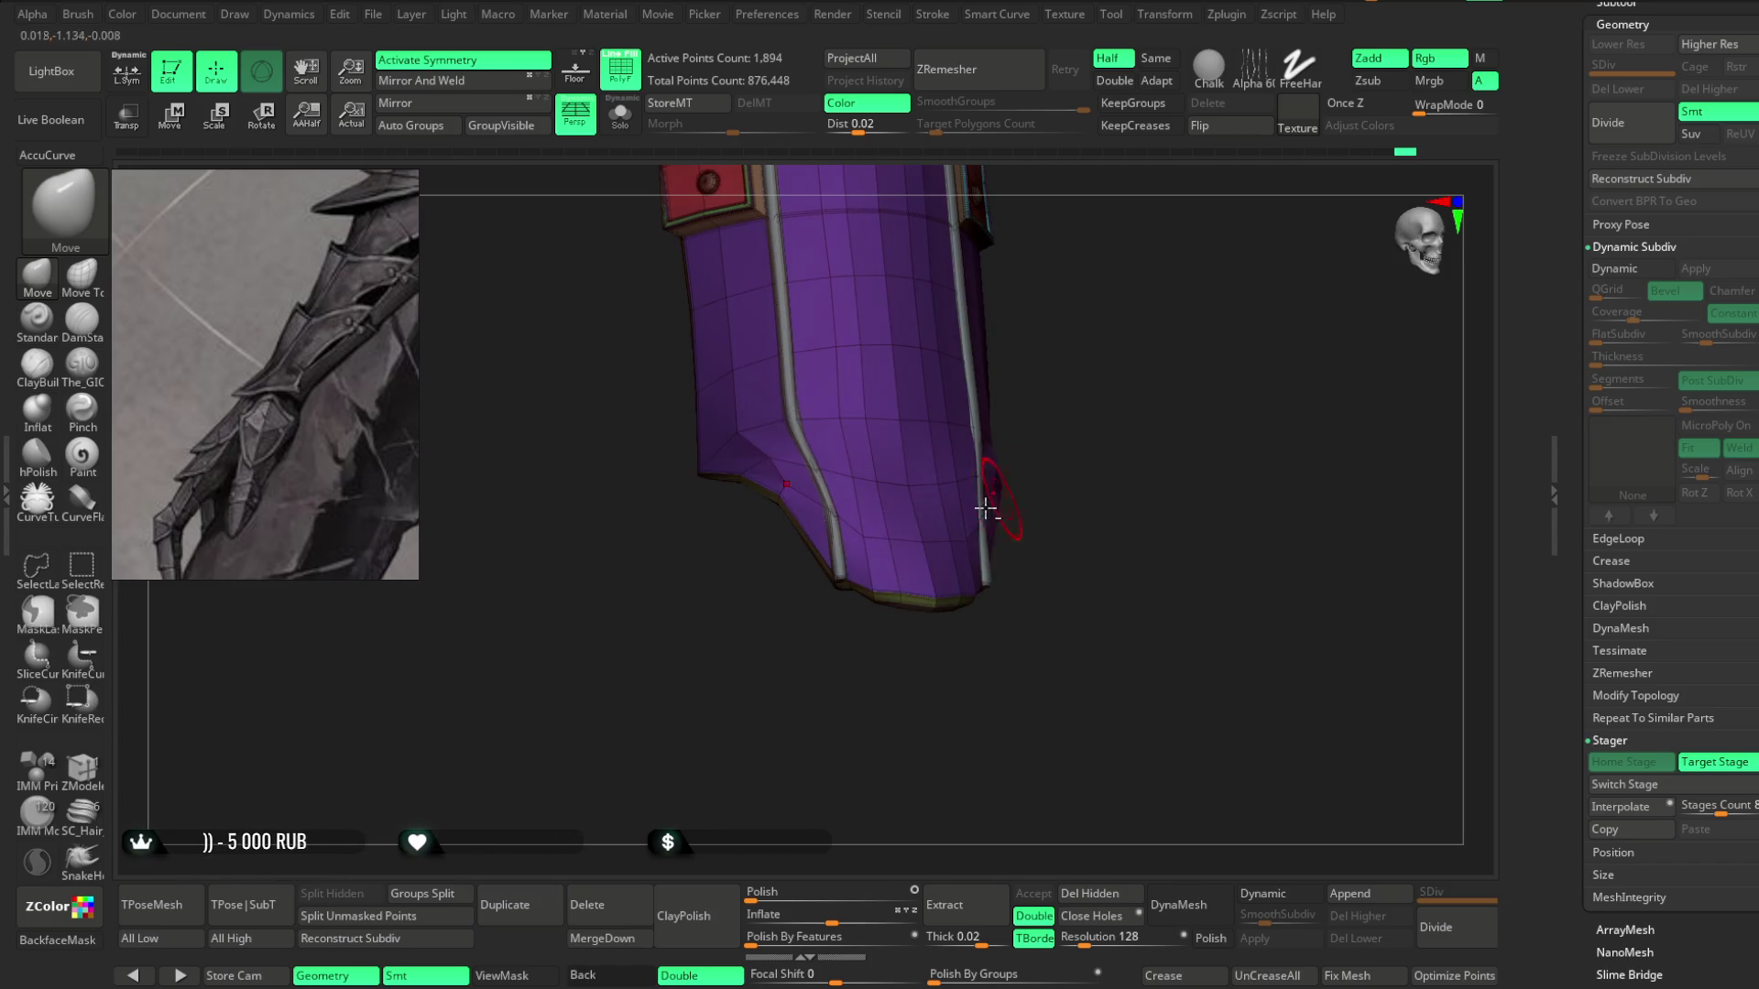
mouse_move(924, 538)
right_mouse_down()
mouse_move(926, 467)
mouse_move(970, 546)
mouse_move(962, 698)
mouse_move(922, 714)
mouse_move(1019, 587)
mouse_move(994, 668)
mouse_move(1029, 758)
mouse_move(1018, 659)
mouse_move(1040, 734)
mouse_move(1091, 608)
right_mouse_up()
key("space")
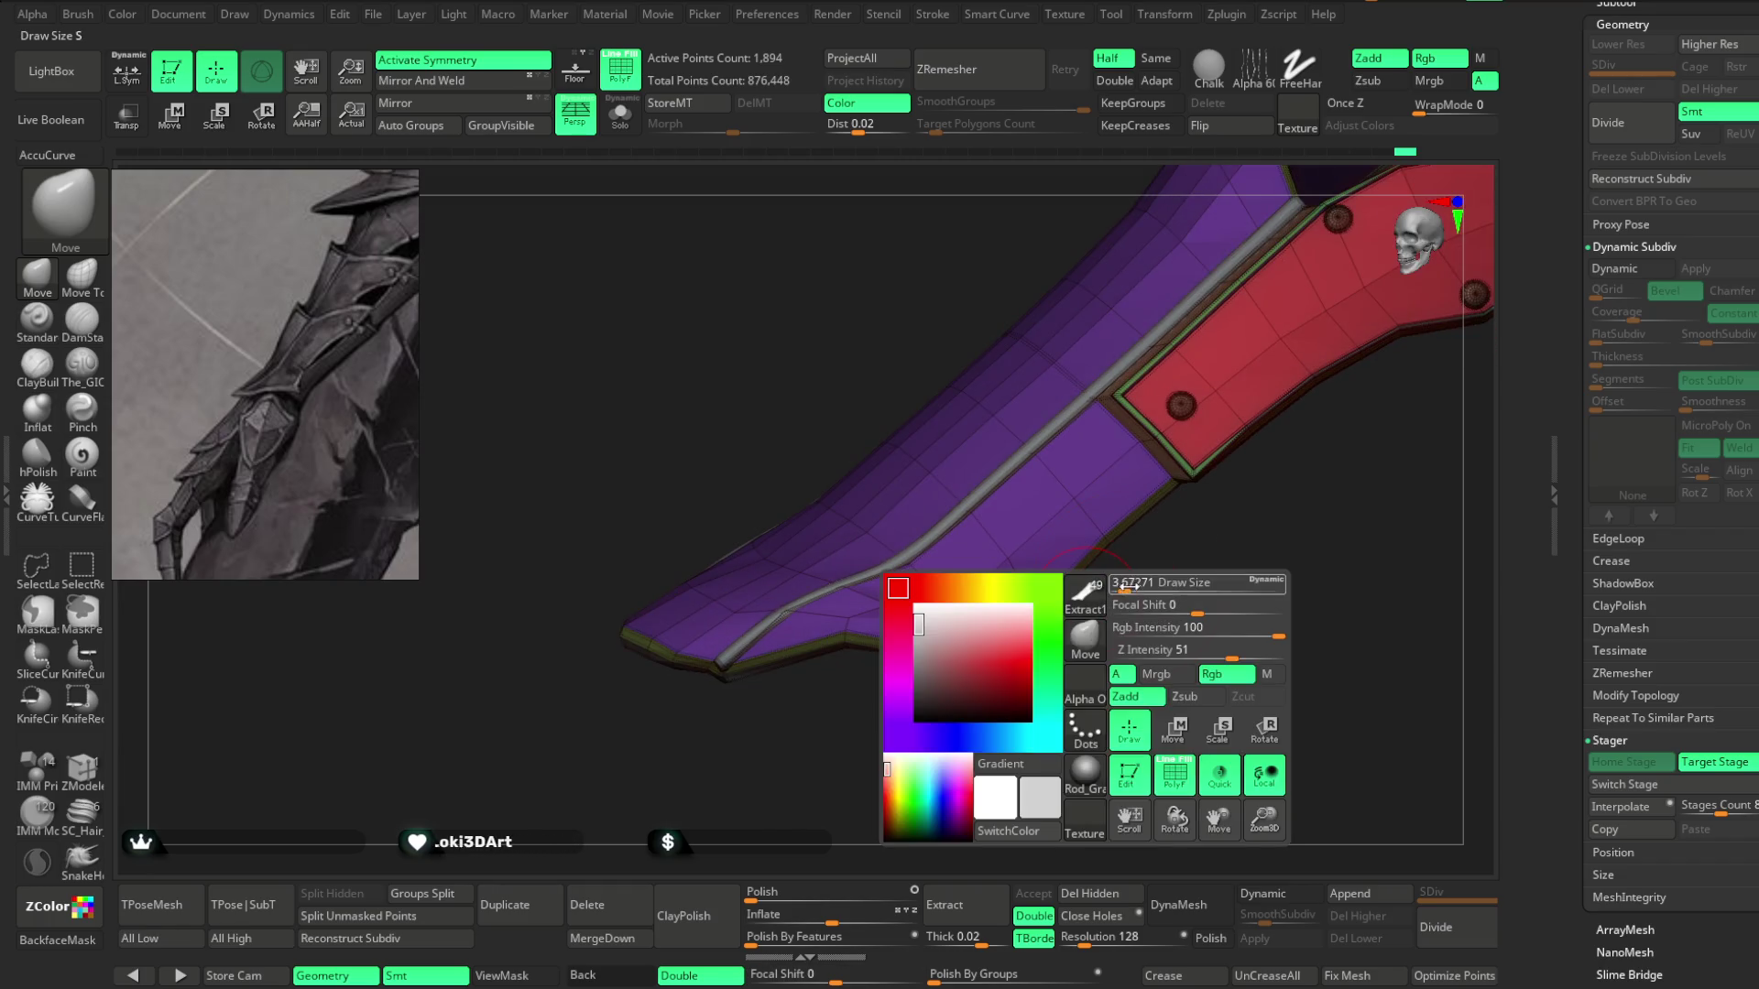
mouse_move(1103, 541)
right_mouse_down()
mouse_move(1013, 675)
mouse_move(1064, 593)
mouse_move(1060, 550)
mouse_move(1046, 589)
mouse_move(1060, 636)
mouse_move(1025, 628)
right_mouse_up()
key("space")
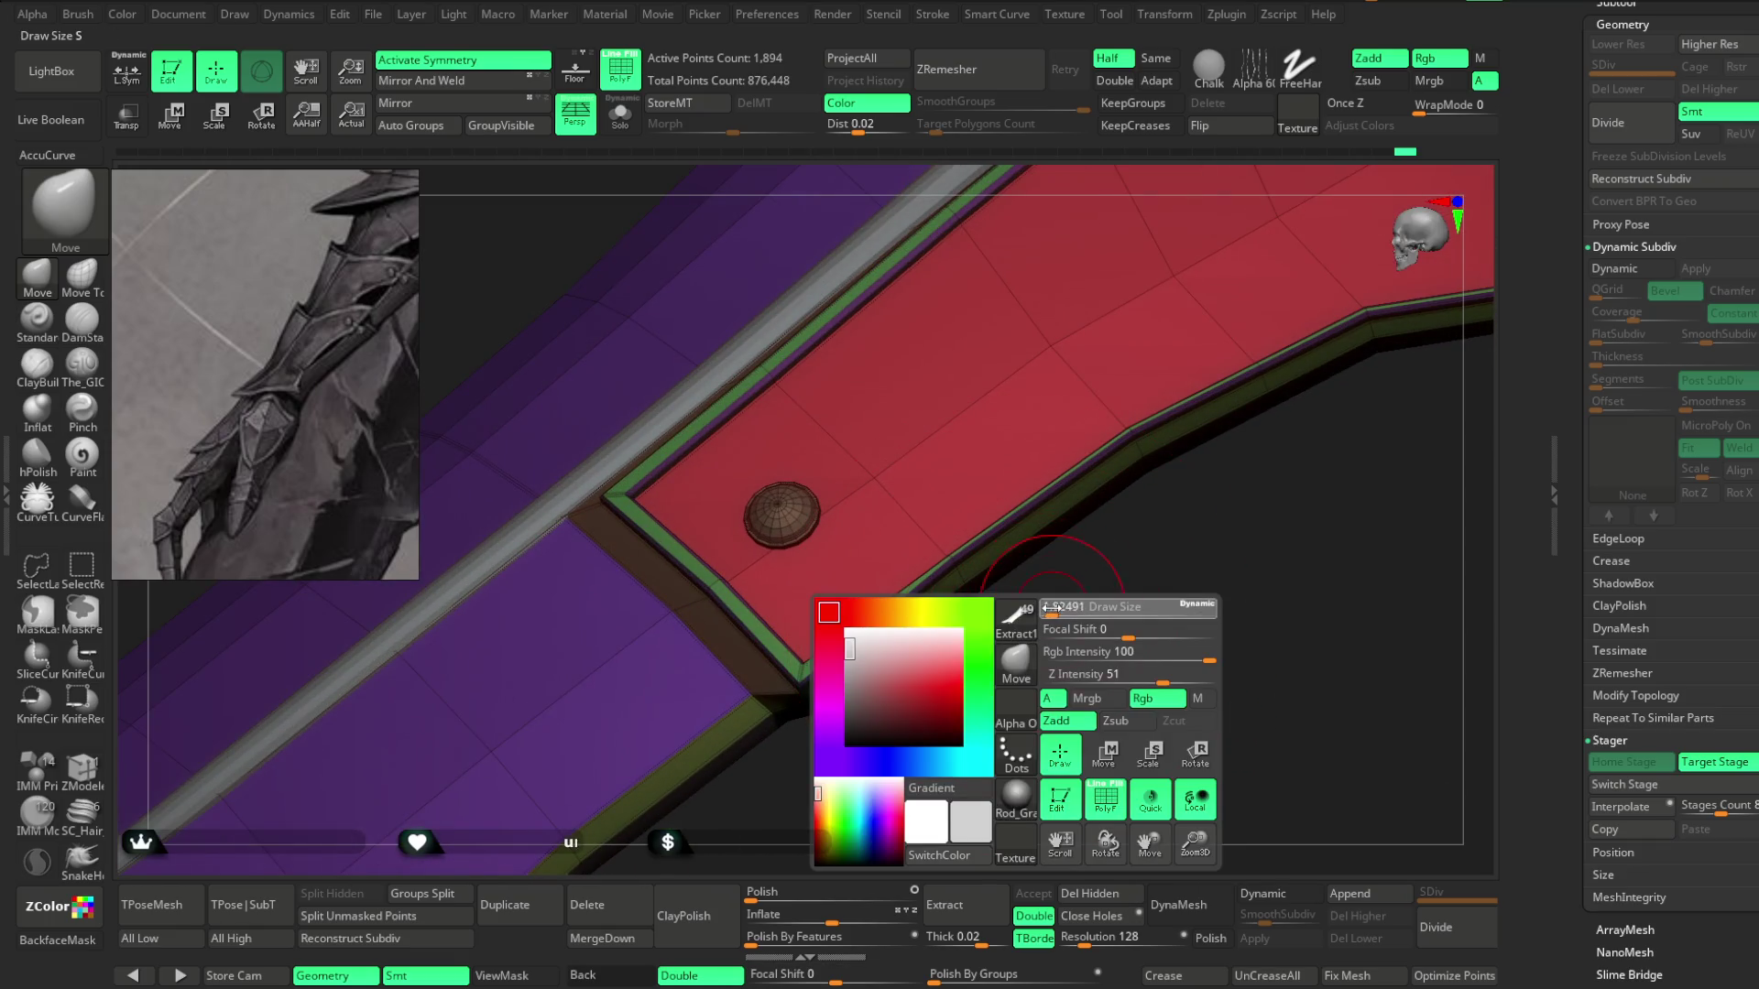
mouse_move(981, 550)
right_mouse_down()
mouse_move(1091, 562)
mouse_move(1075, 754)
mouse_move(1065, 676)
mouse_move(1011, 623)
mouse_move(1068, 648)
mouse_move(1052, 635)
mouse_move(1053, 695)
mouse_move(1057, 603)
mouse_move(1032, 641)
mouse_move(1032, 616)
mouse_move(1032, 659)
mouse_move(1036, 605)
right_mouse_up()
Set the Move brush Draw Size to 385.87 and turn PolyF off.
right_click(1035, 605)
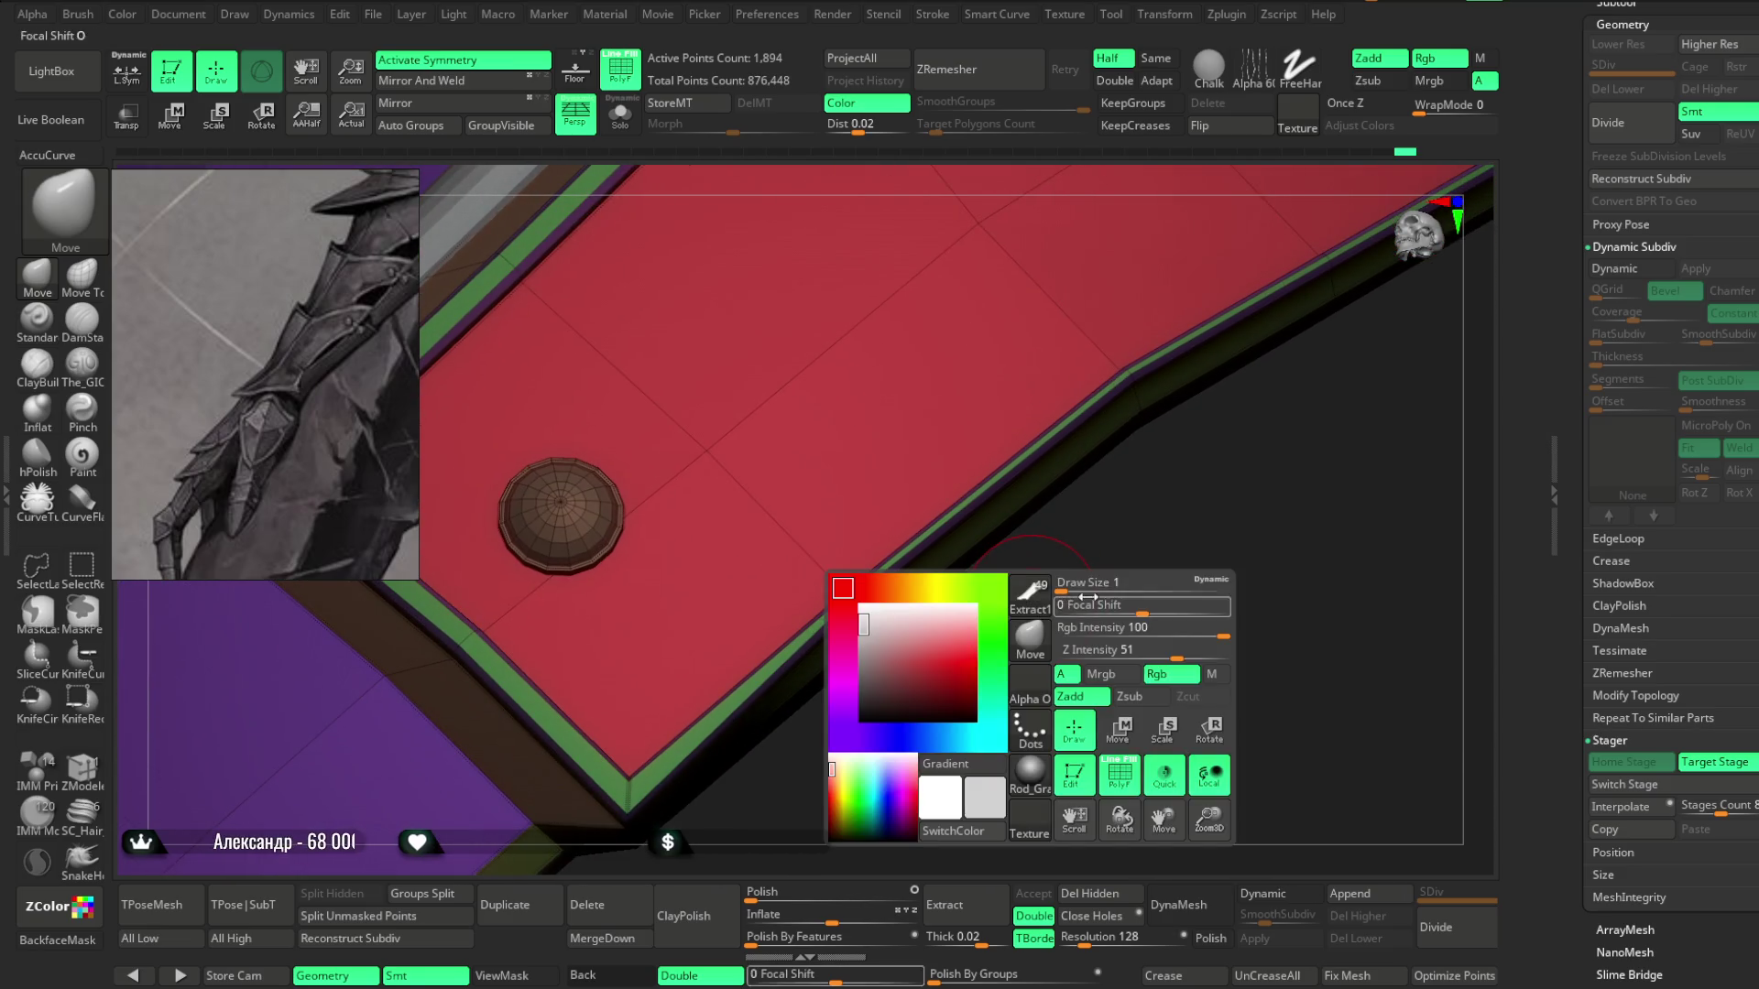
left_click_drag(1122, 583, 1157, 584)
mouse_move(1091, 583)
right_mouse_down()
mouse_move(1068, 580)
mouse_move(1041, 699)
mouse_move(1028, 634)
right_mouse_up()
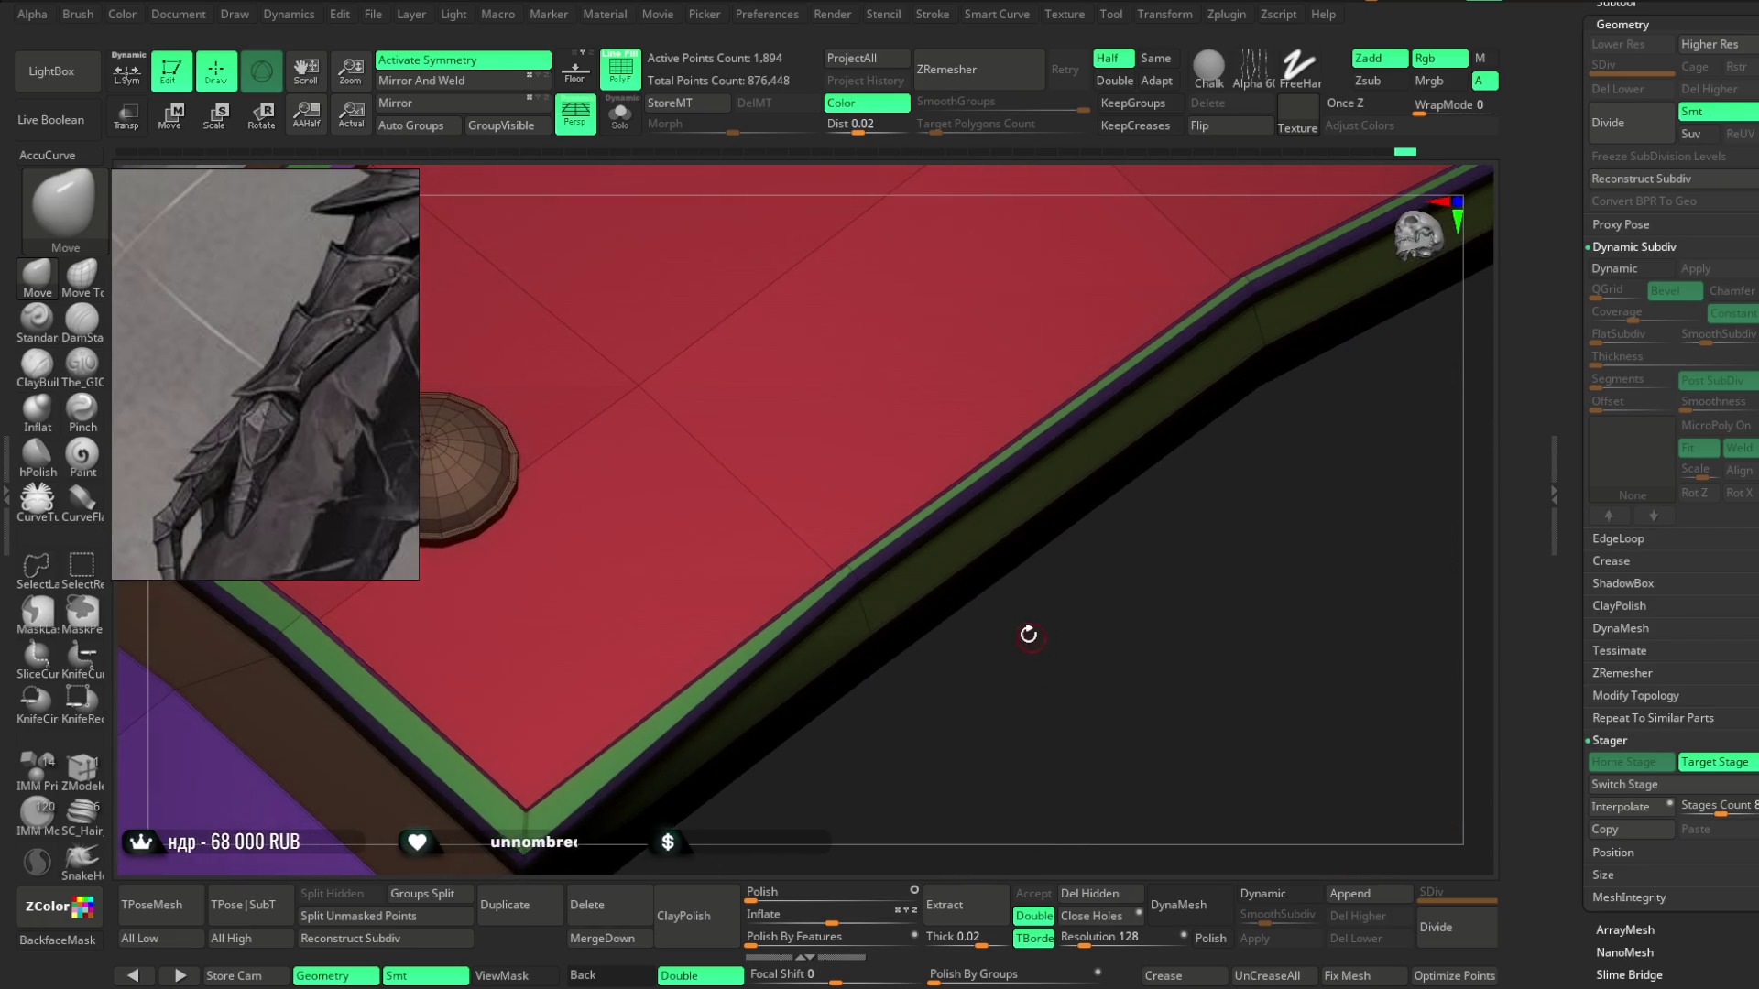
mouse_move(1020, 701)
right_mouse_down()
mouse_move(1095, 573)
mouse_move(1072, 549)
mouse_move(1062, 579)
mouse_move(706, 256)
right_mouse_up()
left_click(620, 69)
mouse_move(981, 385)
right_mouse_down()
mouse_move(1014, 401)
mouse_move(993, 455)
mouse_move(1020, 507)
mouse_move(970, 420)
mouse_move(985, 620)
mouse_move(954, 565)
mouse_move(962, 491)
mouse_move(973, 446)
mouse_move(1008, 456)
mouse_move(958, 430)
right_mouse_up()
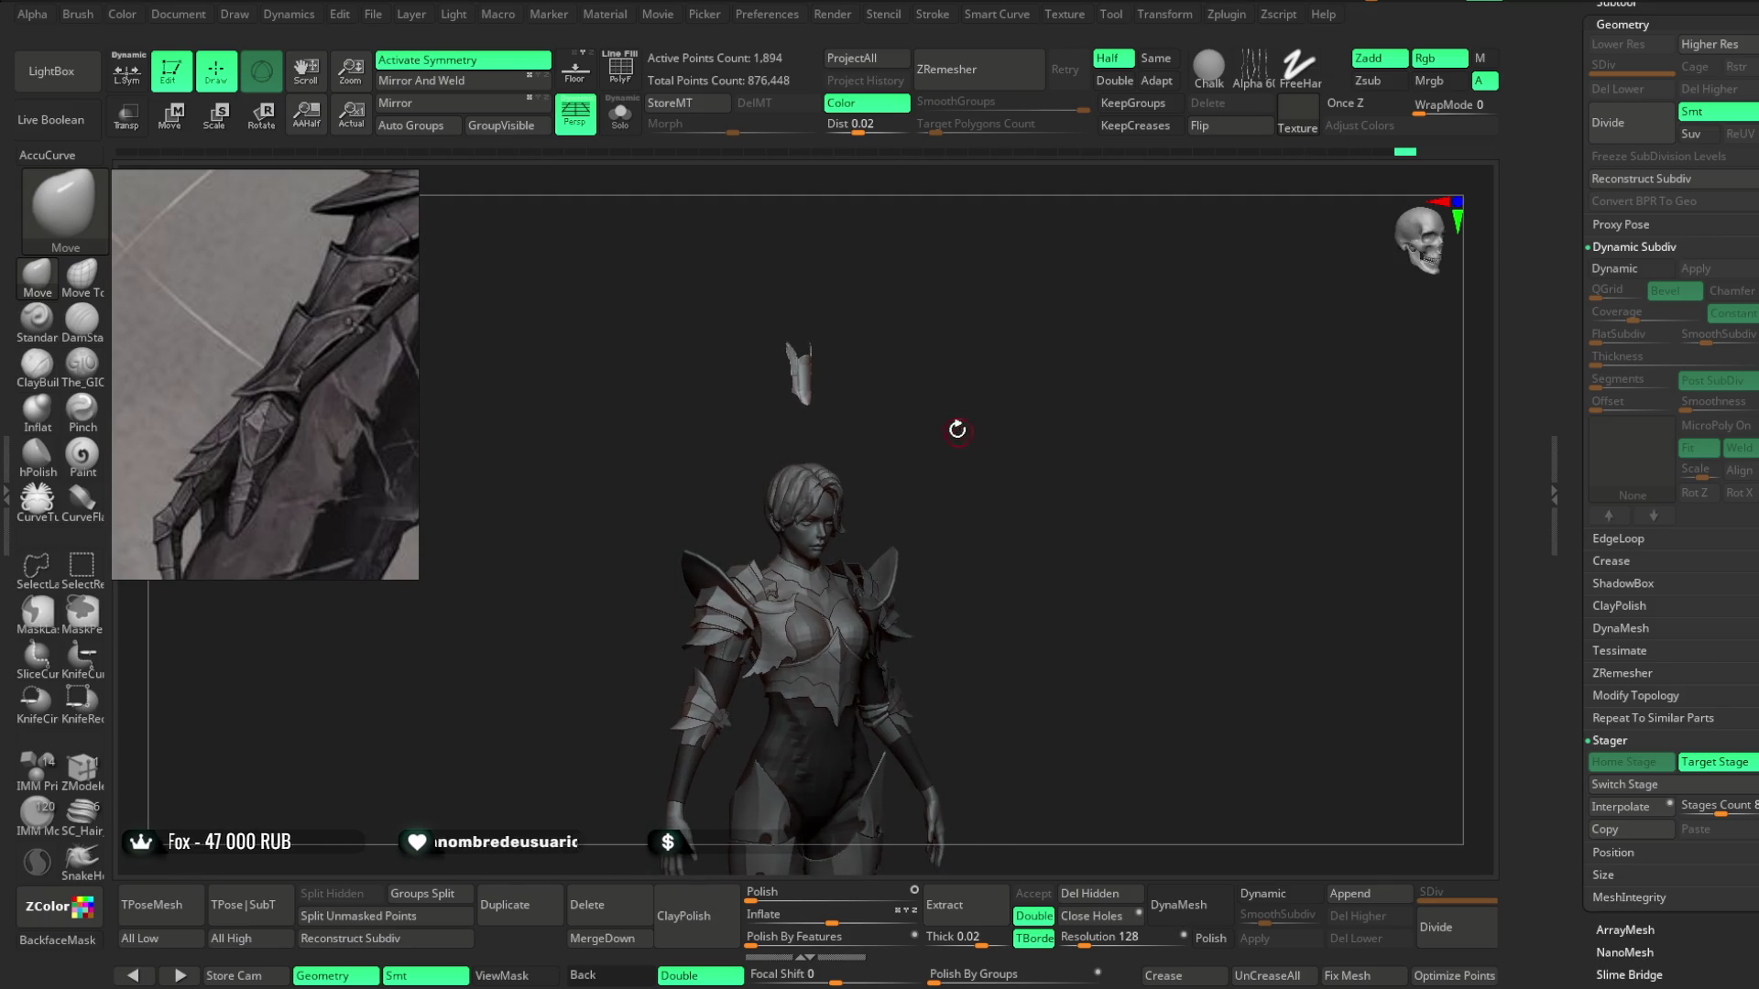
Save the project, then frame the head and select the Extract2_5 hair strand subtool.
left_click(373, 15)
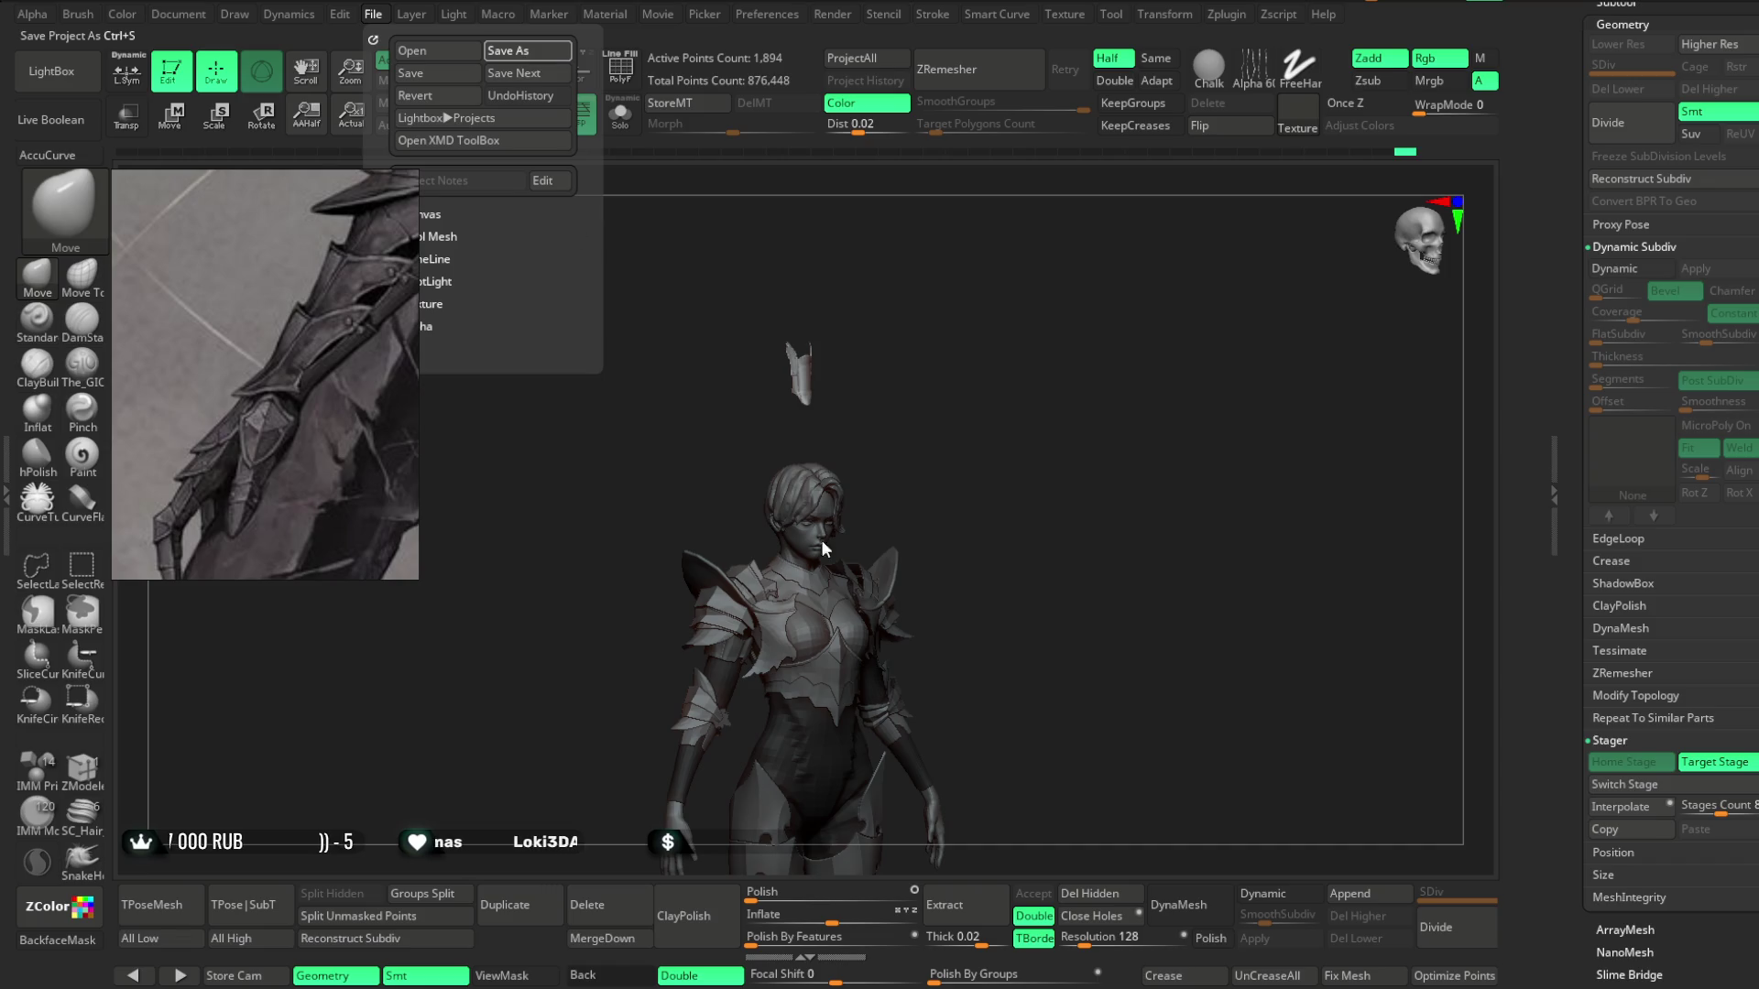
key("Return")
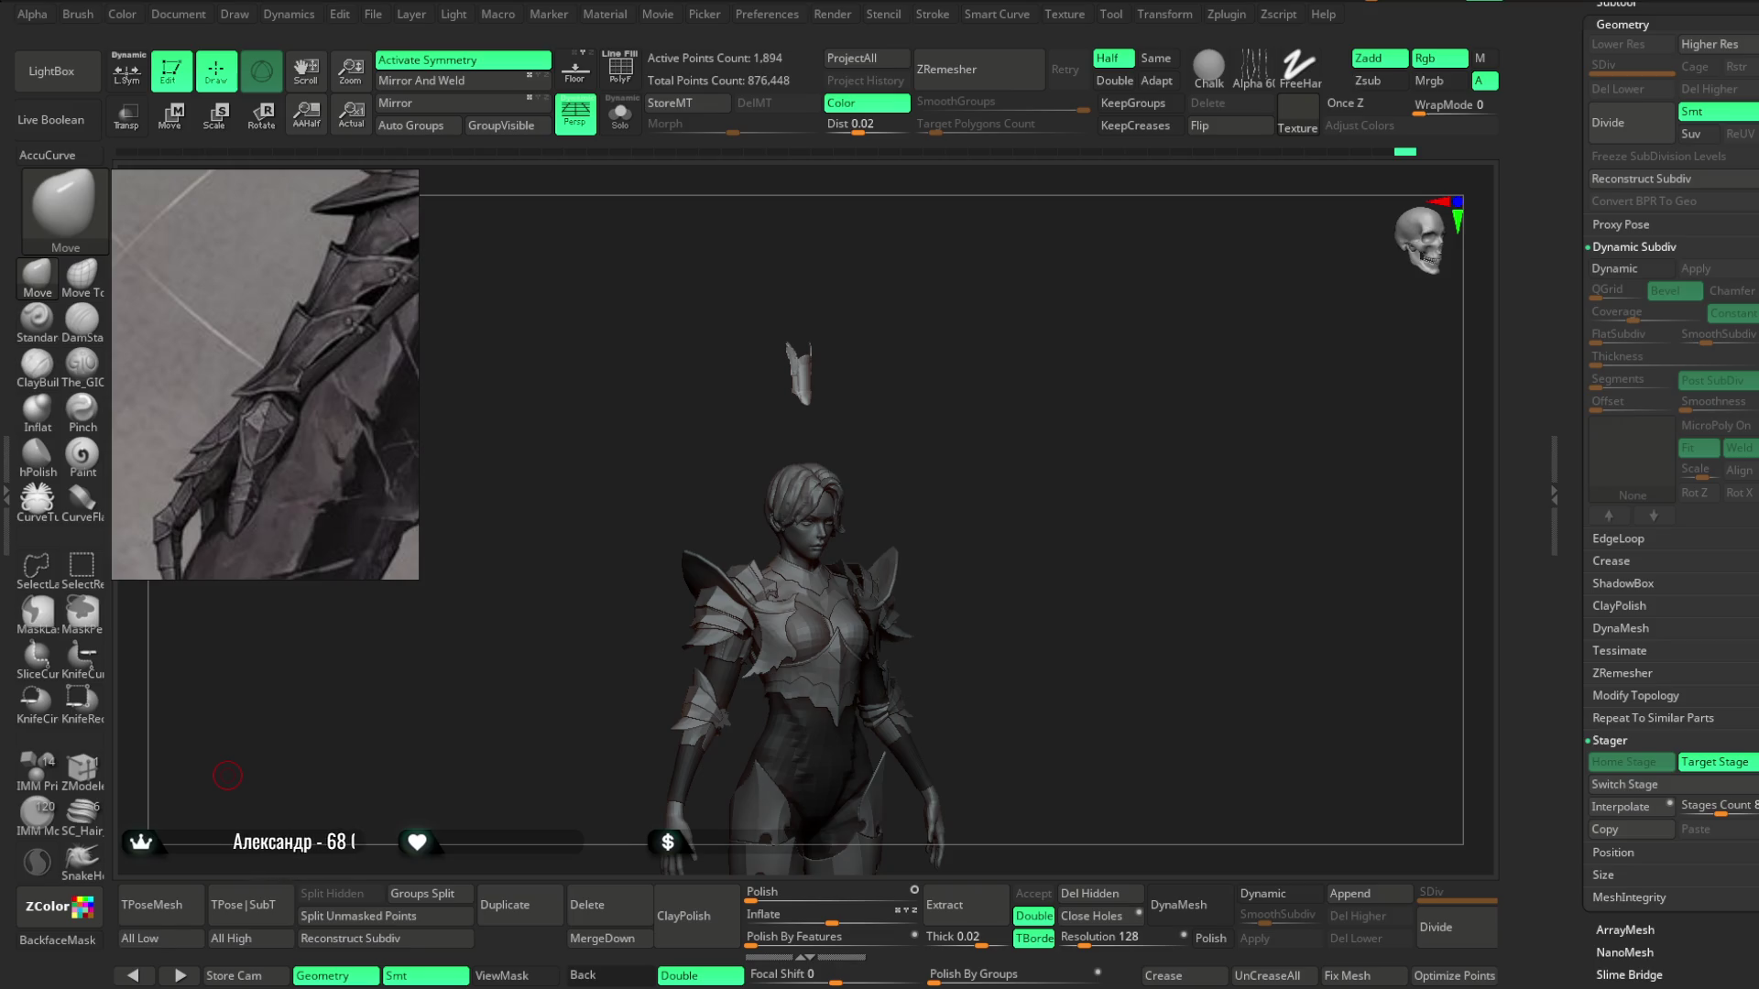
mouse_move(1033, 446)
left_mouse_down()
mouse_move(1048, 396)
mouse_move(1036, 596)
mouse_move(1064, 361)
mouse_move(1118, 416)
mouse_move(1103, 495)
mouse_move(1127, 773)
mouse_move(1126, 496)
mouse_move(1084, 699)
mouse_move(987, 525)
left_mouse_up()
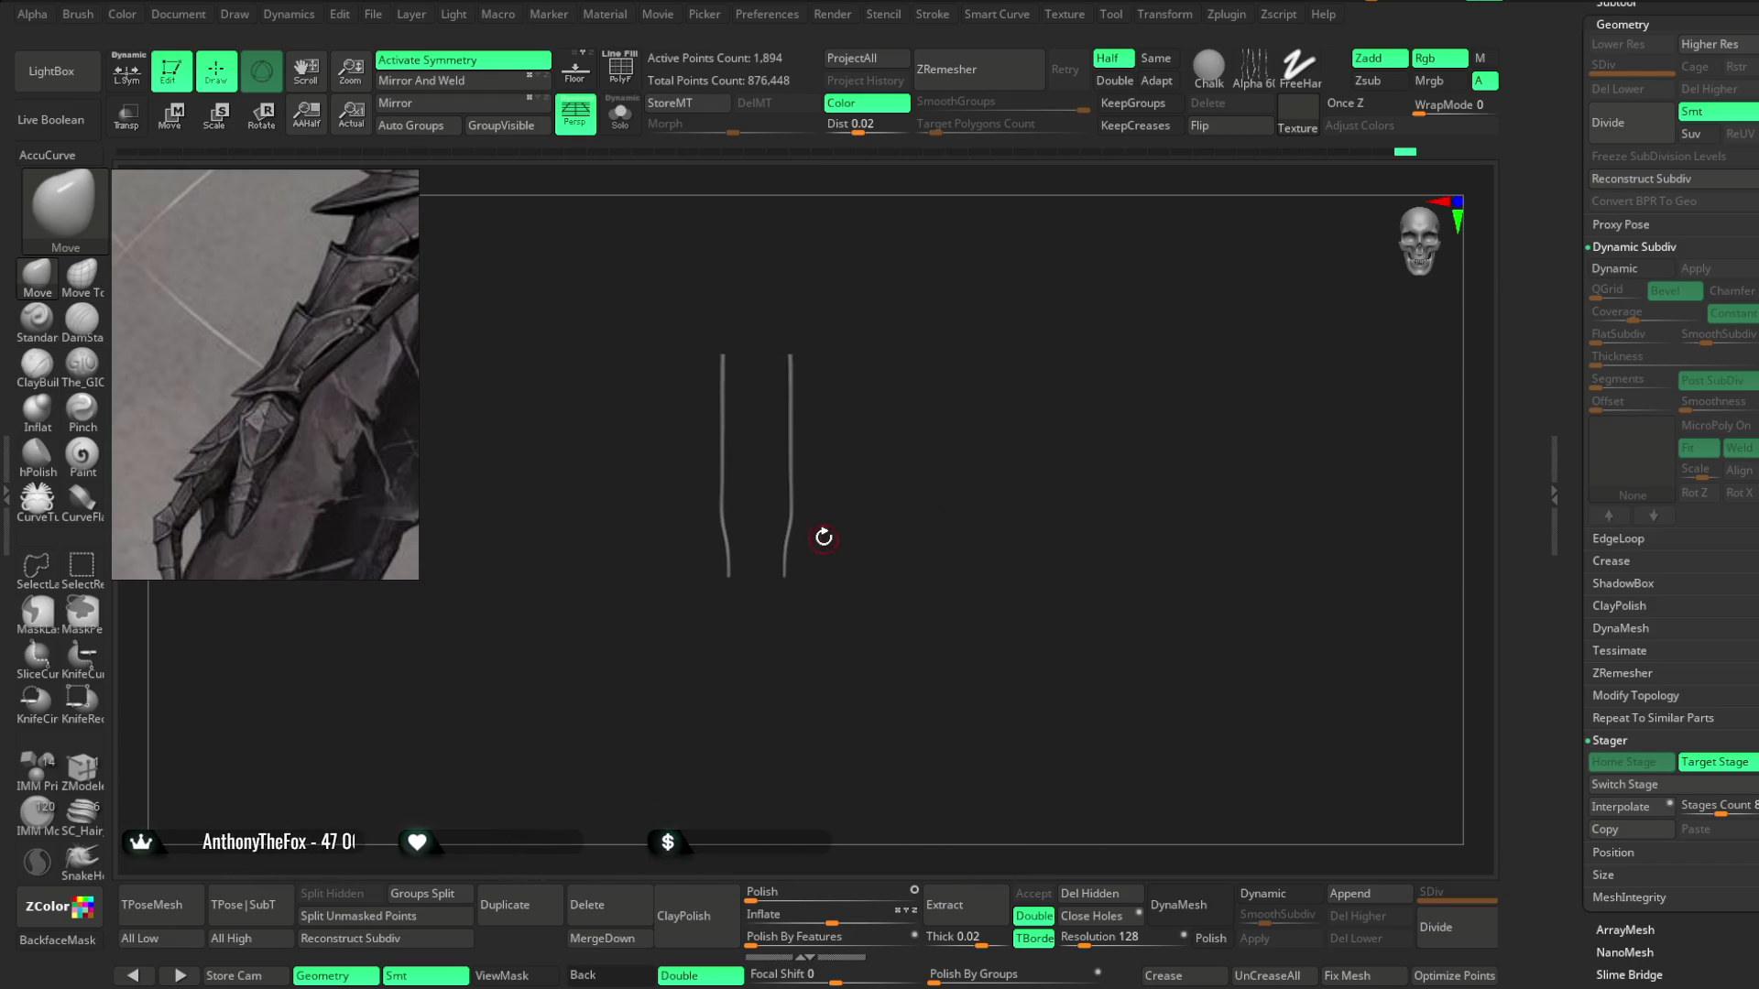
mouse_move(881, 497)
left_mouse_down()
mouse_move(982, 483)
mouse_move(993, 400)
mouse_move(1078, 424)
mouse_move(1005, 499)
mouse_move(1041, 385)
mouse_move(1090, 385)
mouse_move(1075, 385)
mouse_move(1119, 247)
mouse_move(730, 565)
left_mouse_up()
mouse_move(619, 606)
left_mouse_down()
mouse_move(1180, 275)
mouse_move(968, 514)
mouse_move(847, 441)
left_mouse_up()
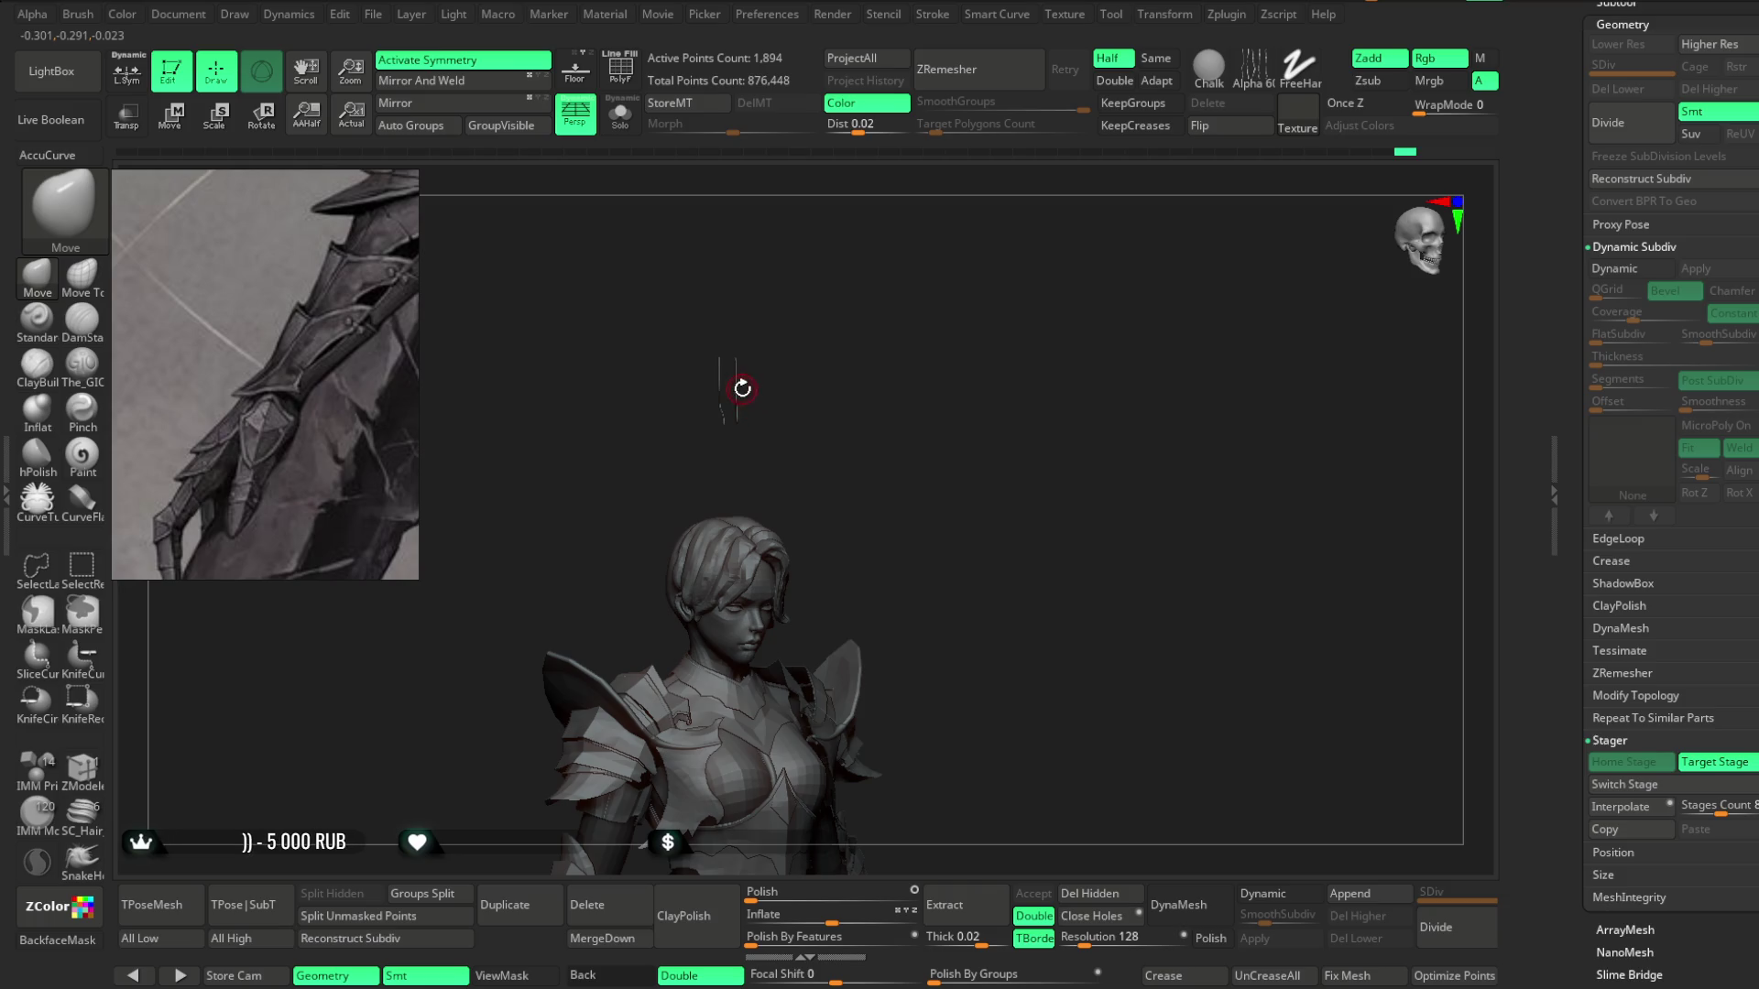
mouse_move(831, 375)
left_mouse_down()
mouse_move(798, 384)
mouse_move(871, 353)
mouse_move(922, 417)
left_mouse_up()
mouse_move(798, 193)
left_mouse_down()
mouse_move(900, 548)
mouse_move(996, 302)
mouse_move(1074, 366)
mouse_move(1052, 409)
mouse_move(1048, 334)
mouse_move(635, 714)
left_mouse_up()
left_click(819, 396, "alt")
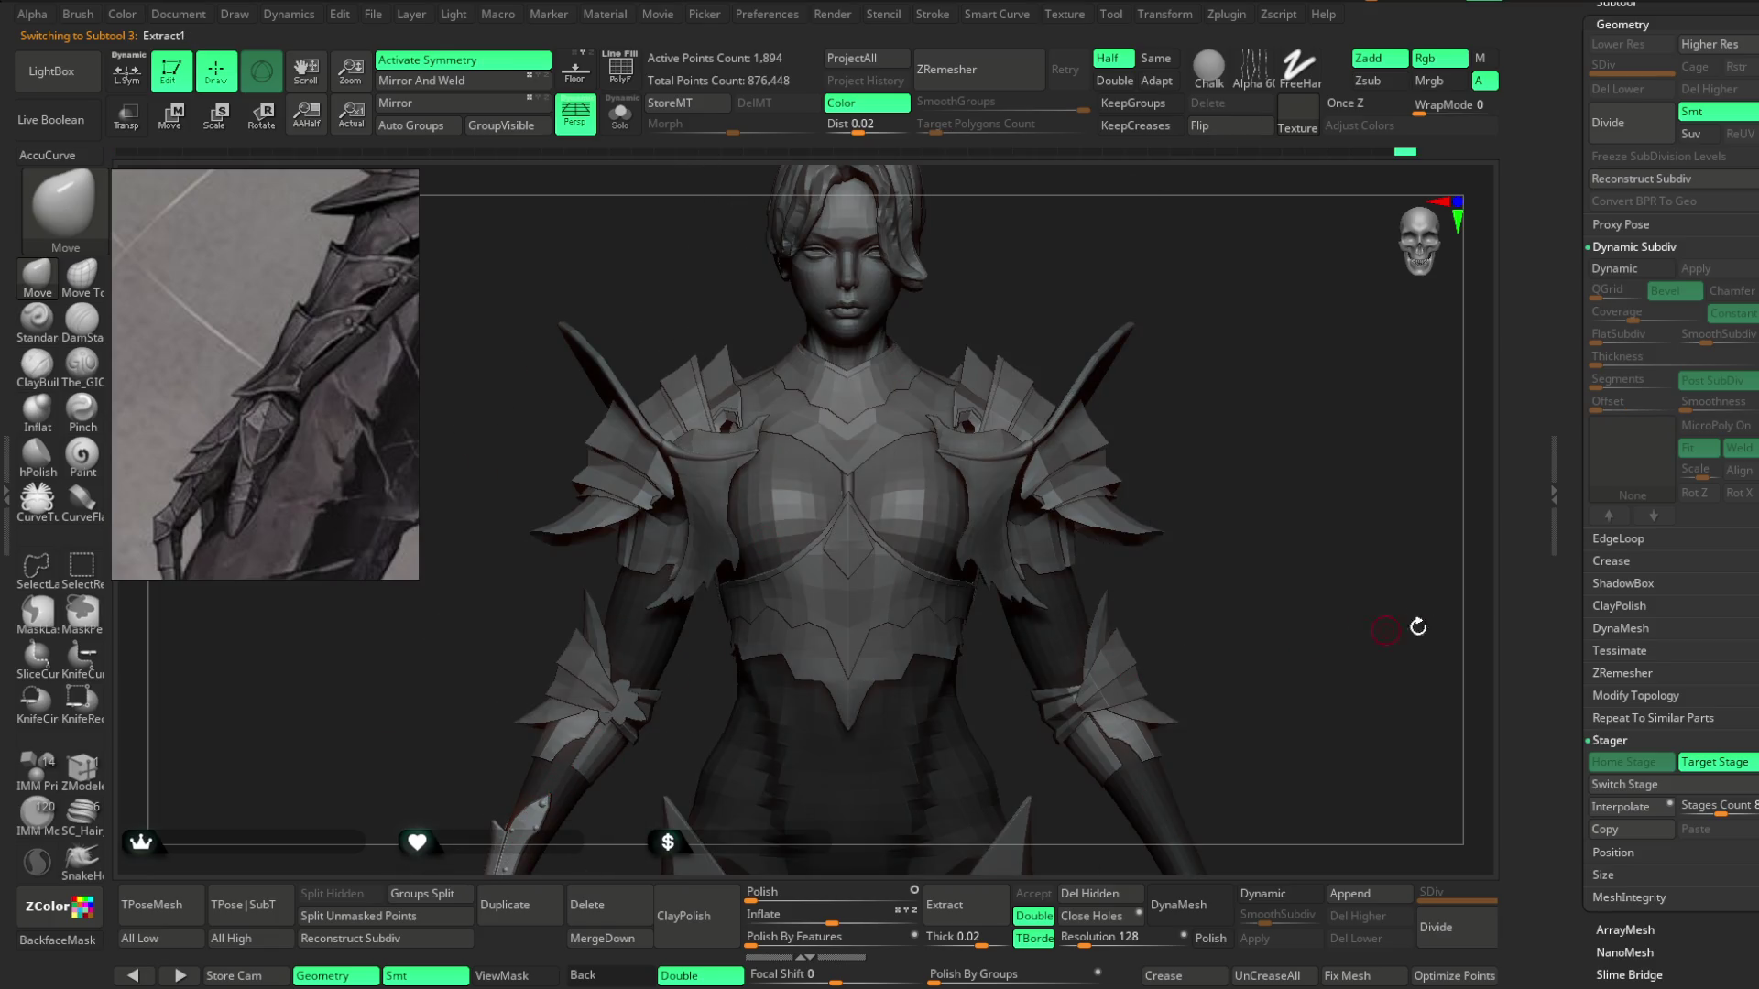
Select the Extract2_5 hair strand and orbit from the head down to the forearm strap.
left_click_drag(1185, 400, 1060, 577)
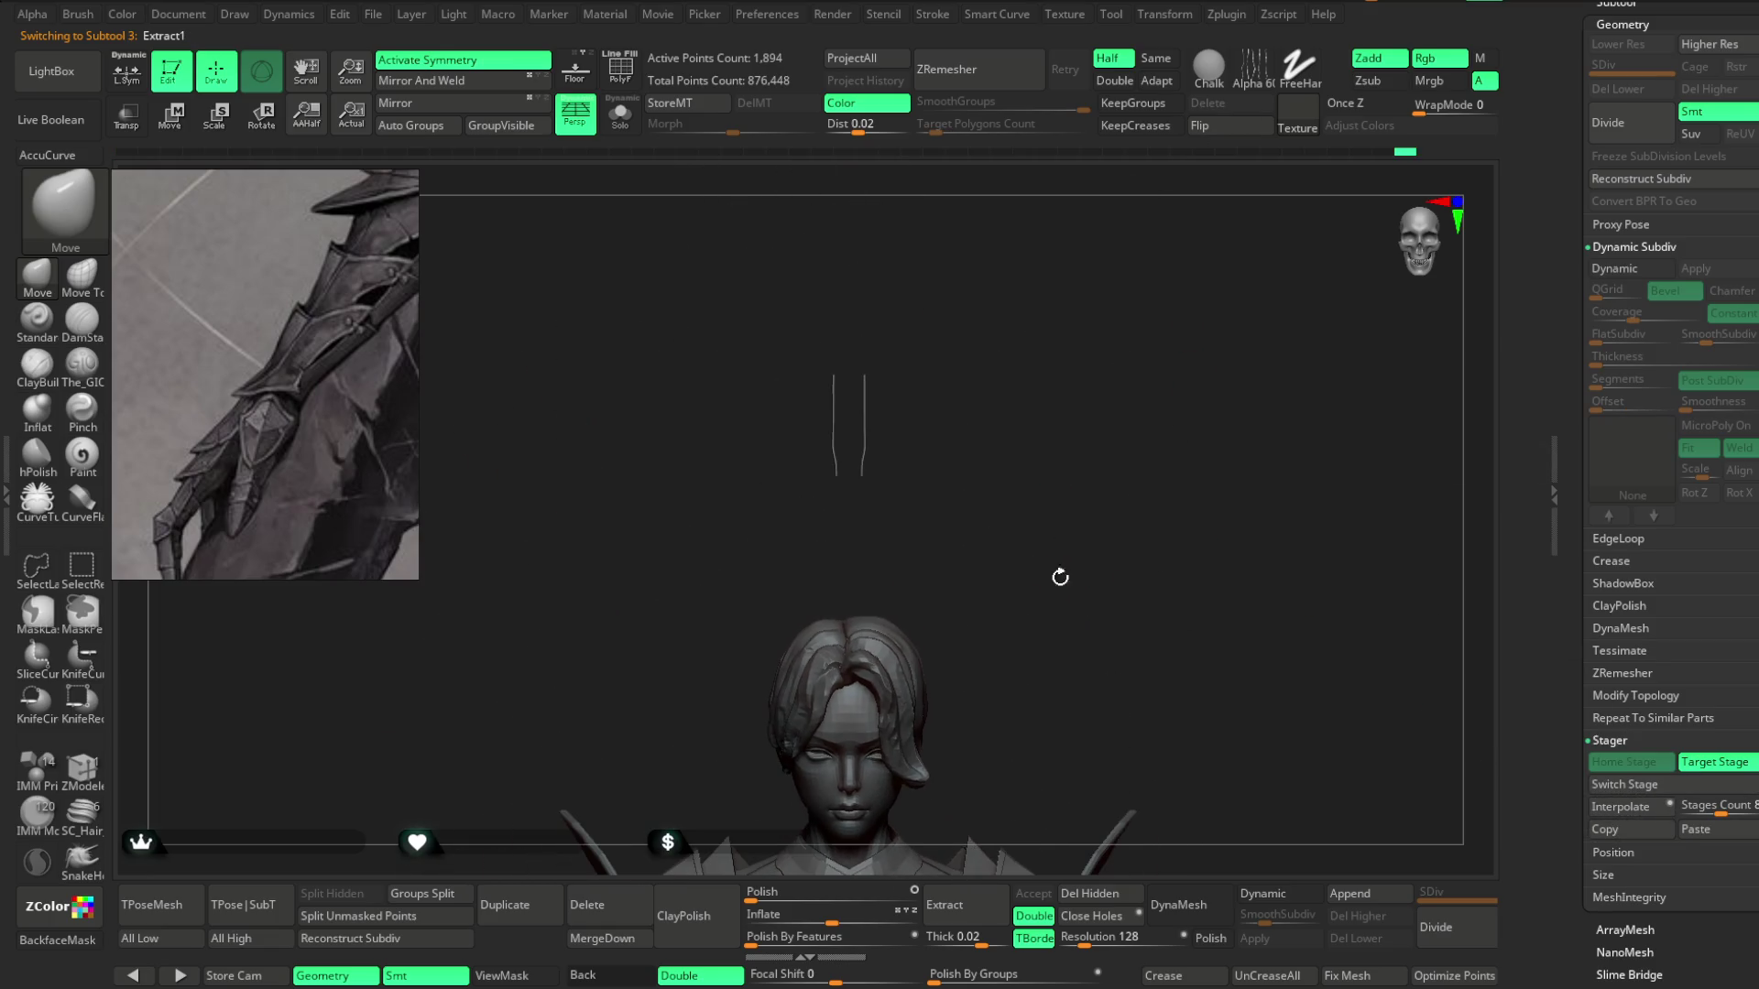
left_click(864, 427, "alt")
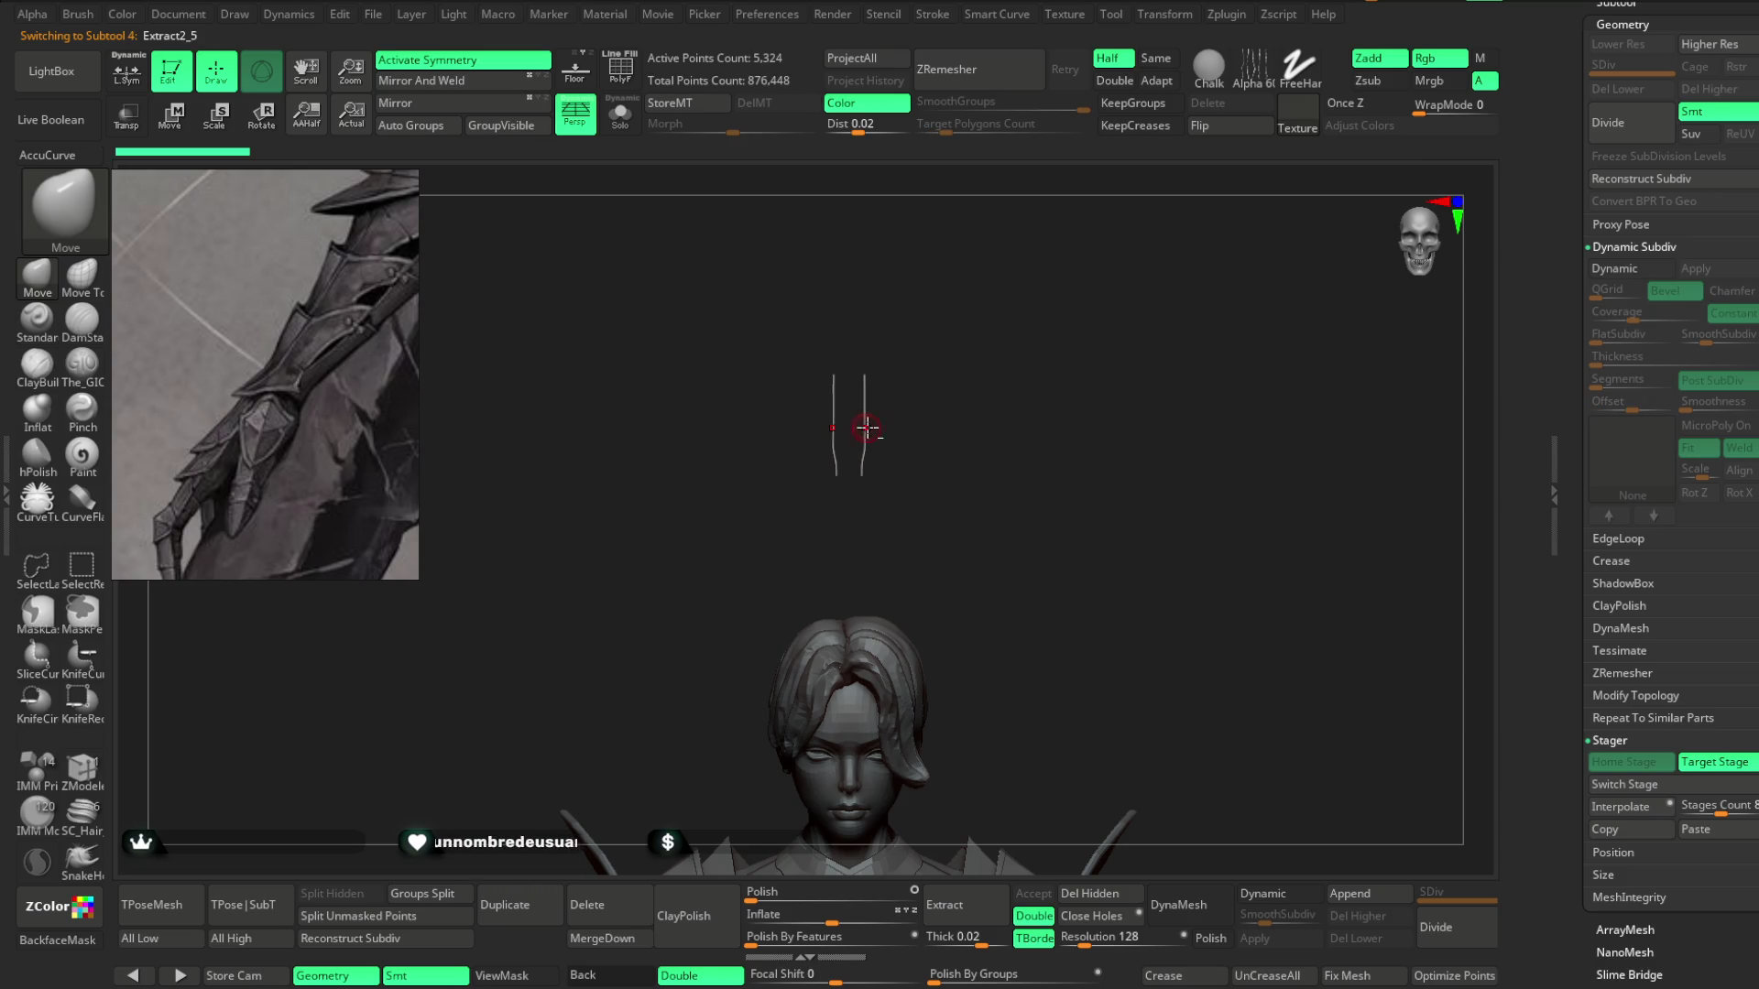
left_click_drag(1417, 743, 1548, 763, "alt")
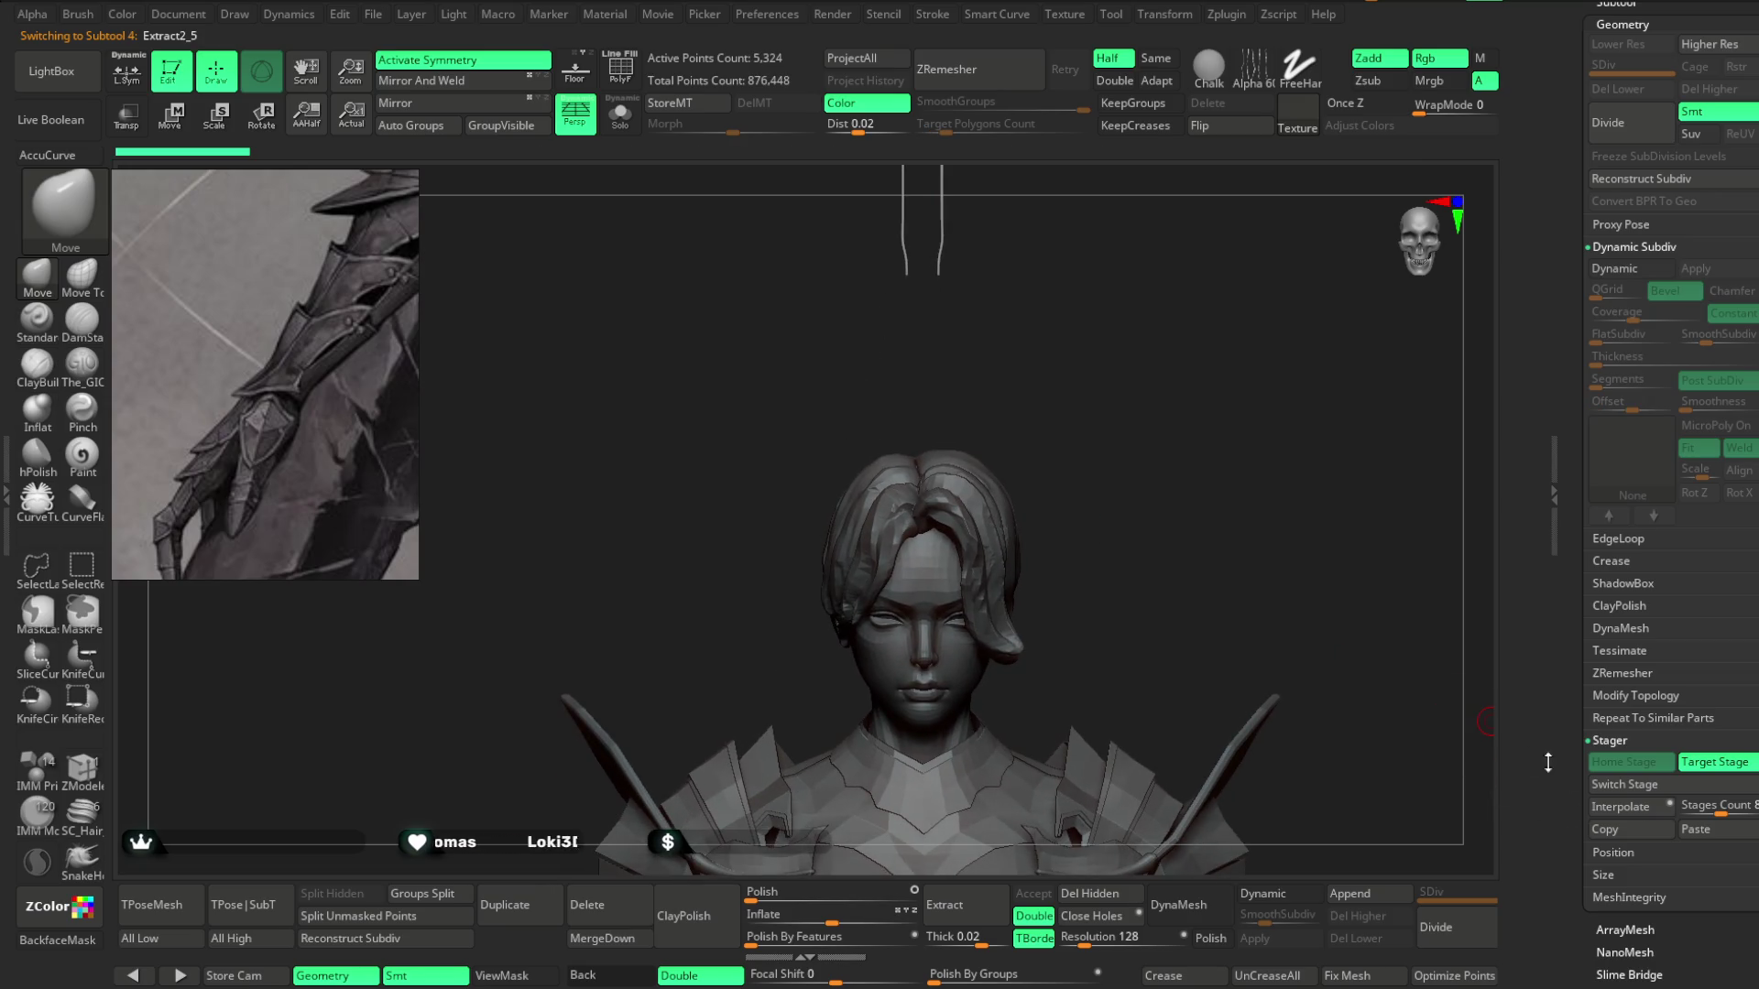
left_click_drag(1229, 473, 1429, 764)
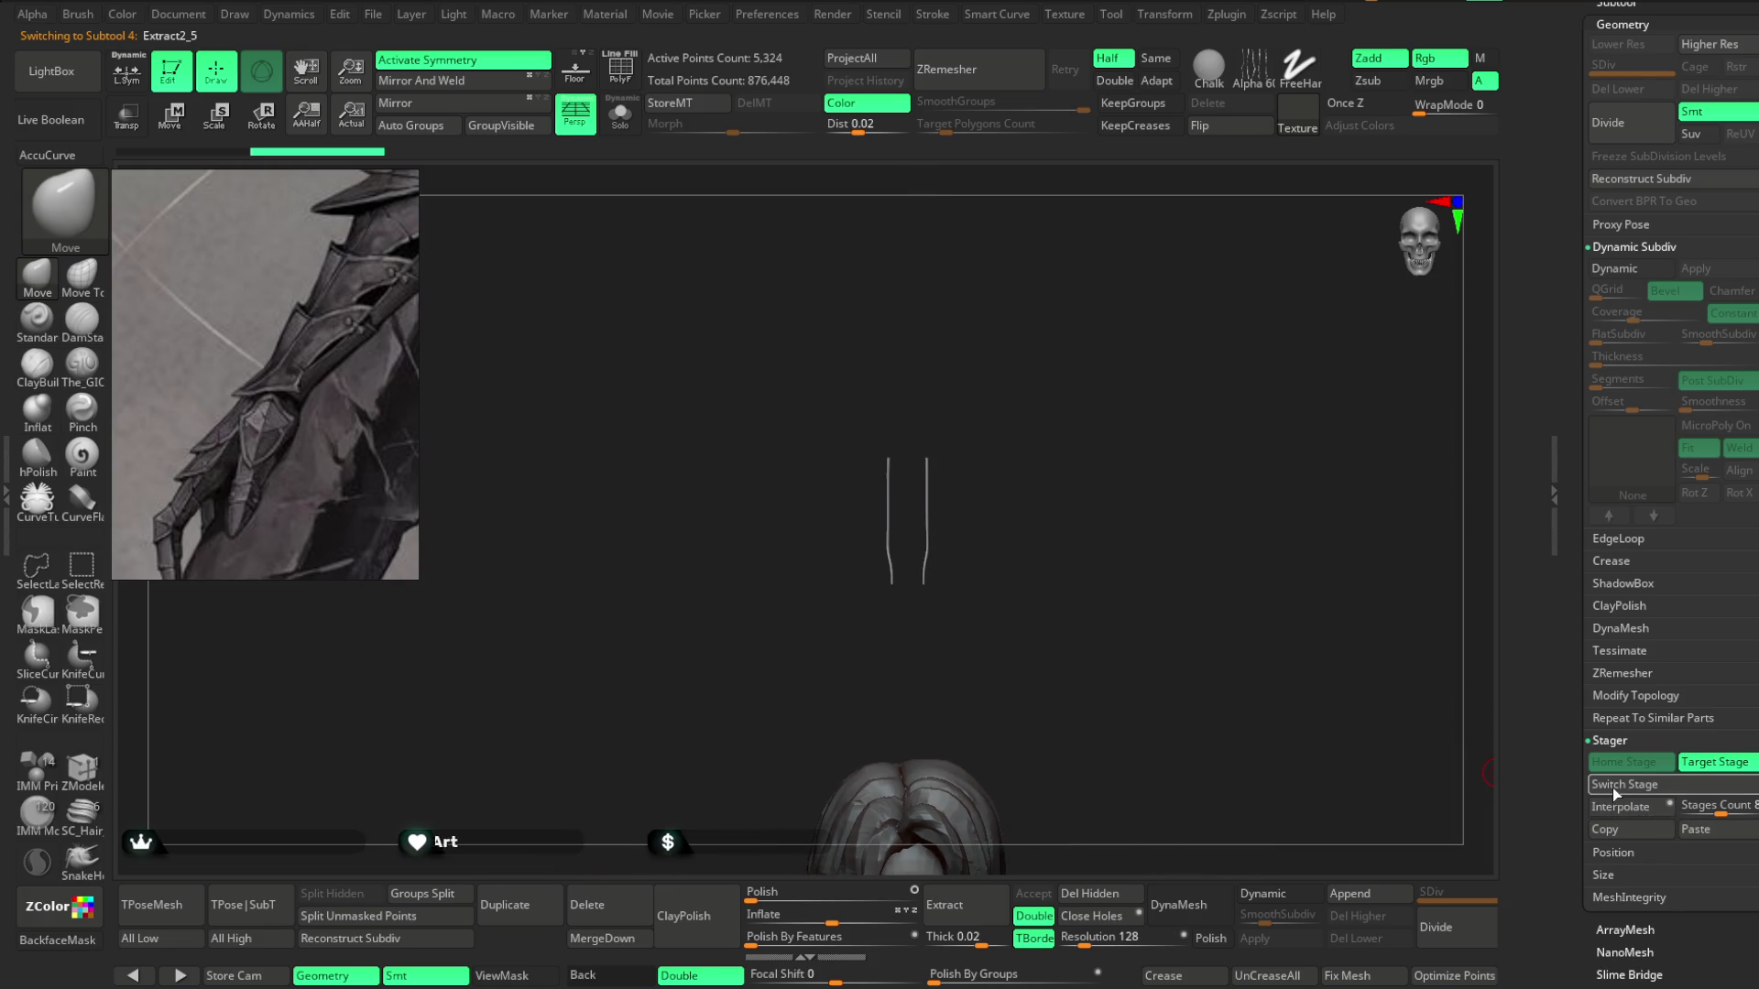
mouse_move(1374, 641)
left_mouse_down("shift")
mouse_move(1162, 274)
mouse_move(1320, 393)
mouse_move(1345, 452)
mouse_move(1047, 611)
left_mouse_up("shift")
mouse_move(540, 788)
left_mouse_down()
mouse_move(621, 580)
mouse_move(588, 572)
mouse_move(581, 617)
mouse_move(620, 753)
mouse_move(746, 357)
mouse_move(752, 414)
mouse_move(557, 420)
left_mouse_up()
key("space")
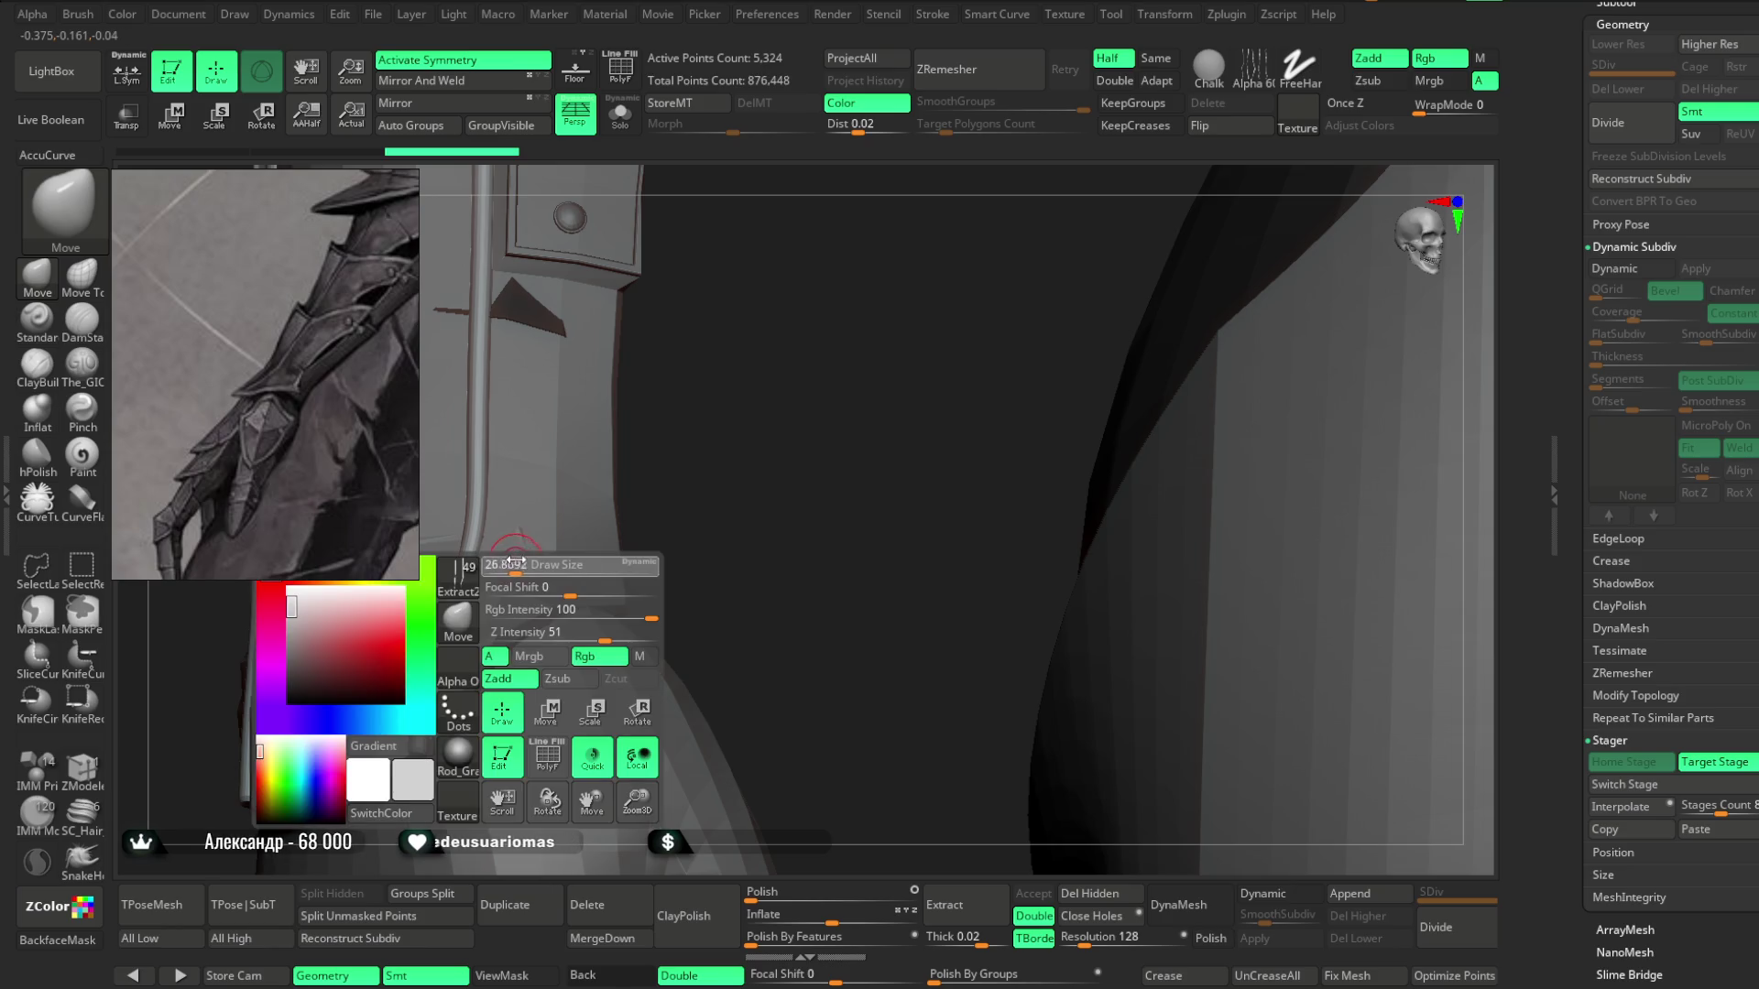
mouse_move(435, 598)
right_mouse_down()
mouse_move(766, 476)
mouse_move(430, 619)
right_mouse_up()
right_click_drag(458, 558, 403, 672)
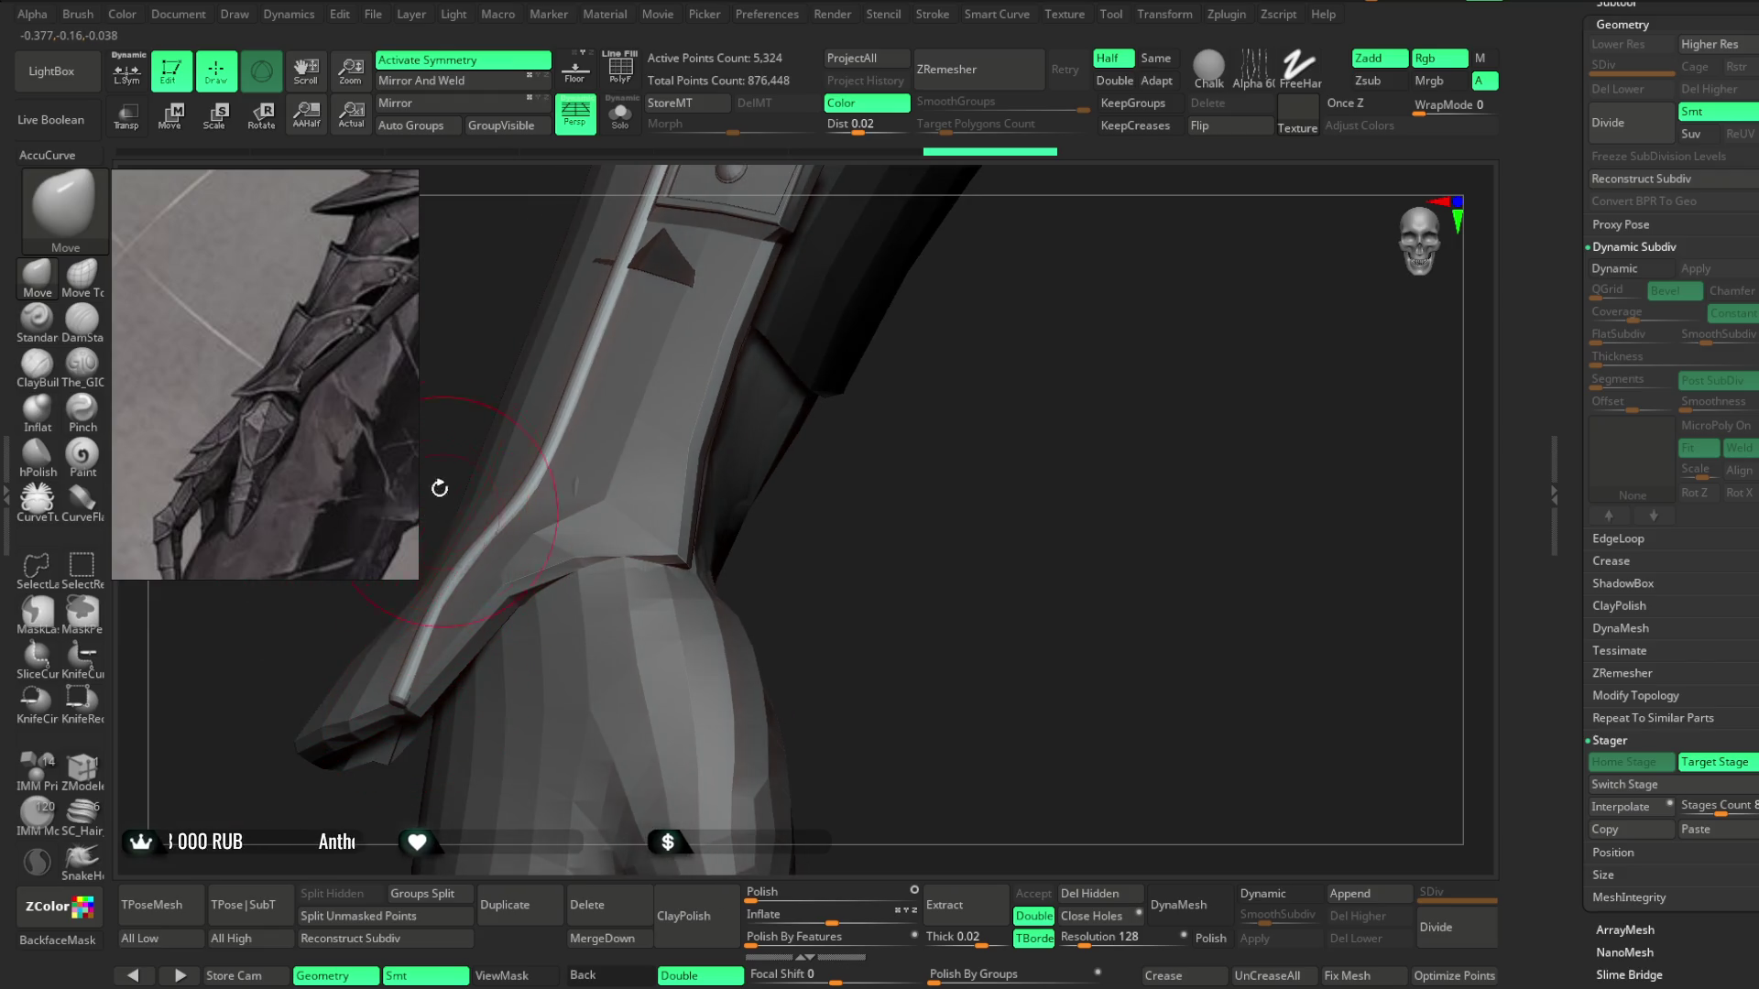
mouse_move(883, 423)
right_mouse_down()
mouse_move(797, 589)
mouse_move(812, 409)
mouse_move(698, 646)
mouse_move(785, 589)
mouse_move(800, 523)
mouse_move(758, 456)
mouse_move(644, 503)
mouse_move(648, 542)
mouse_move(806, 294)
mouse_move(1043, 332)
mouse_move(1036, 640)
mouse_move(797, 635)
mouse_move(774, 569)
mouse_move(816, 797)
mouse_move(820, 578)
right_mouse_up()
key("space")
Select the Extract2_6 rivet subtool and apply Stager Switch Stage to float the rivets apart.
mouse_move(734, 377)
right_mouse_down()
mouse_move(922, 420)
mouse_move(922, 491)
mouse_move(1001, 492)
mouse_move(915, 522)
mouse_move(911, 475)
mouse_move(633, 733)
right_mouse_up()
left_click(835, 273, "alt")
left_click(836, 272, "ctrl+alt+shift")
left_click(352, 895)
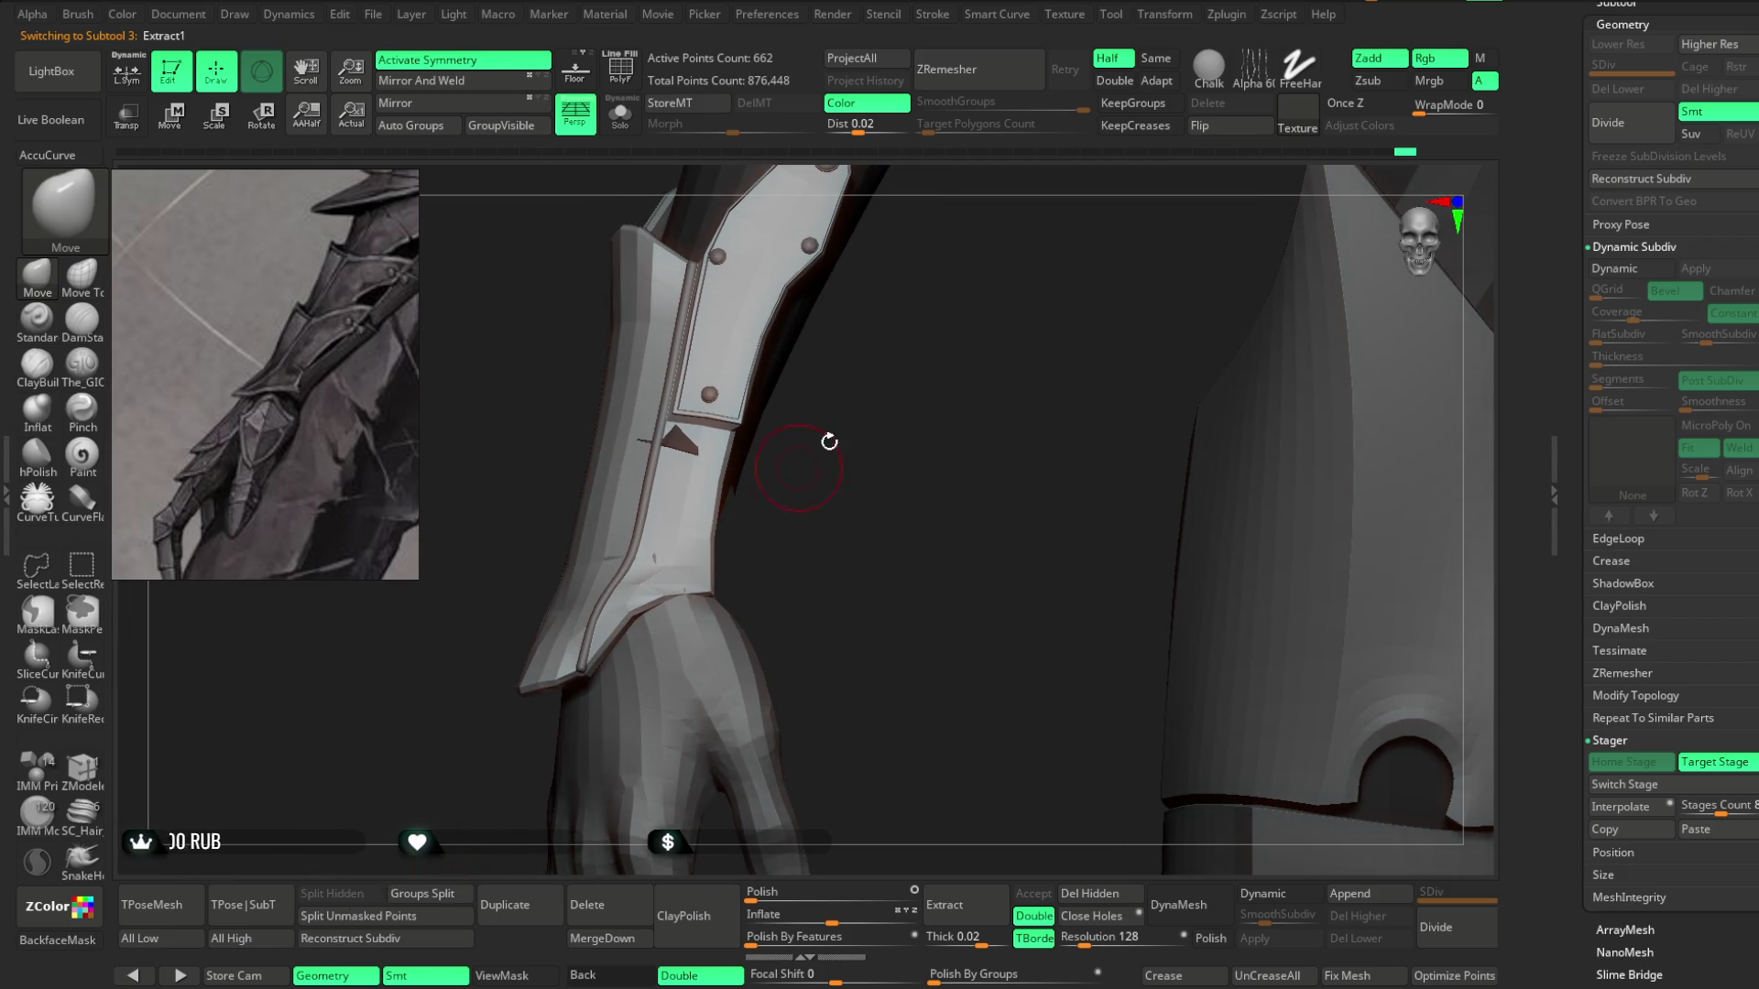
right_click_drag(833, 443, 710, 530)
left_click(663, 590, "alt")
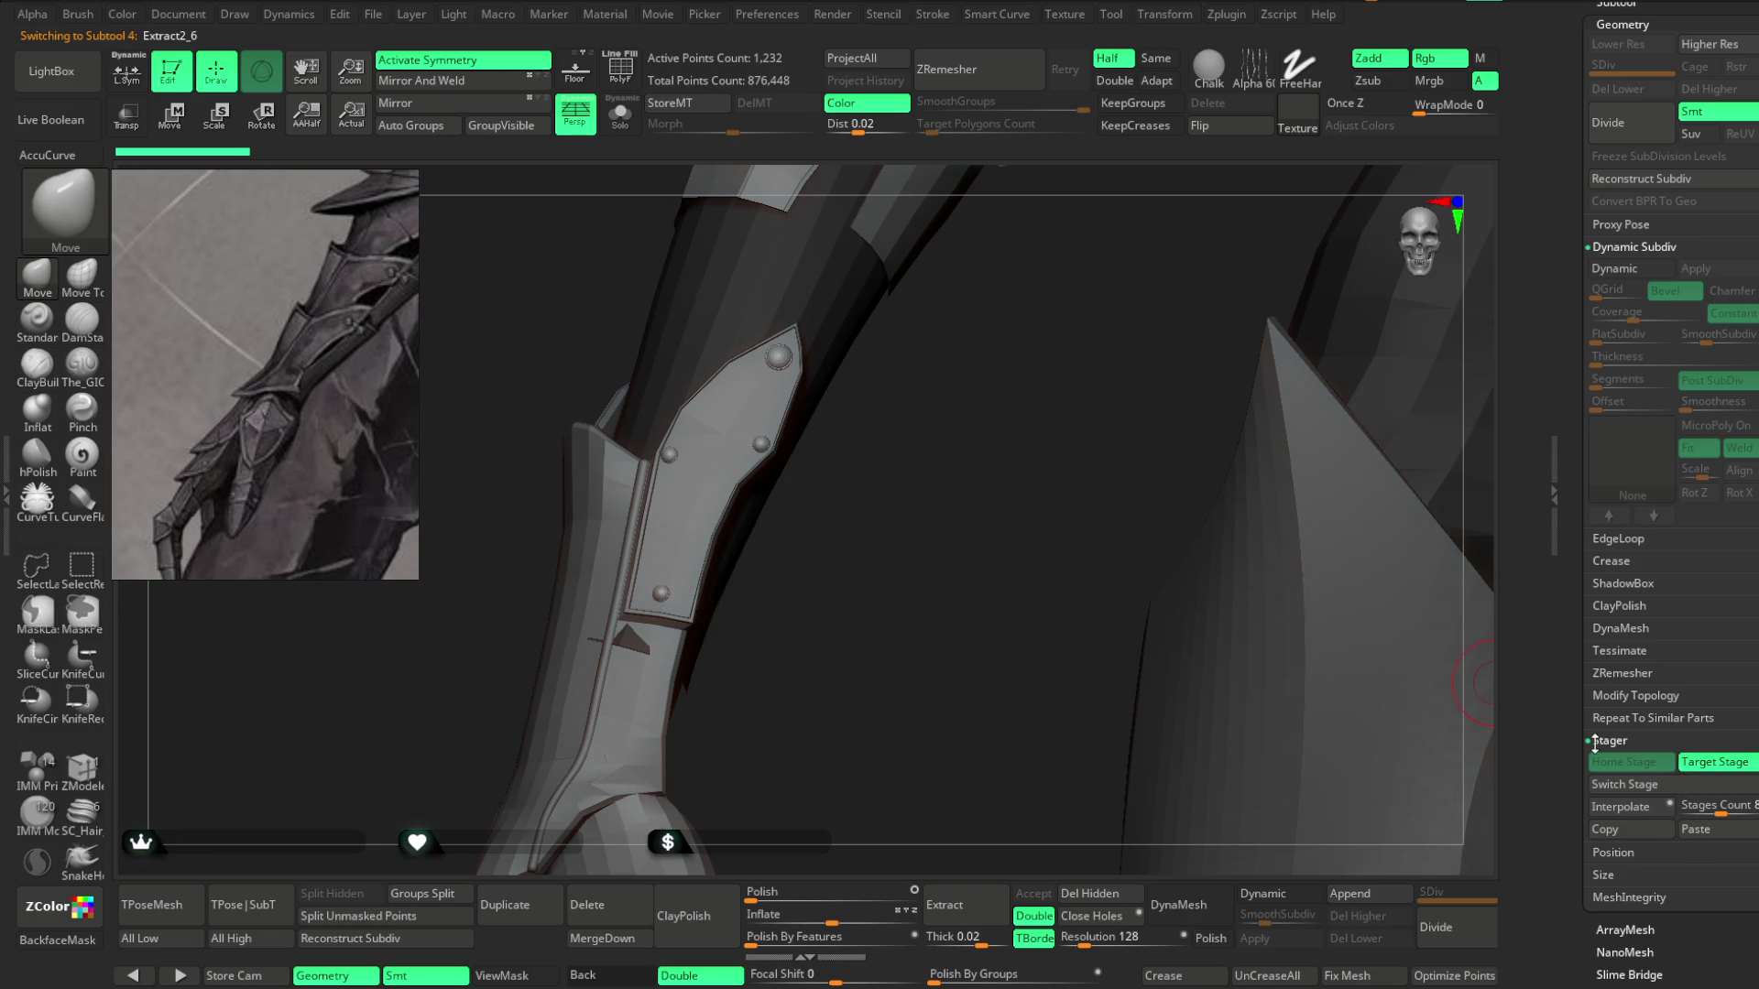
left_click(1624, 784)
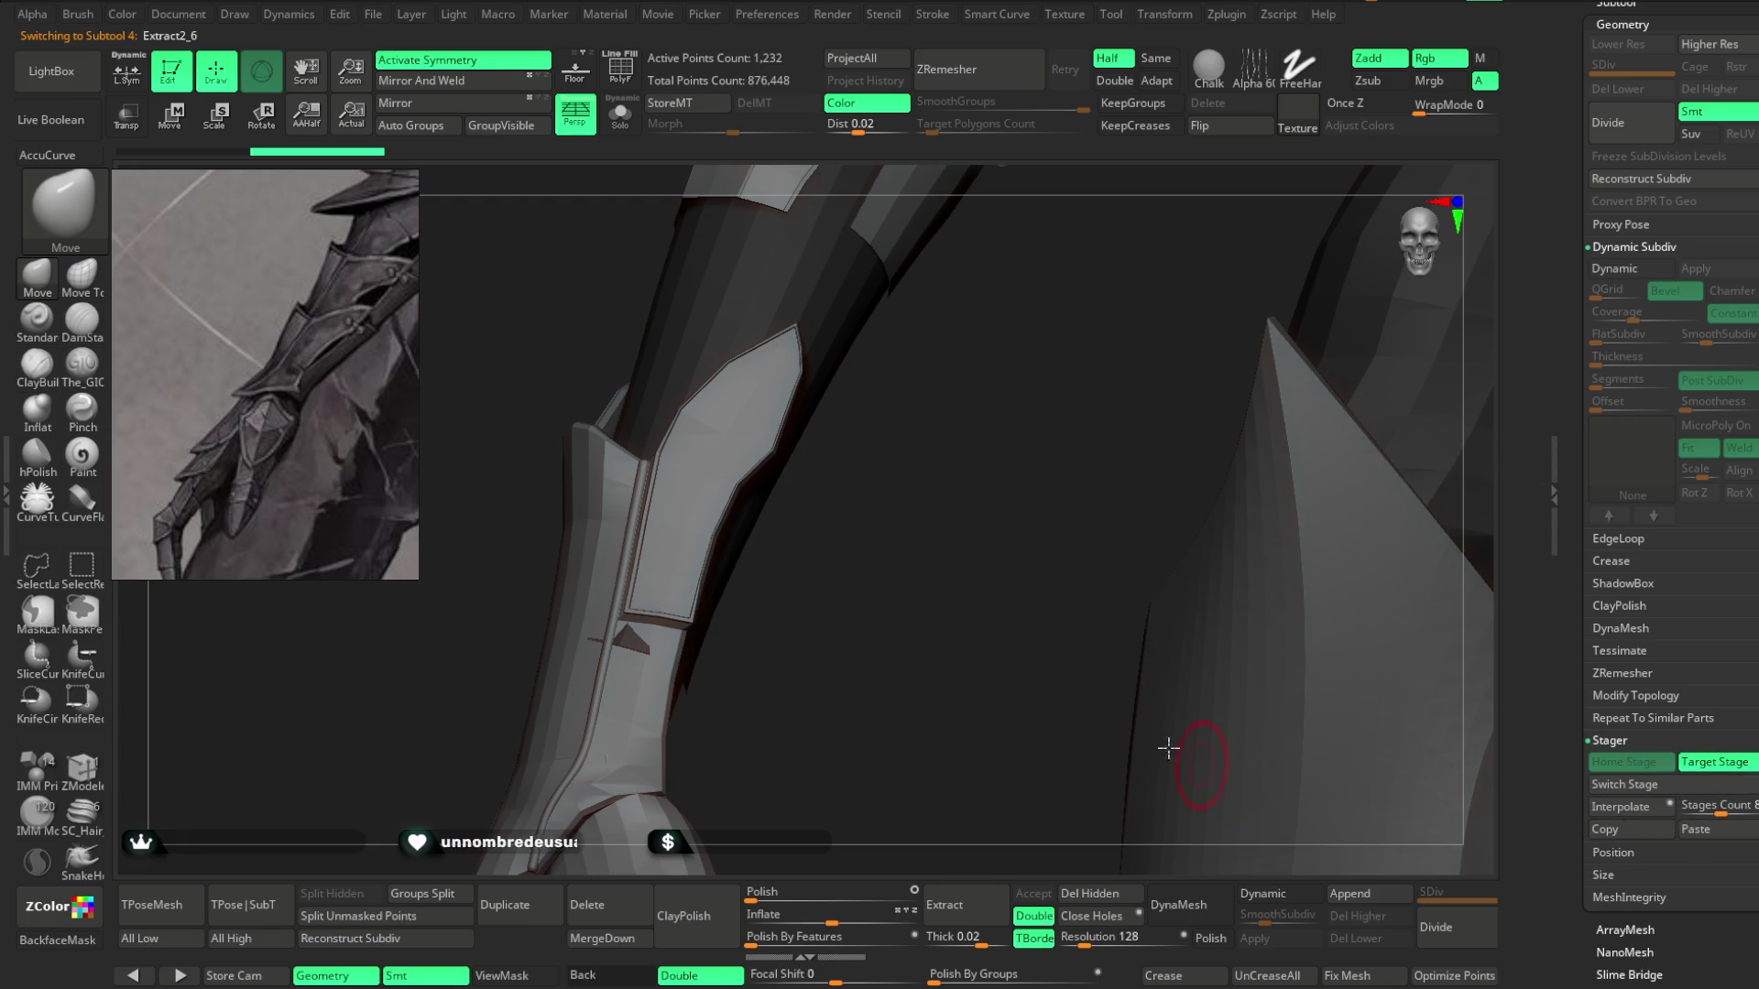
key("f")
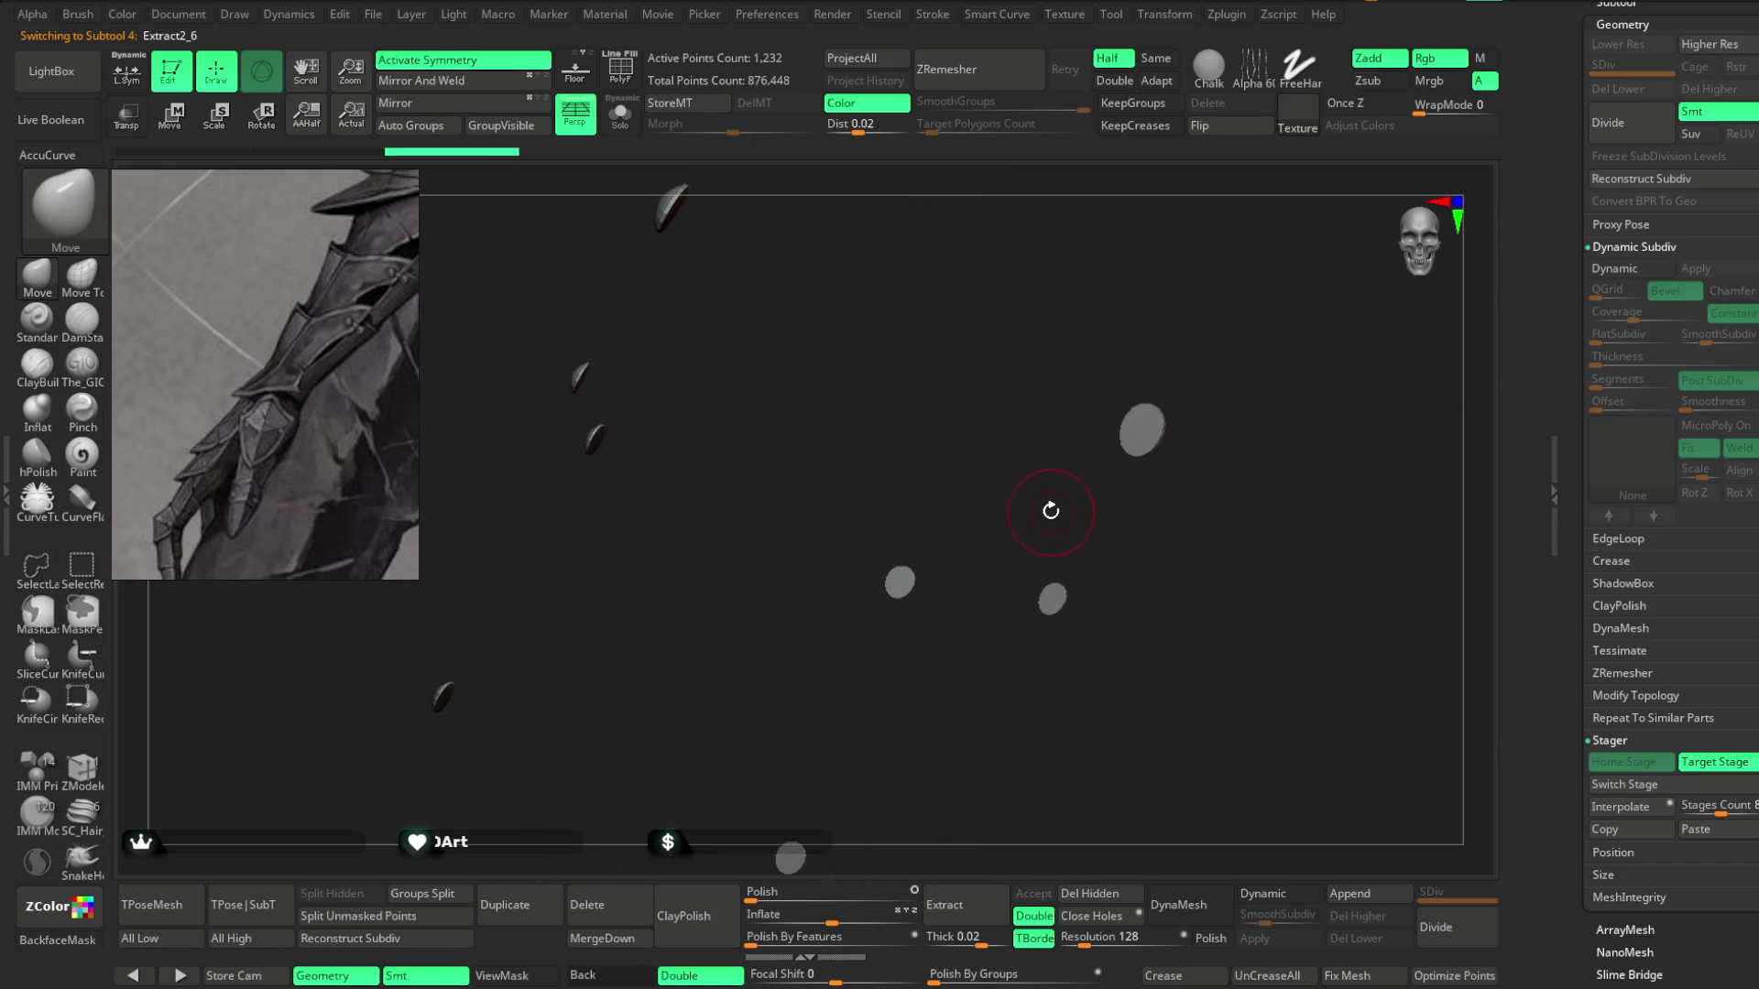
Apply Stager Interpolate to the rivets, select the Extract1 bracer and enable L.Sym.
left_click(1627, 807)
mouse_move(1089, 422)
left_mouse_down()
mouse_move(1095, 813)
mouse_move(1056, 782)
mouse_move(574, 690)
mouse_move(671, 692)
mouse_move(1134, 459)
mouse_move(1130, 514)
mouse_move(1182, 507)
mouse_move(985, 647)
left_mouse_up()
left_click(985, 647, "alt")
mouse_move(1130, 585)
left_mouse_down()
mouse_move(1170, 494)
mouse_move(1174, 581)
mouse_move(1141, 492)
left_mouse_up()
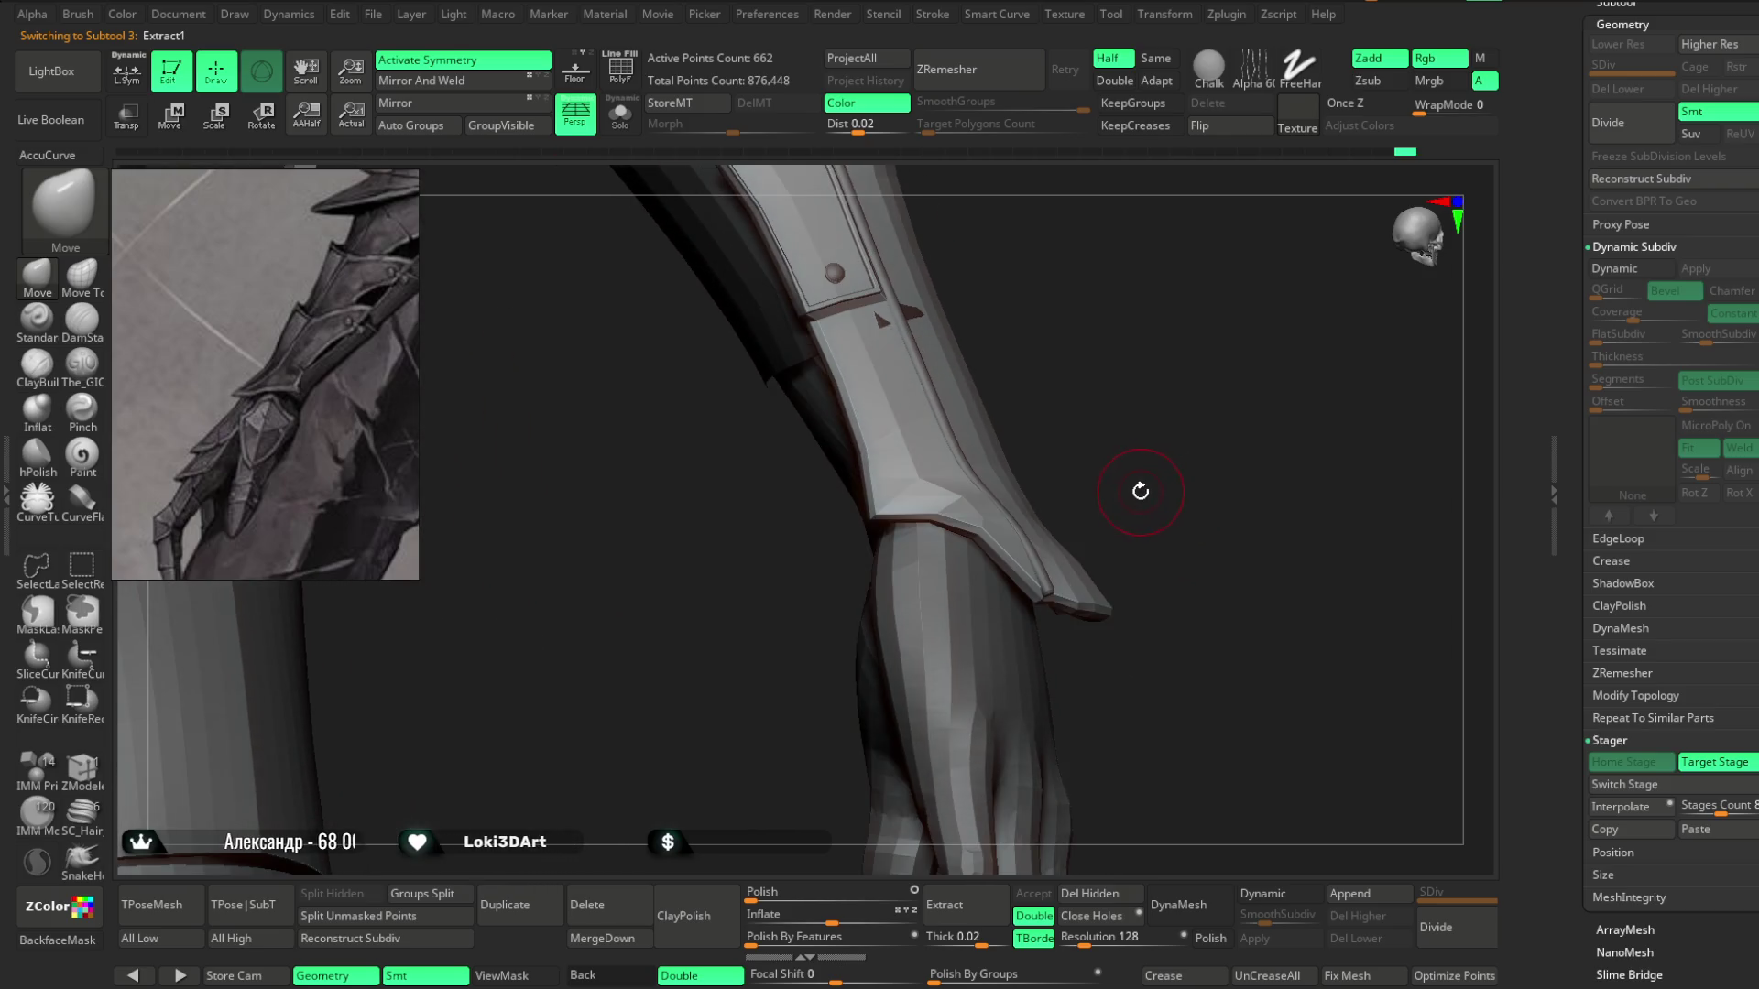
left_click(126, 70)
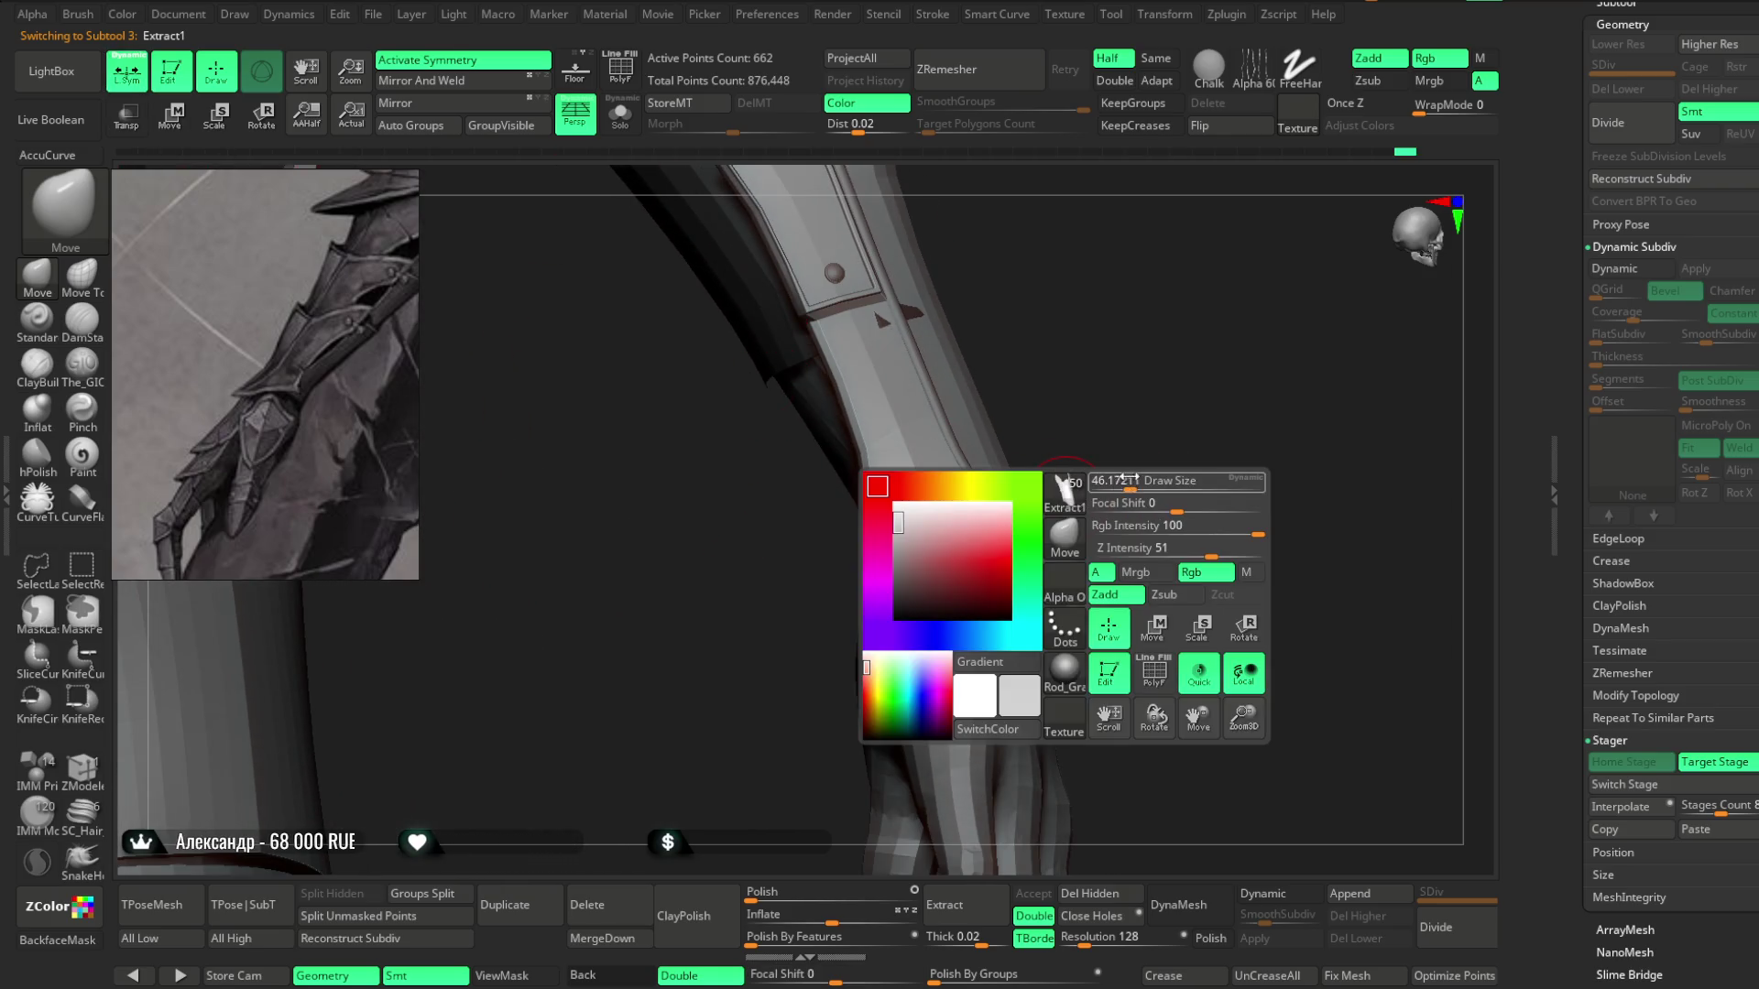
mouse_move(1145, 478)
left_mouse_down()
mouse_move(1086, 565)
mouse_move(1109, 529)
mouse_move(1523, 464)
mouse_move(1004, 497)
mouse_move(1527, 397)
mouse_move(982, 506)
mouse_move(943, 495)
mouse_move(925, 456)
left_mouse_up()
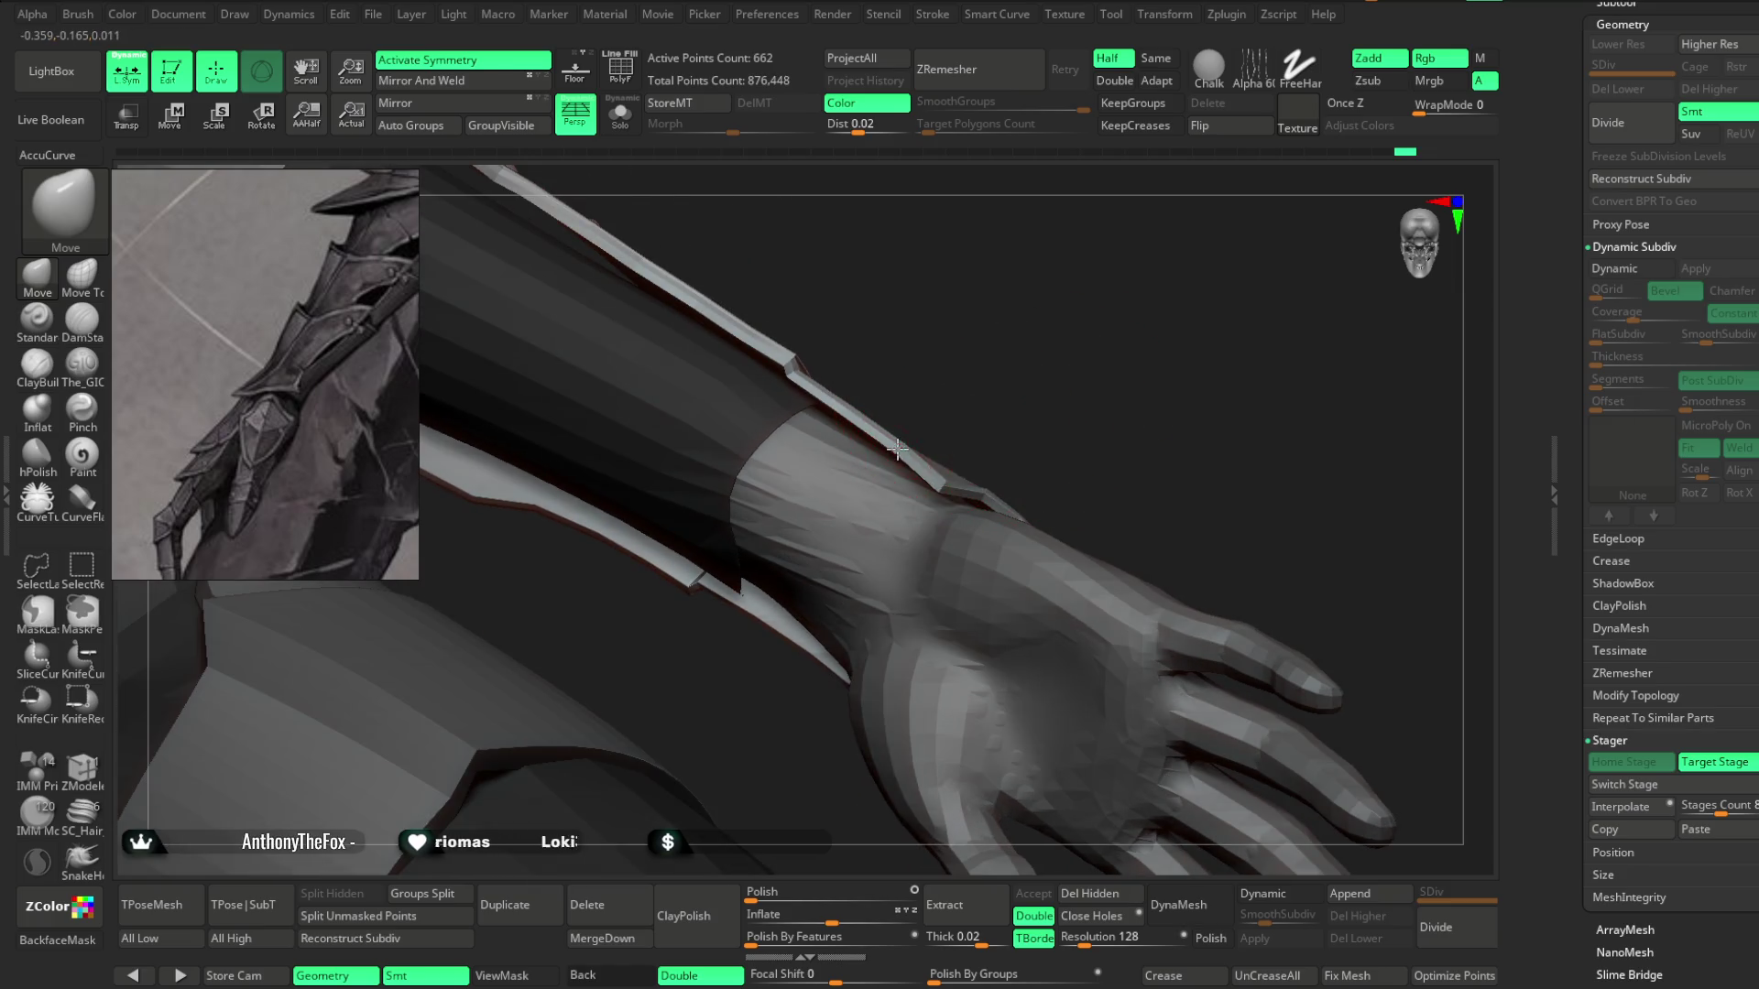
mouse_move(873, 402)
left_mouse_down()
mouse_move(1017, 369)
mouse_move(907, 470)
mouse_move(989, 416)
mouse_move(1002, 510)
mouse_move(993, 475)
mouse_move(907, 536)
mouse_move(898, 553)
mouse_move(954, 538)
mouse_move(930, 514)
mouse_move(902, 564)
mouse_move(911, 526)
mouse_move(892, 546)
mouse_move(883, 513)
mouse_move(840, 523)
mouse_move(990, 534)
mouse_move(966, 476)
mouse_move(840, 473)
mouse_move(801, 589)
mouse_move(1069, 330)
mouse_move(1119, 404)
mouse_move(1083, 371)
mouse_move(1050, 400)
mouse_move(1096, 388)
mouse_move(1077, 379)
mouse_move(927, 727)
mouse_move(794, 636)
mouse_move(842, 644)
mouse_move(866, 624)
left_mouse_up()
Select the Extract9_1 leg armor, pick the Move Topological brush, and Solo it.
mouse_move(799, 360)
left_mouse_down()
mouse_move(934, 495)
mouse_move(986, 404)
mouse_move(954, 455)
mouse_move(1091, 475)
mouse_move(1063, 452)
mouse_move(962, 521)
mouse_move(1017, 471)
mouse_move(911, 509)
mouse_move(1087, 381)
mouse_move(825, 494)
mouse_move(946, 381)
mouse_move(869, 494)
left_mouse_up()
left_click(953, 455, "alt")
key("space")
key("space")
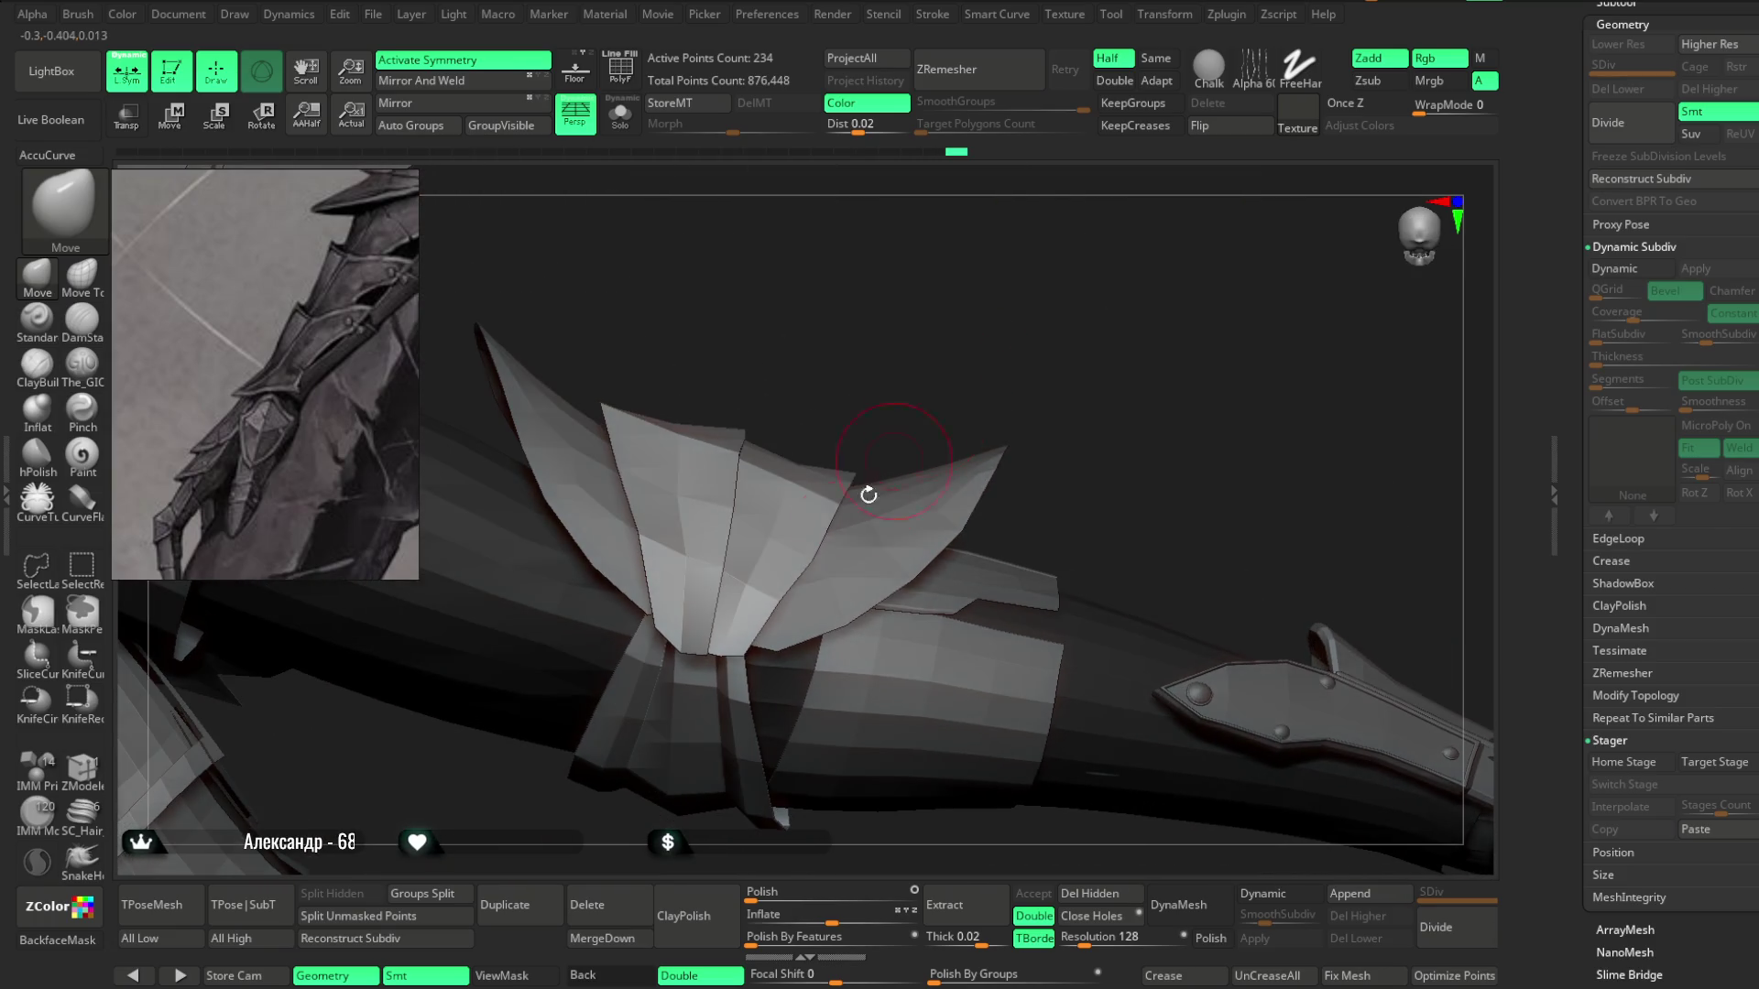
mouse_move(810, 559)
left_mouse_down()
mouse_move(849, 514)
mouse_move(958, 620)
mouse_move(914, 519)
mouse_move(1045, 452)
mouse_move(1005, 416)
mouse_move(882, 527)
mouse_move(1401, 499)
mouse_move(901, 519)
left_mouse_up()
key("space")
mouse_move(1050, 384)
left_mouse_down()
mouse_move(793, 507)
mouse_move(695, 451)
left_mouse_up()
left_click(620, 115)
mouse_move(1103, 377)
left_mouse_down()
mouse_move(1146, 432)
mouse_move(1095, 498)
mouse_move(1188, 780)
left_mouse_up()
Give the leg armor Dynamic Subdiv with SmoothSubdiv 0, Thickness 0.00204 and Offset -100.
key("d")
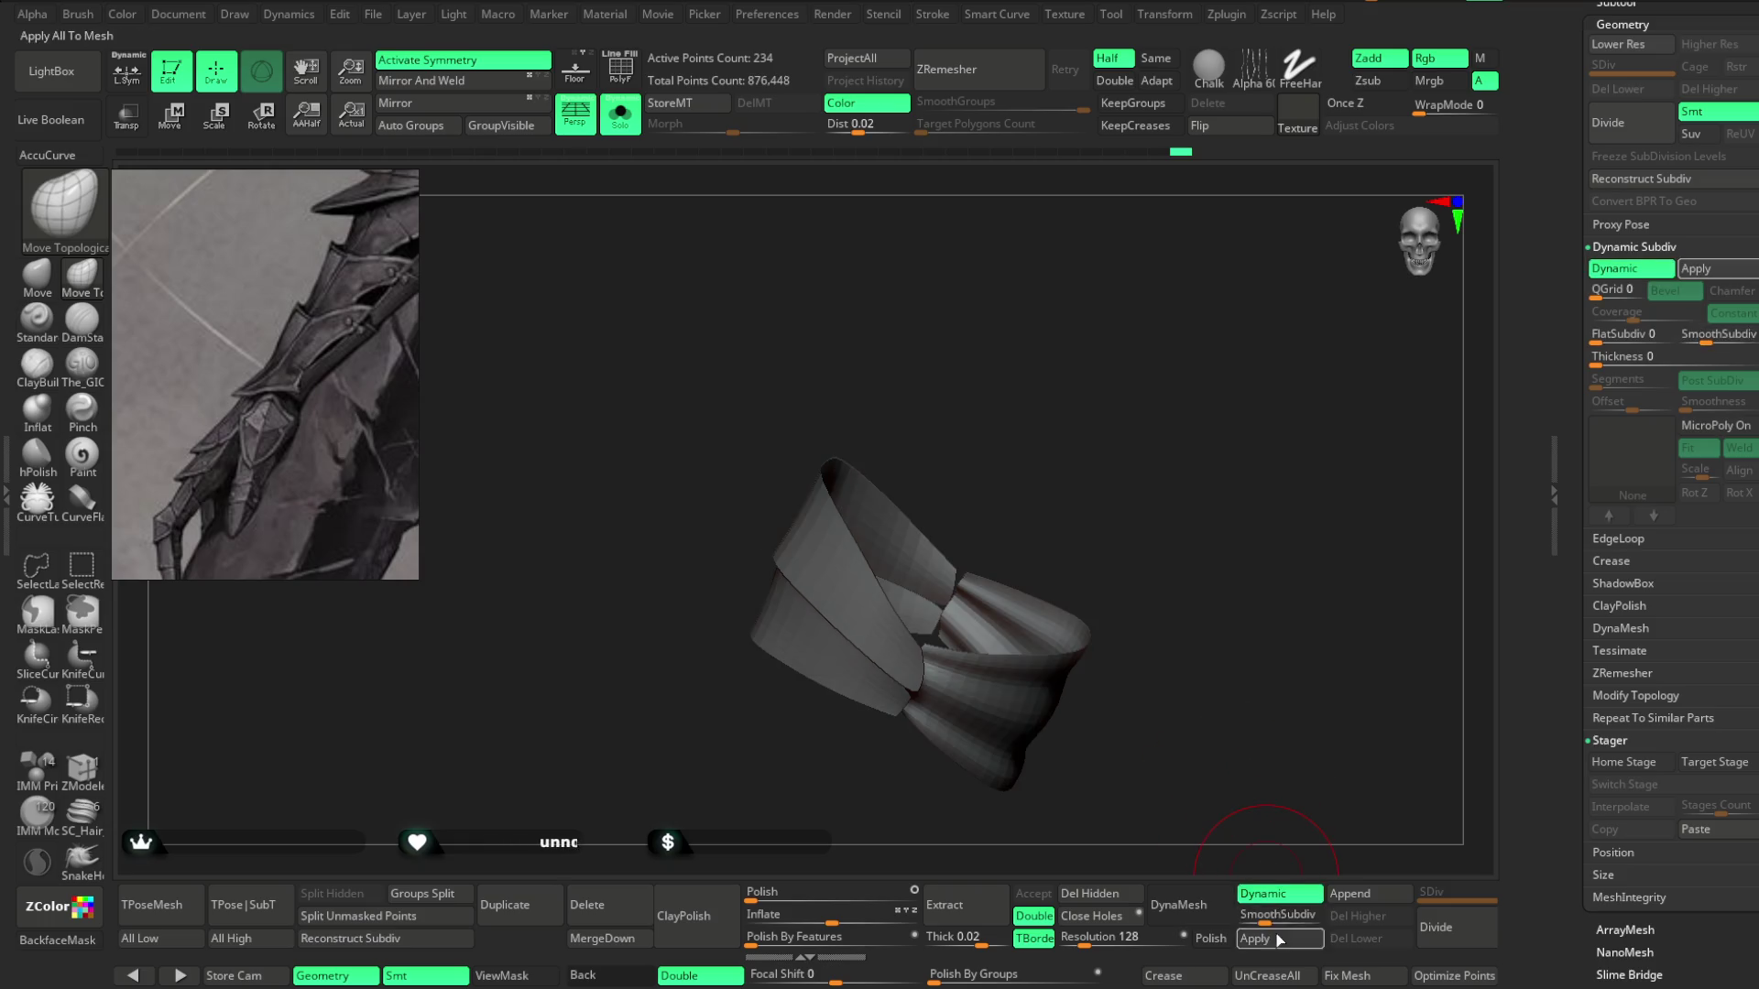
left_click_drag(1227, 914, 1224, 914)
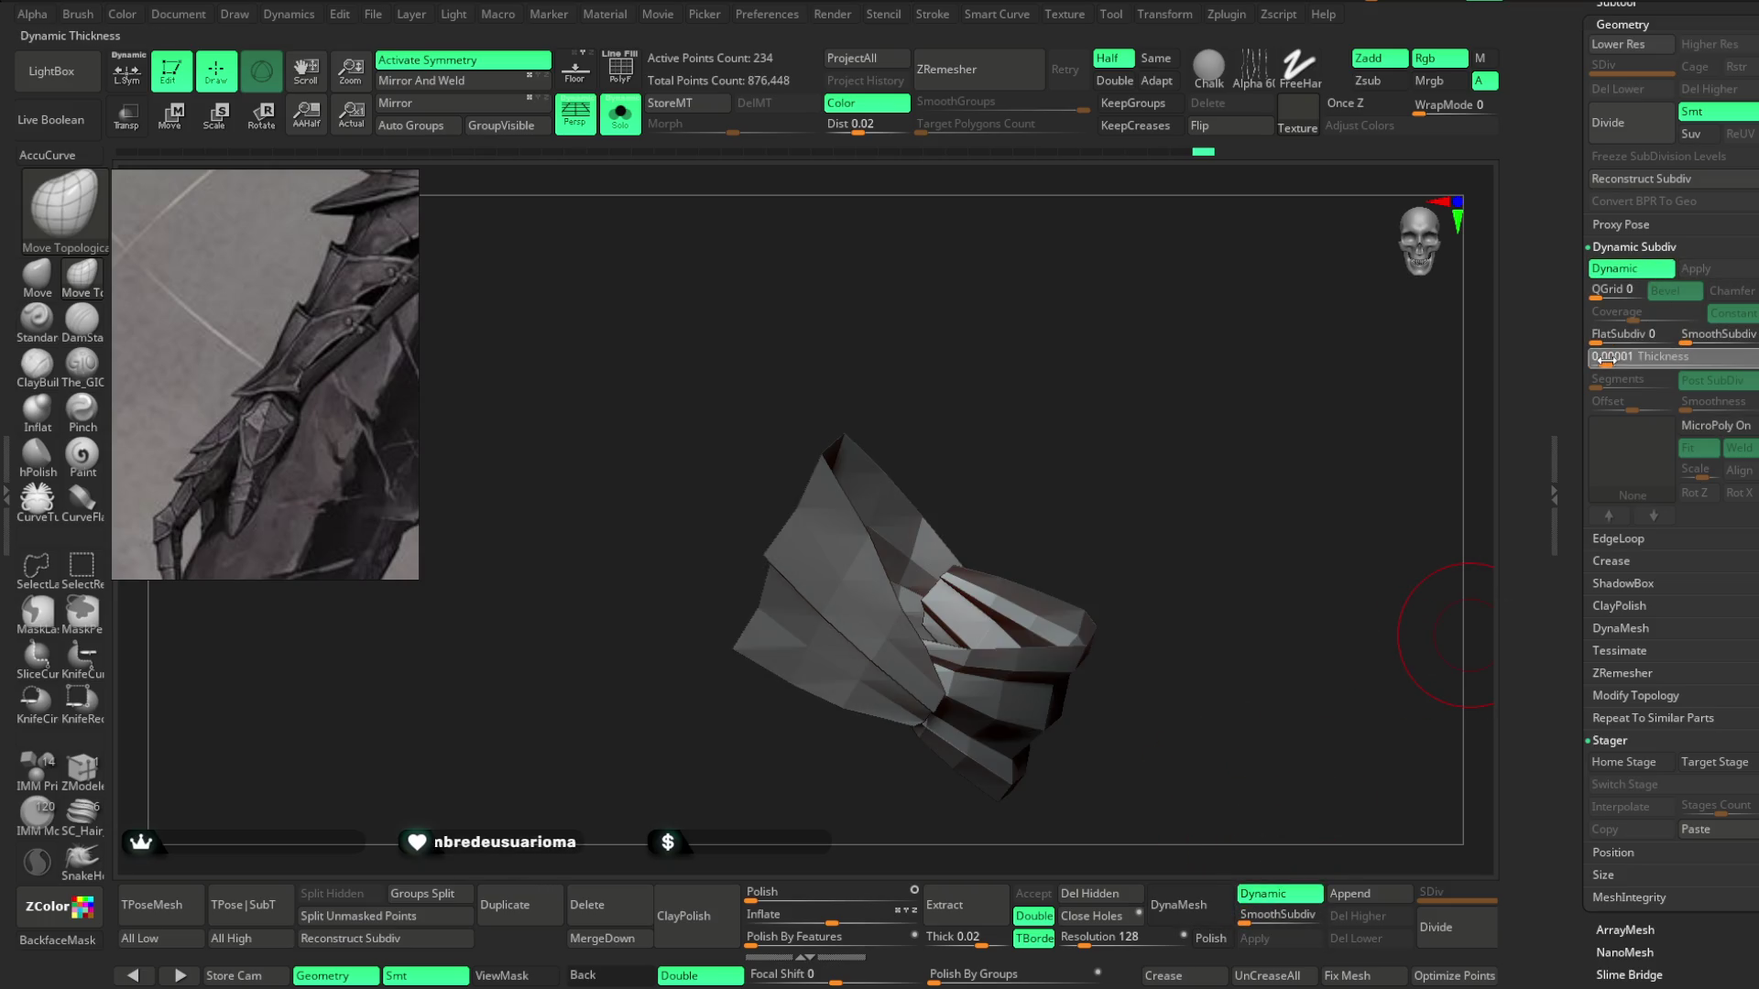
left_click_drag(1632, 360, 1628, 360)
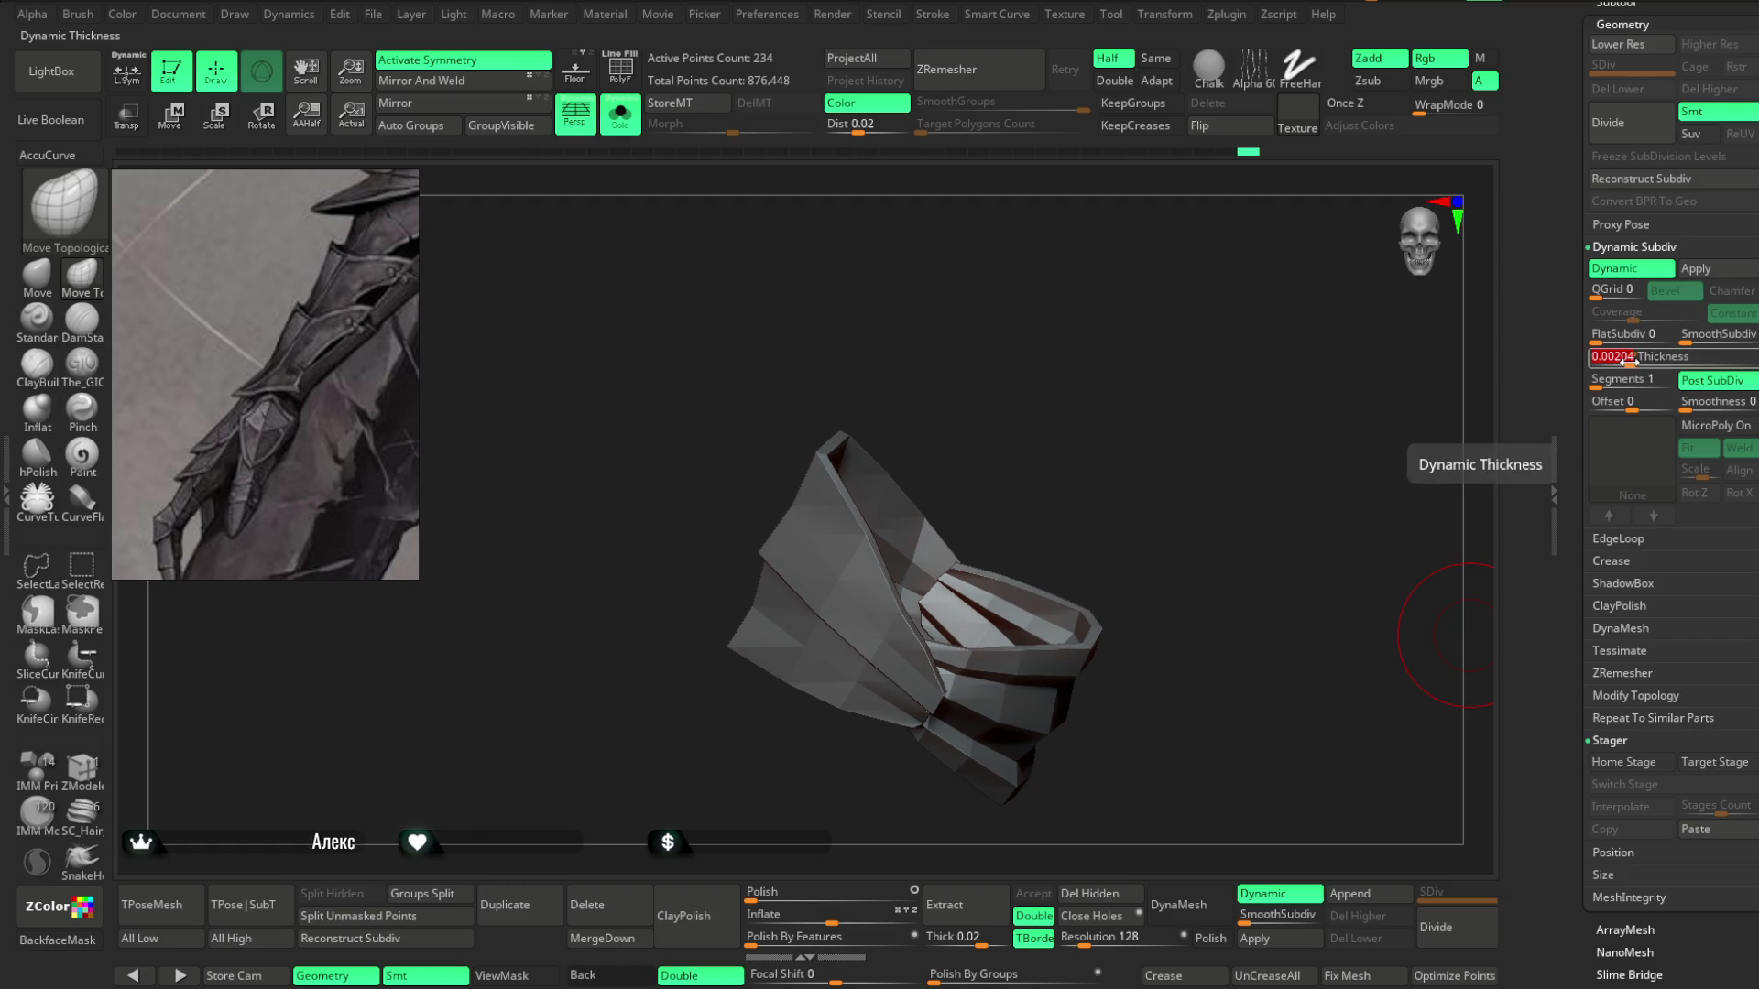
left_click_drag(1631, 410, 1592, 409)
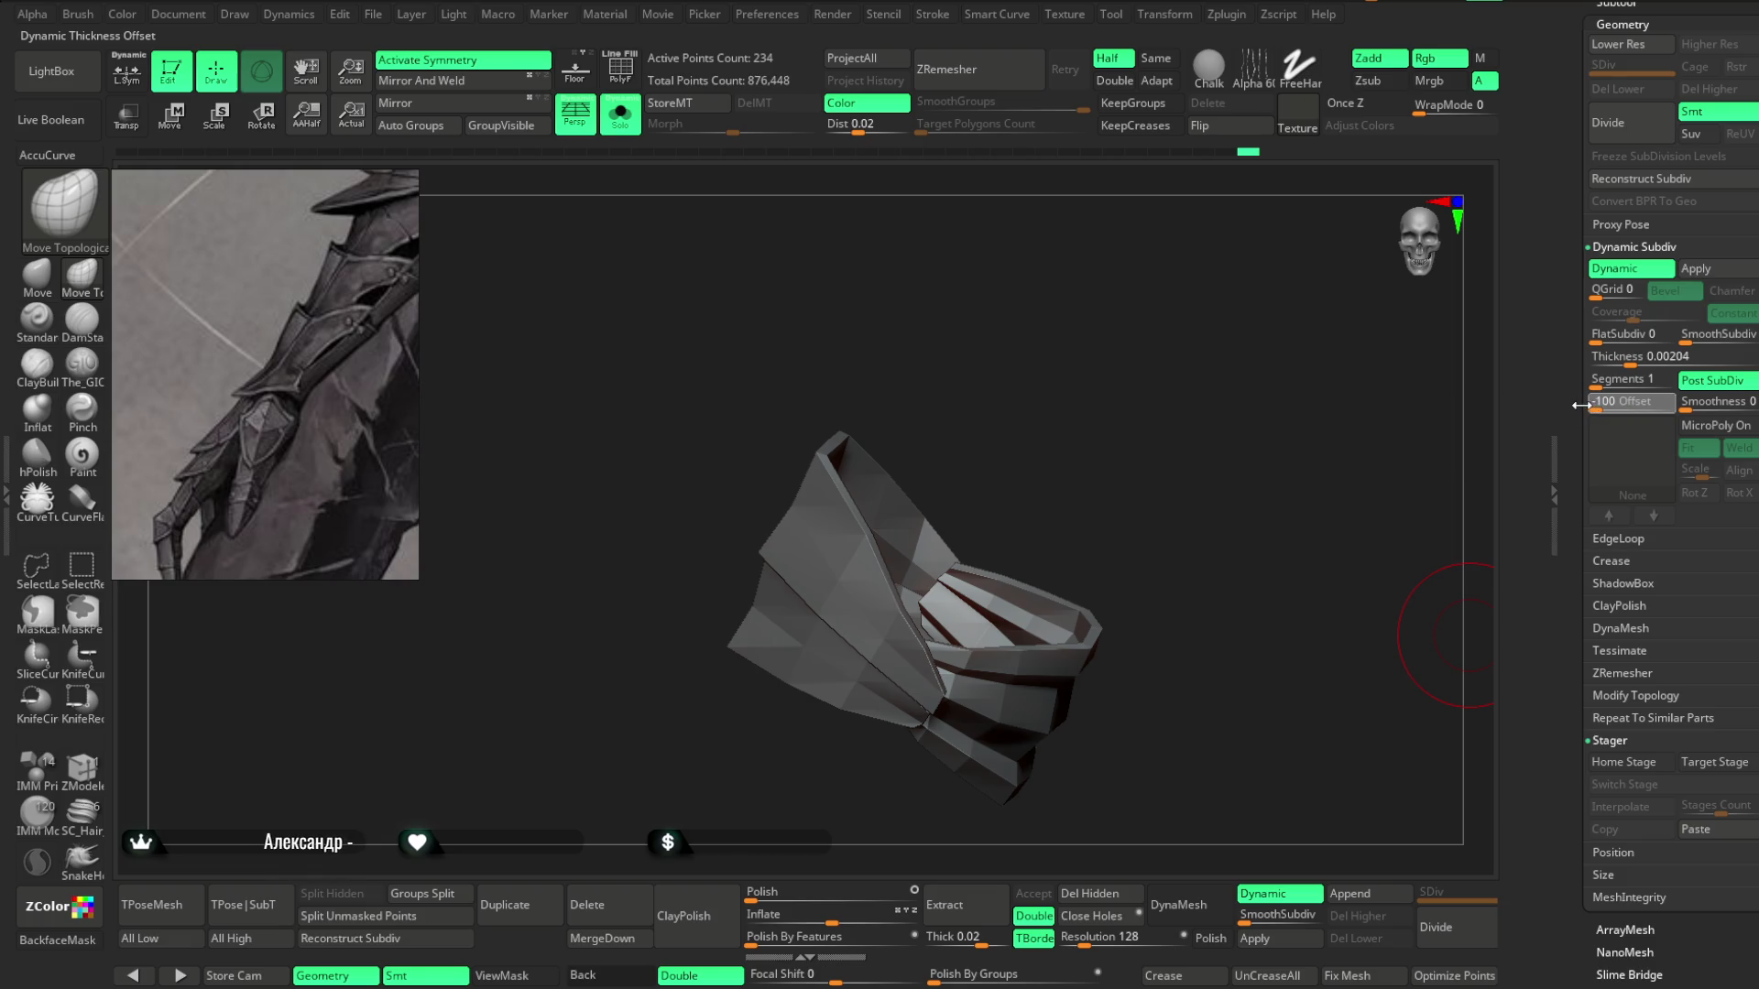
left_click_drag(1205, 606, 1175, 620)
Select the Extract4_2 blade, Solo it, and turn on Dynamic Subdiv.
left_click(620, 115)
mouse_move(718, 259)
left_mouse_down()
mouse_move(718, 475)
mouse_move(895, 452)
mouse_move(986, 390)
mouse_move(950, 381)
mouse_move(997, 427)
mouse_move(994, 404)
mouse_move(971, 416)
left_mouse_up()
key("space")
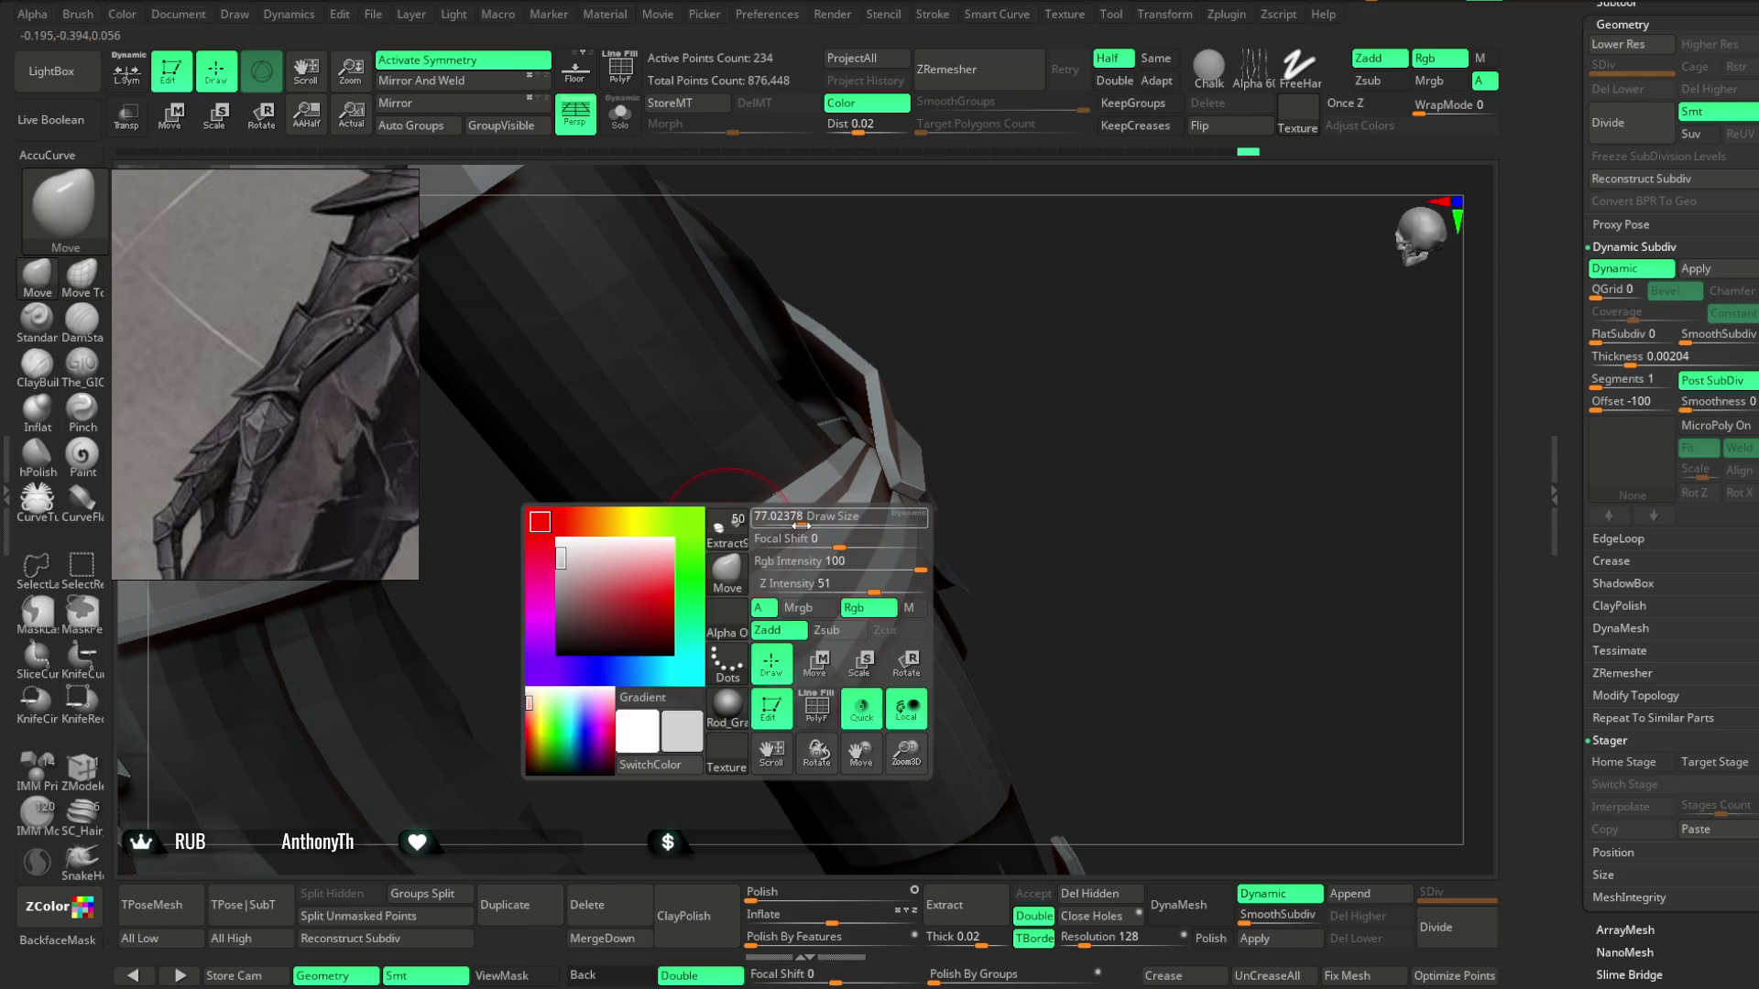
mouse_move(994, 413)
left_mouse_down()
mouse_move(985, 381)
mouse_move(1080, 302)
left_mouse_up()
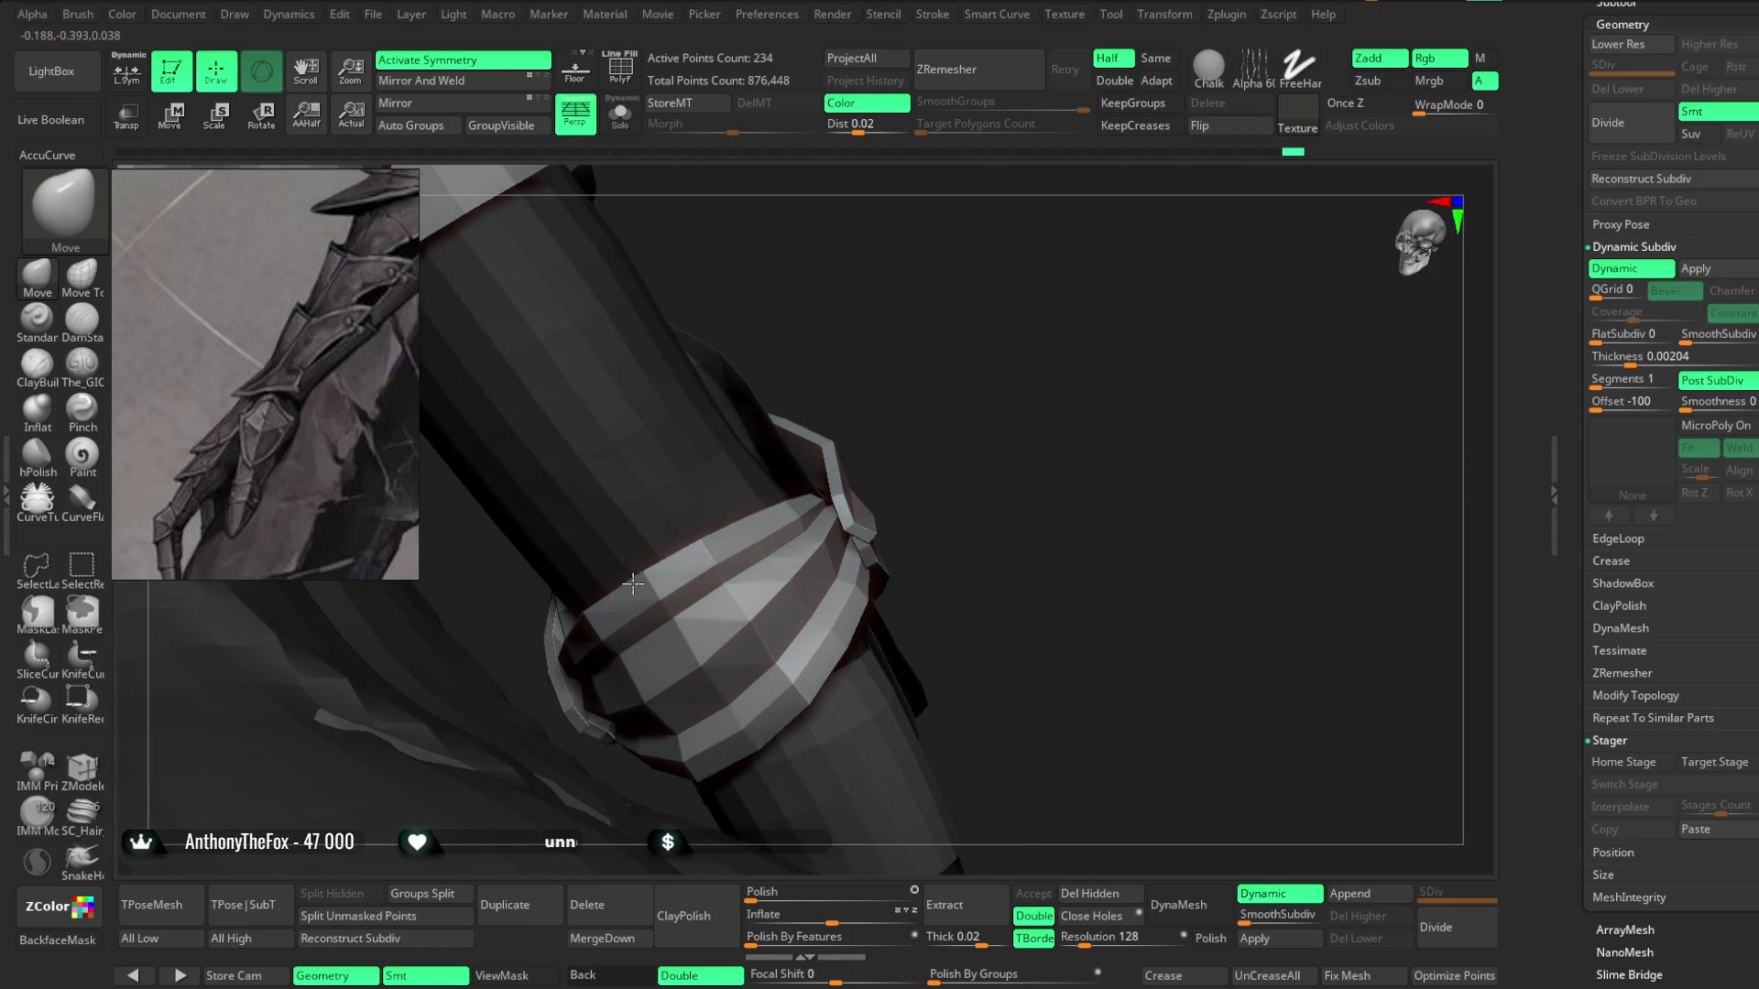
left_click_drag(806, 378, 686, 558)
mouse_move(818, 394)
left_mouse_down()
mouse_move(953, 440)
mouse_move(981, 357)
mouse_move(892, 398)
left_mouse_up()
mouse_move(691, 527)
left_mouse_down()
mouse_move(816, 550)
mouse_move(801, 596)
mouse_move(805, 521)
mouse_move(788, 532)
left_mouse_up()
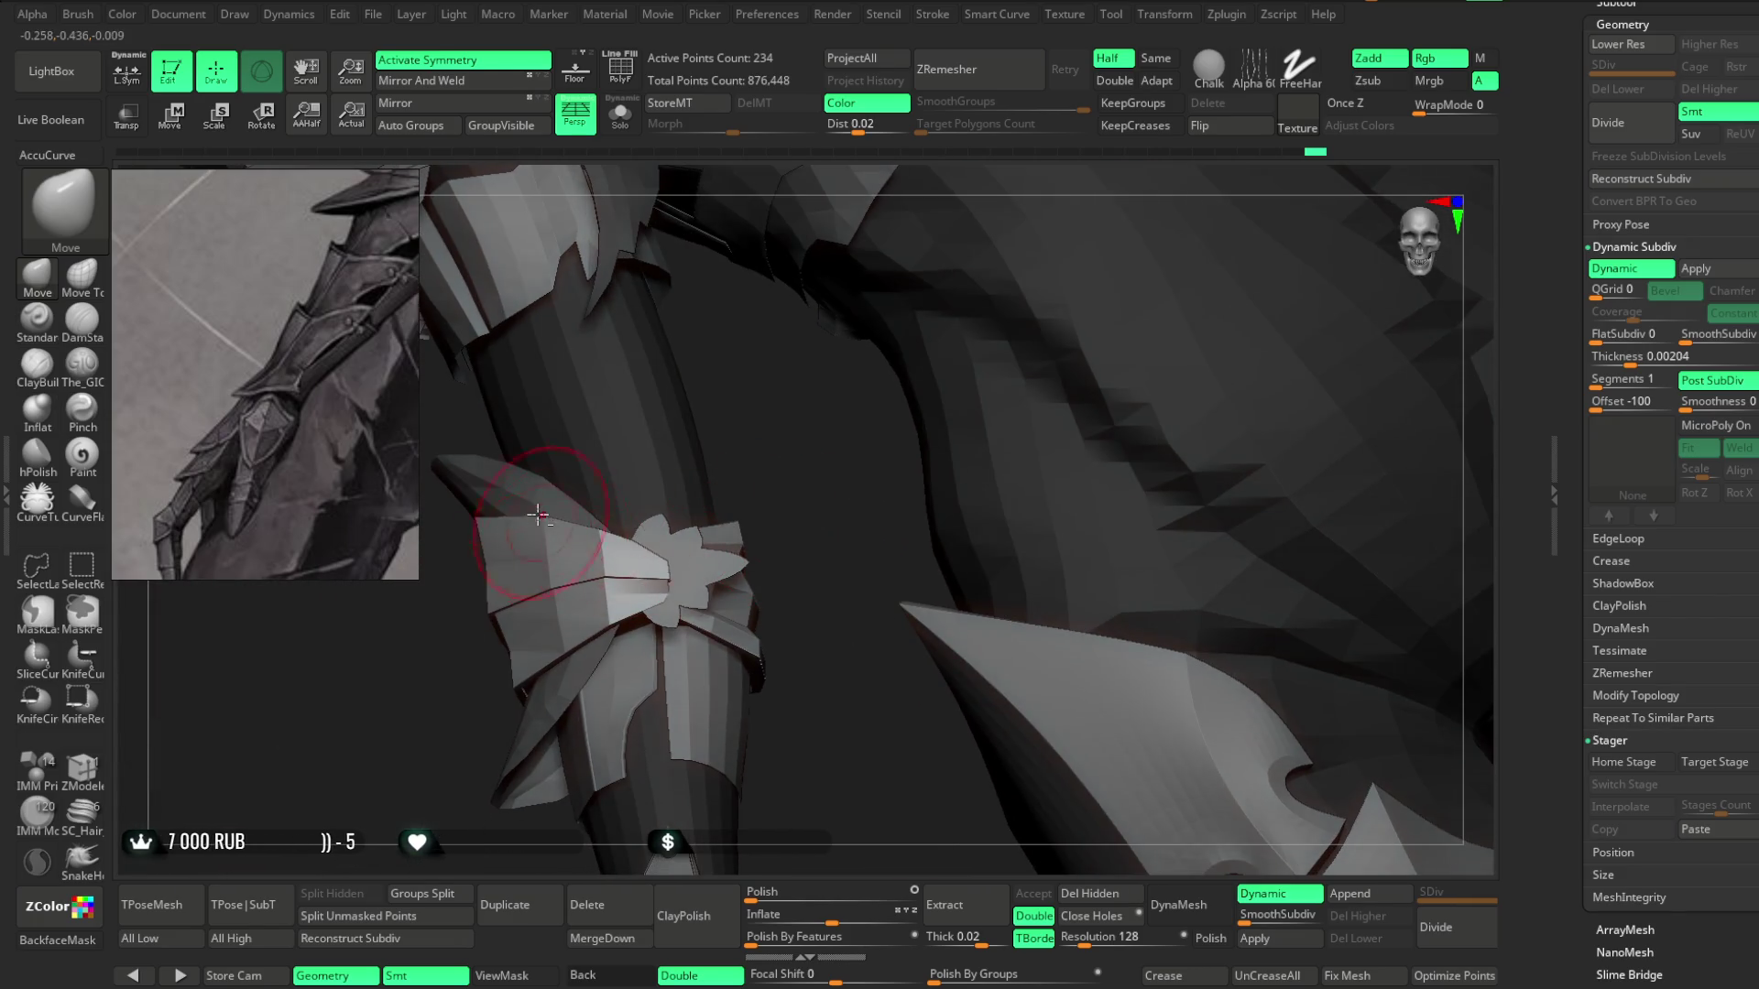
left_click(540, 504, "alt")
left_click(620, 115)
left_click_drag(675, 255, 810, 533)
left_click(1282, 902)
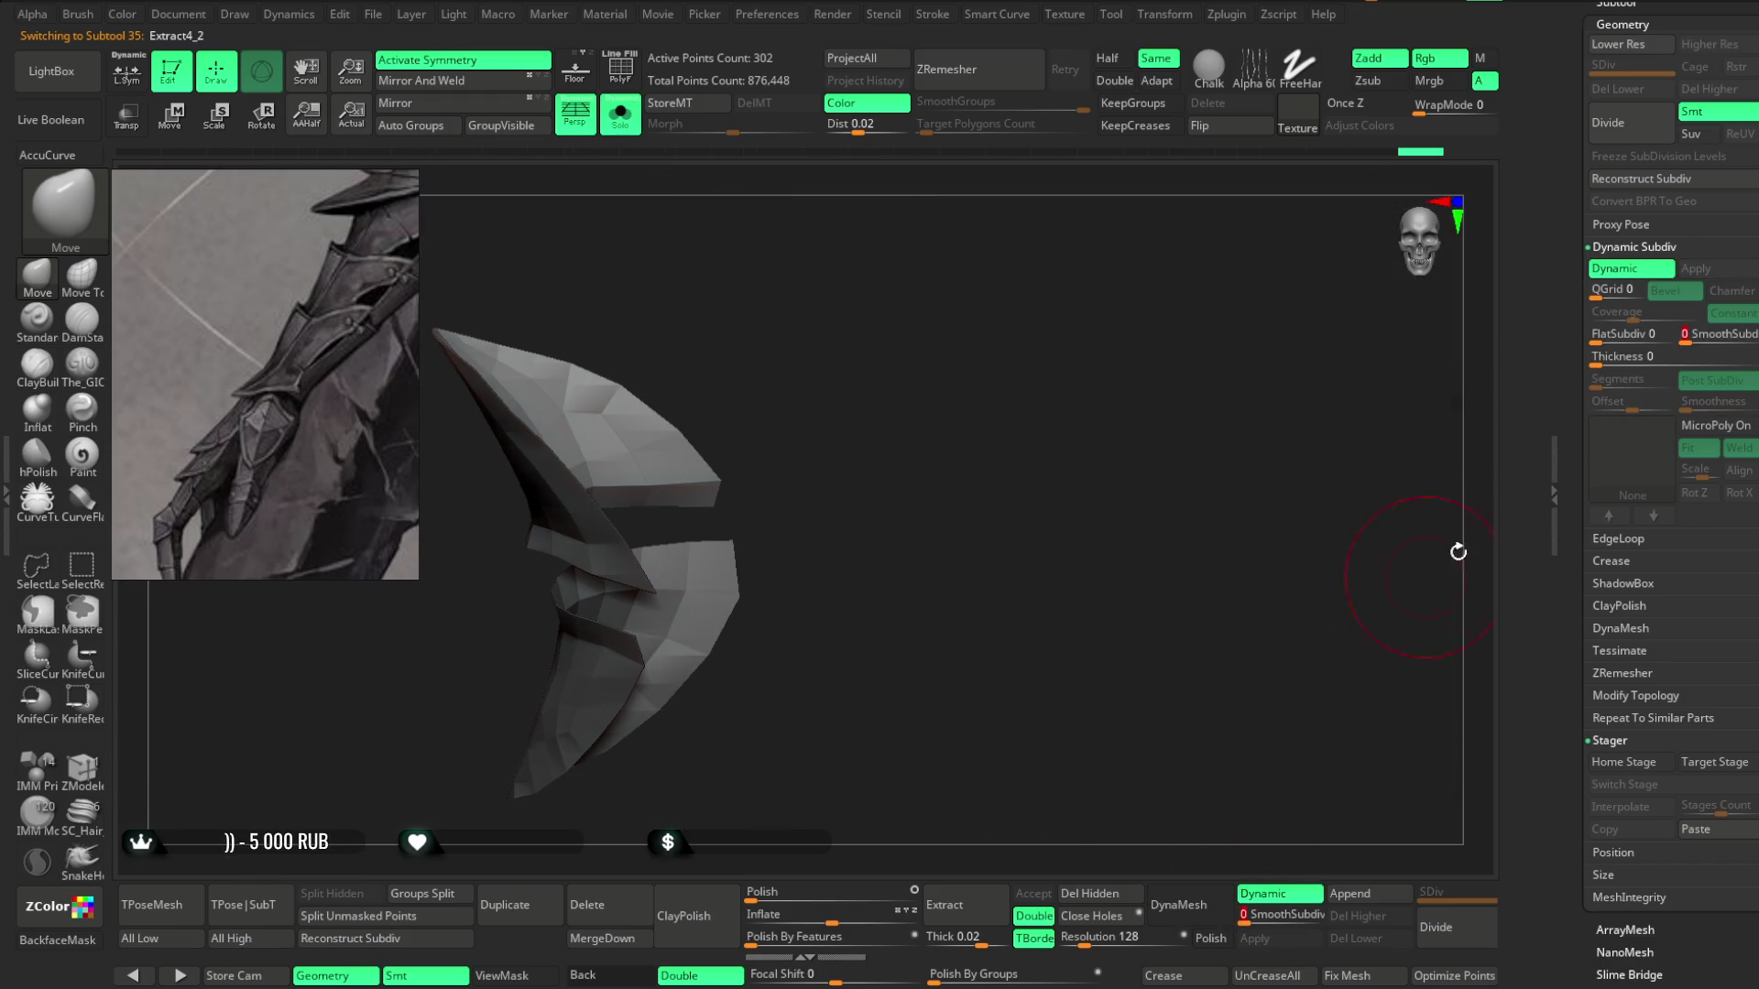
Raise the blade's Dynamic Subdiv Thickness, then turn Solo off and select the Extract4_3 strip.
left_click_drag(1614, 362, 1630, 365)
left_click_drag(1057, 586, 741, 365)
left_click(621, 128)
mouse_move(687, 431)
left_mouse_down()
mouse_move(797, 385)
mouse_move(821, 349)
mouse_move(781, 430)
mouse_move(785, 381)
mouse_move(903, 294)
mouse_move(718, 474)
left_mouse_up()
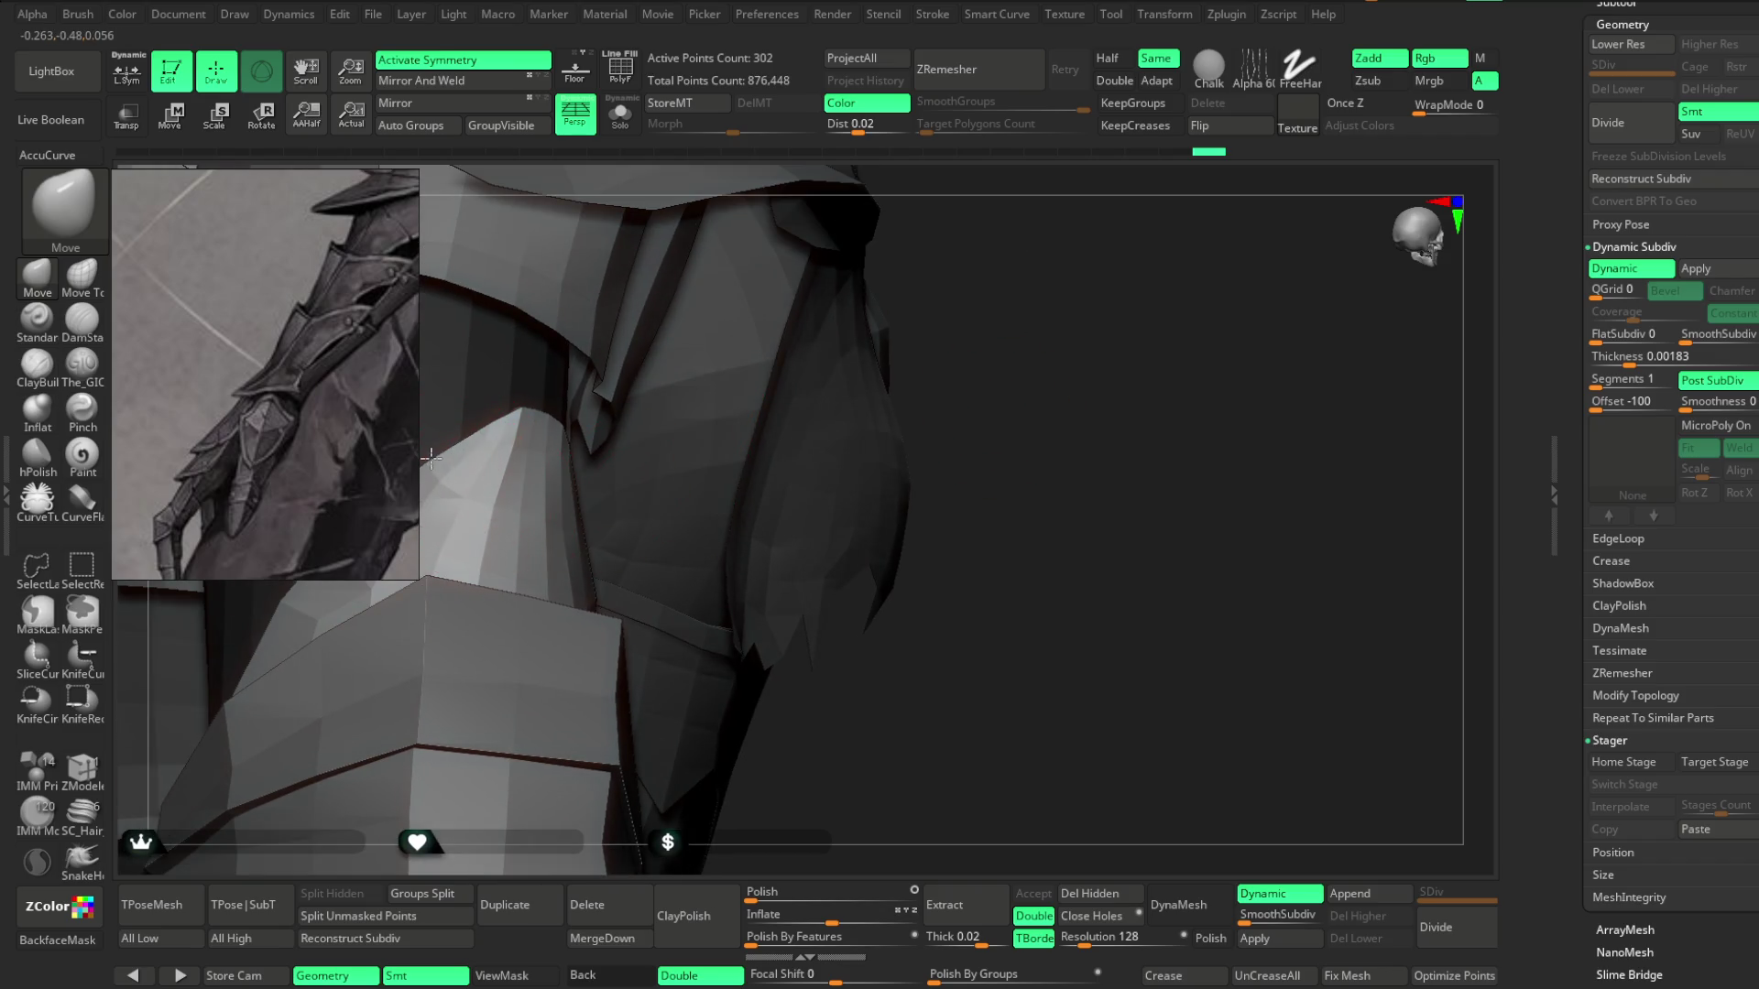
mouse_move(810, 340)
left_mouse_down()
mouse_move(557, 479)
mouse_move(739, 439)
mouse_move(644, 483)
mouse_move(668, 581)
mouse_move(608, 578)
mouse_move(596, 589)
mouse_move(624, 617)
mouse_move(608, 549)
mouse_move(660, 550)
mouse_move(610, 552)
mouse_move(621, 518)
left_mouse_up()
mouse_move(558, 617)
left_mouse_down()
mouse_move(596, 534)
mouse_move(510, 628)
mouse_move(561, 813)
mouse_move(616, 620)
mouse_move(691, 597)
mouse_move(677, 550)
mouse_move(753, 568)
mouse_move(705, 552)
left_mouse_up()
left_click(481, 592, "alt")
key("space")
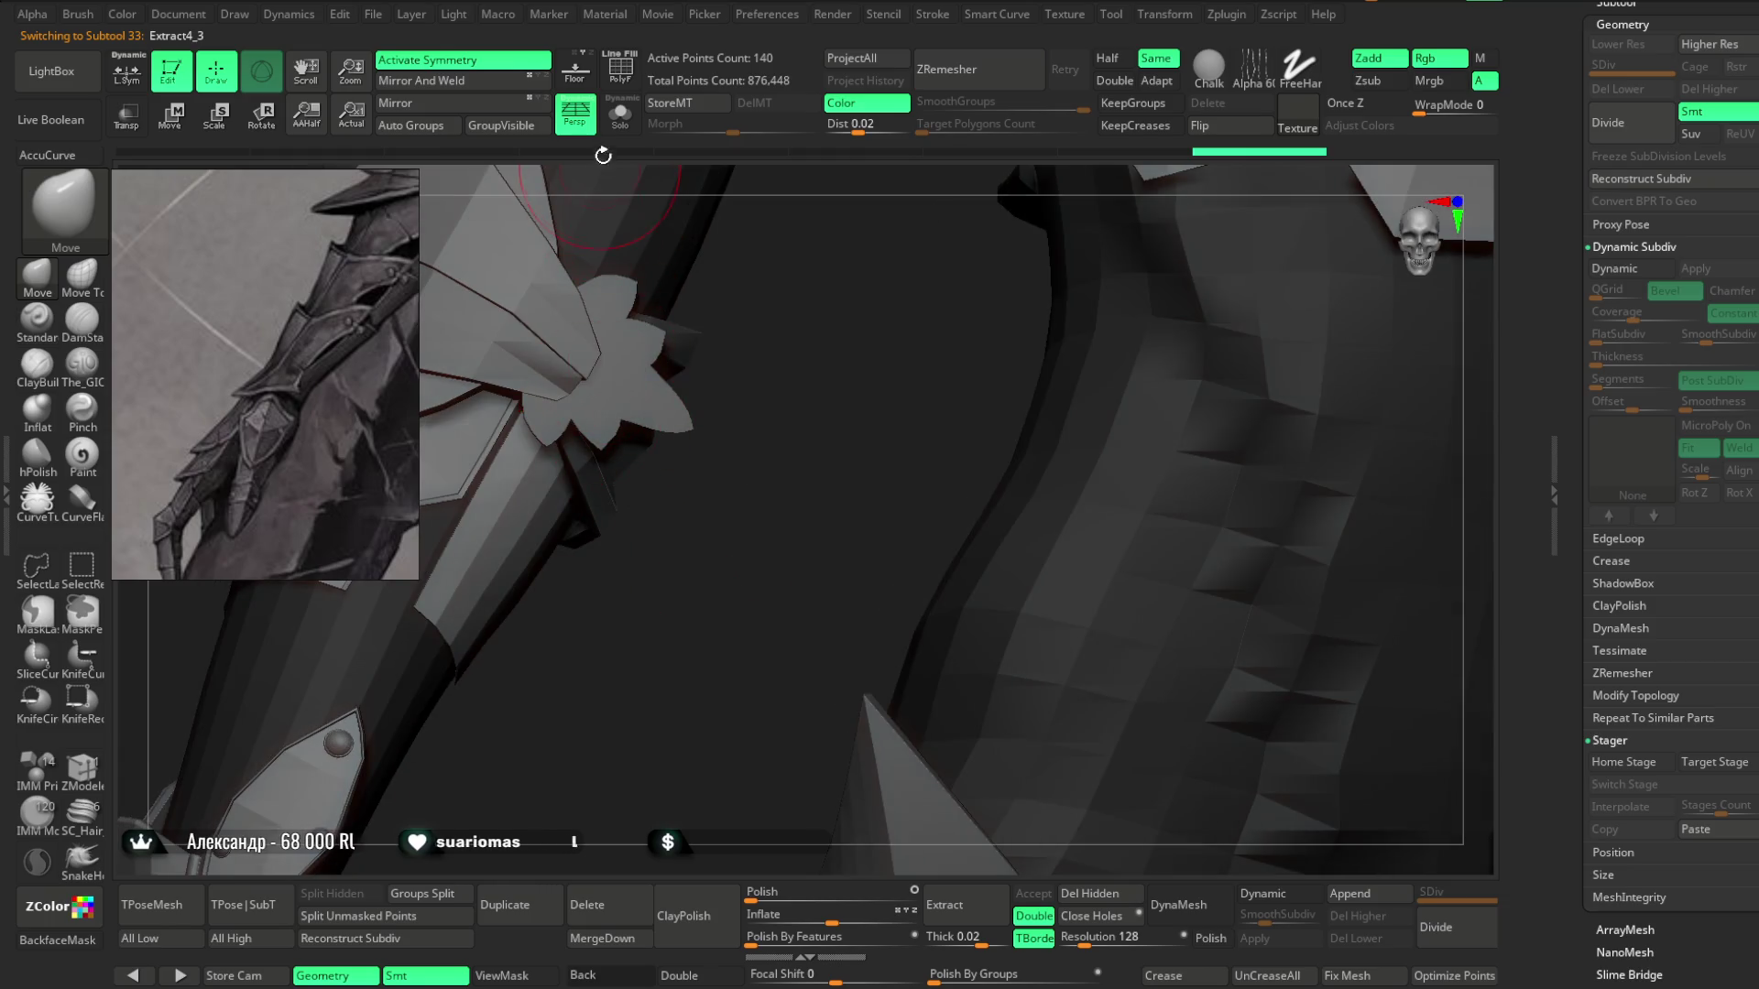
Solo the Extract4_3 strip with Double and PolyF on, and apply a ZModeler polygroup action.
left_click(620, 114)
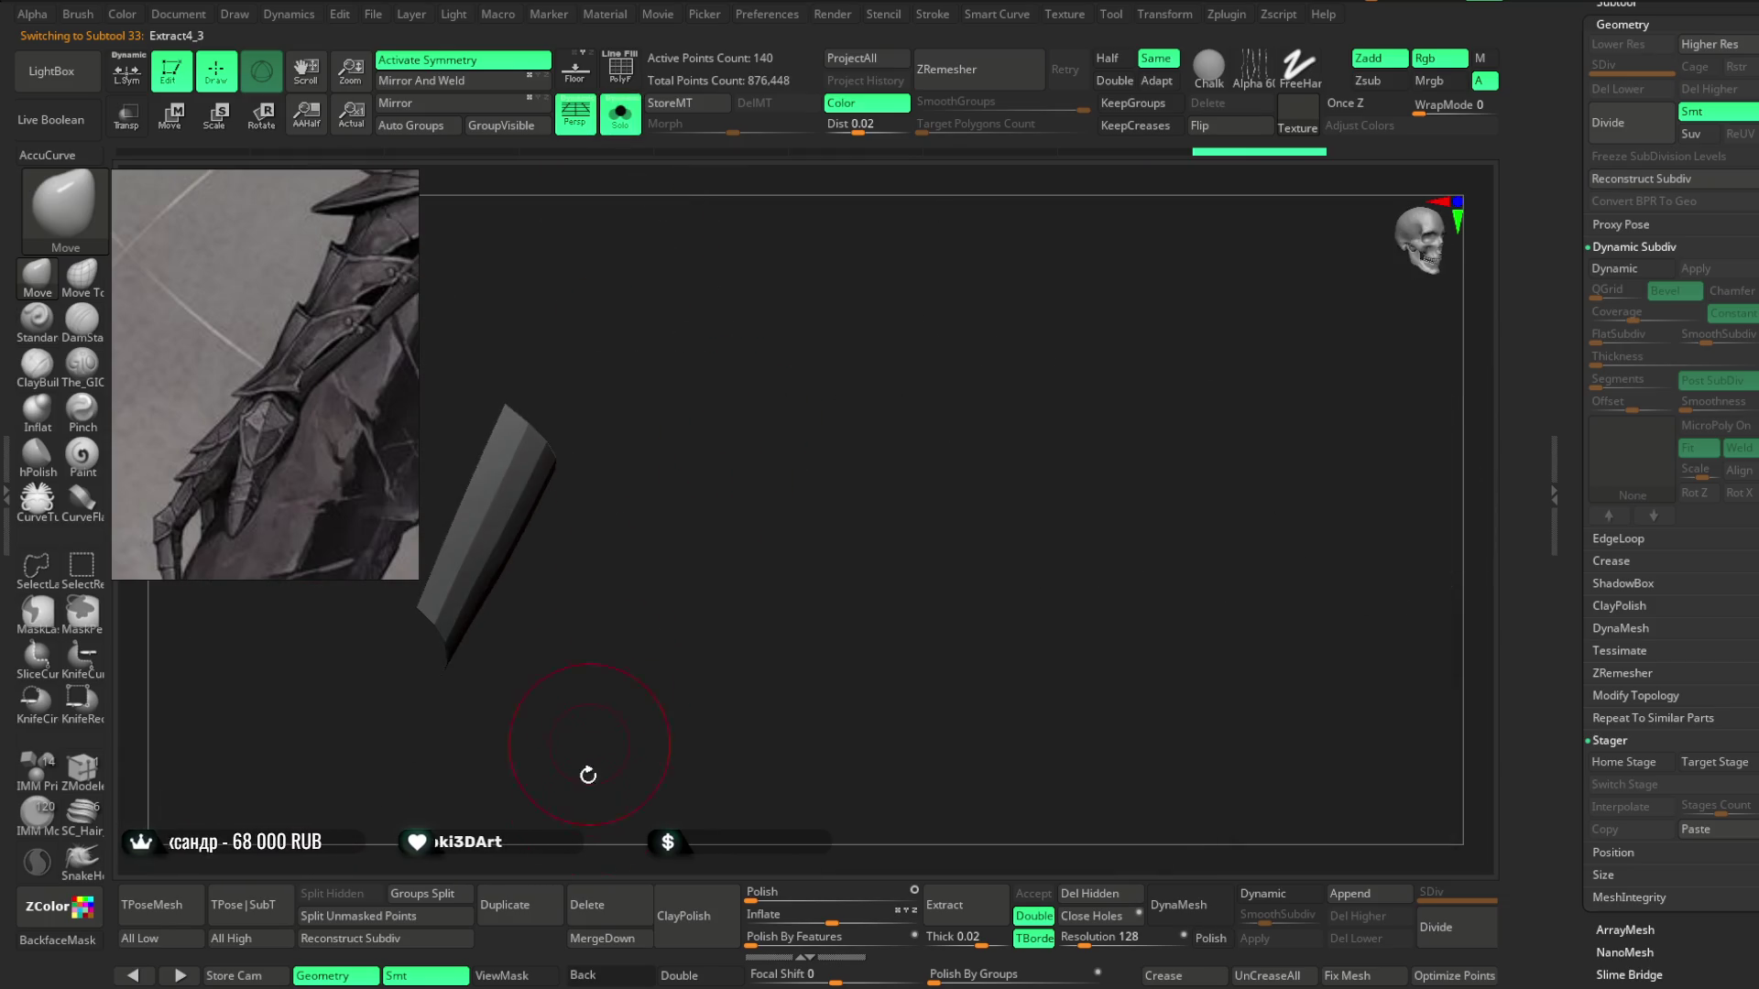
left_click(693, 967)
mouse_move(711, 585)
left_mouse_down()
mouse_move(687, 562)
mouse_move(769, 471)
mouse_move(848, 439)
mouse_move(839, 423)
left_mouse_up()
key("space")
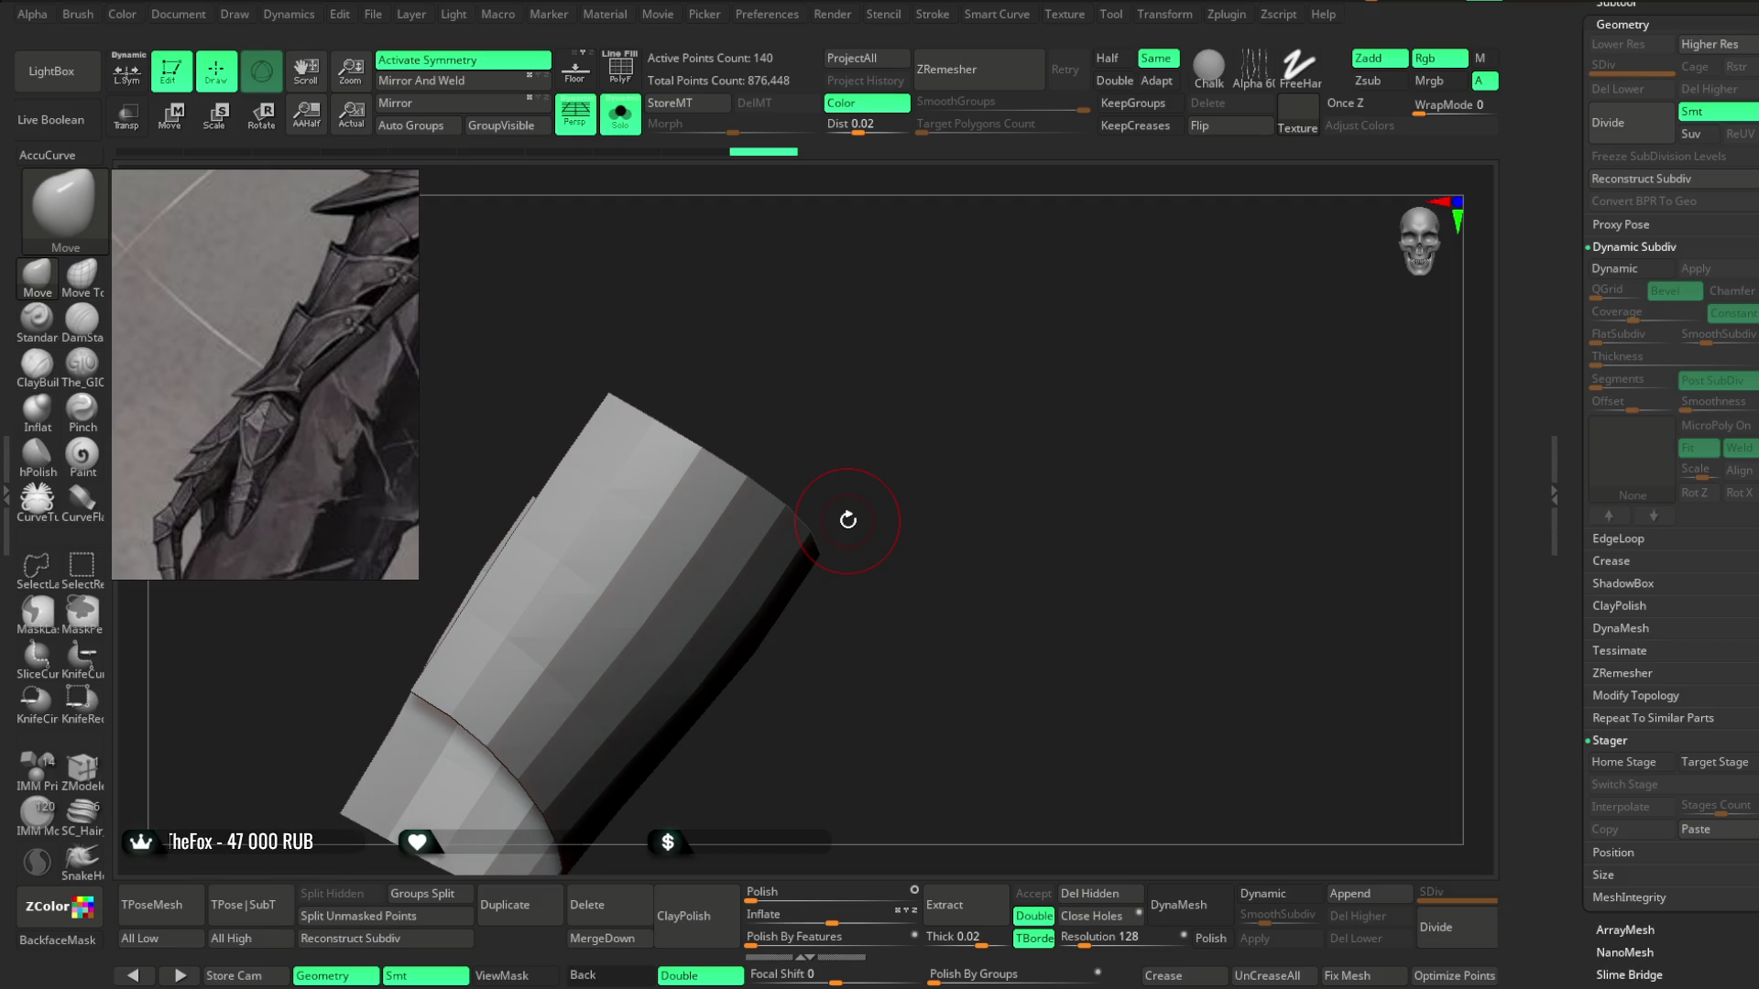
left_click(622, 73)
left_click(94, 779)
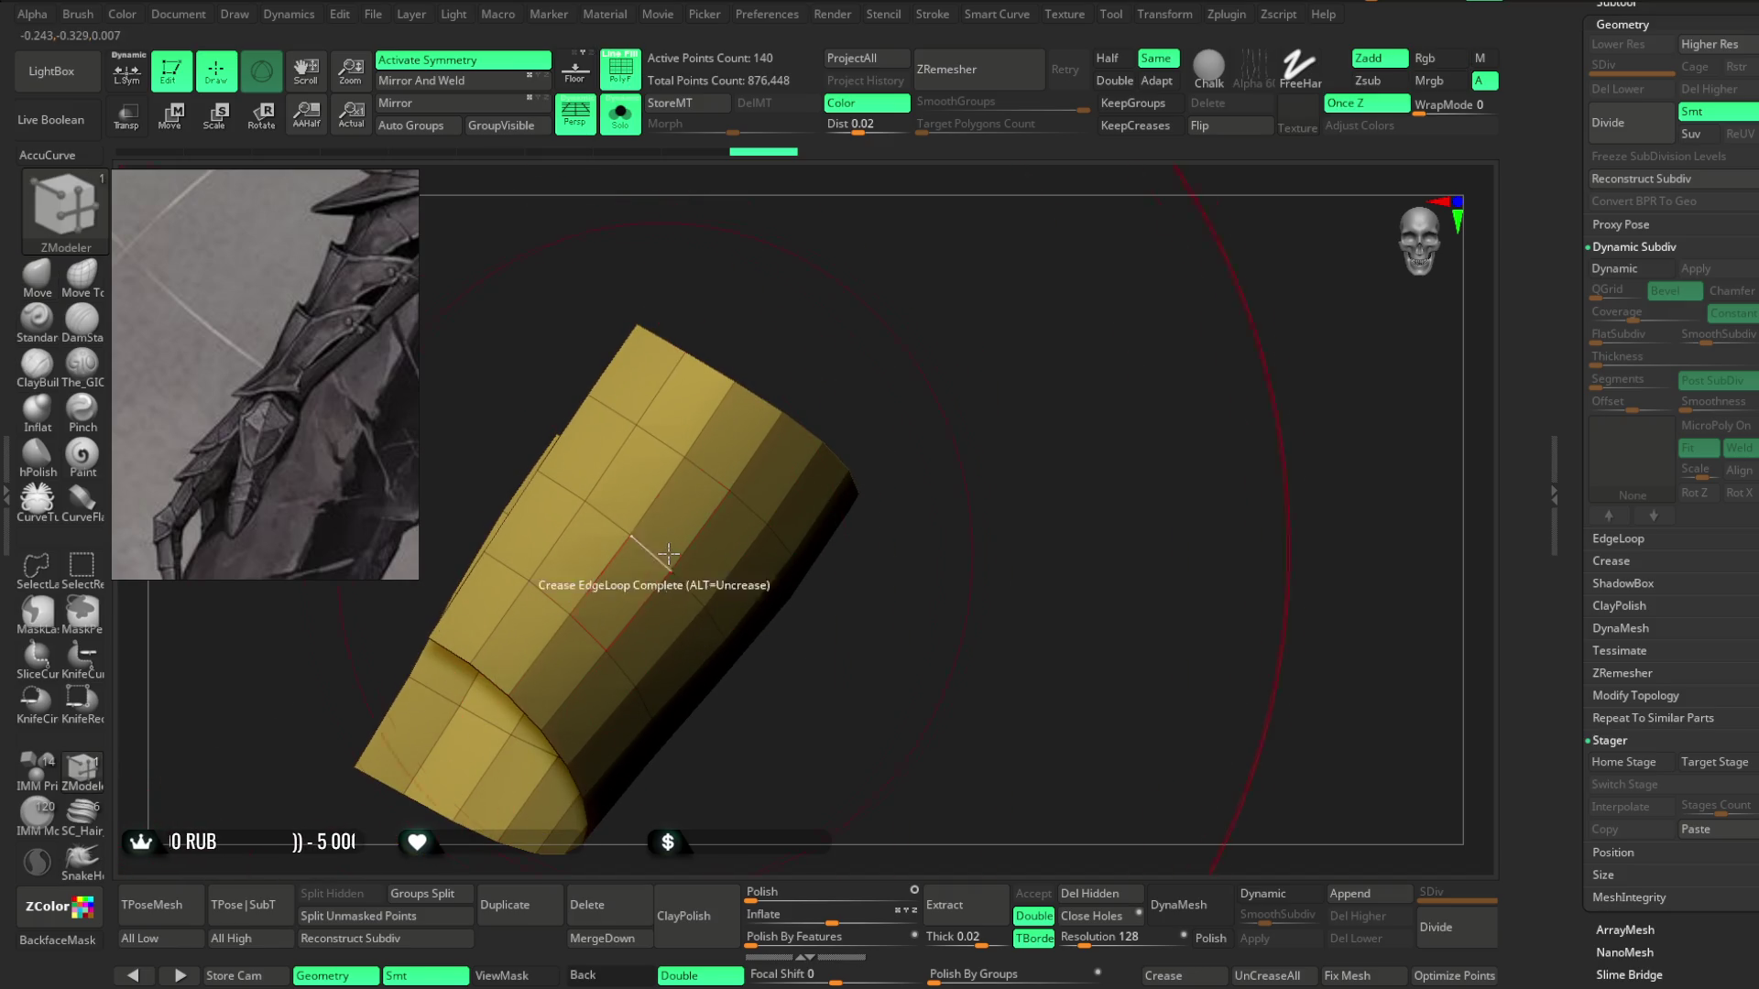
right_click(679, 532)
right_click(1066, 359)
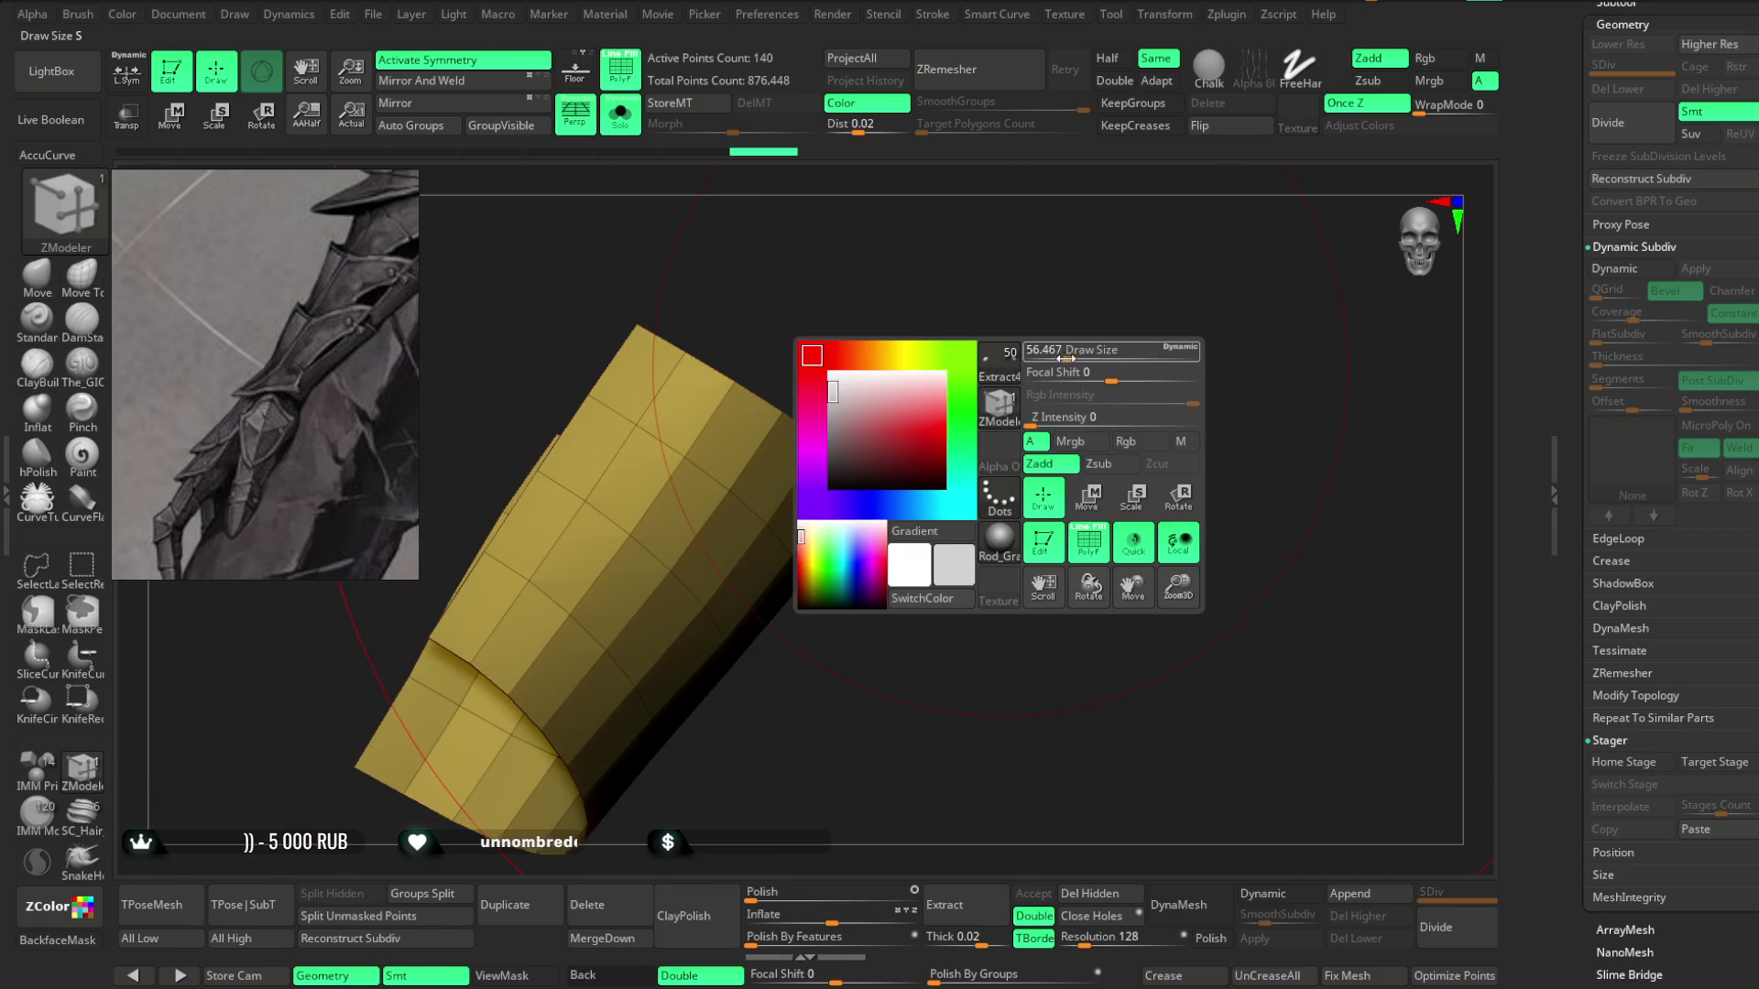
right_click(679, 514)
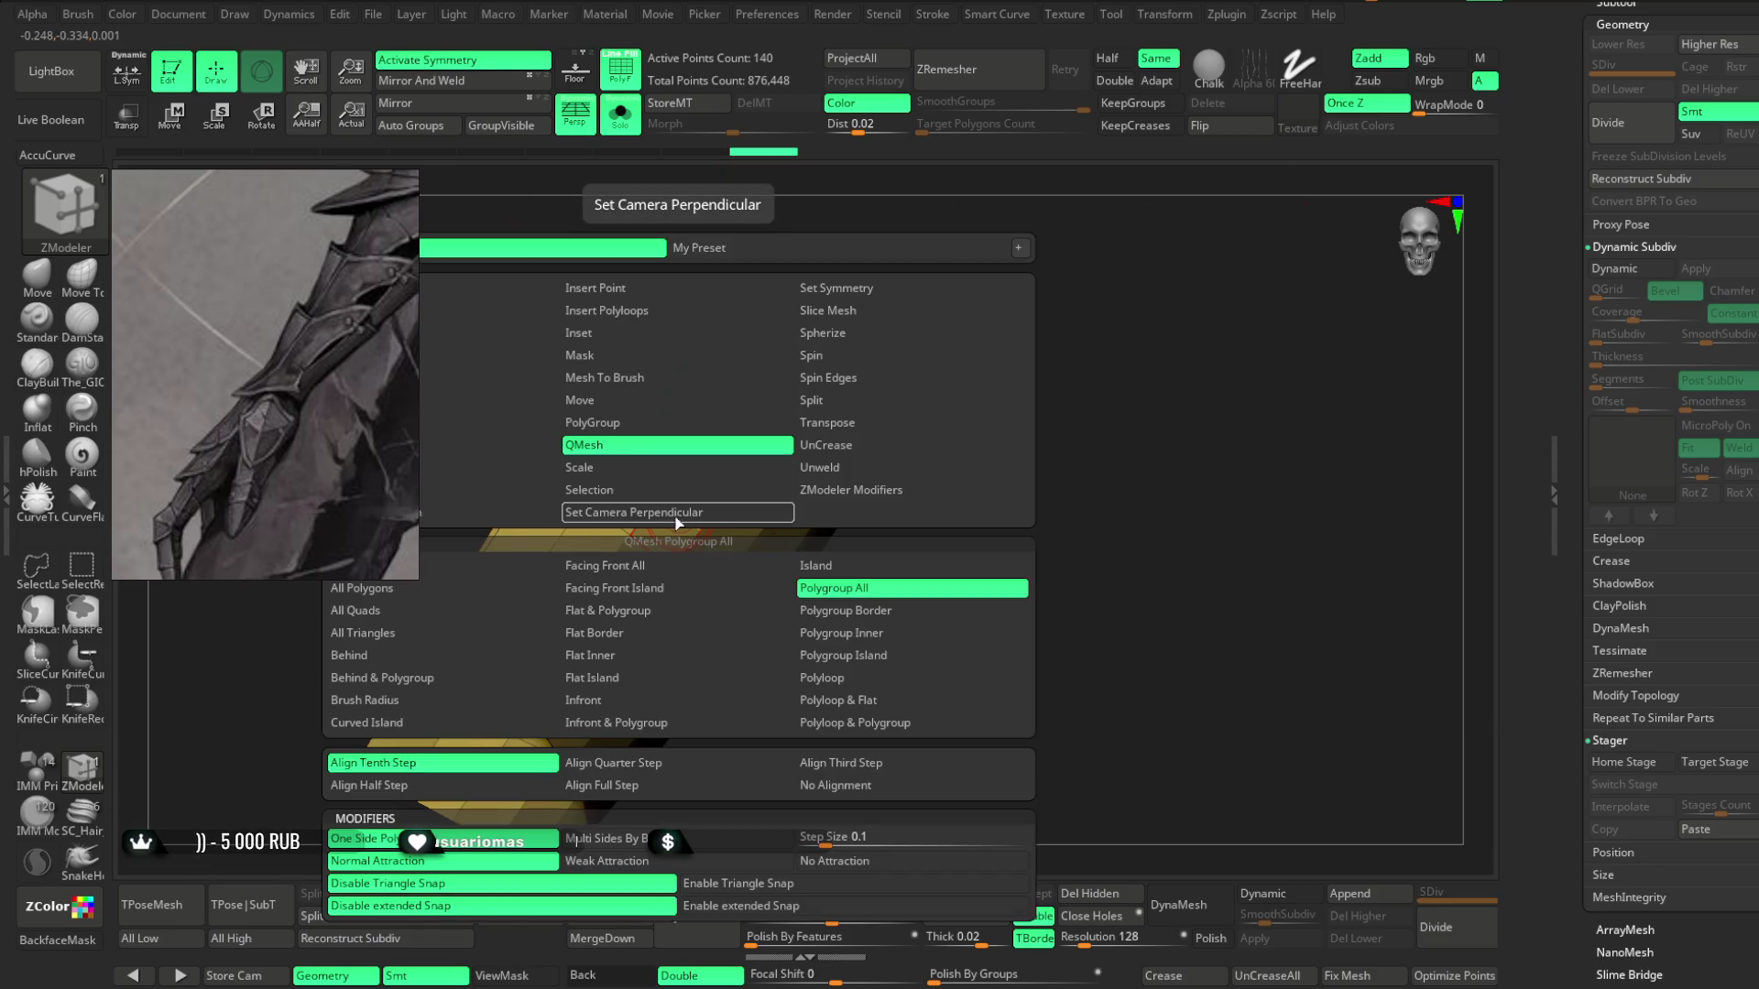
left_click(670, 356)
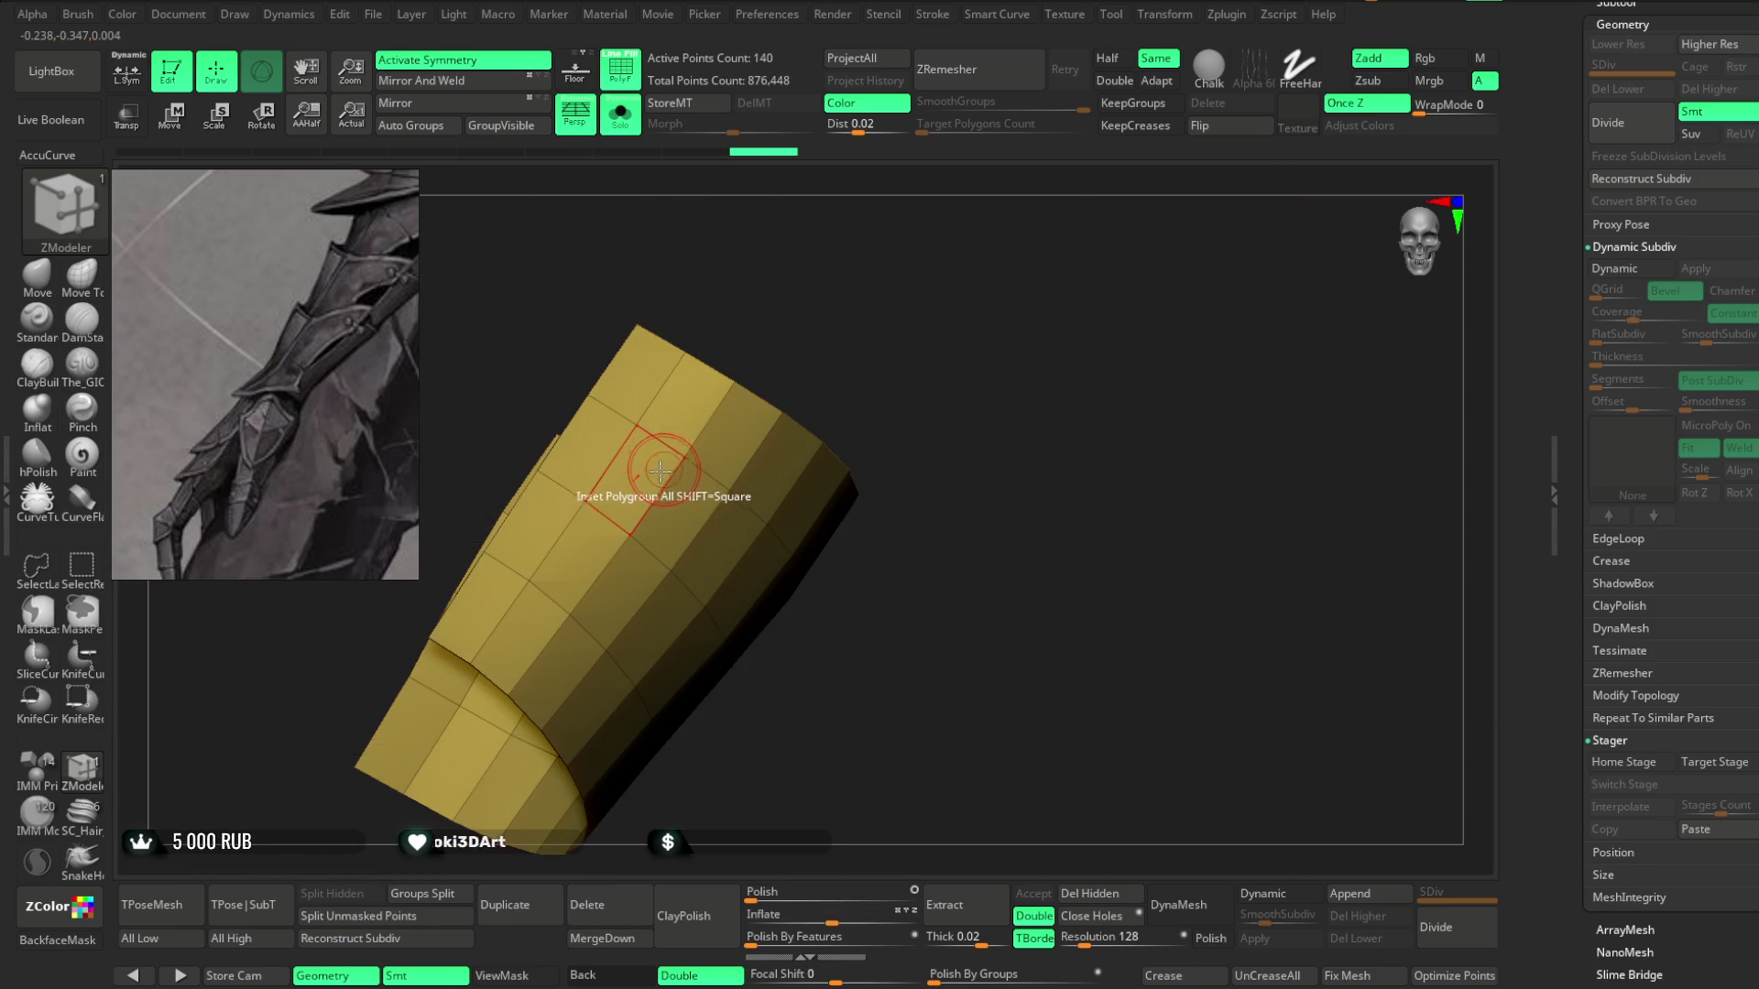
mouse_move(898, 409)
left_mouse_down()
mouse_move(891, 428)
mouse_move(900, 365)
left_mouse_up()
Give the strip Dynamic Subdiv with SmoothSubdiv 0 and Thickness 0.00114, then turn Solo off.
left_click(620, 114)
mouse_move(706, 314)
left_mouse_down()
mouse_move(801, 538)
mouse_move(801, 501)
mouse_move(844, 518)
mouse_move(812, 503)
left_mouse_up()
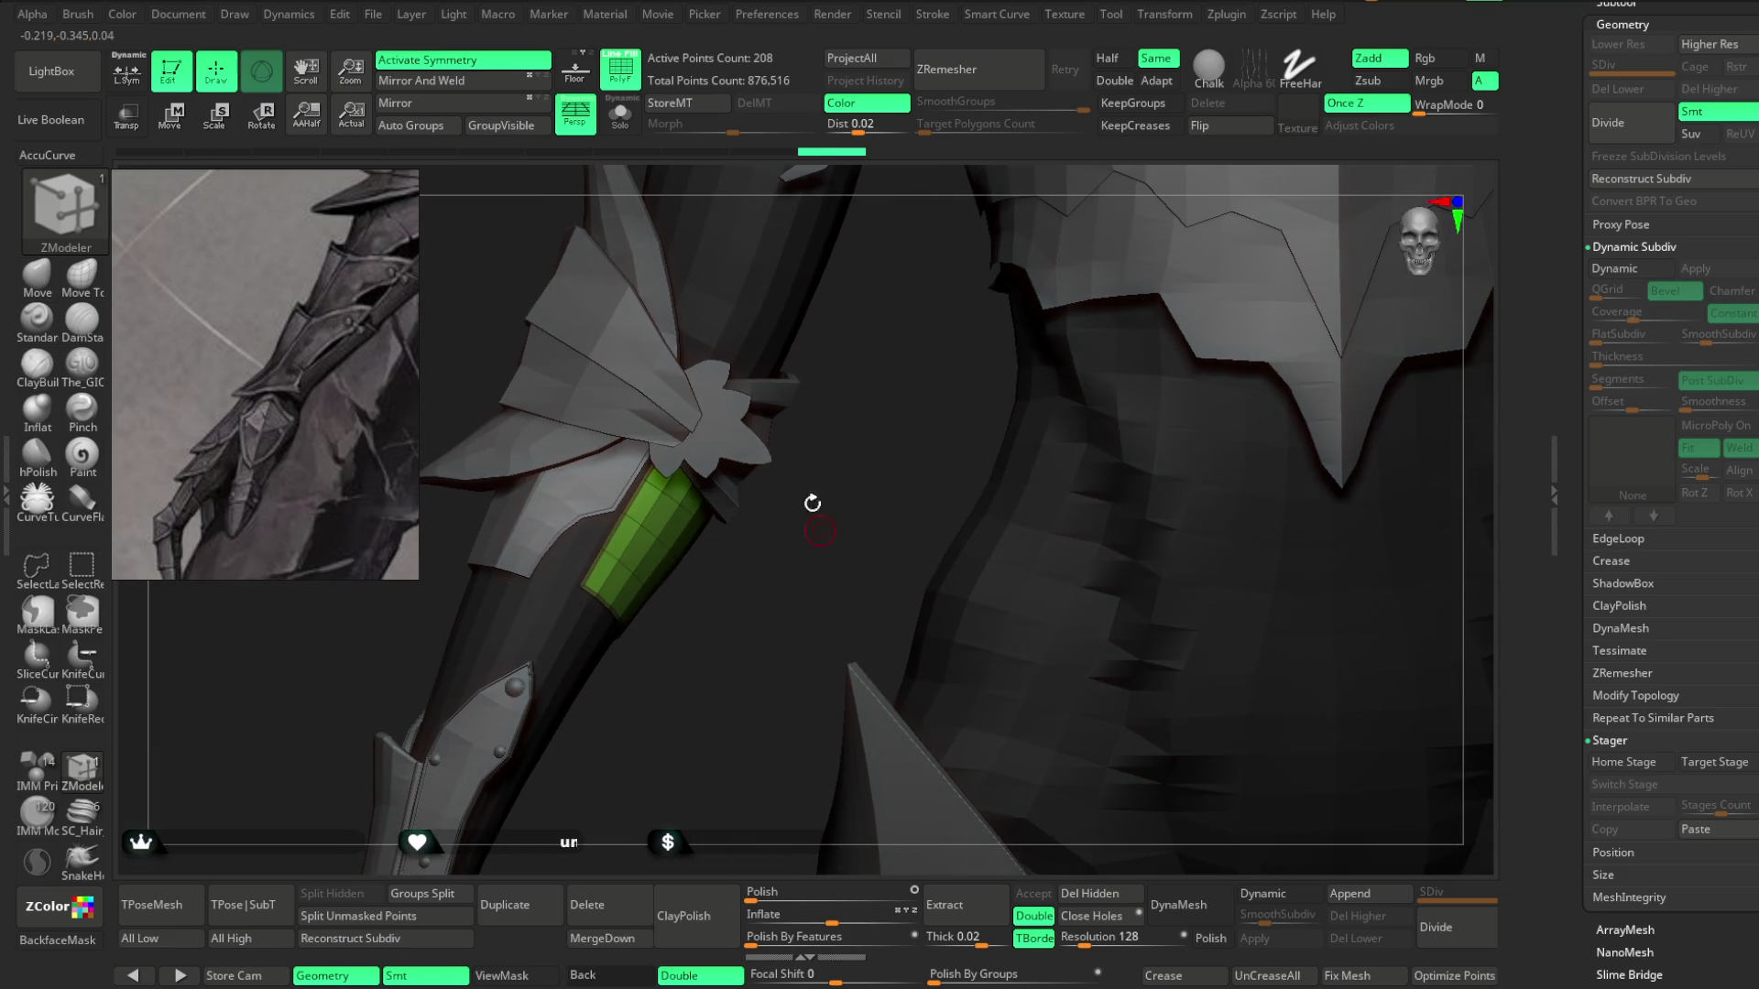
left_click(624, 115)
mouse_move(816, 373)
left_mouse_down()
mouse_move(849, 381)
mouse_move(843, 511)
mouse_move(883, 410)
left_mouse_up()
left_click(1280, 893)
left_click_drag(1282, 914, 1232, 914)
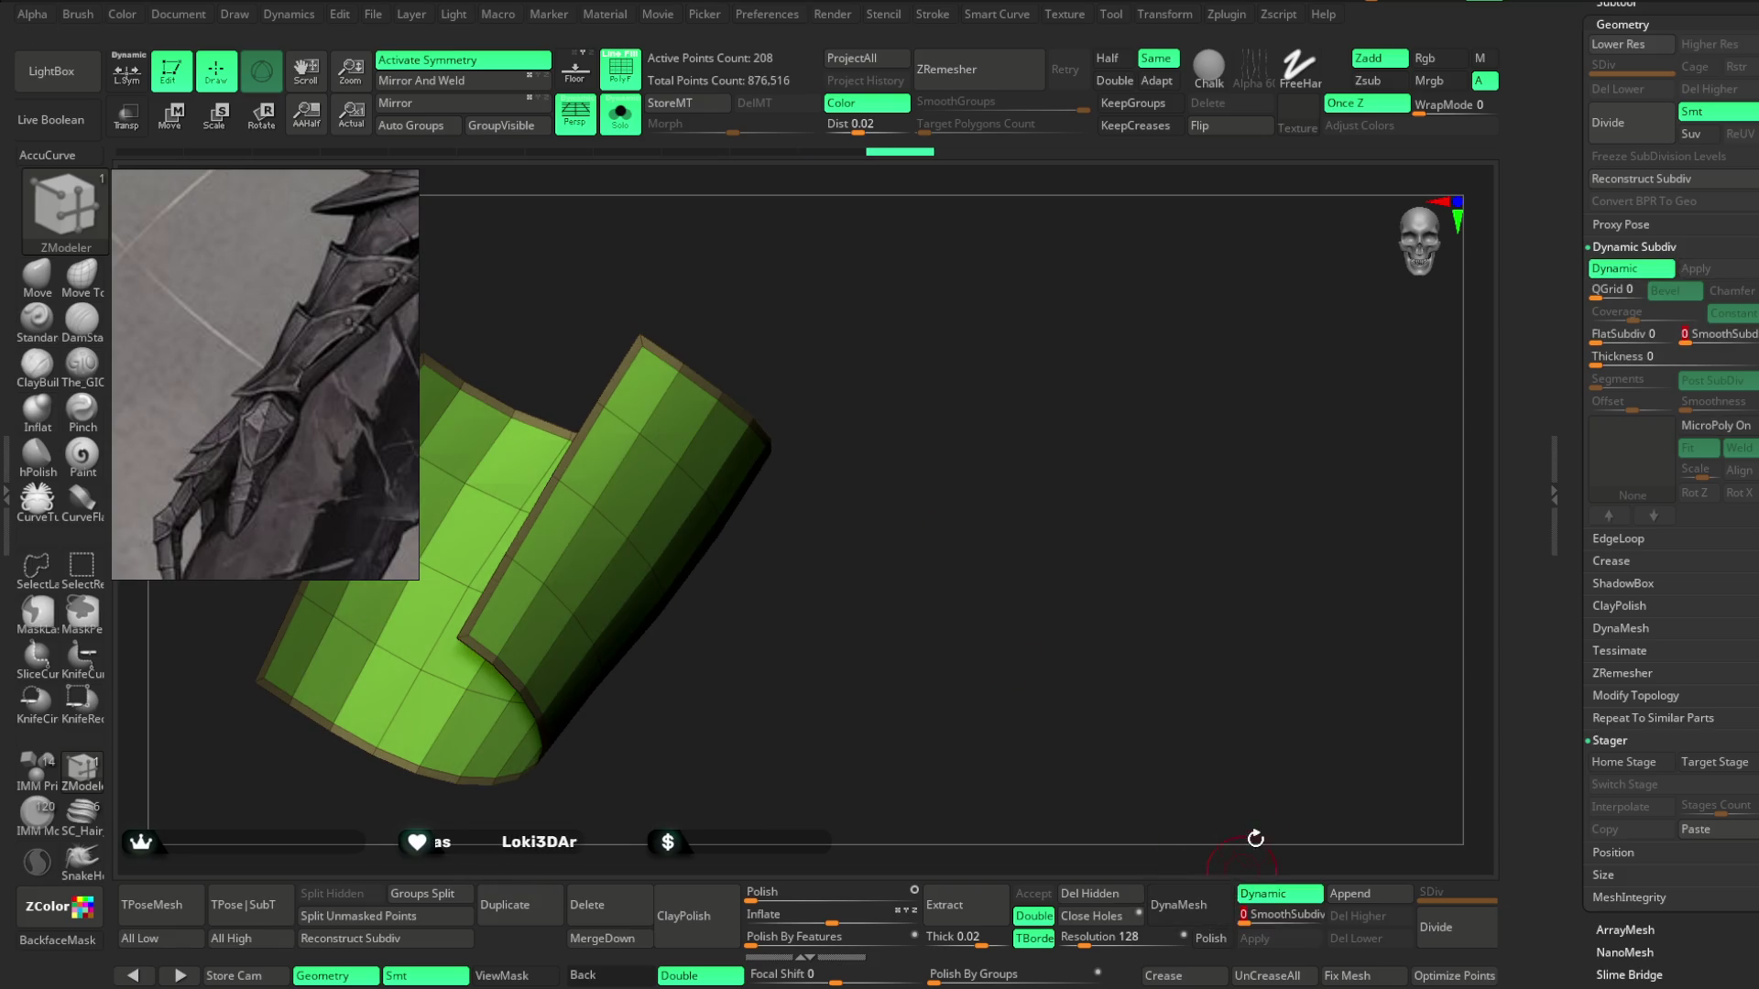
left_click_drag(1603, 357, 1617, 361)
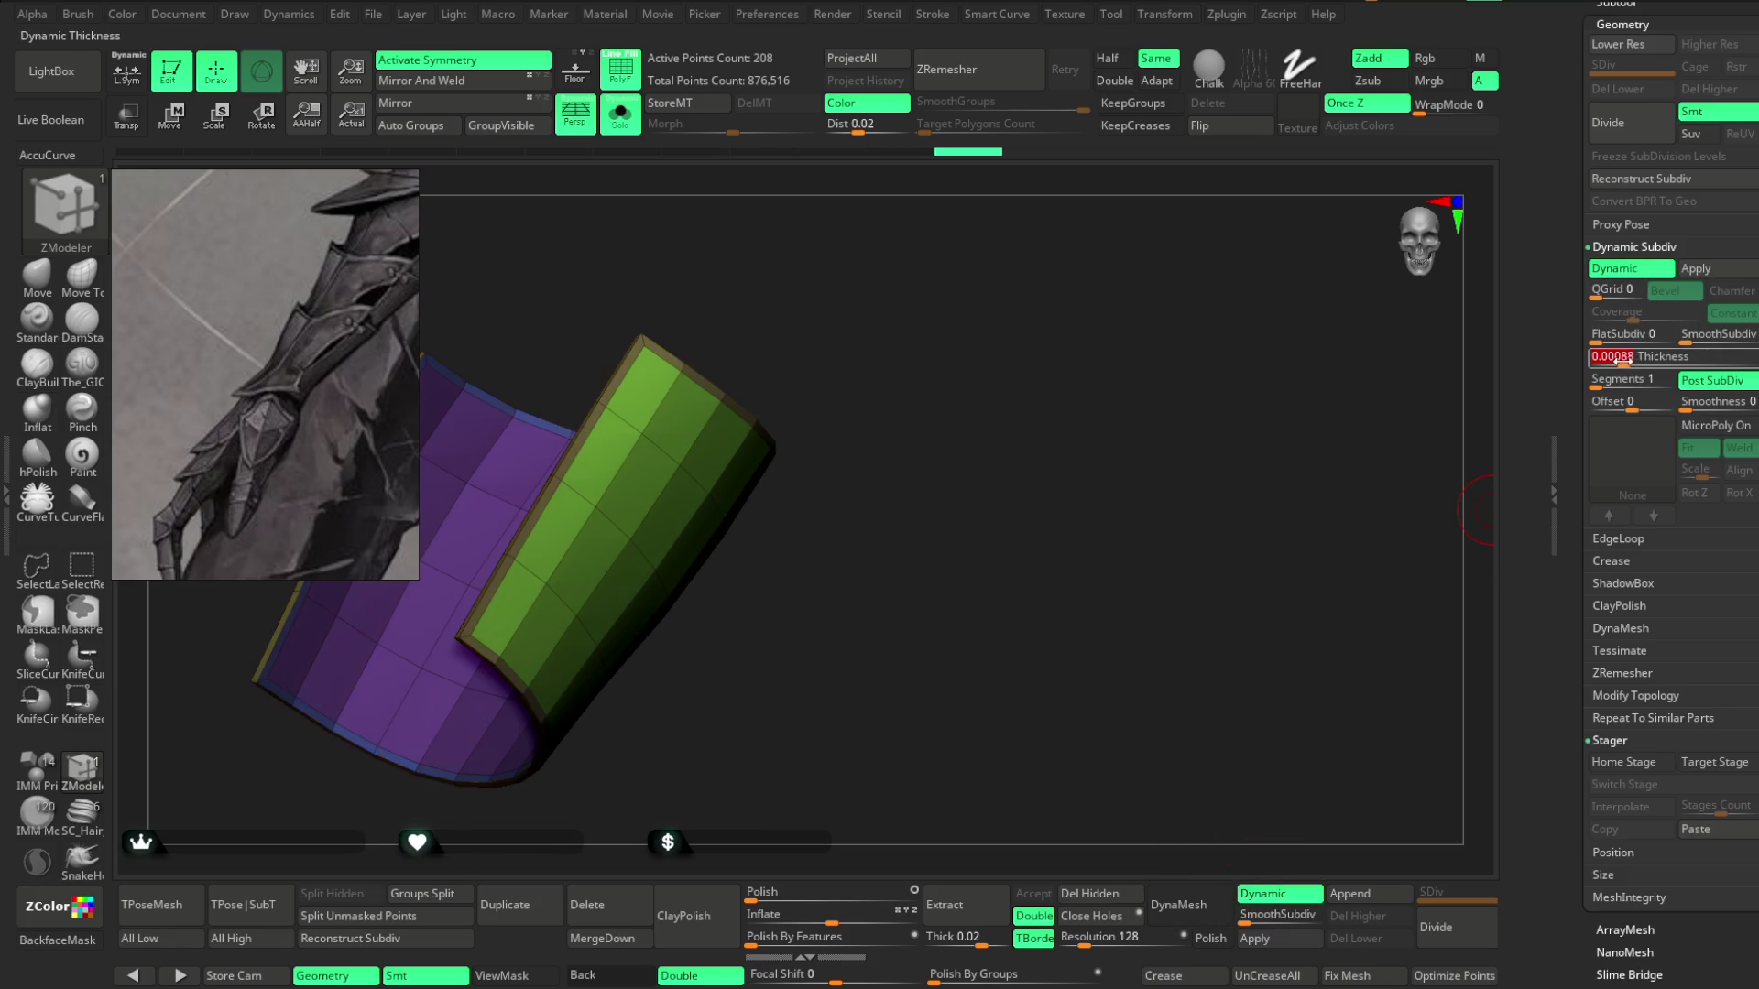
mouse_move(1238, 559)
left_mouse_down()
mouse_move(1139, 691)
mouse_move(1454, 485)
left_mouse_up()
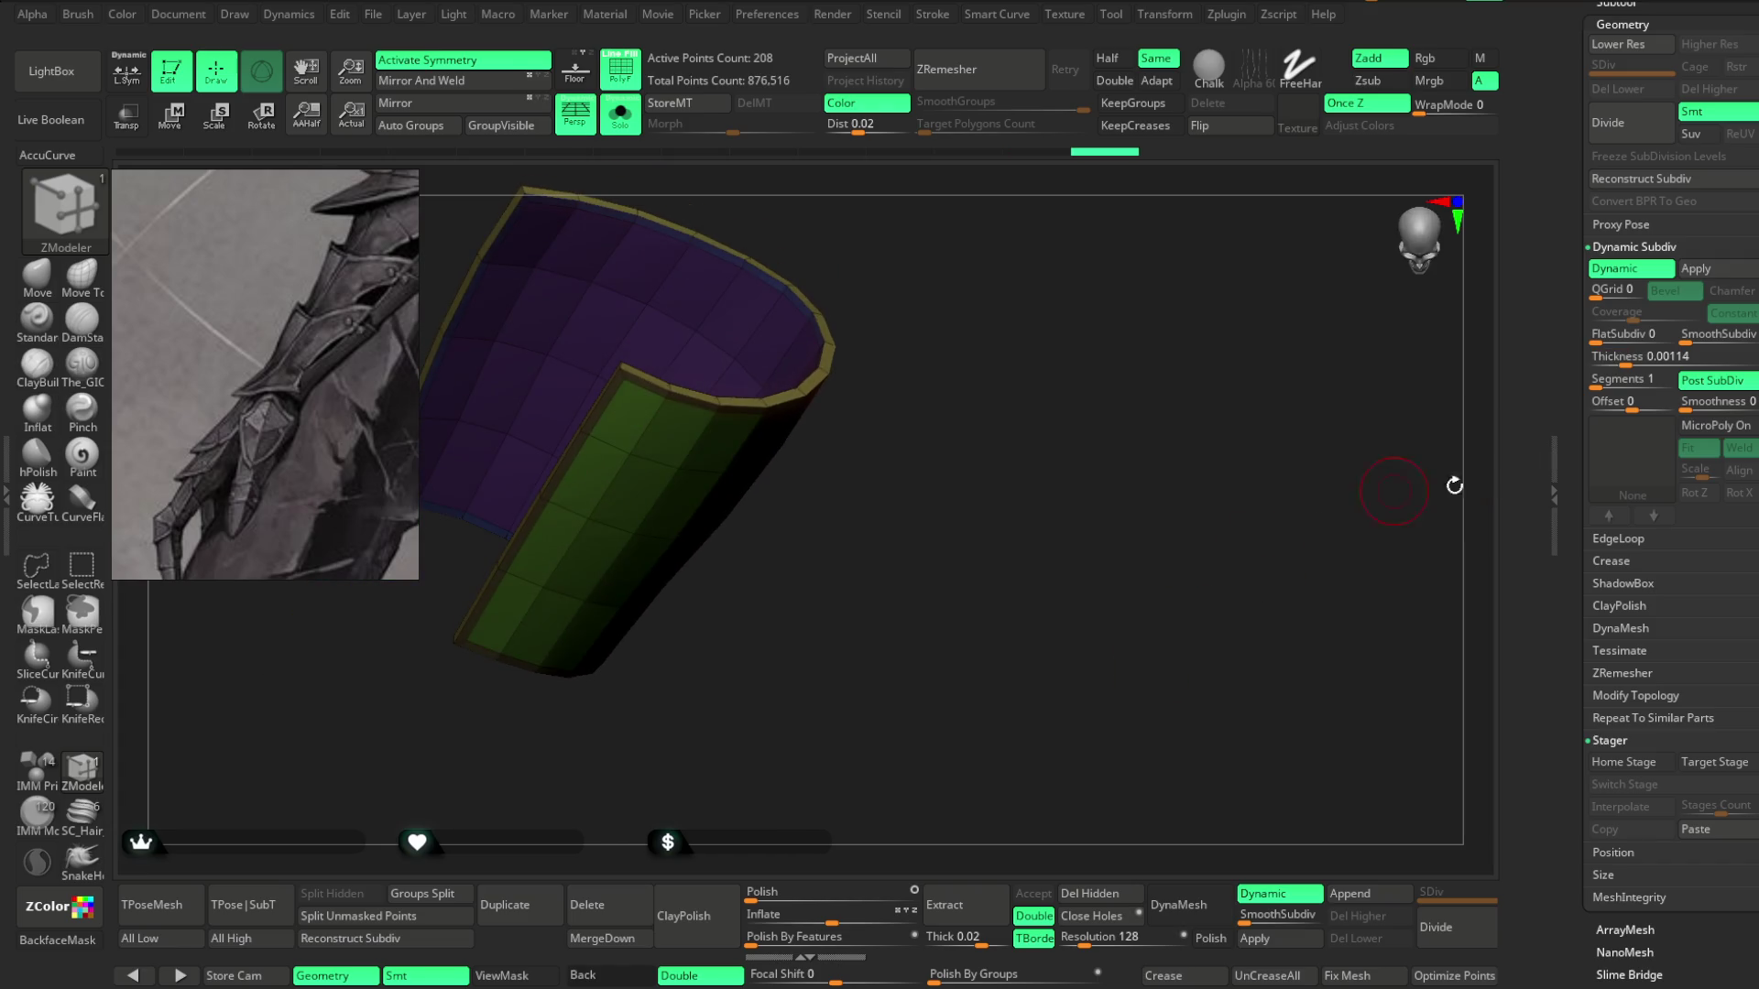
left_click(632, 120)
mouse_move(962, 486)
left_mouse_down()
mouse_move(923, 569)
mouse_move(923, 510)
mouse_move(829, 628)
mouse_move(911, 522)
mouse_move(867, 531)
mouse_move(911, 550)
mouse_move(868, 537)
mouse_move(871, 710)
left_mouse_up()
Solo the Extract8 band and set Dynamic Subdiv with SmoothSubdiv 0 and Thickness 0.00145.
left_click(580, 629, "alt")
key("f")
mouse_move(383, 658)
left_mouse_down()
mouse_move(345, 651)
mouse_move(329, 589)
mouse_move(377, 711)
left_mouse_up()
mouse_move(965, 712)
left_mouse_down()
mouse_move(974, 628)
mouse_move(954, 589)
mouse_move(962, 628)
mouse_move(826, 573)
left_mouse_up()
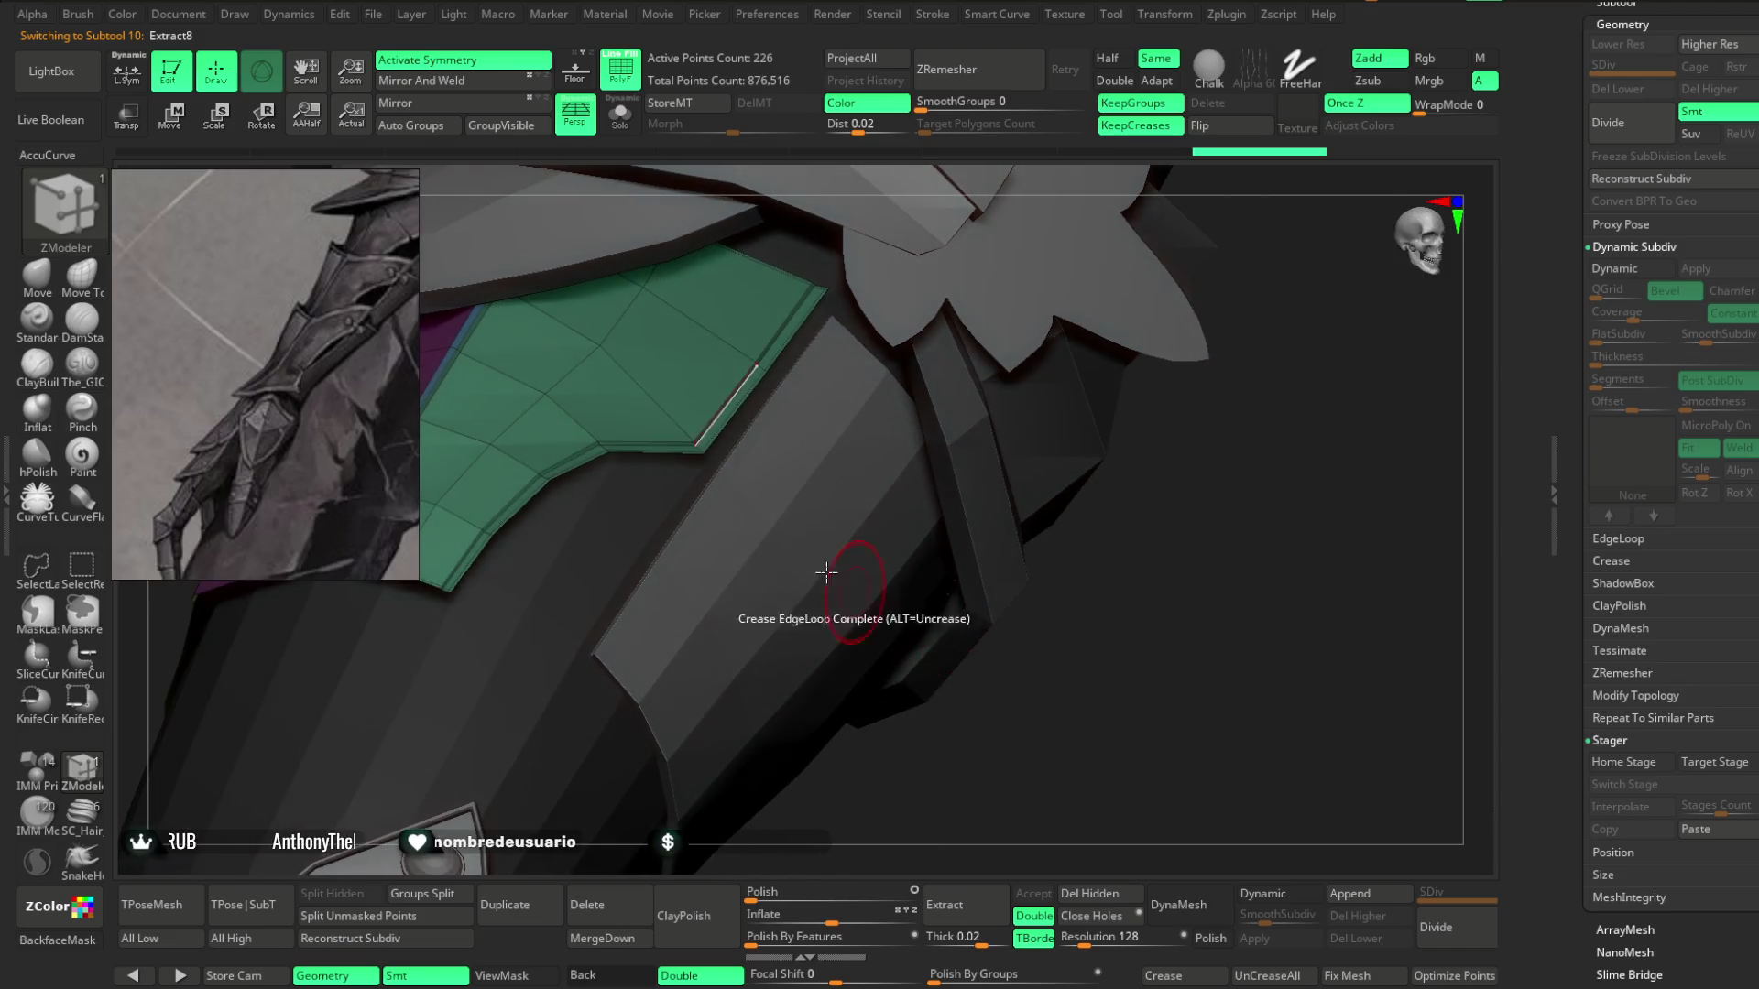
left_click(633, 129)
mouse_move(1019, 554)
left_mouse_down()
mouse_move(990, 534)
mouse_move(1014, 514)
mouse_move(1001, 538)
mouse_move(1025, 538)
mouse_move(1000, 443)
left_mouse_up()
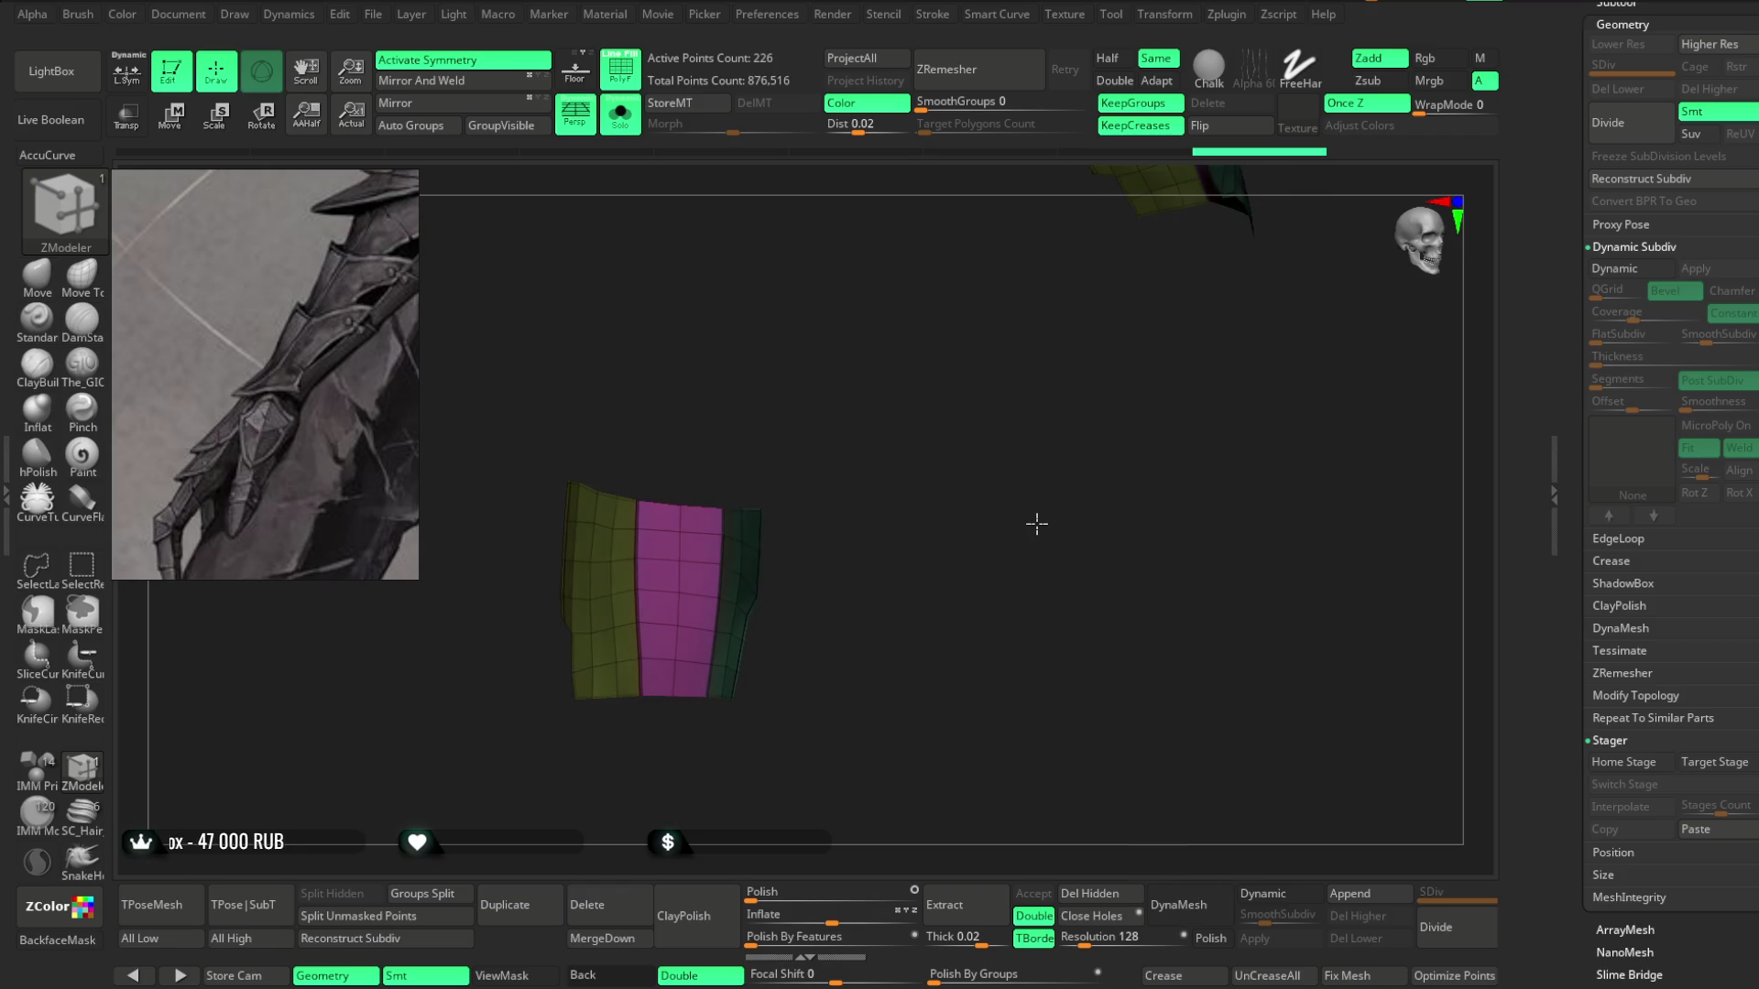
mouse_move(1001, 509)
left_mouse_down()
mouse_move(993, 659)
mouse_move(1008, 577)
mouse_move(962, 566)
mouse_move(970, 589)
mouse_move(982, 477)
left_mouse_up()
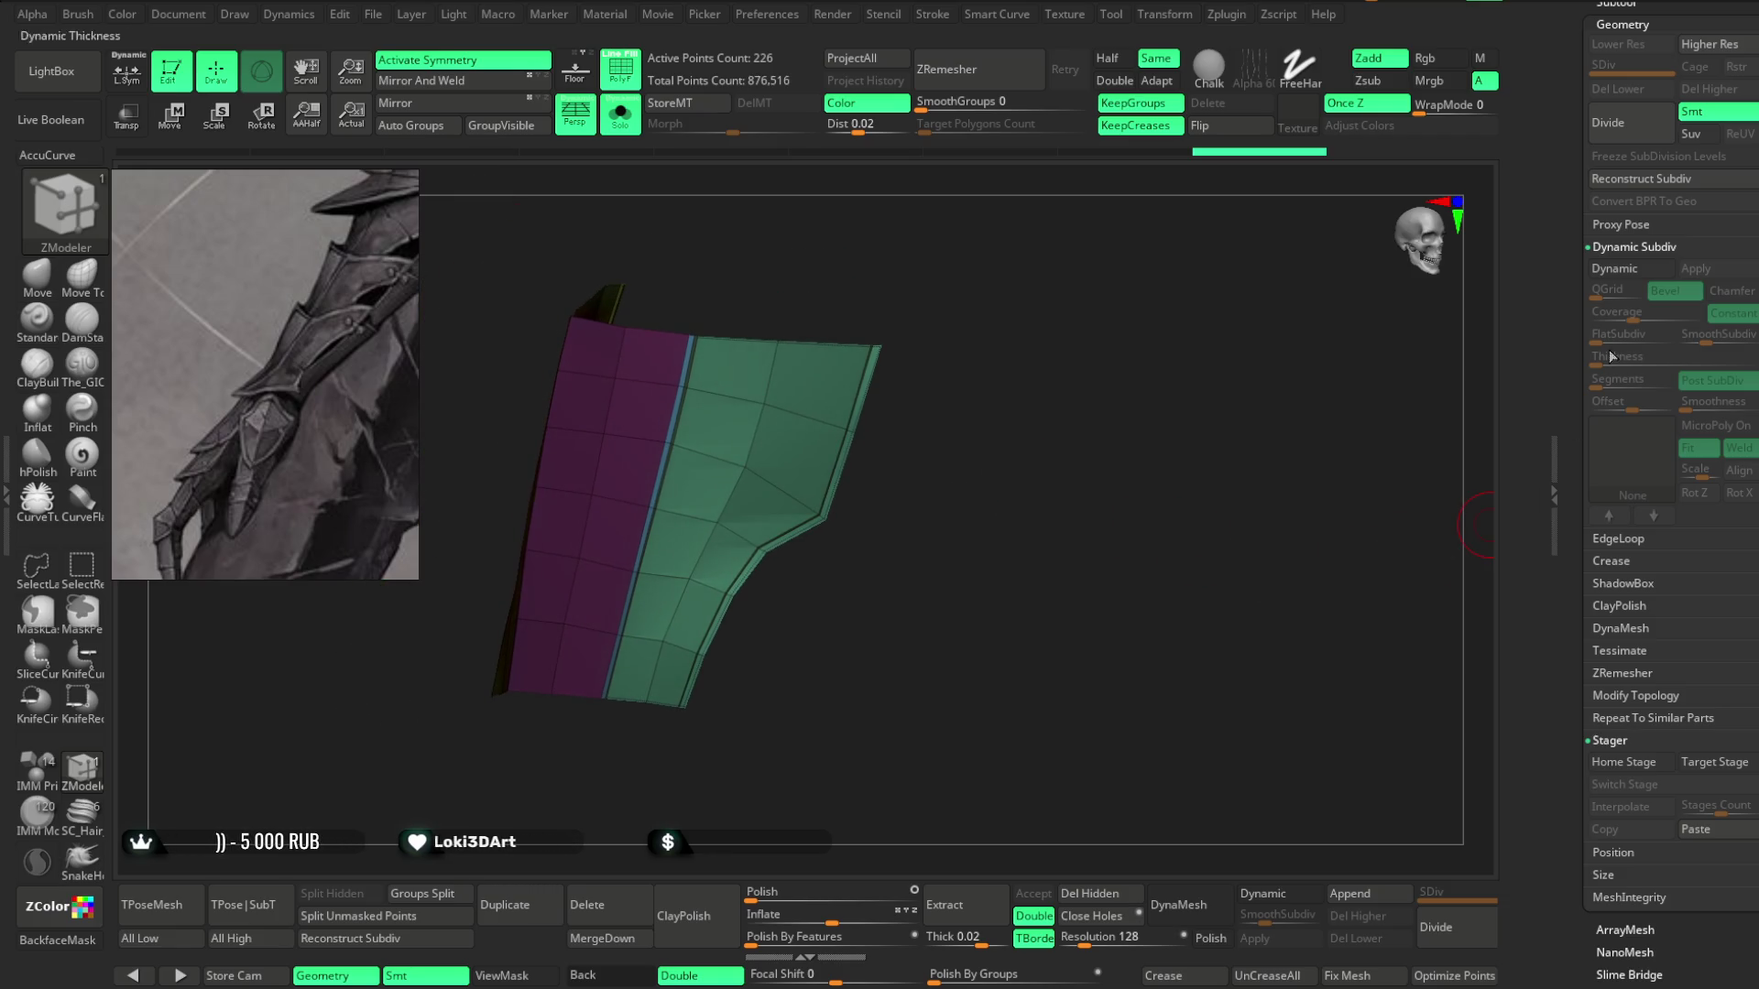
left_click(1276, 895)
left_click(1254, 914)
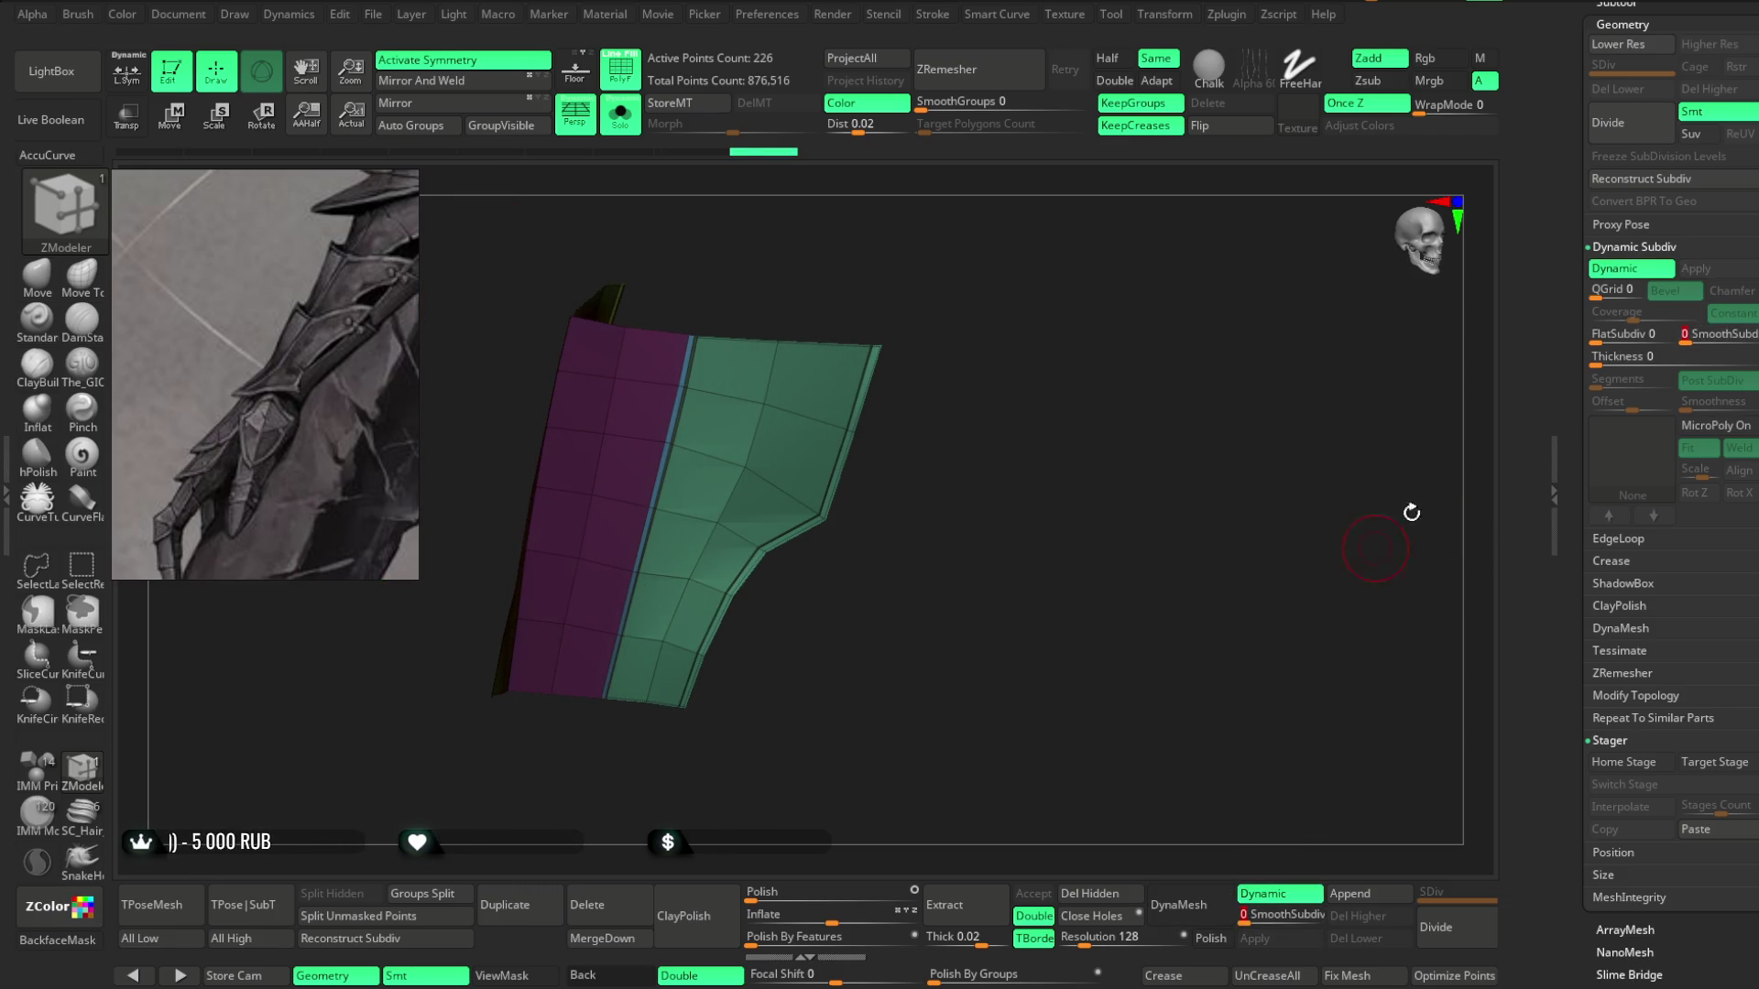
left_click(1627, 364)
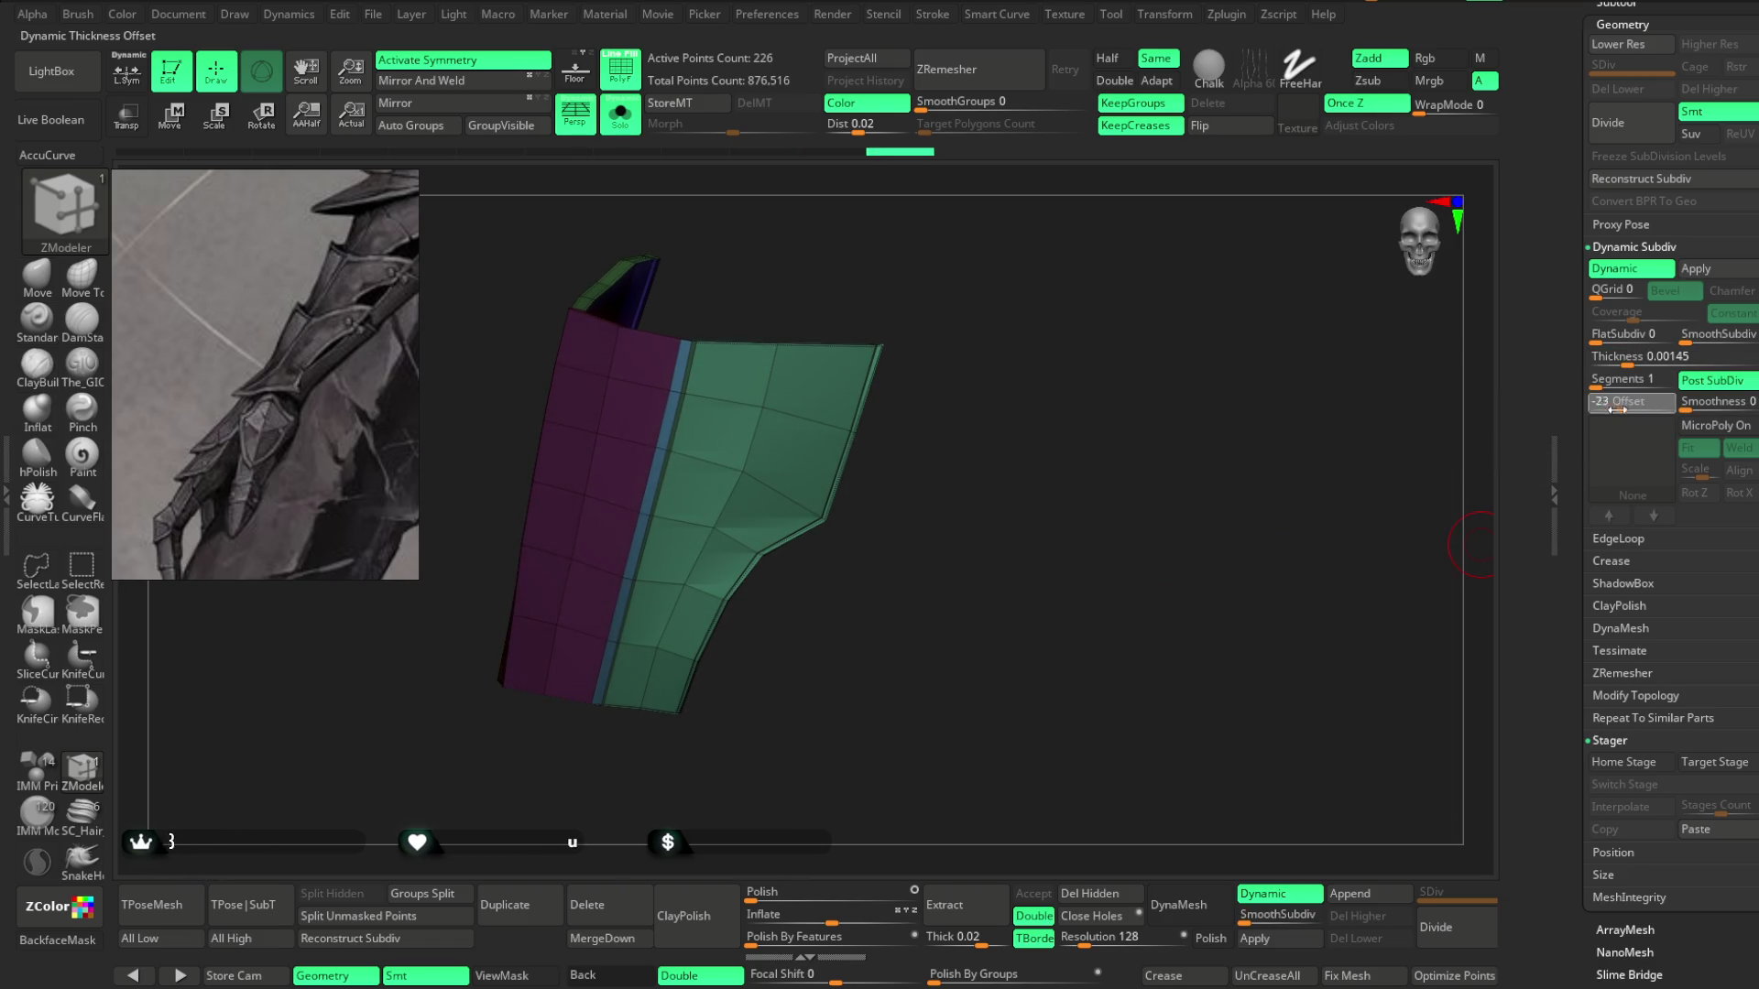
Turn Solo off and orbit down to view the thigh armor on the full character.
left_click(627, 124)
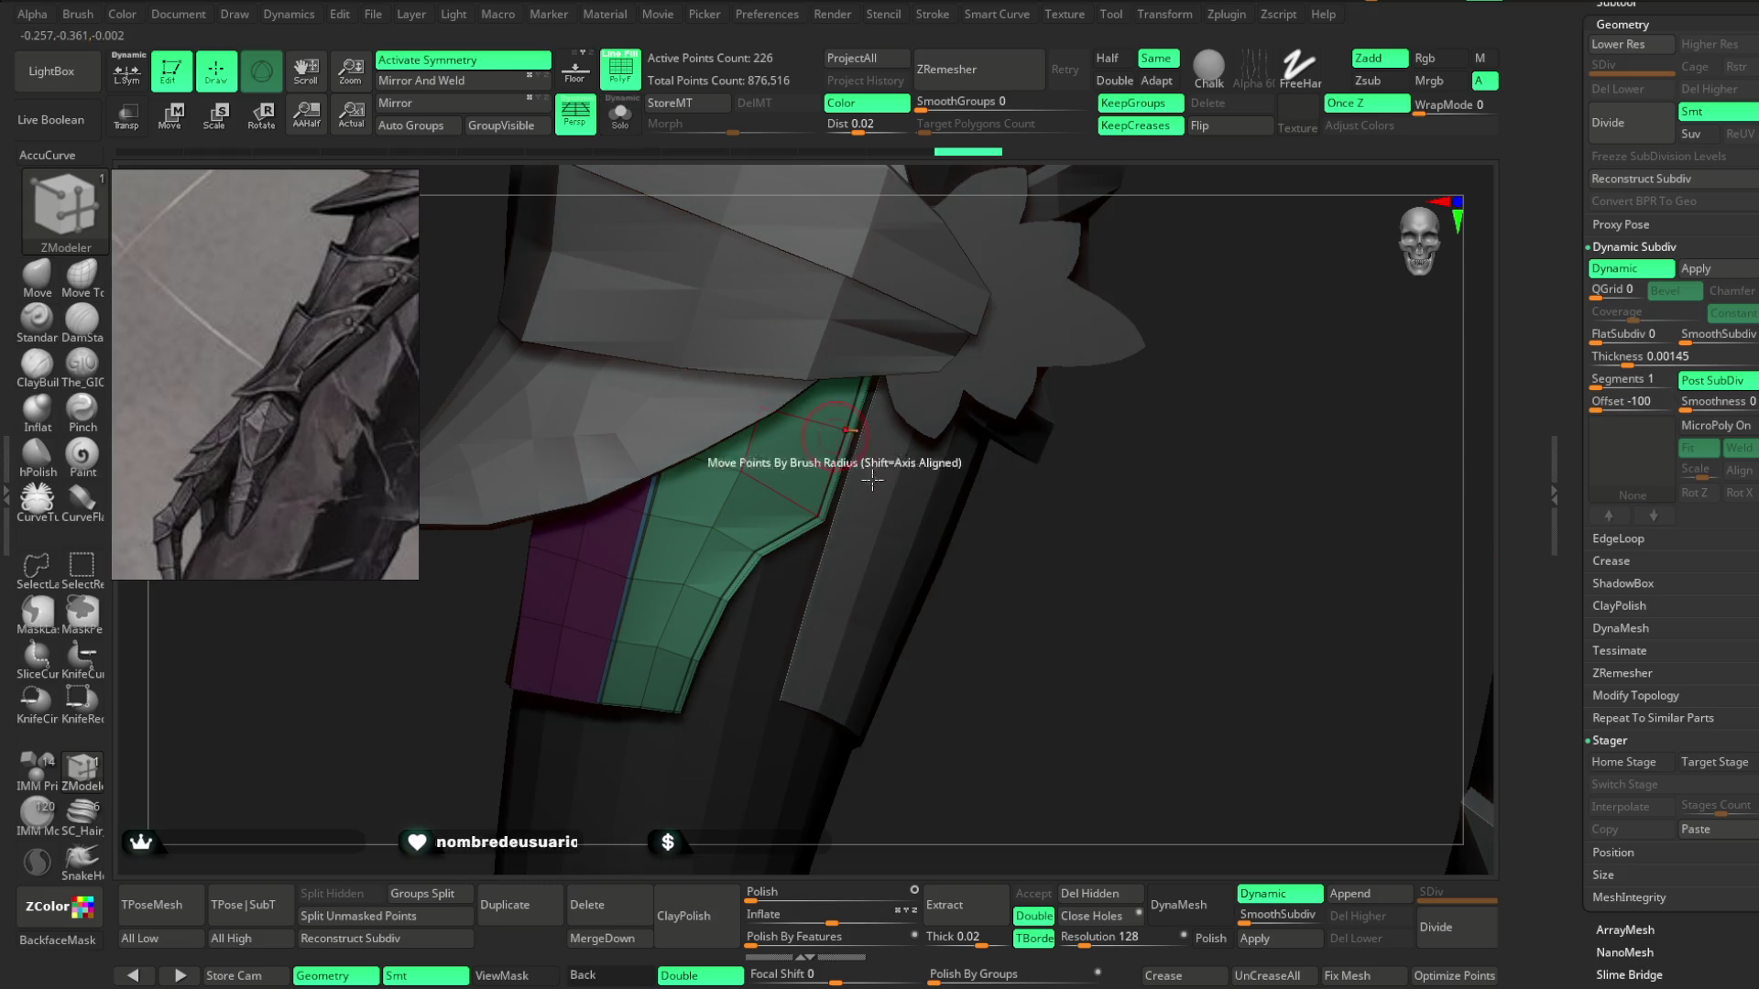
mouse_move(1041, 572)
left_mouse_down()
mouse_move(1123, 561)
mouse_move(1083, 499)
mouse_move(698, 243)
left_mouse_up()
mouse_move(825, 275)
left_mouse_down()
mouse_move(1013, 396)
mouse_move(945, 436)
mouse_move(930, 514)
mouse_move(942, 639)
mouse_move(864, 678)
mouse_move(902, 800)
left_mouse_up()
right_click_drag(938, 683, 1052, 621, "ctrl")
mouse_move(1052, 621)
left_mouse_down()
mouse_move(1036, 624)
mouse_move(1025, 531)
mouse_move(1001, 558)
mouse_move(930, 565)
left_mouse_up()
mouse_move(929, 564)
right_mouse_down("ctrl")
mouse_move(969, 597)
mouse_move(978, 573)
mouse_move(964, 585)
right_mouse_up("ctrl")
Switch to the Move brush (B, M, V) and shrink its Draw Size.
key("b")
key("m")
key("v")
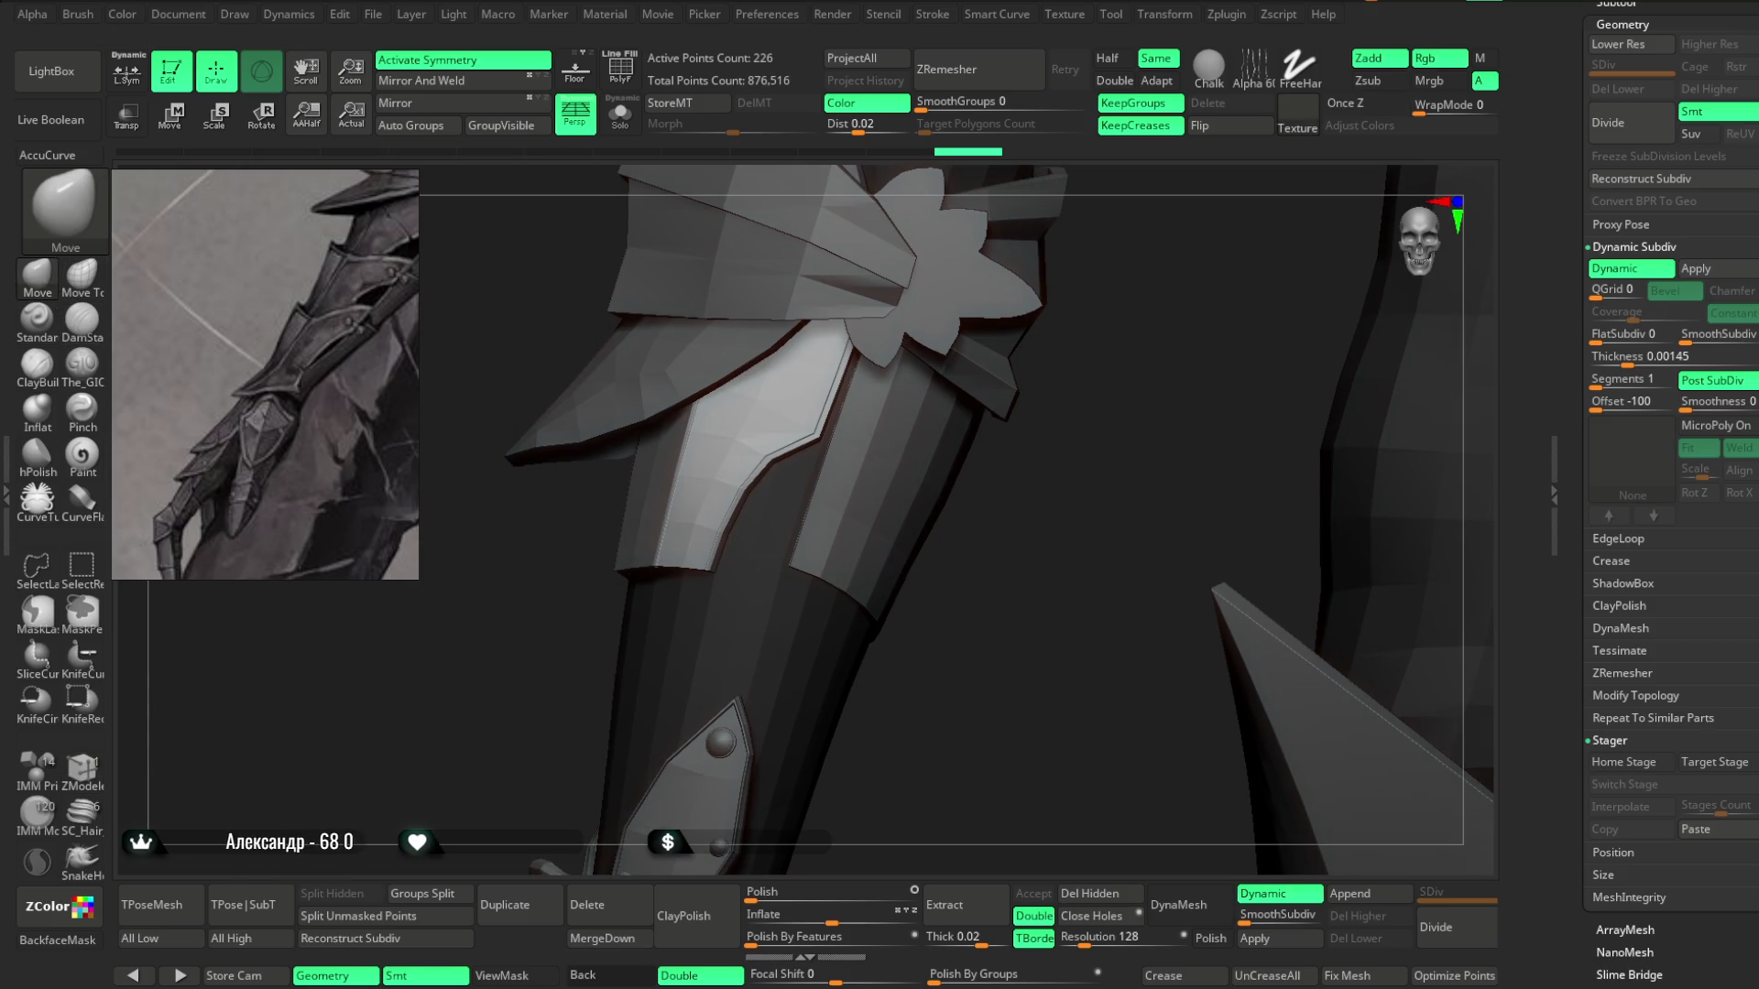
right_click(757, 520)
left_click_drag(756, 521, 729, 565)
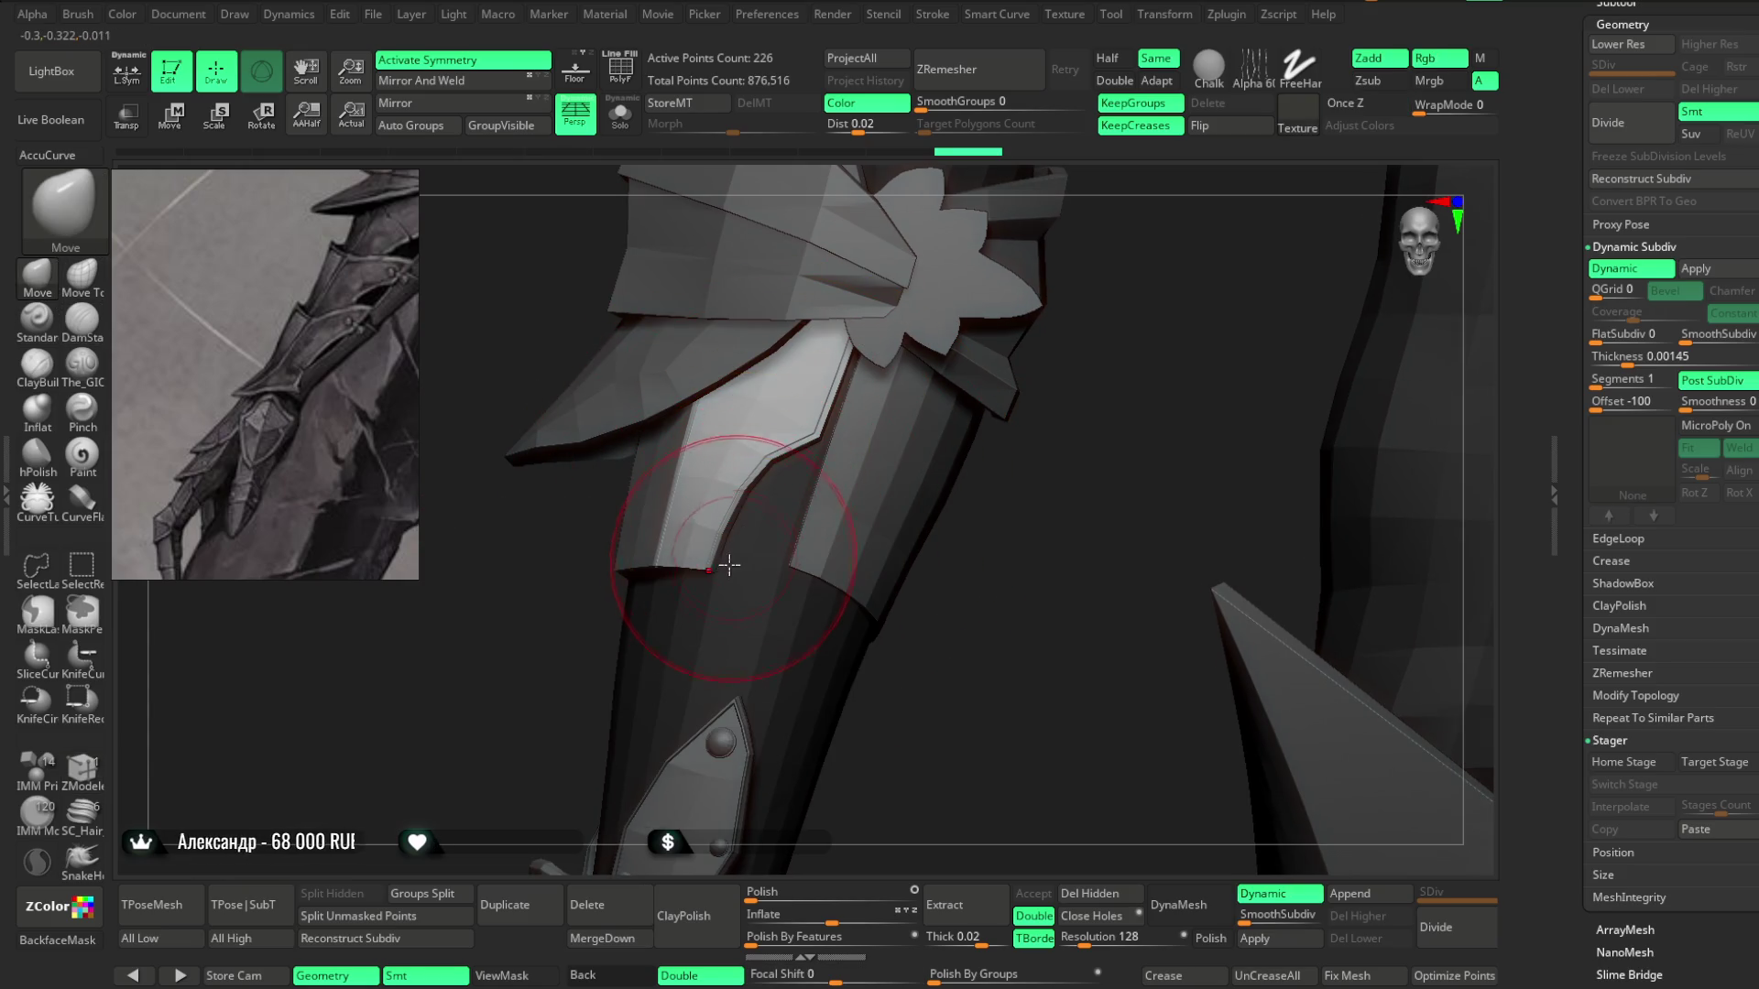
Orbit along the shoulder and forearm bracer, then over to the thigh armor.
mouse_move(726, 550)
right_mouse_down()
mouse_move(974, 581)
mouse_move(1096, 476)
mouse_move(739, 569)
mouse_move(971, 424)
mouse_move(896, 409)
mouse_move(618, 522)
mouse_move(824, 404)
mouse_move(662, 445)
right_mouse_up()
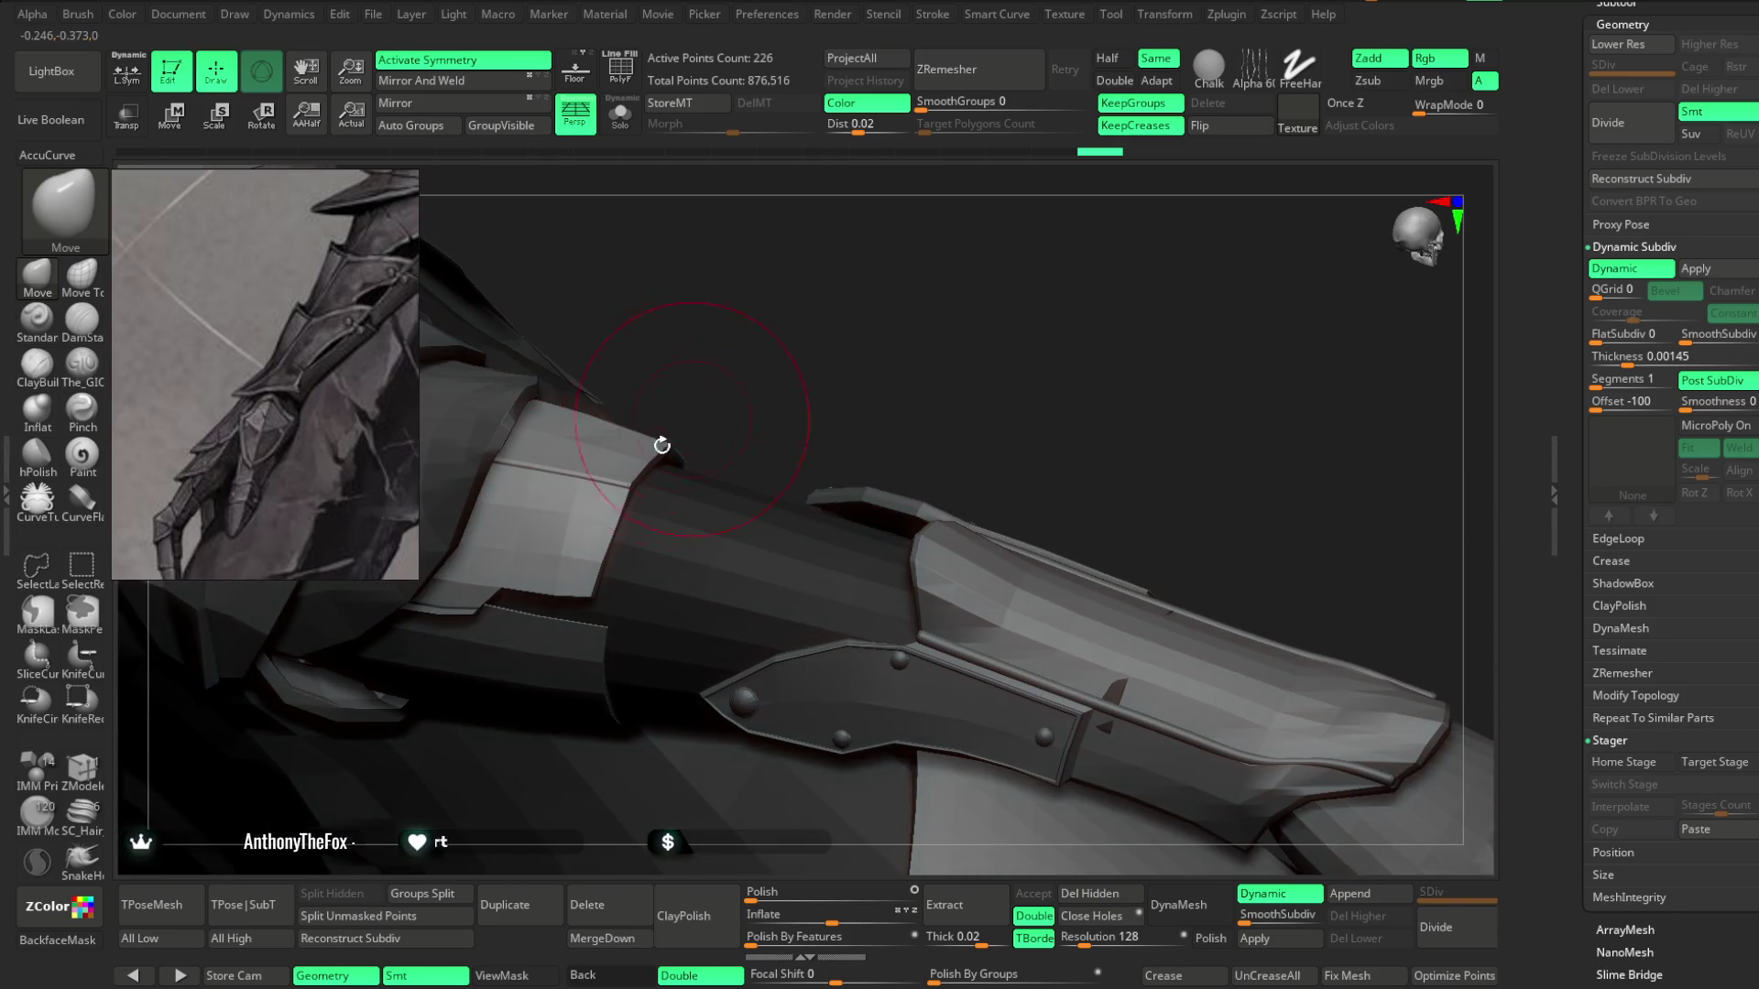
right_click_drag(502, 534, 568, 588)
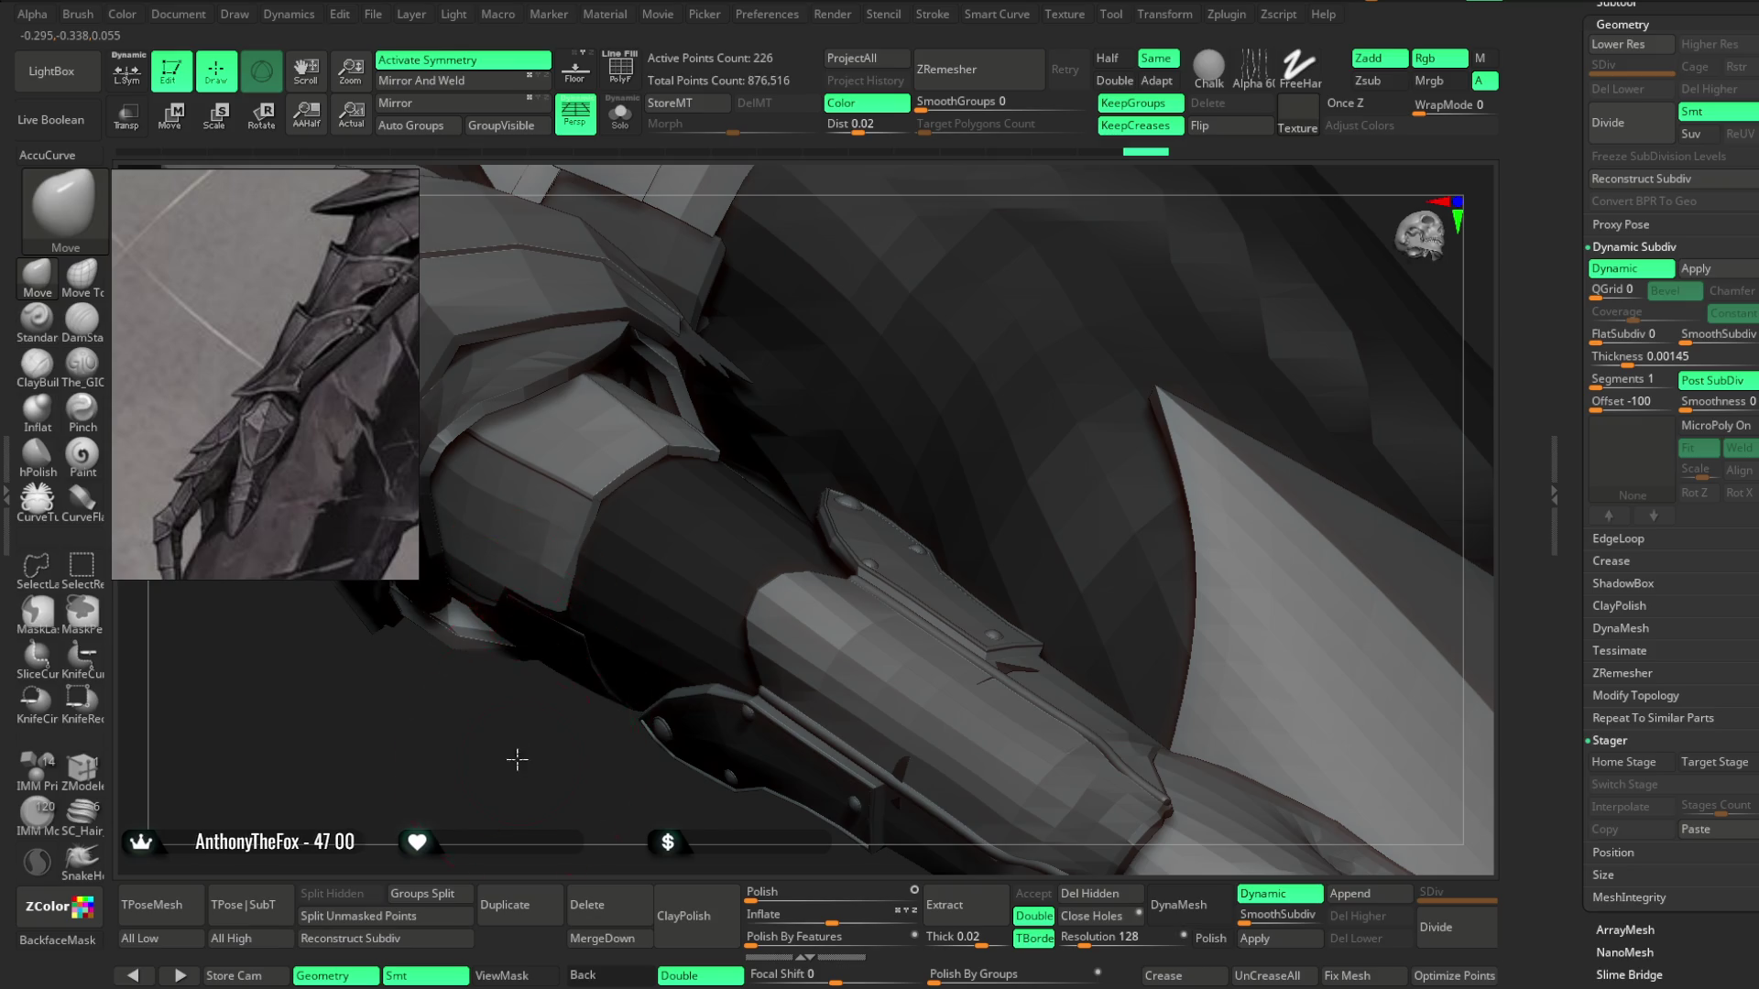
right_click_drag(517, 760, 556, 622)
mouse_move(727, 426)
right_mouse_down()
mouse_move(758, 361)
mouse_move(641, 538)
mouse_move(550, 606)
right_mouse_up()
right_click(641, 539)
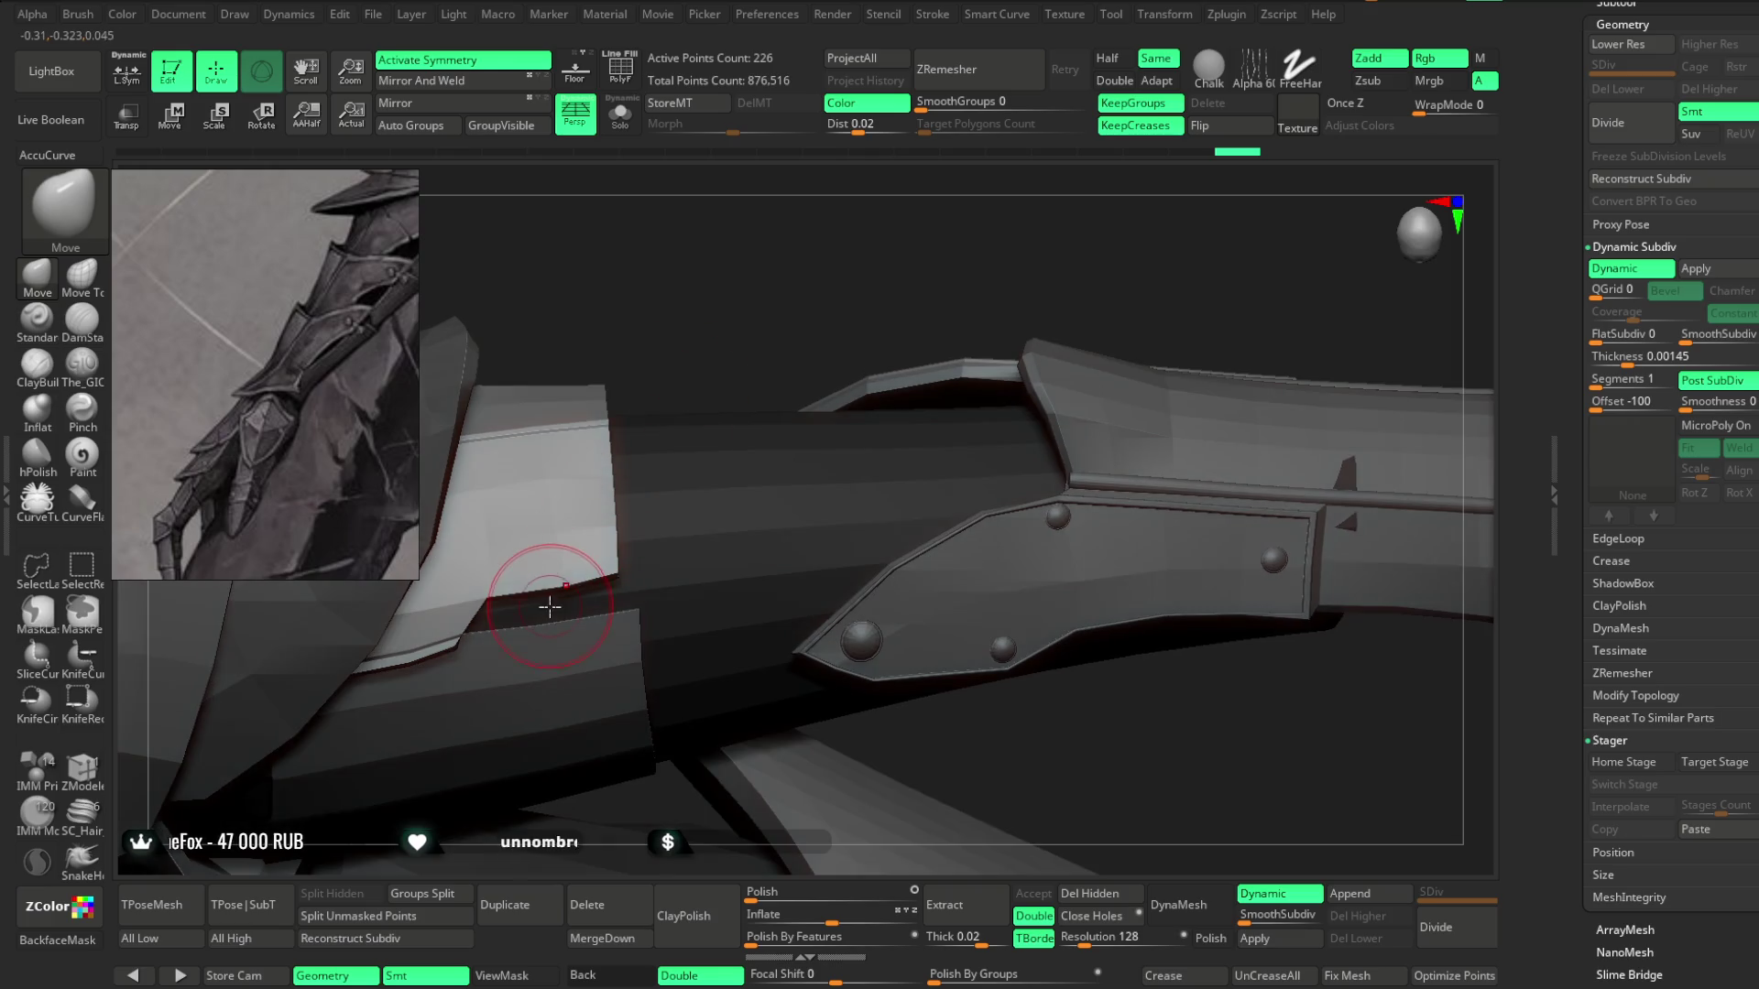
mouse_move(773, 333)
right_mouse_down()
mouse_move(769, 278)
mouse_move(773, 376)
mouse_move(673, 545)
mouse_move(746, 667)
mouse_move(722, 738)
mouse_move(917, 338)
mouse_move(1112, 283)
mouse_move(1091, 354)
mouse_move(1066, 353)
mouse_move(1099, 361)
mouse_move(1133, 281)
mouse_move(1087, 353)
mouse_move(1060, 318)
mouse_move(1111, 315)
mouse_move(632, 722)
right_mouse_up()
Select Extract1 and move the armor pieces to their alternate stage.
left_click(597, 561, "alt")
right_click_drag(706, 562, 1017, 676, "alt")
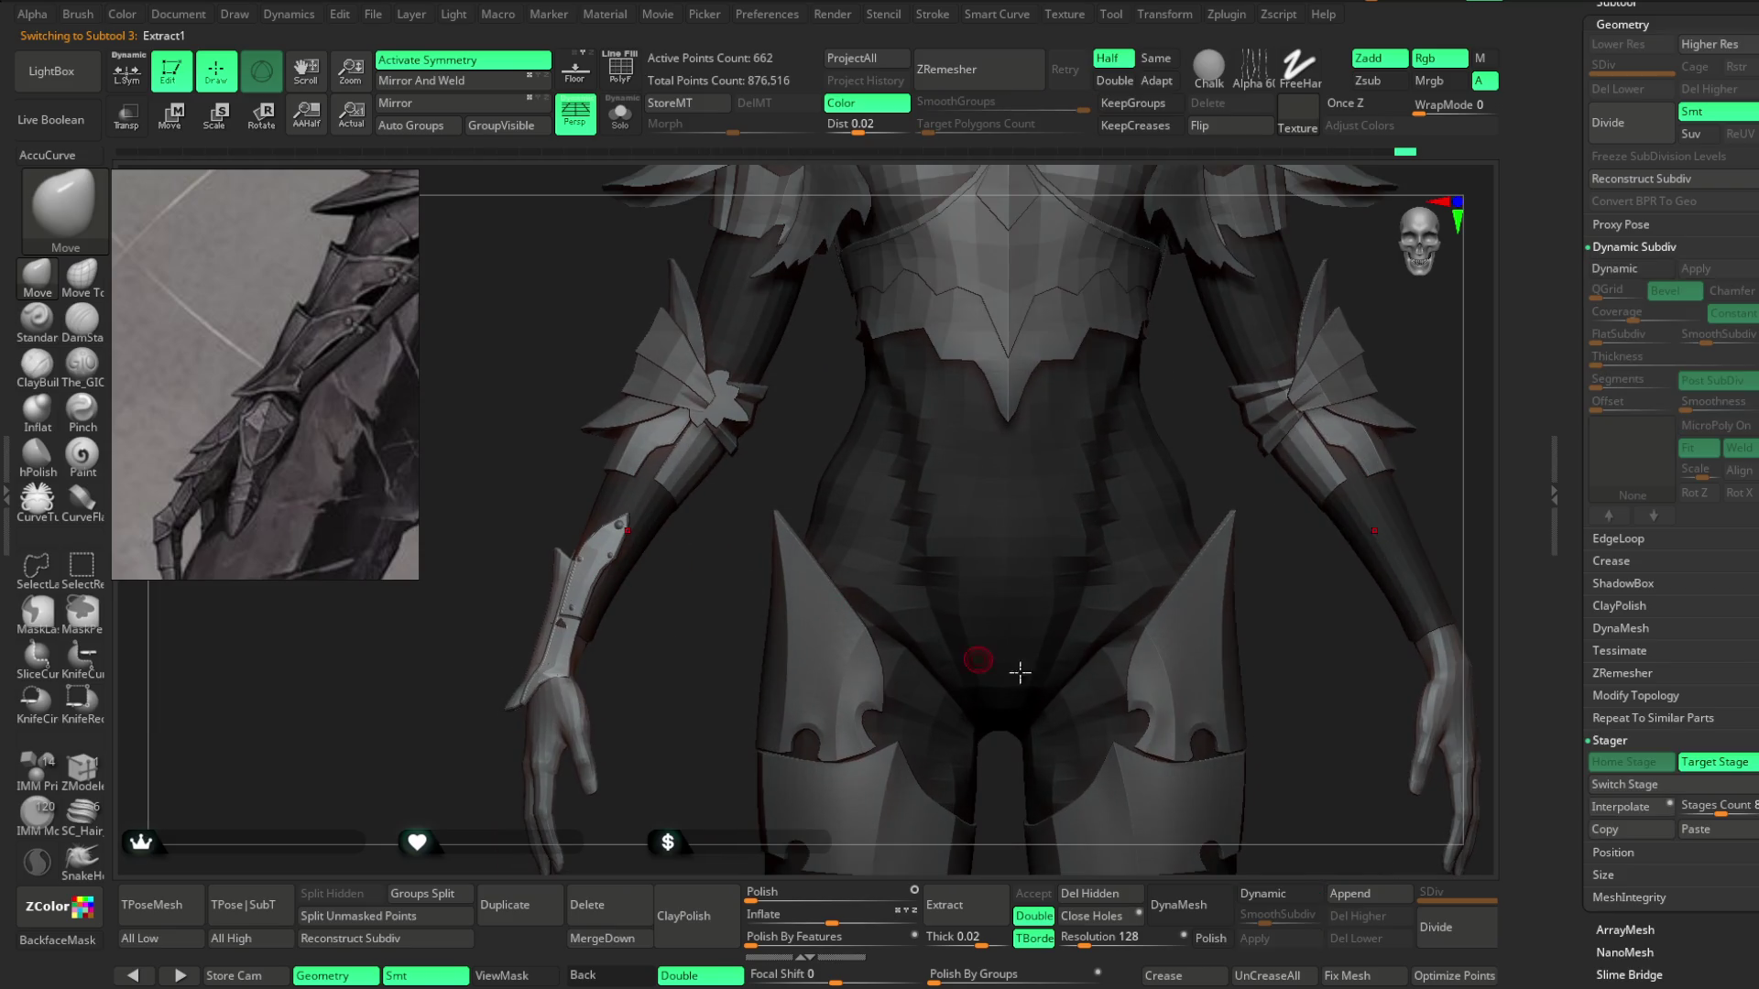
left_click(1641, 786)
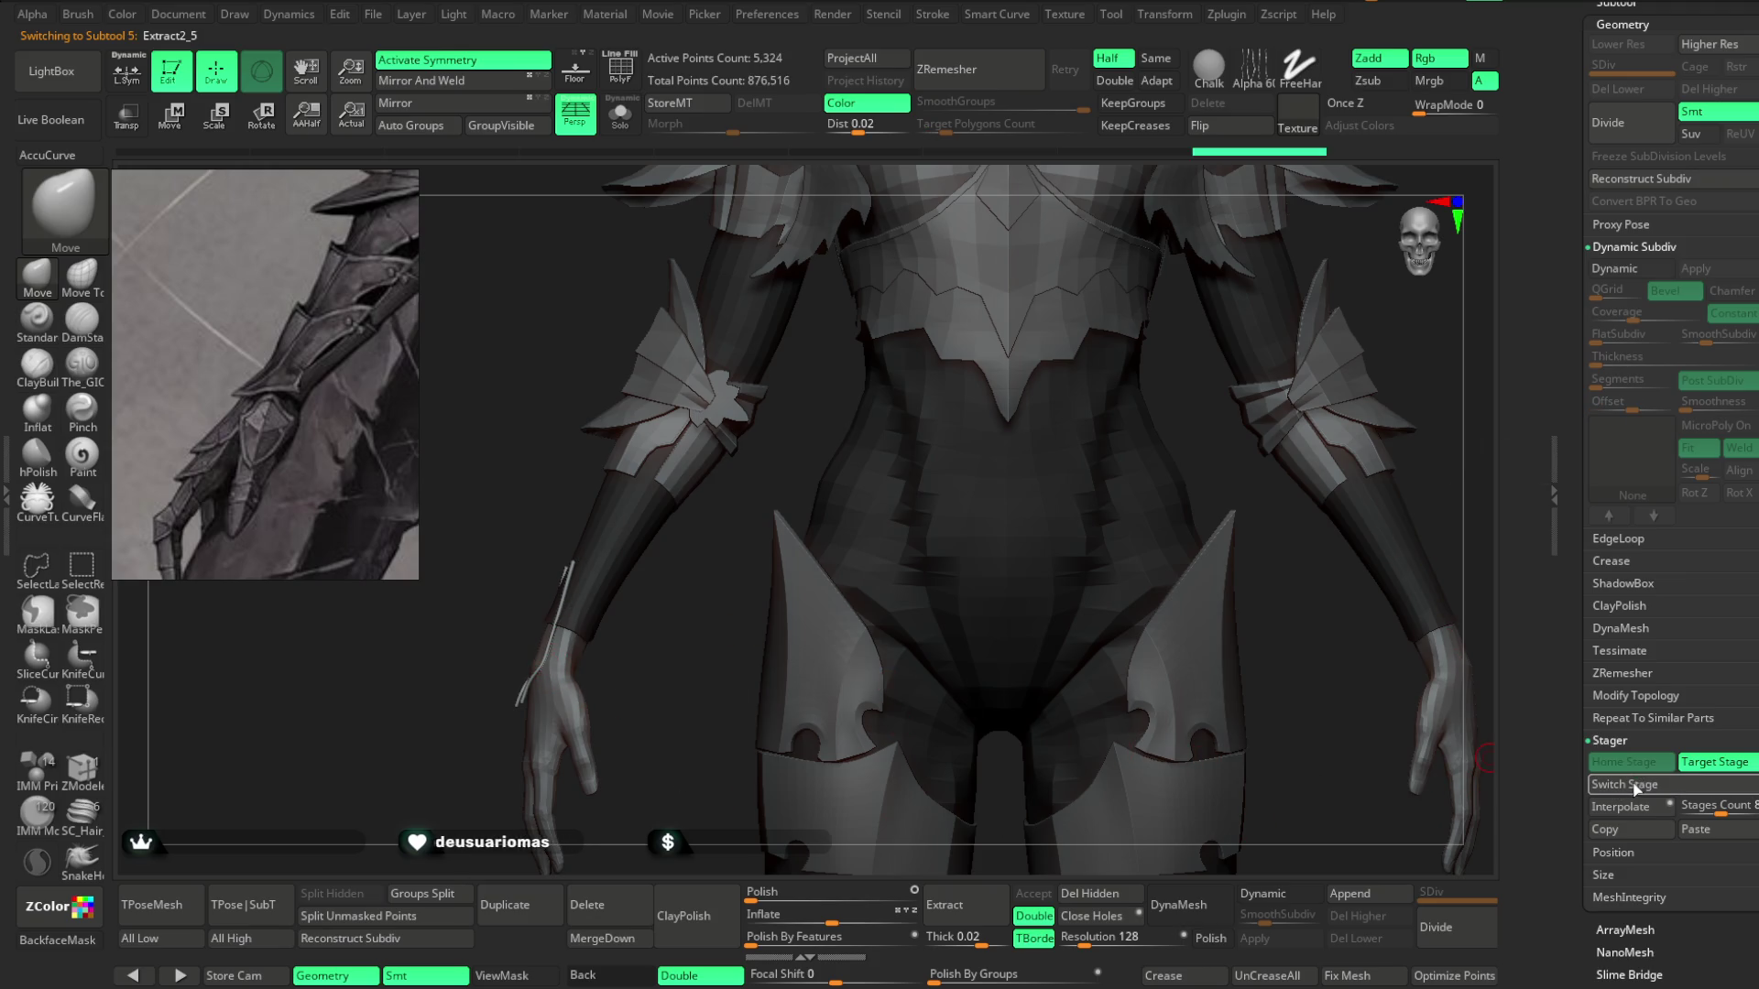
mouse_move(770, 768)
left_mouse_down()
mouse_move(733, 678)
mouse_move(980, 476)
mouse_move(1008, 366)
mouse_move(1048, 416)
mouse_move(1072, 384)
mouse_move(1118, 459)
mouse_move(1142, 298)
mouse_move(1173, 322)
mouse_move(731, 653)
left_mouse_up()
Step through Extract1, Extract2_3 and Extract3_1 to Extract2, then switch stage again.
left_click(731, 654, "alt")
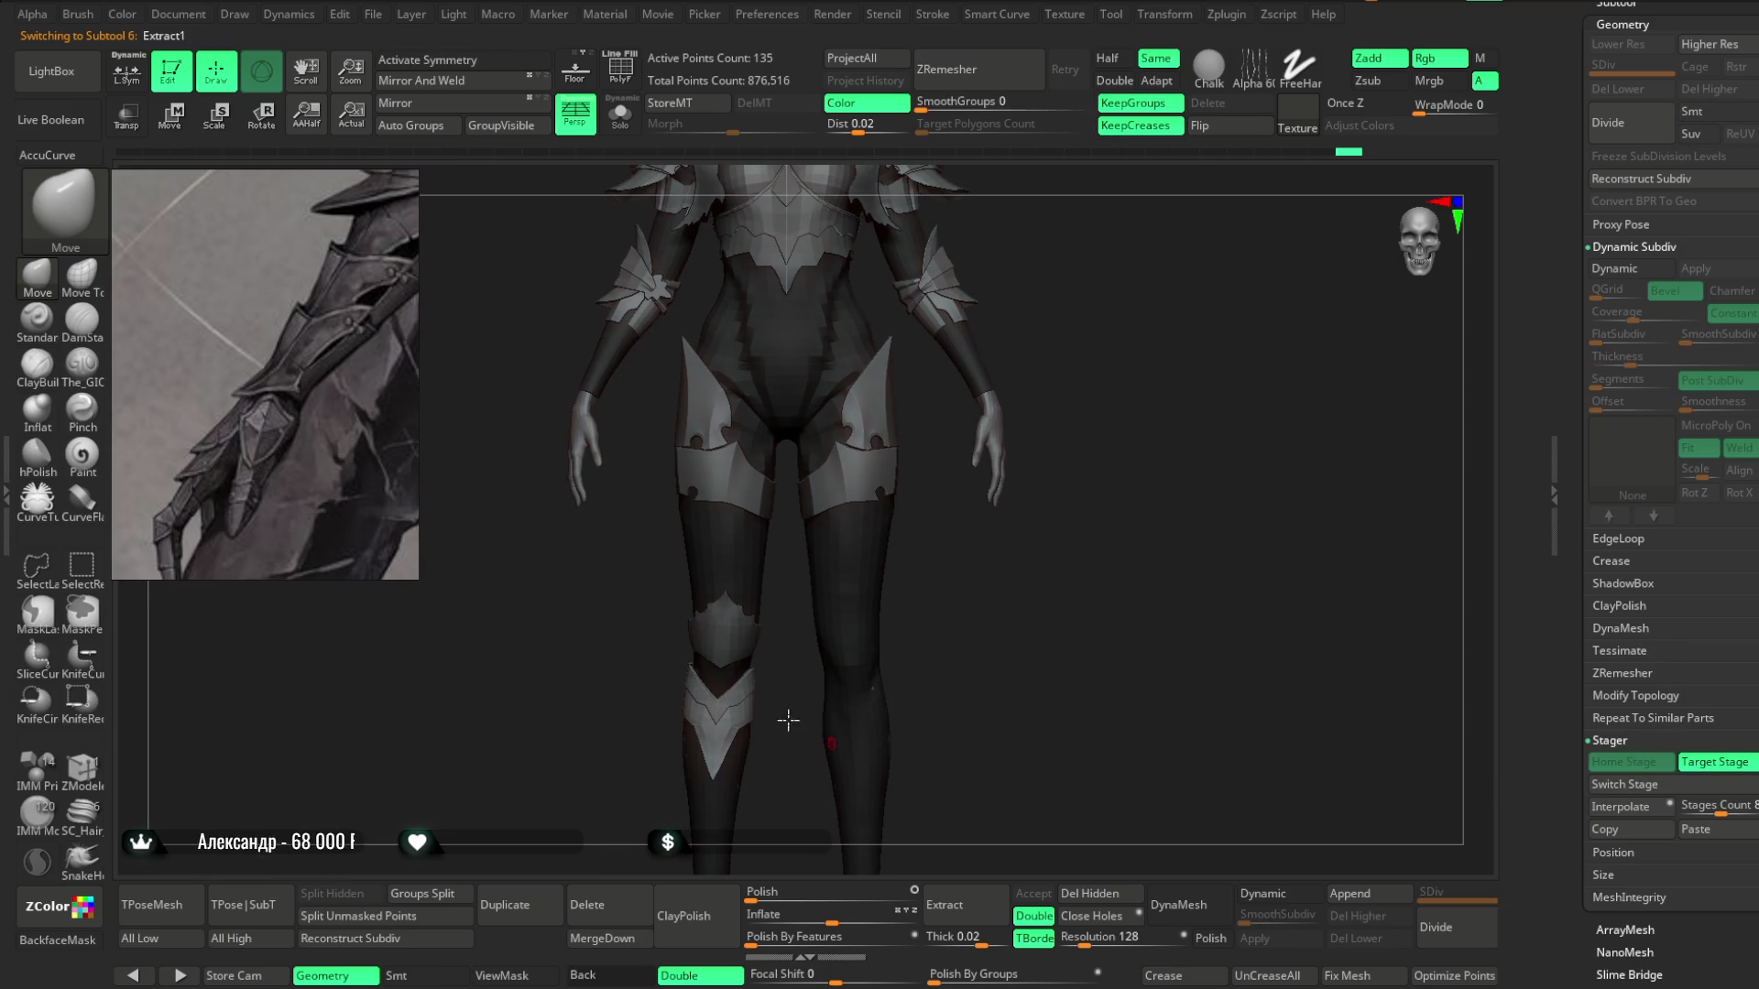
left_click(724, 641, "alt")
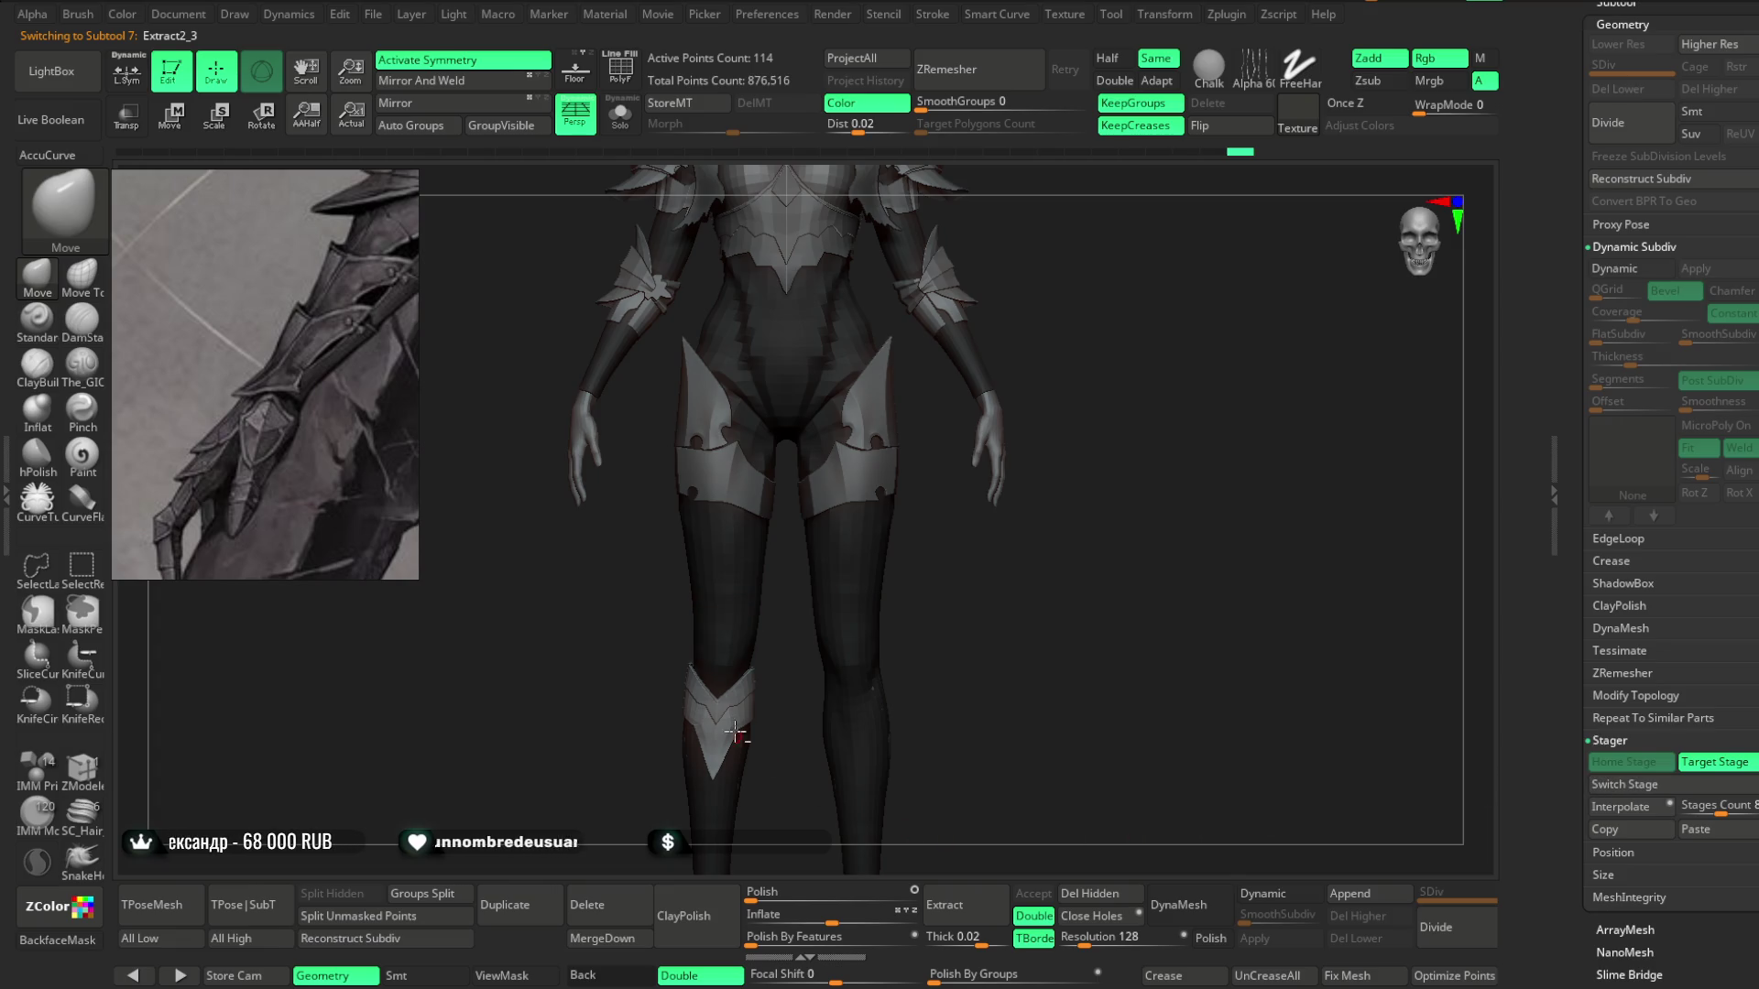
left_click(723, 705, "alt")
left_click(722, 710, "alt")
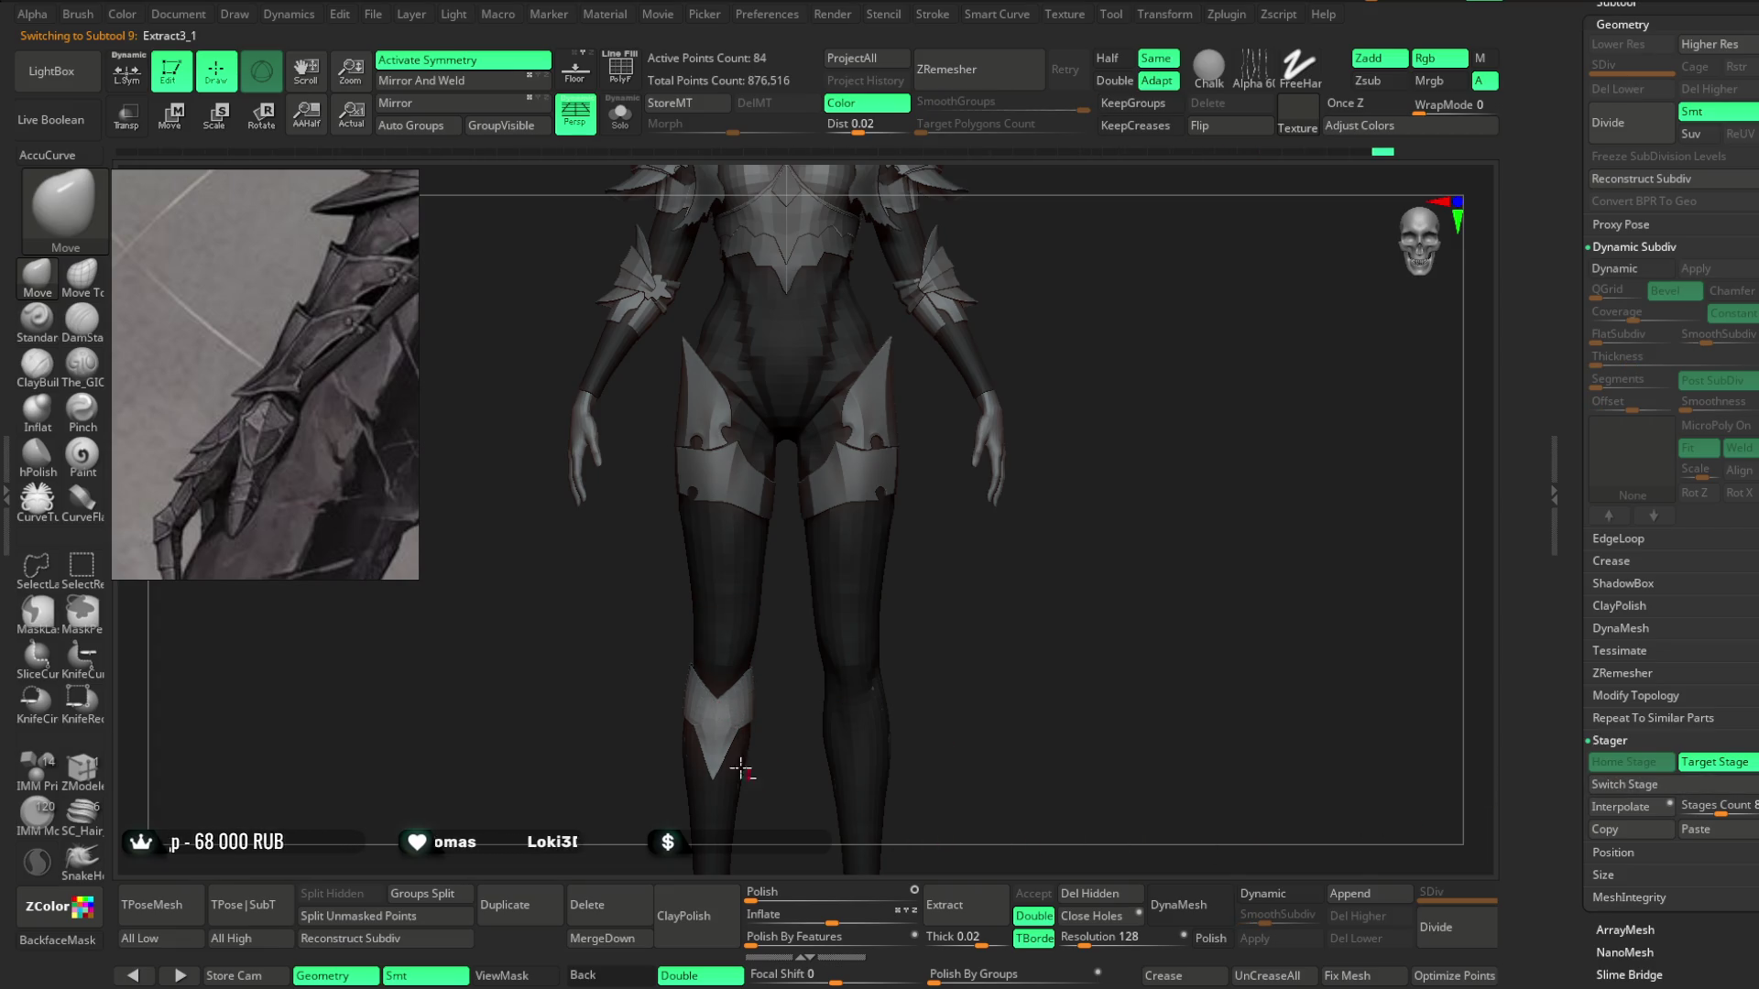
left_click(1603, 786)
mouse_move(1178, 620)
left_mouse_down()
mouse_move(1076, 581)
mouse_move(1194, 514)
mouse_move(1082, 552)
mouse_move(1131, 538)
mouse_move(1075, 537)
mouse_move(1062, 593)
mouse_move(993, 605)
mouse_move(1053, 561)
mouse_move(982, 507)
left_mouse_up()
left_click(876, 364, "alt")
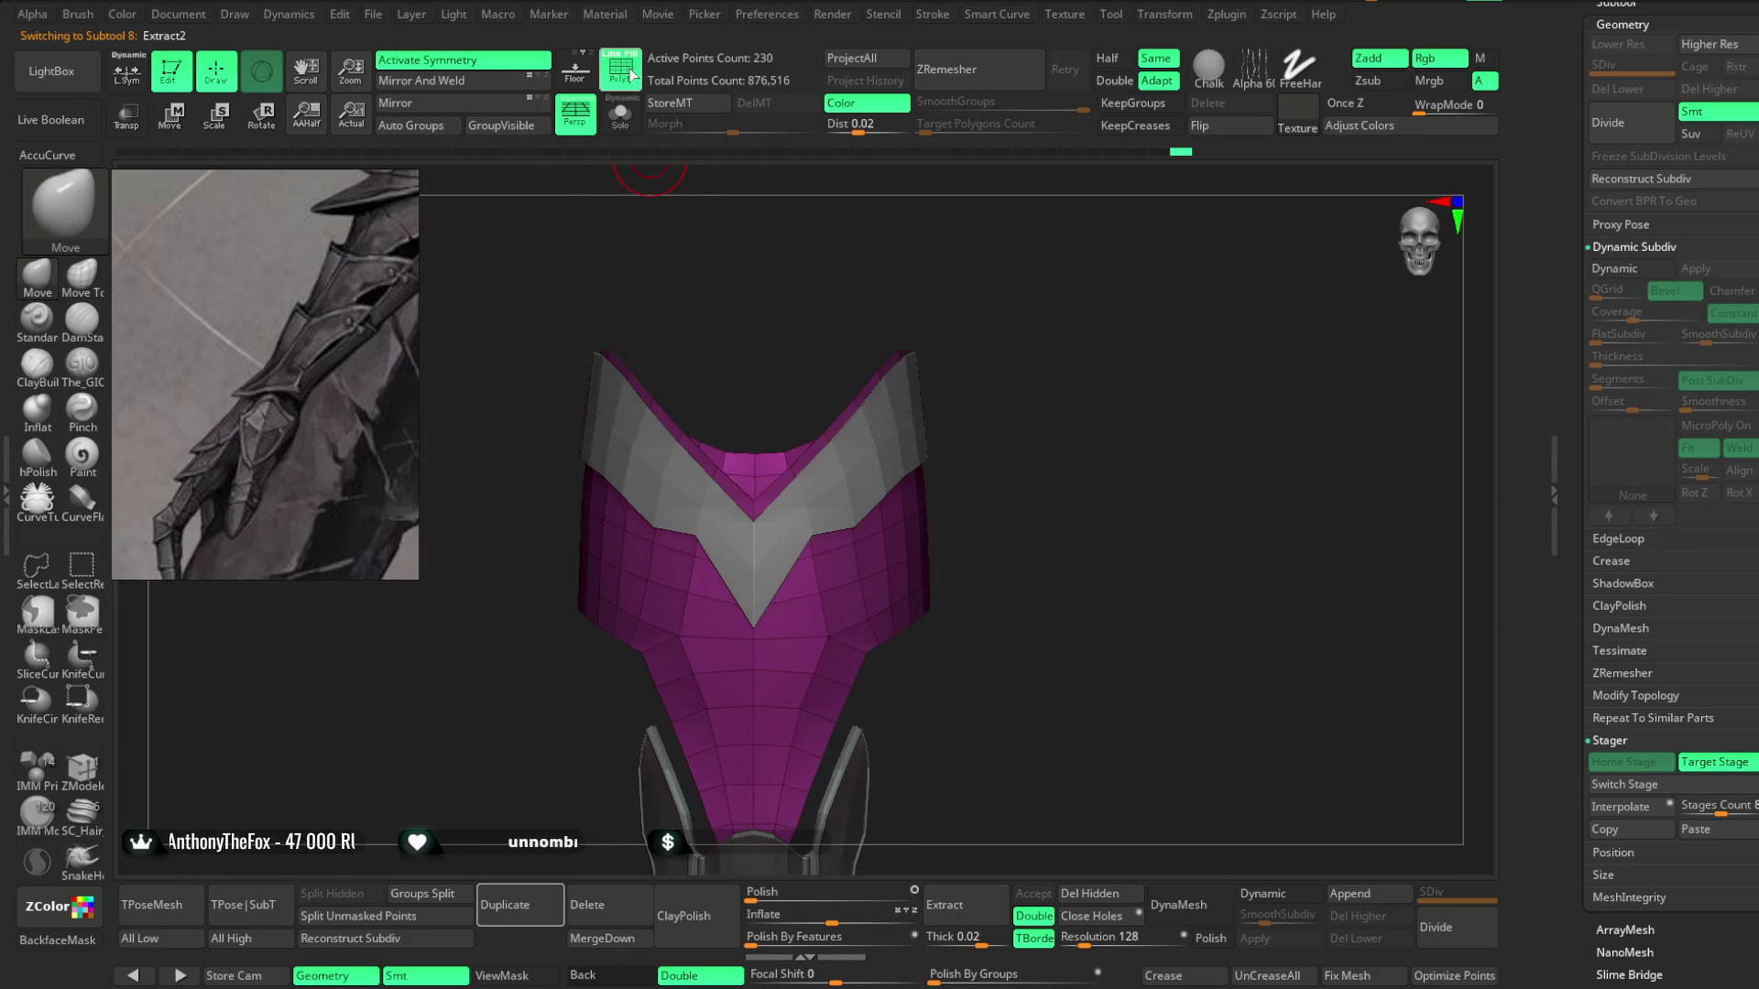
mouse_move(876, 365)
left_mouse_down()
mouse_move(1048, 349)
mouse_move(1036, 400)
mouse_move(1064, 404)
mouse_move(1054, 422)
left_mouse_up()
mouse_move(873, 521)
right_mouse_down()
mouse_move(1013, 373)
mouse_move(1103, 338)
mouse_move(935, 455)
right_mouse_up()
right_click(935, 456)
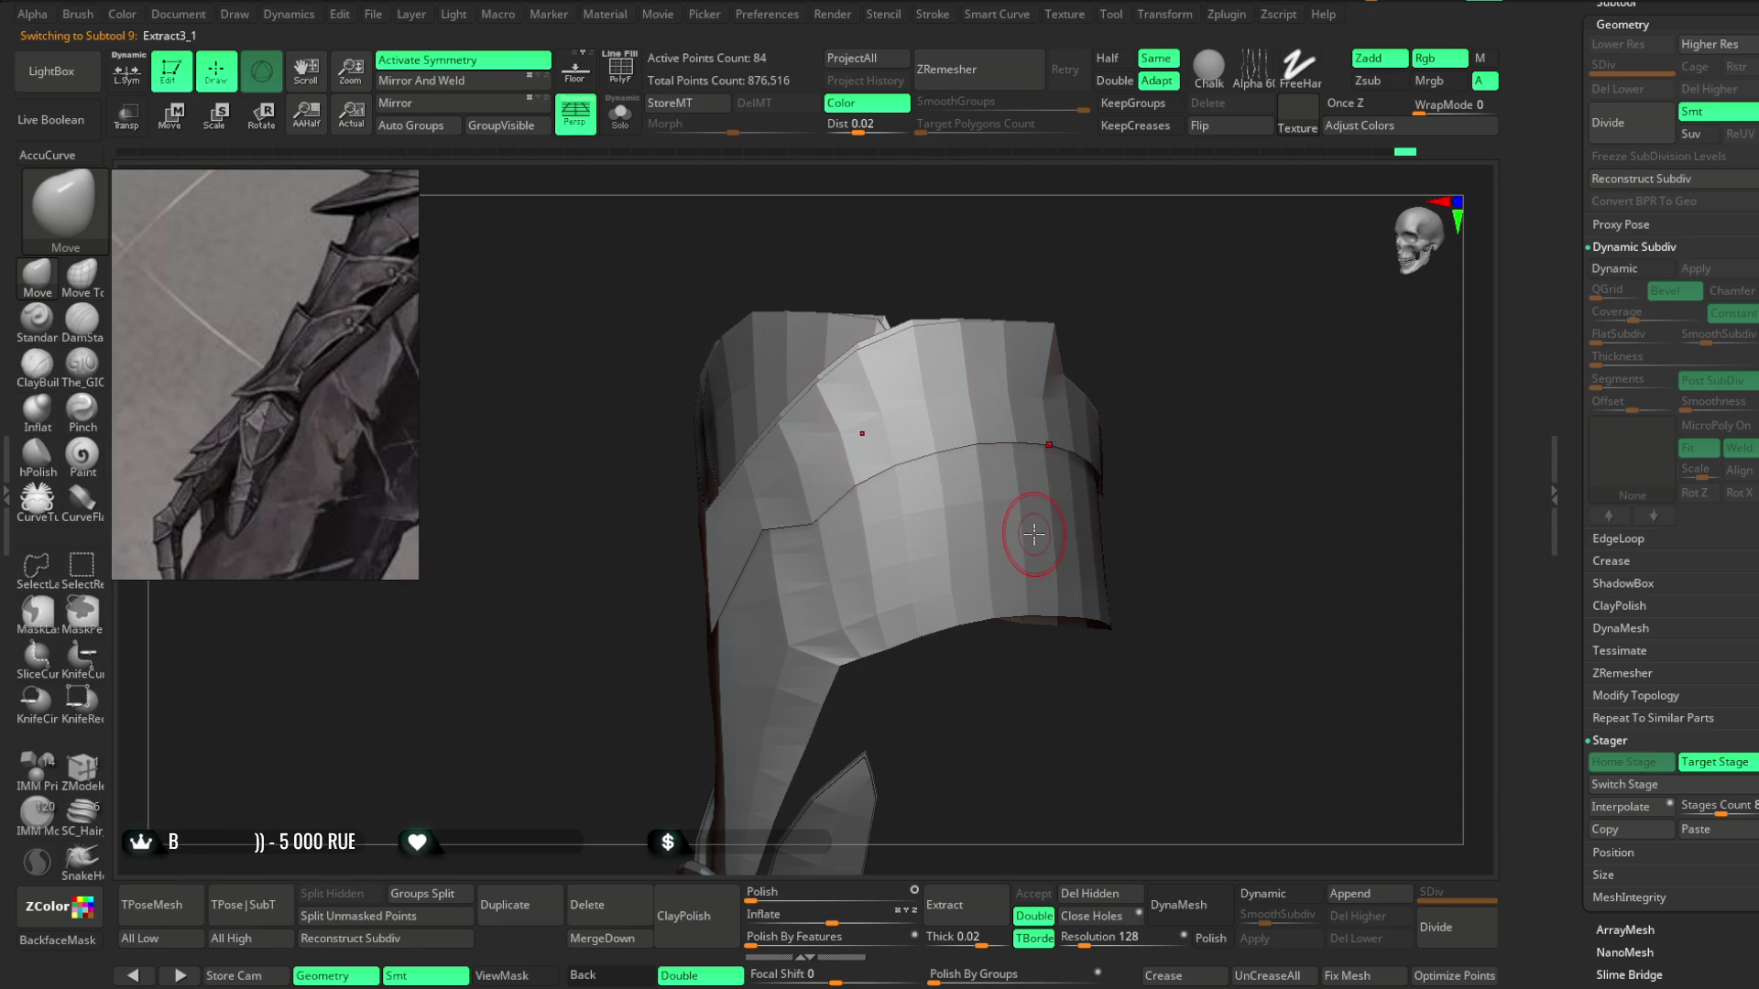
left_click(958, 550)
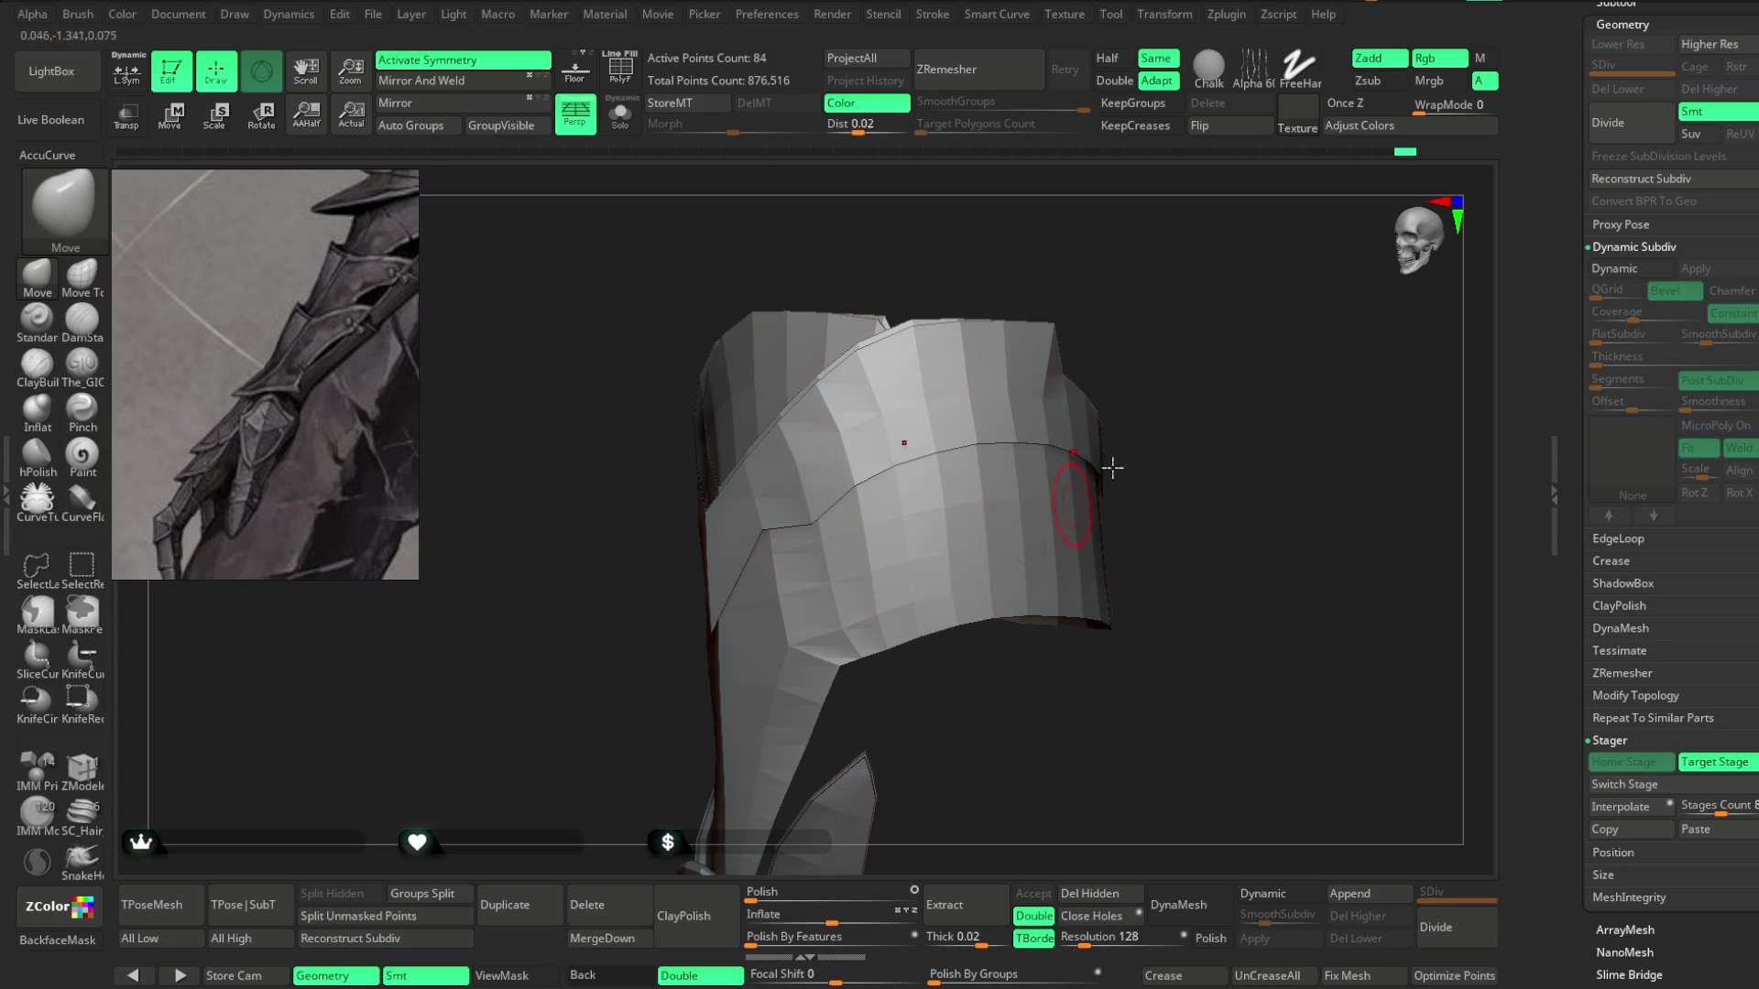
mouse_move(1245, 473)
left_mouse_down()
mouse_move(1382, 464)
mouse_move(993, 569)
mouse_move(1025, 486)
mouse_move(1088, 455)
mouse_move(1062, 458)
mouse_move(1103, 404)
mouse_move(1131, 407)
left_mouse_up()
key("space")
mouse_move(937, 505)
left_mouse_down()
mouse_move(1119, 404)
mouse_move(954, 459)
mouse_move(1126, 357)
mouse_move(959, 486)
mouse_move(1083, 345)
left_mouse_up()
mouse_move(915, 459)
left_mouse_down()
mouse_move(1175, 293)
mouse_move(843, 452)
left_mouse_up()
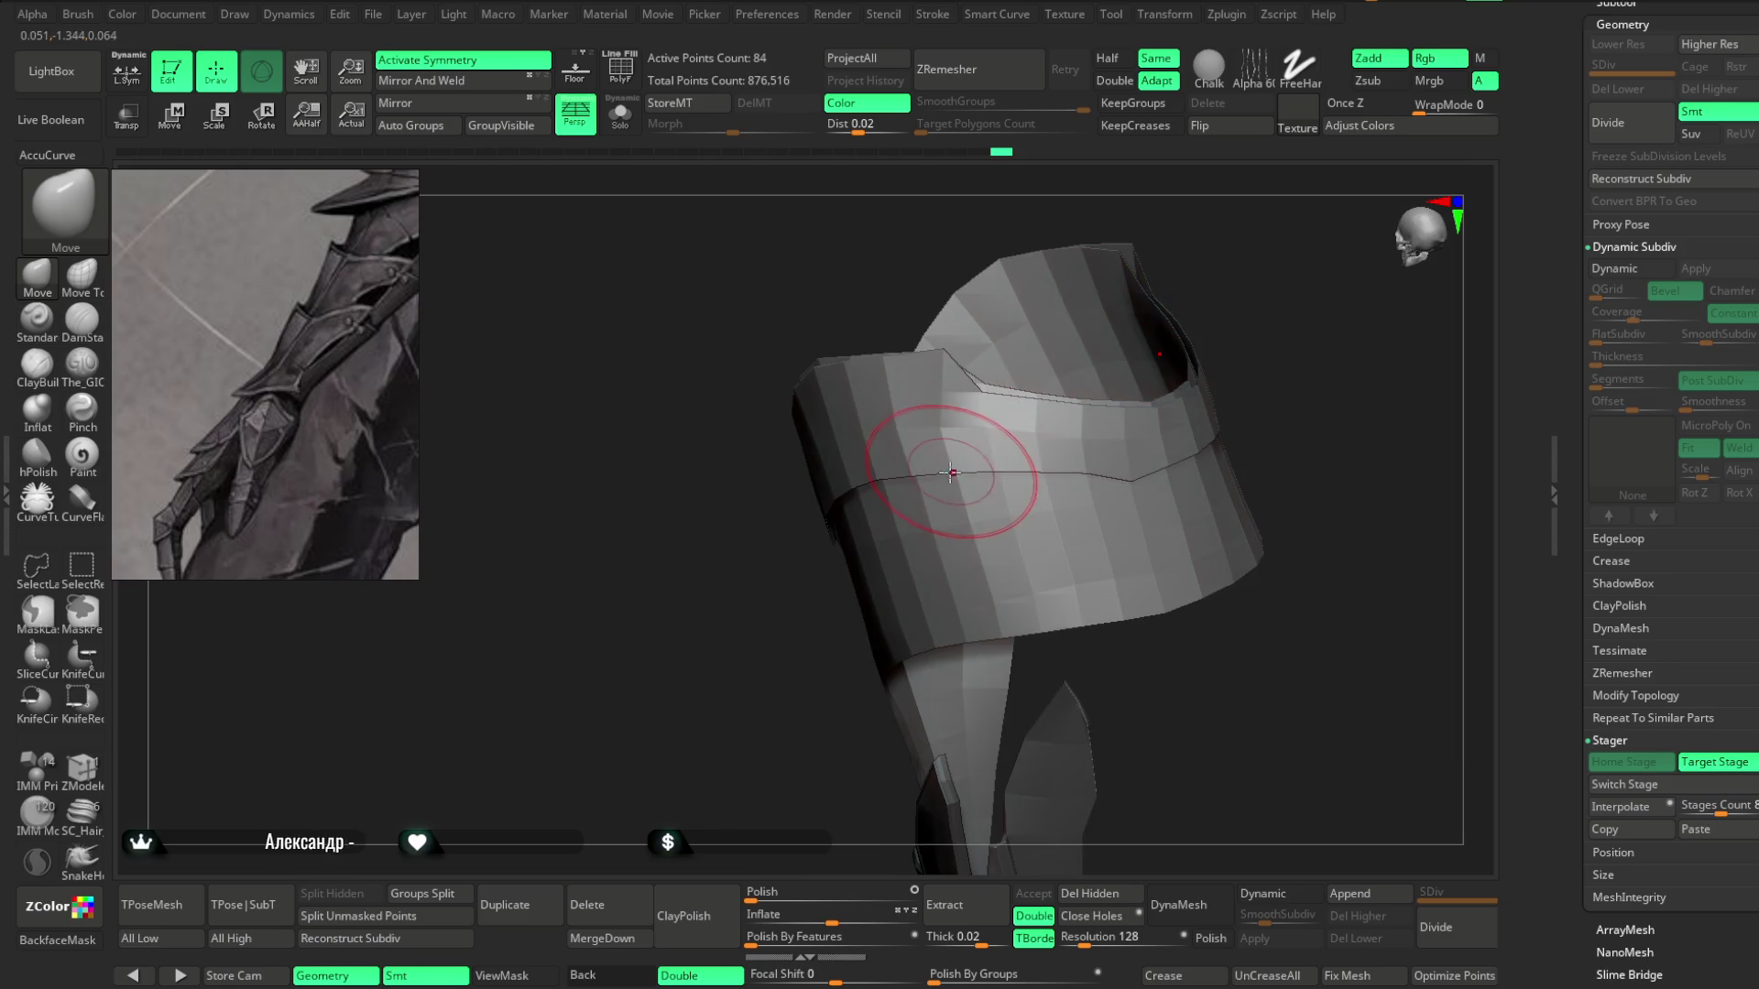
mouse_move(1237, 275)
left_mouse_down()
mouse_move(1162, 294)
mouse_move(1263, 288)
mouse_move(1026, 495)
left_mouse_up()
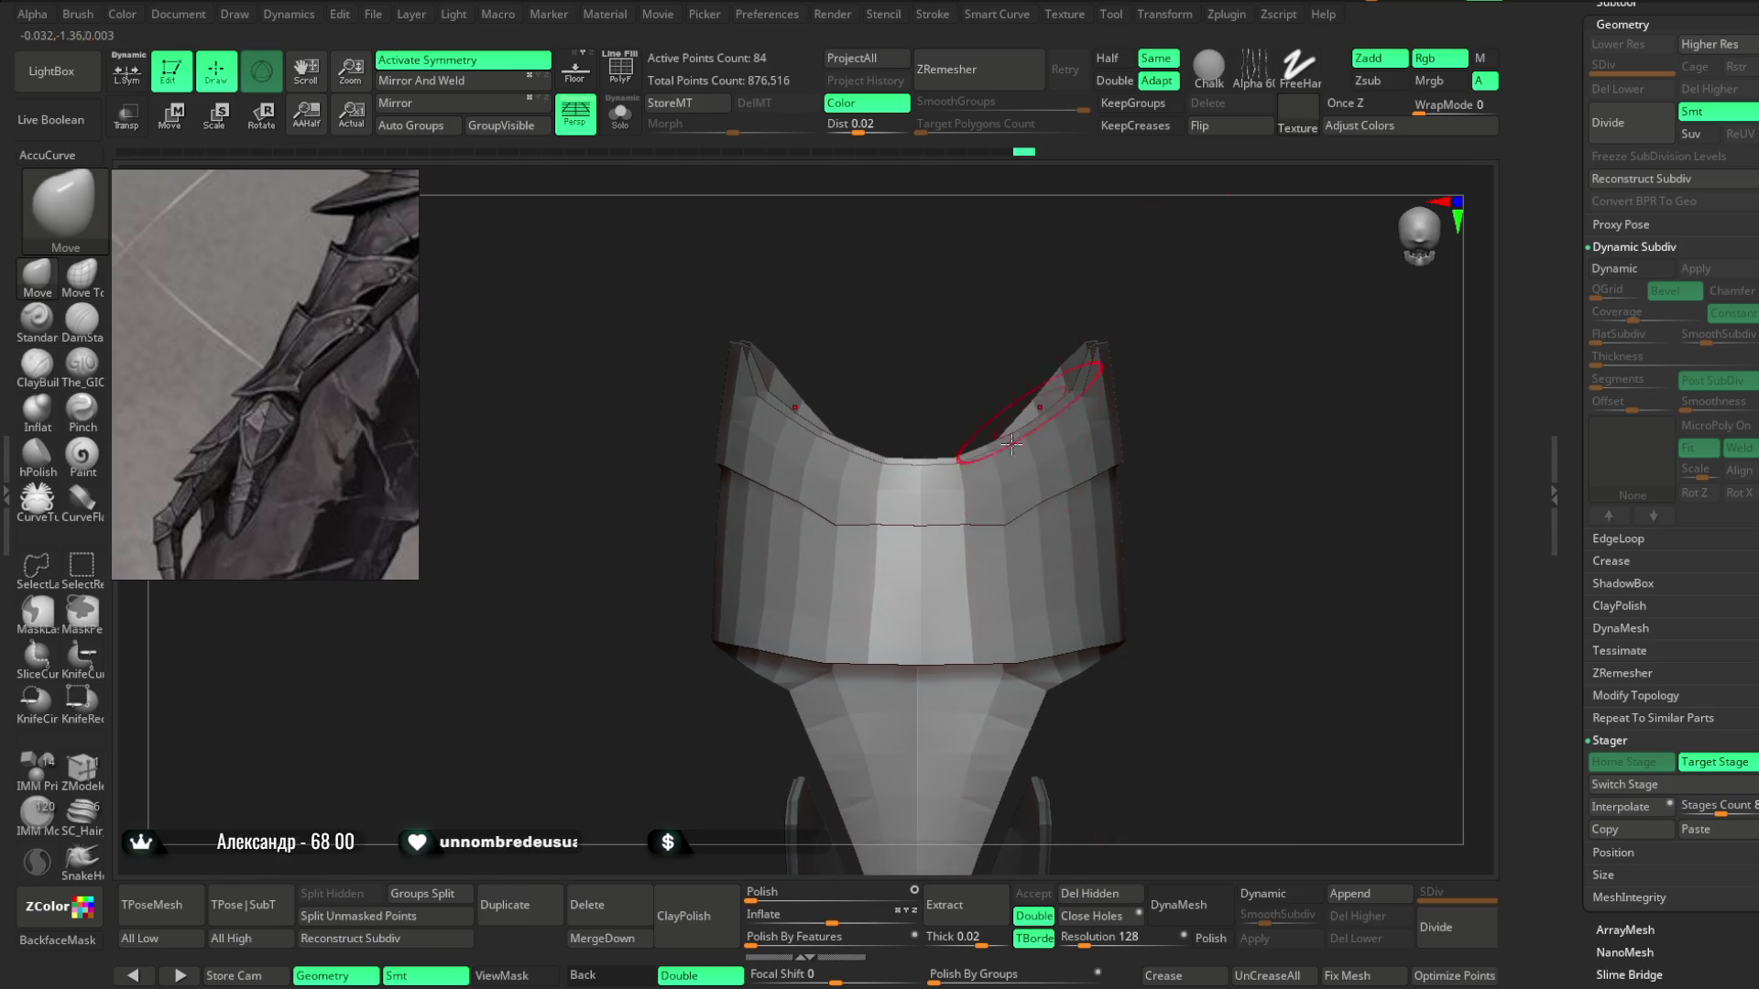
key("space")
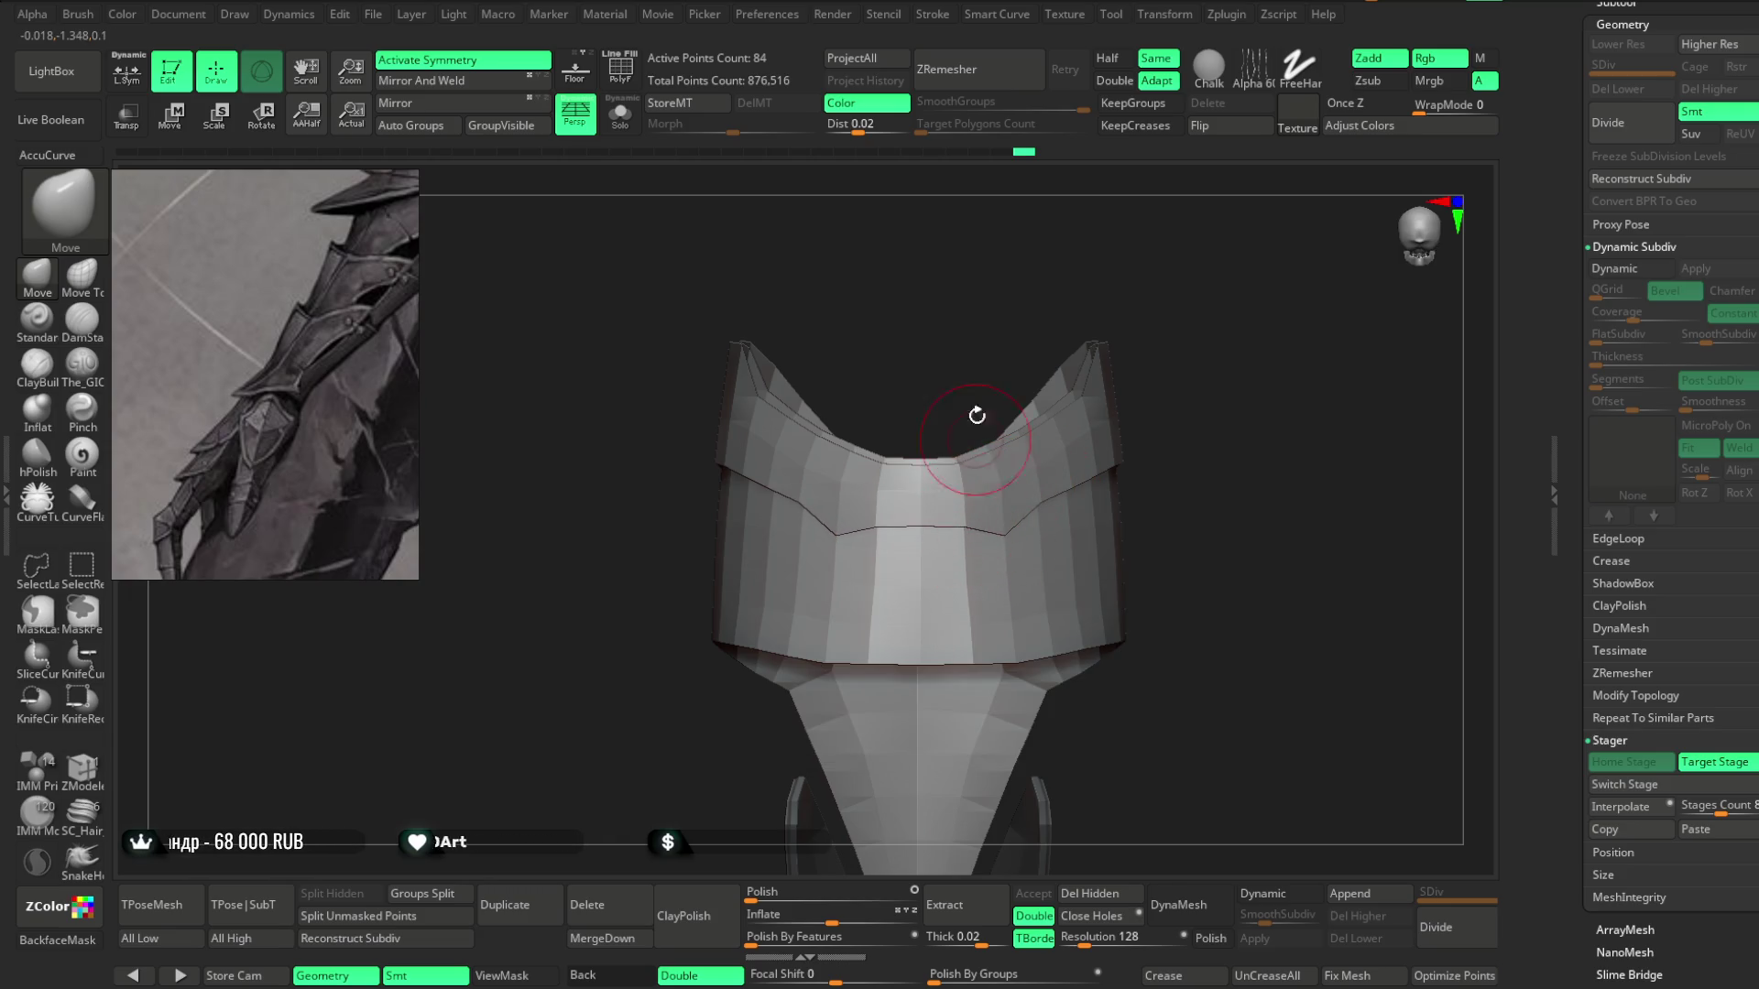
left_click_drag(977, 415, 806, 510)
mouse_move(1136, 394)
left_mouse_down()
mouse_move(1163, 358)
mouse_move(910, 527)
mouse_move(1045, 455)
mouse_move(1083, 326)
mouse_move(1096, 381)
mouse_move(1129, 336)
mouse_move(1151, 345)
mouse_move(1142, 377)
mouse_move(1099, 389)
left_mouse_up()
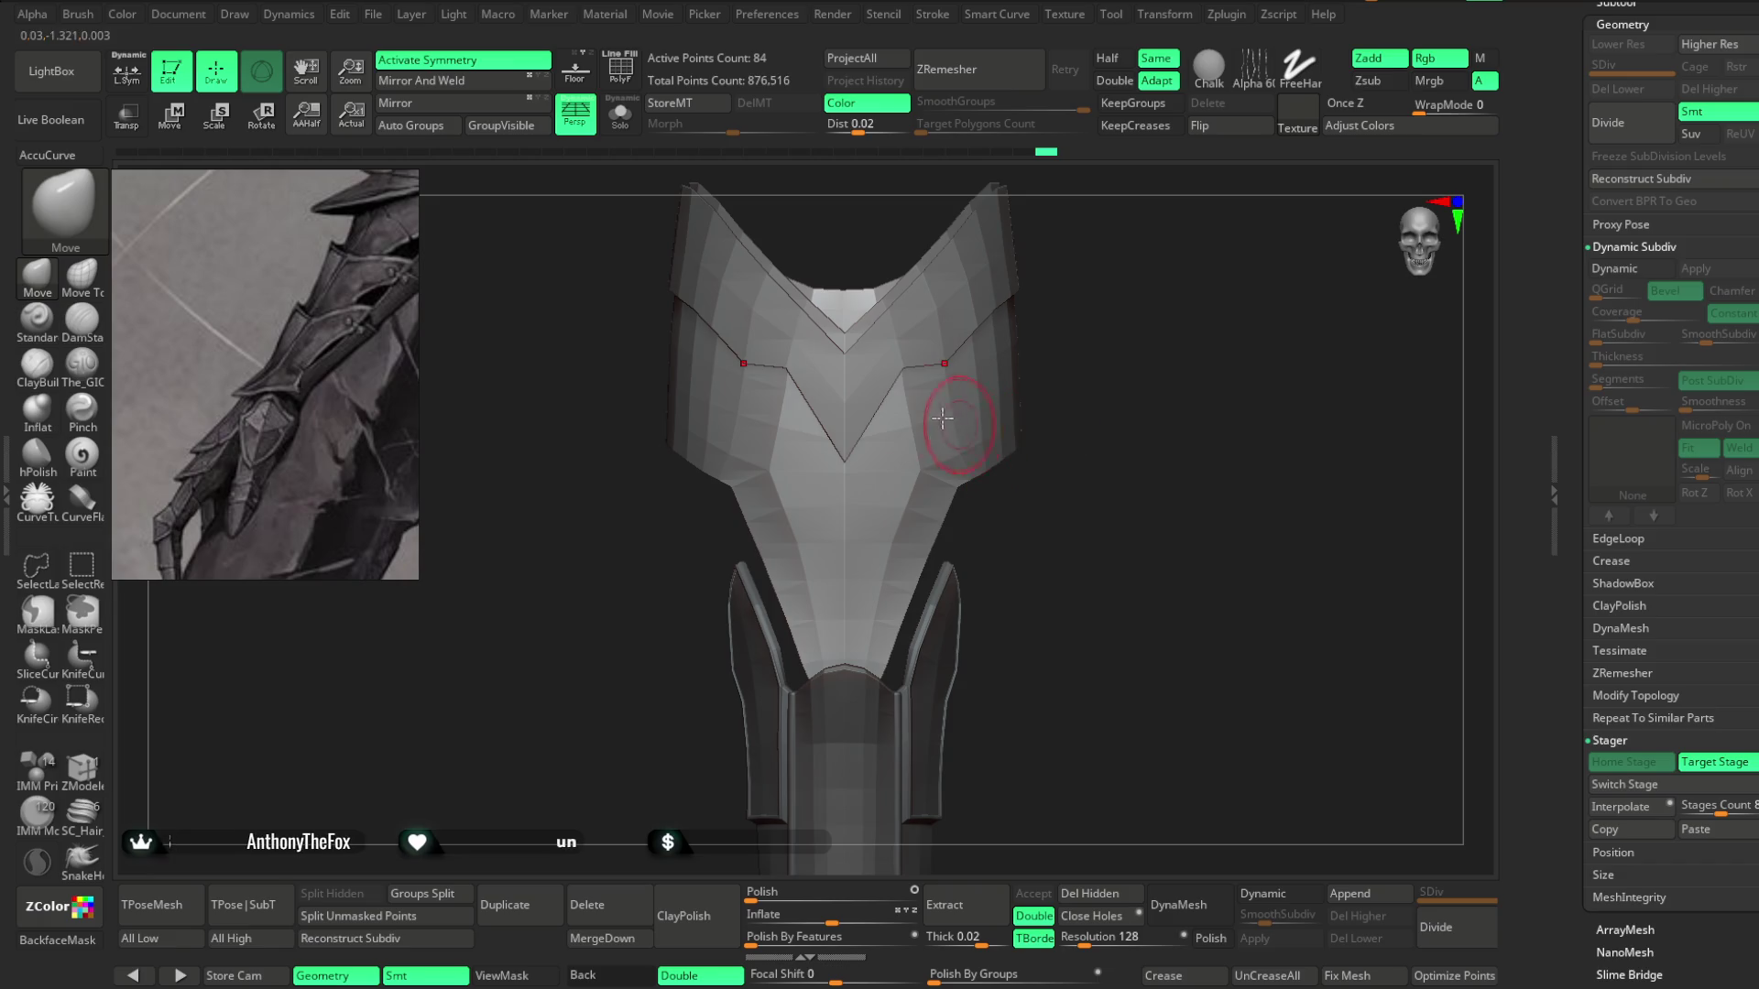
left_click(888, 508, "alt")
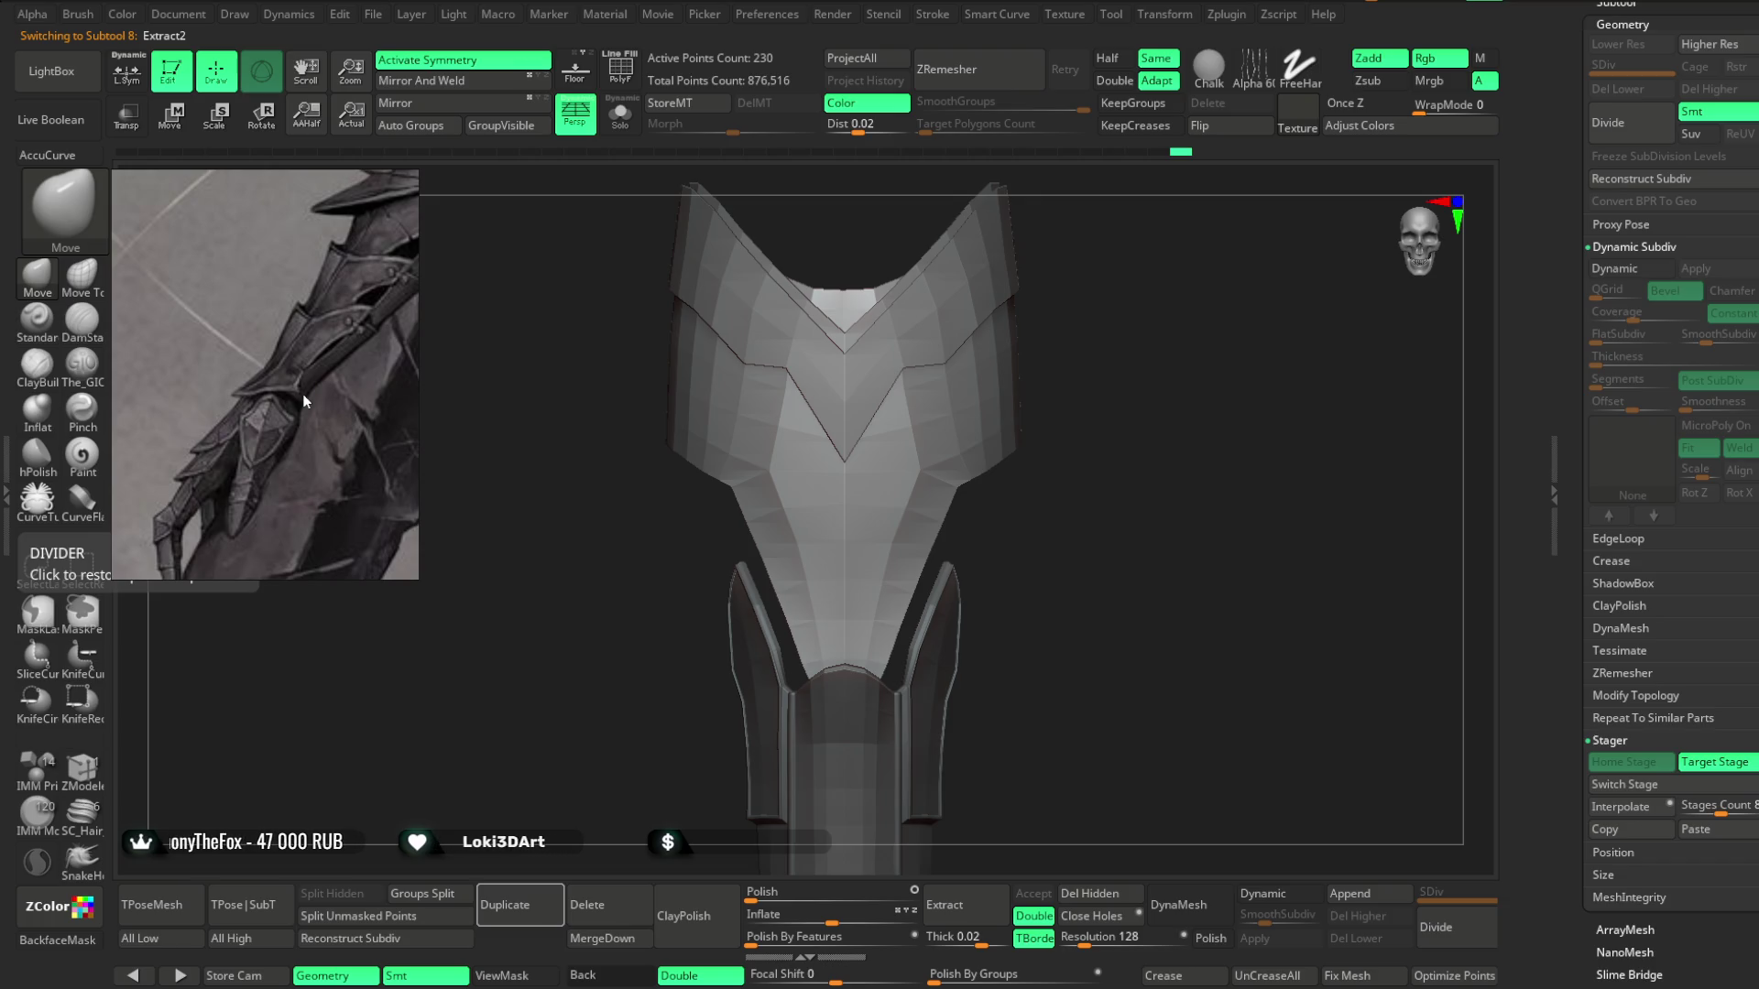
Zoom and pan the reference image onto the spiked arm plates, then show polygroups and wireframe.
scroll(312, 400, "down", 2)
scroll(320, 406, "down", 3)
scroll(274, 407, "up", 4)
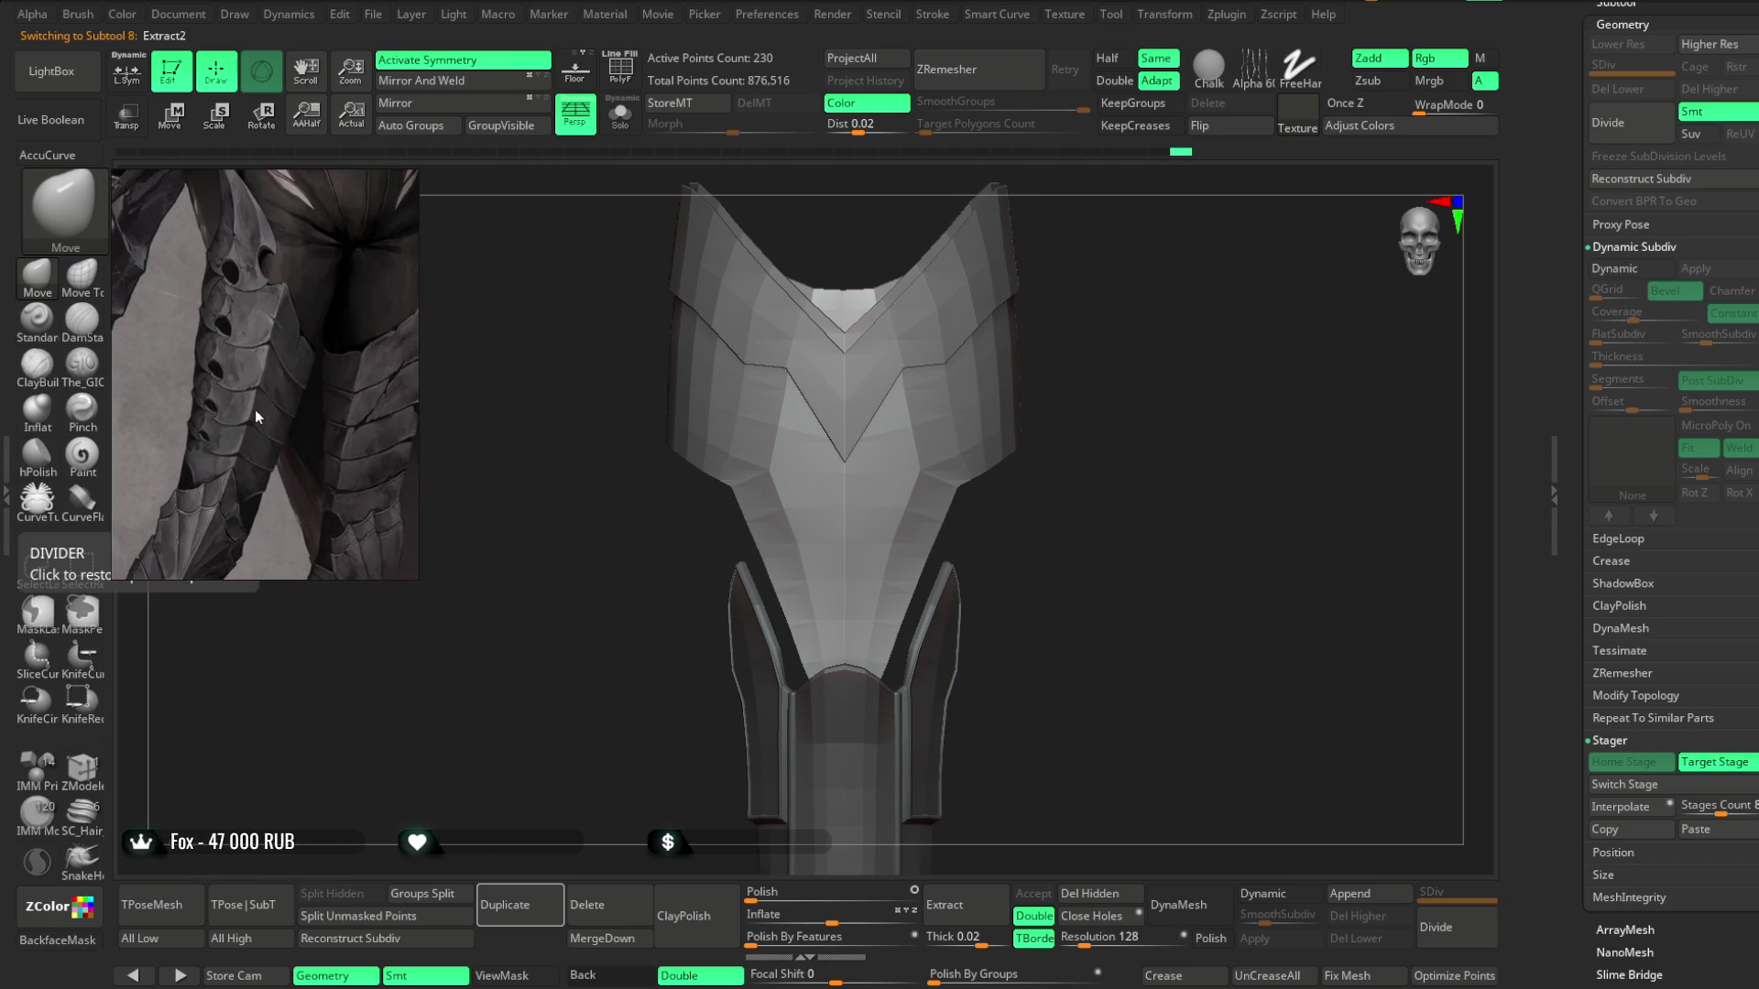
scroll(275, 376, "up", 2)
mouse_move(316, 337)
middle_mouse_down()
mouse_move(359, 256)
mouse_move(257, 428)
middle_mouse_up()
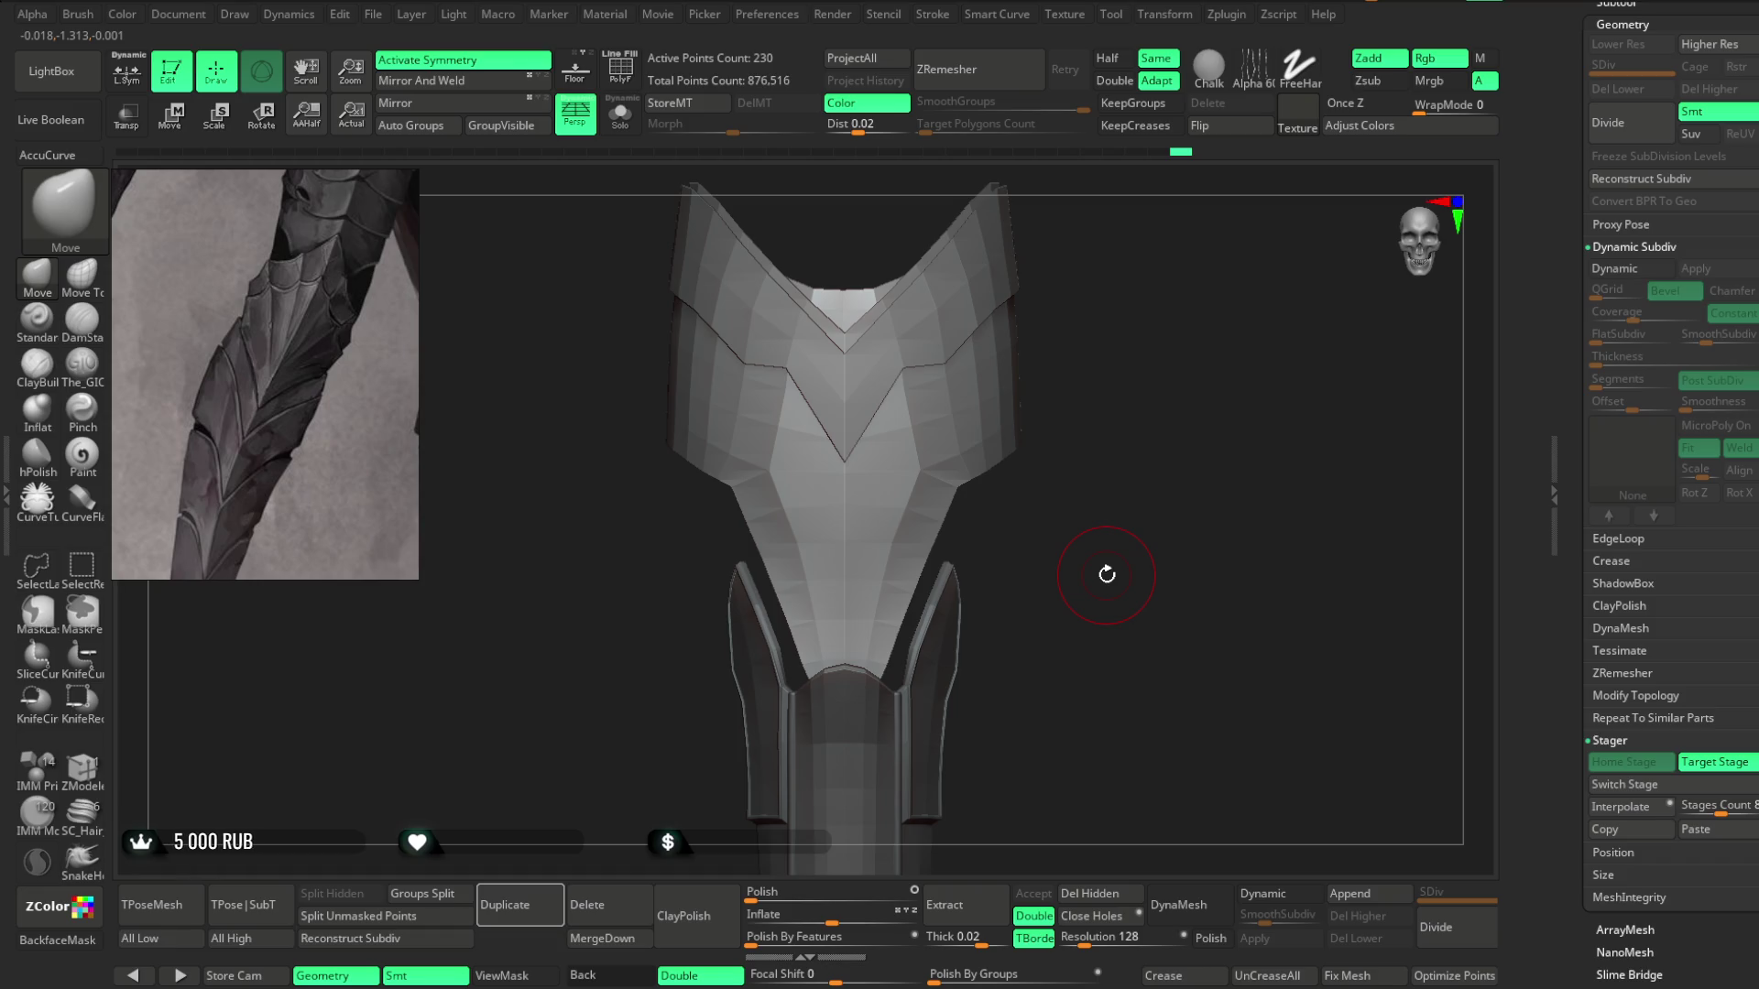
key("shift+f")
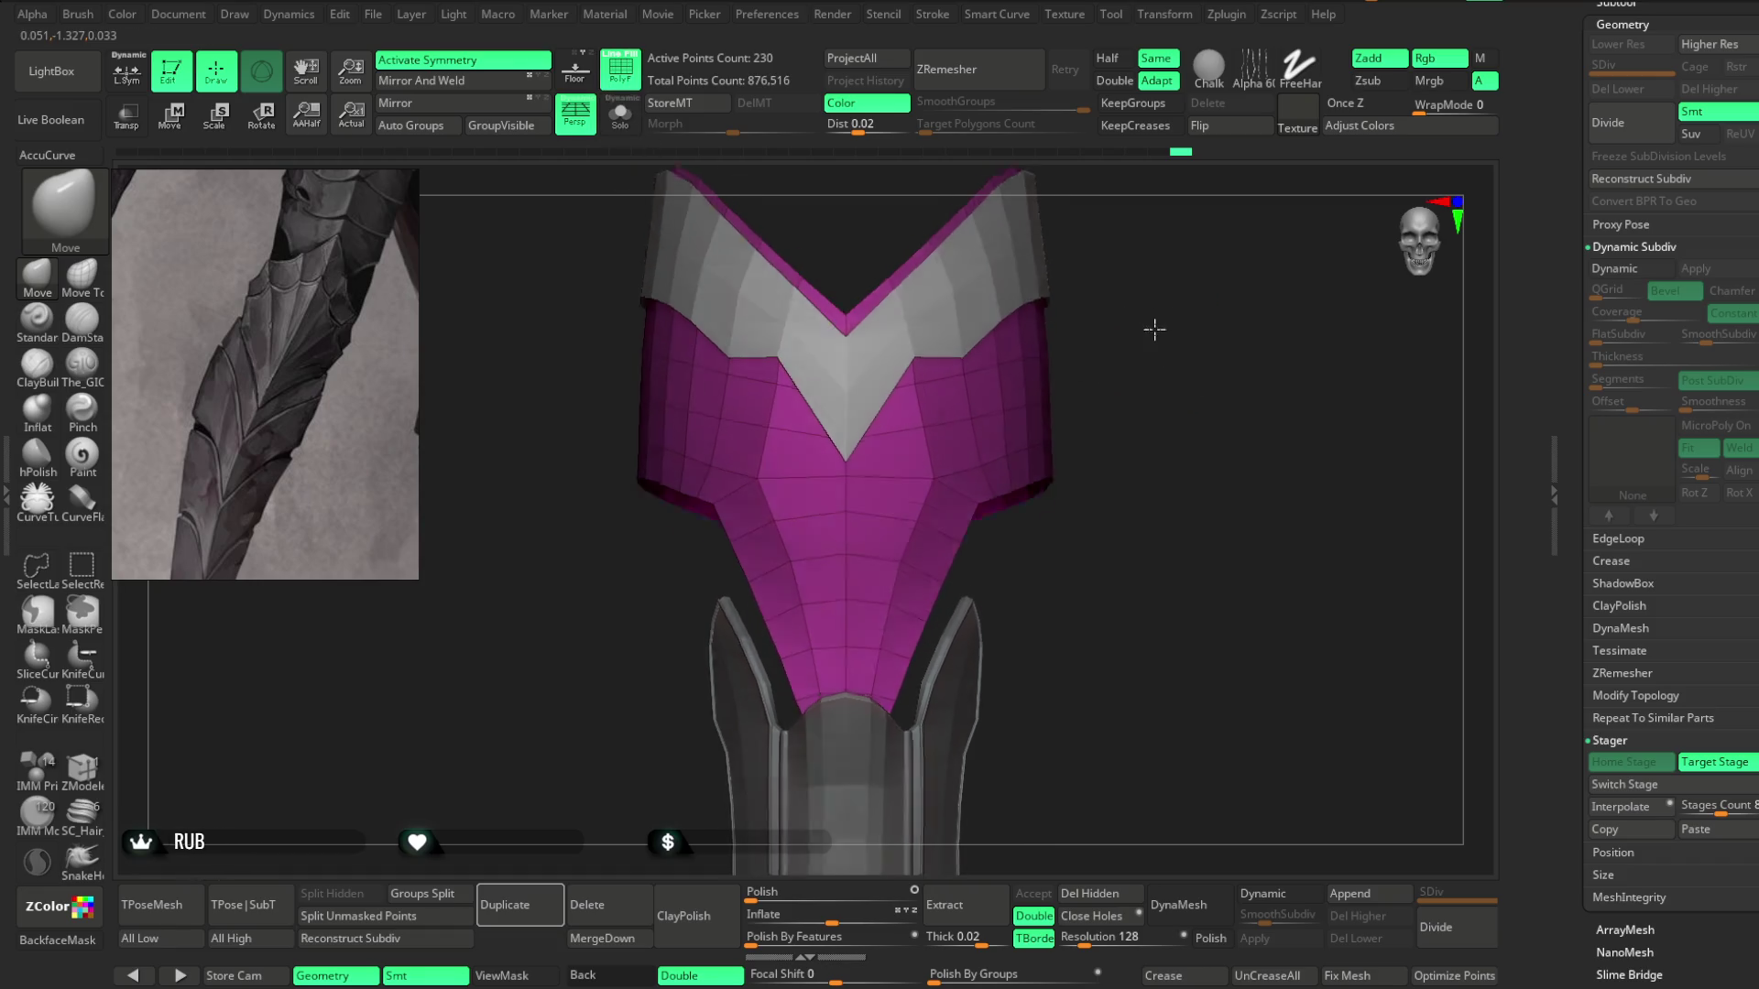
Switch to ZModeler and insert an edge loop across the pink plate.
key("ctrl+z")
key("b")
key("z")
key("m")
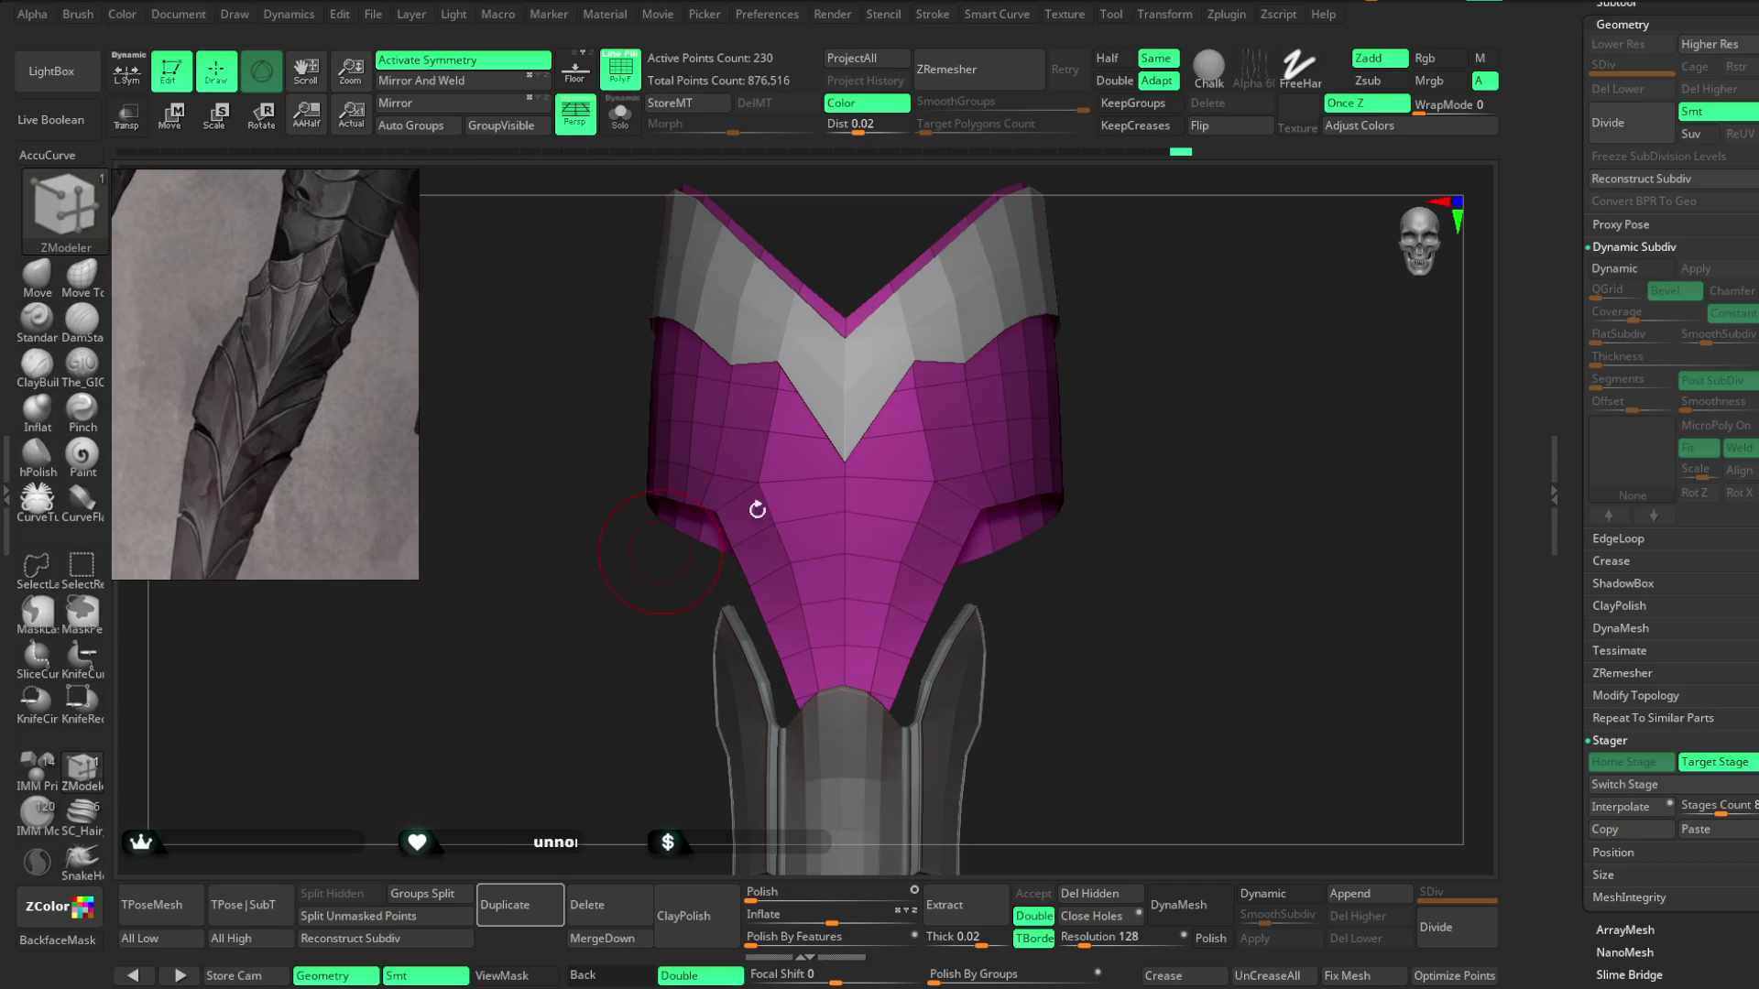
key("space")
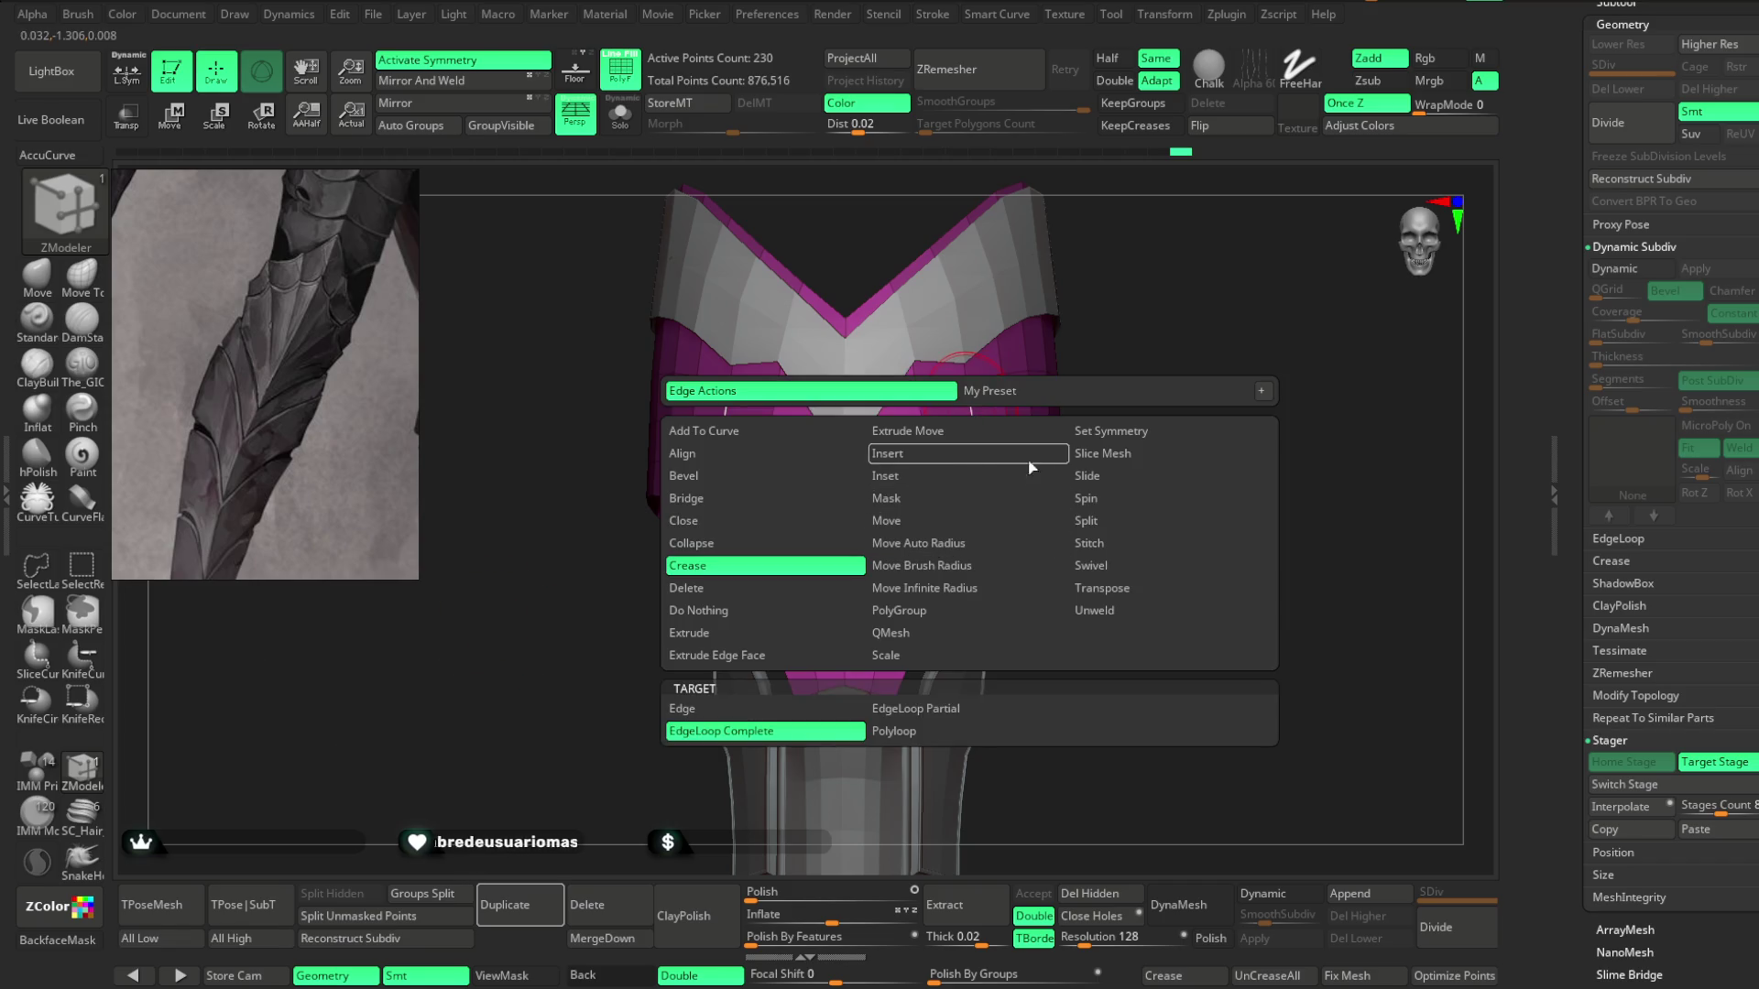
left_click(1099, 567)
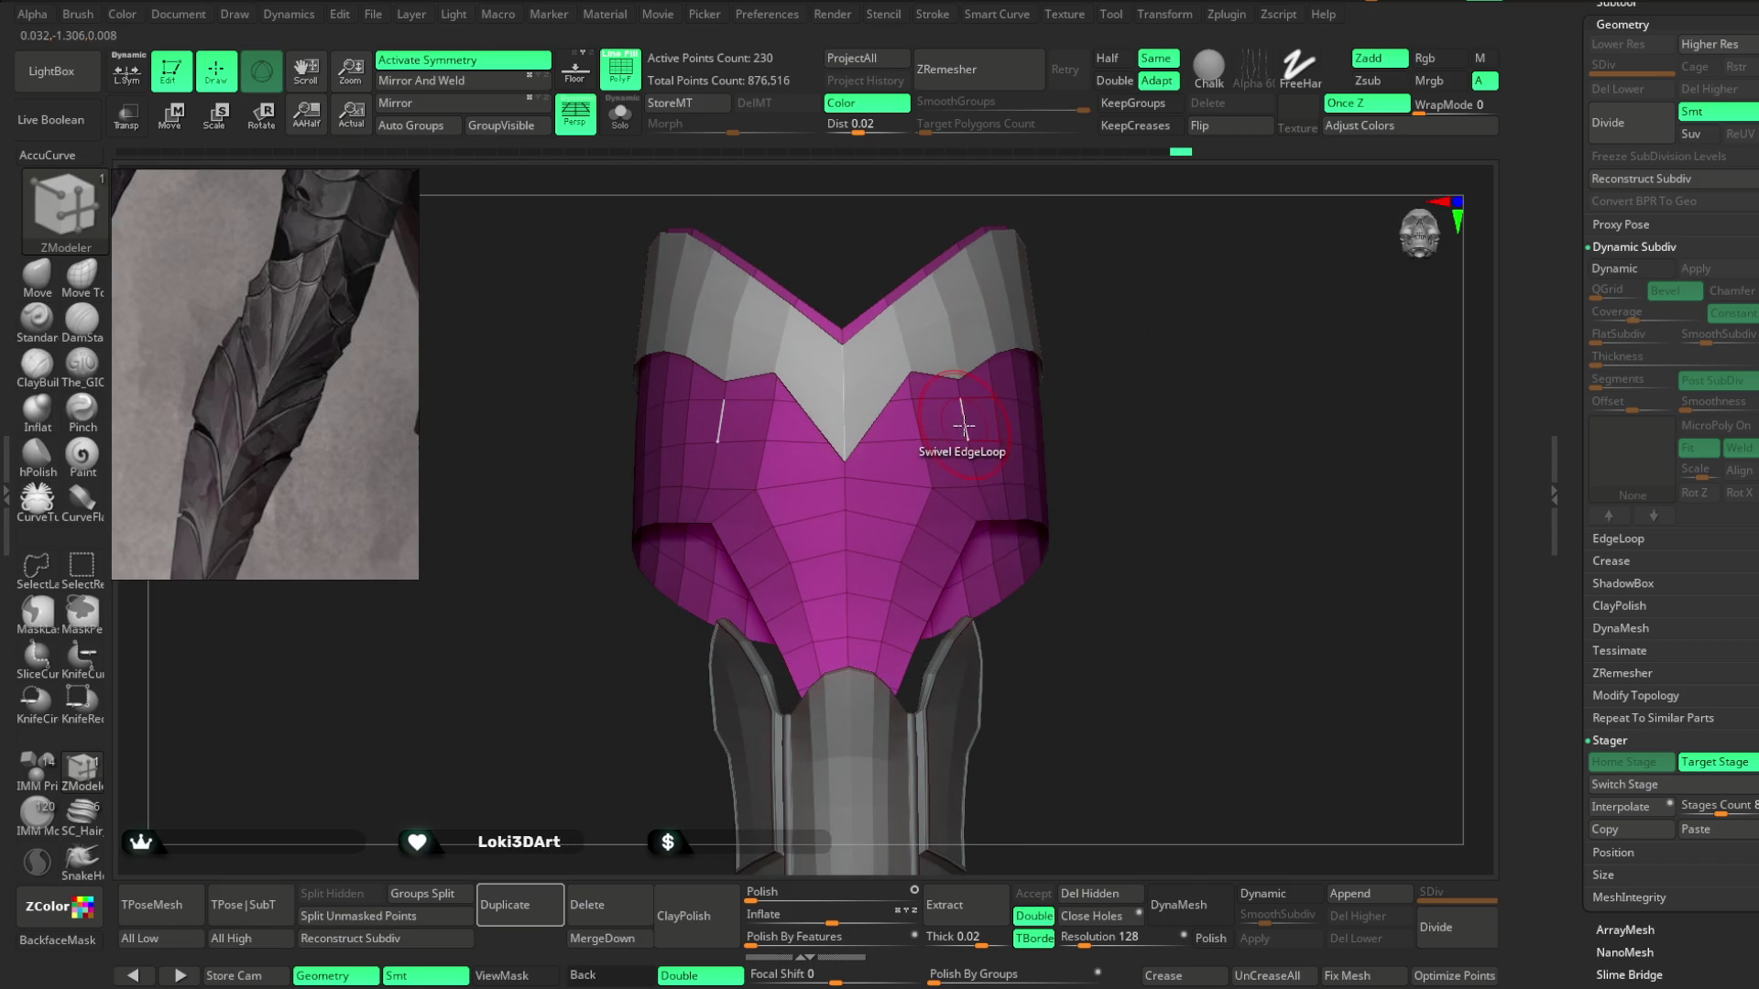
mouse_move(1081, 385)
left_mouse_down()
mouse_move(1170, 346)
mouse_move(1142, 400)
mouse_move(1135, 330)
mouse_move(1177, 360)
mouse_move(1163, 367)
left_mouse_up()
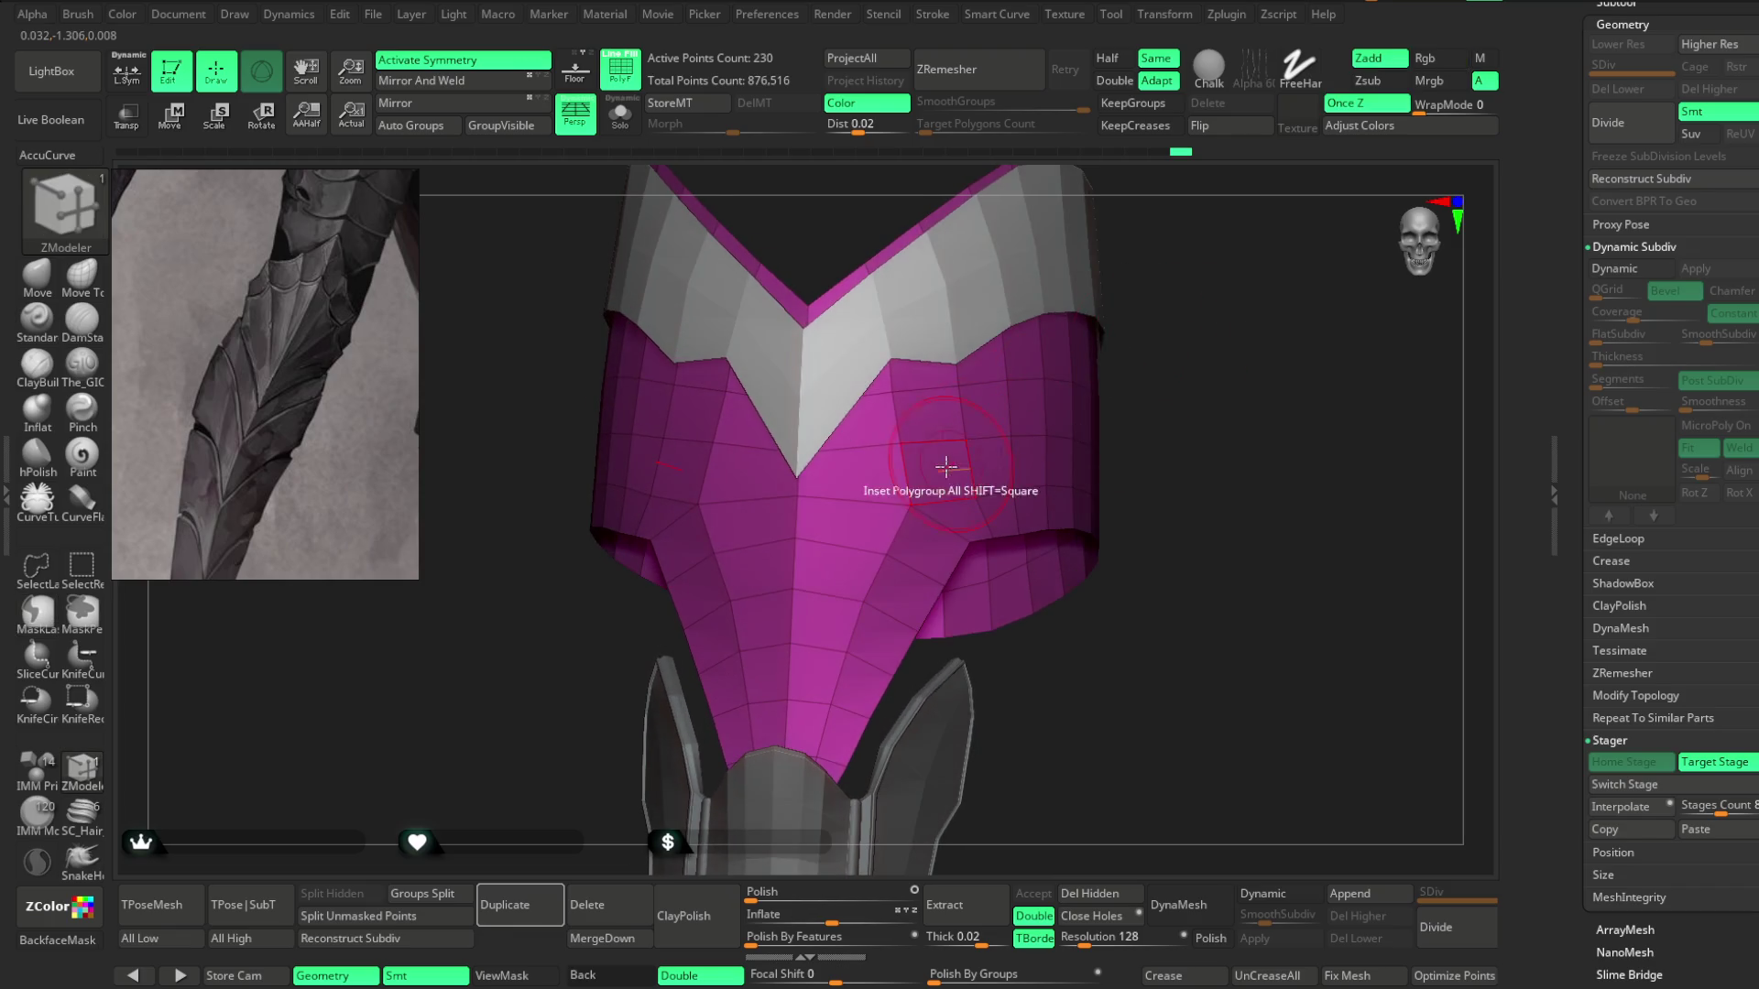
key("space")
left_click(940, 446)
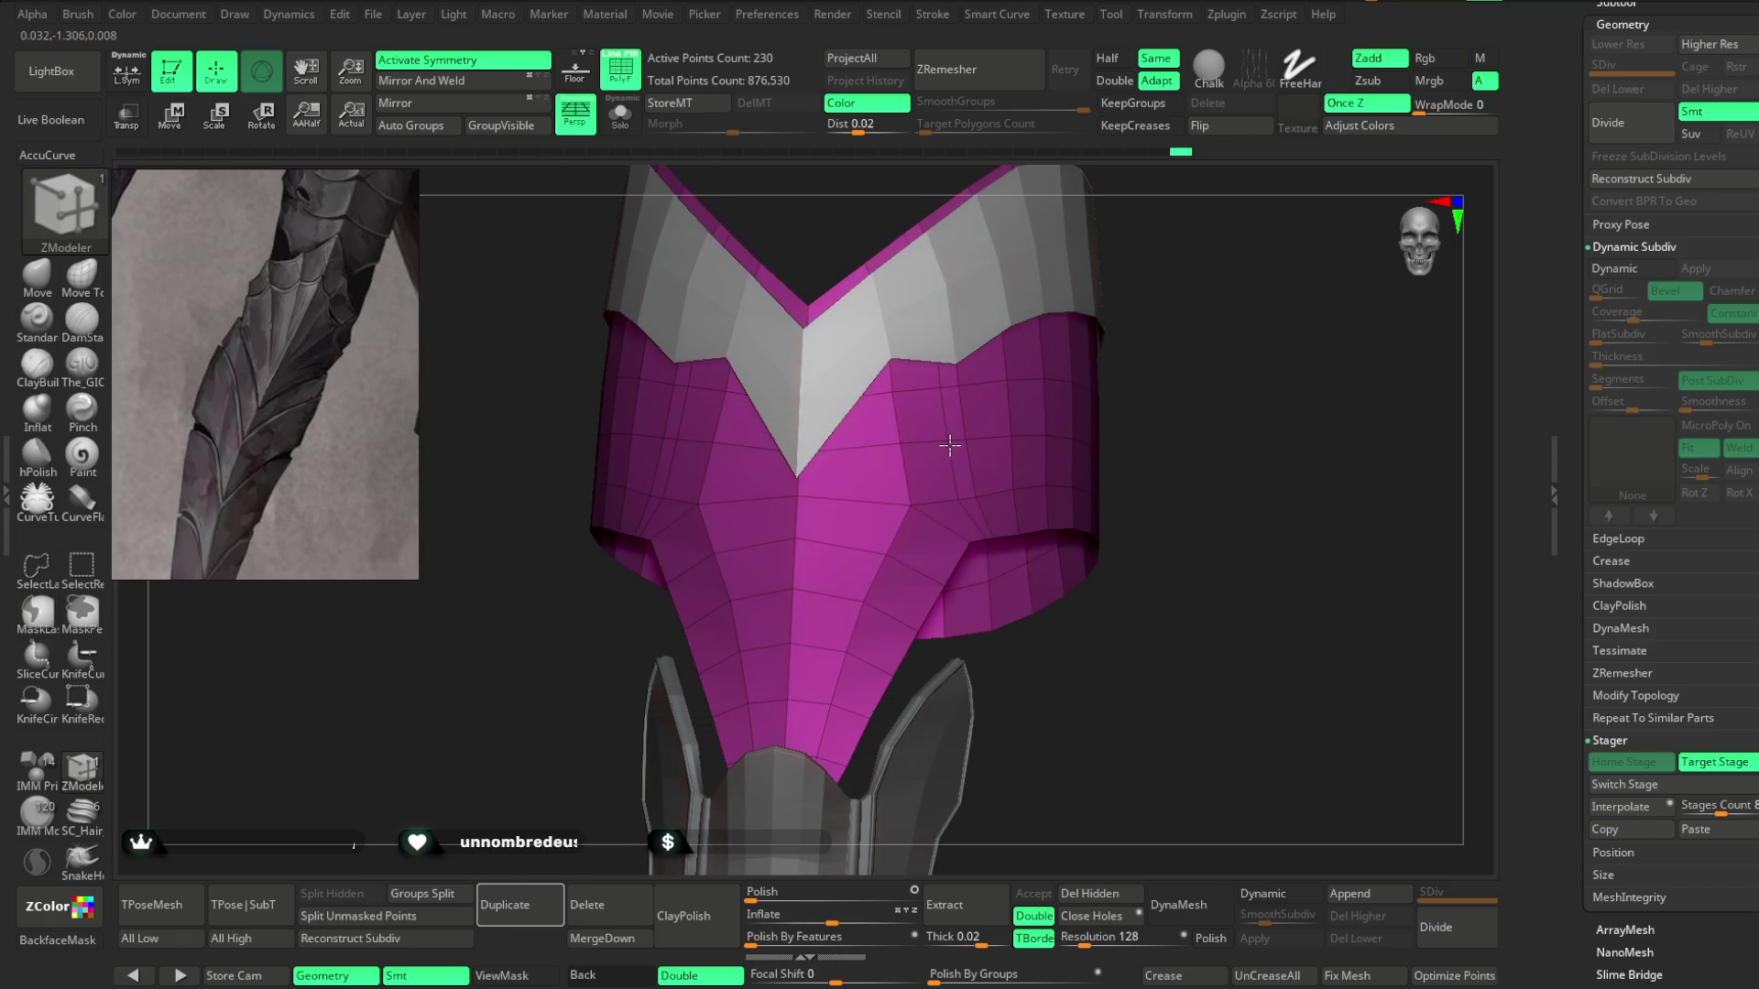
Solo the pink plate and switch to the Move Topological brush.
left_click_drag(1189, 373, 1247, 357)
scroll(1247, 358, "up", 5)
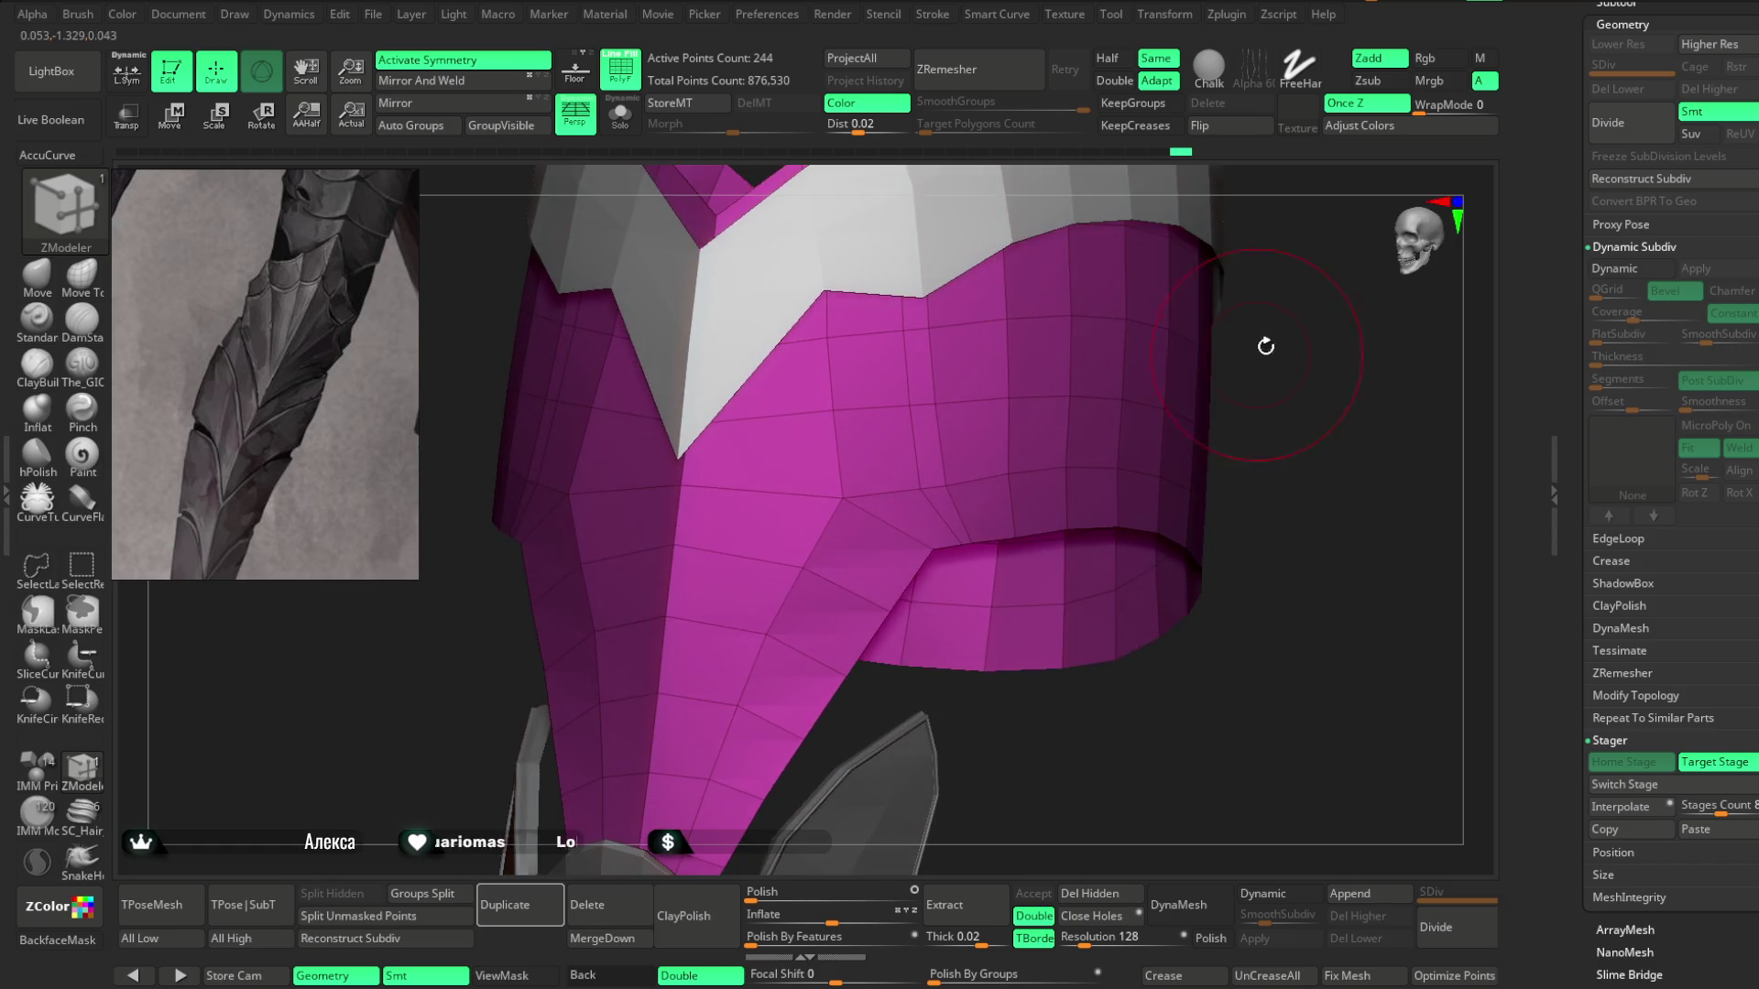
left_click(620, 114)
key("b")
key("m")
key("t")
mouse_move(898, 715)
left_mouse_down()
mouse_move(943, 667)
mouse_move(961, 587)
left_mouse_up()
key("space")
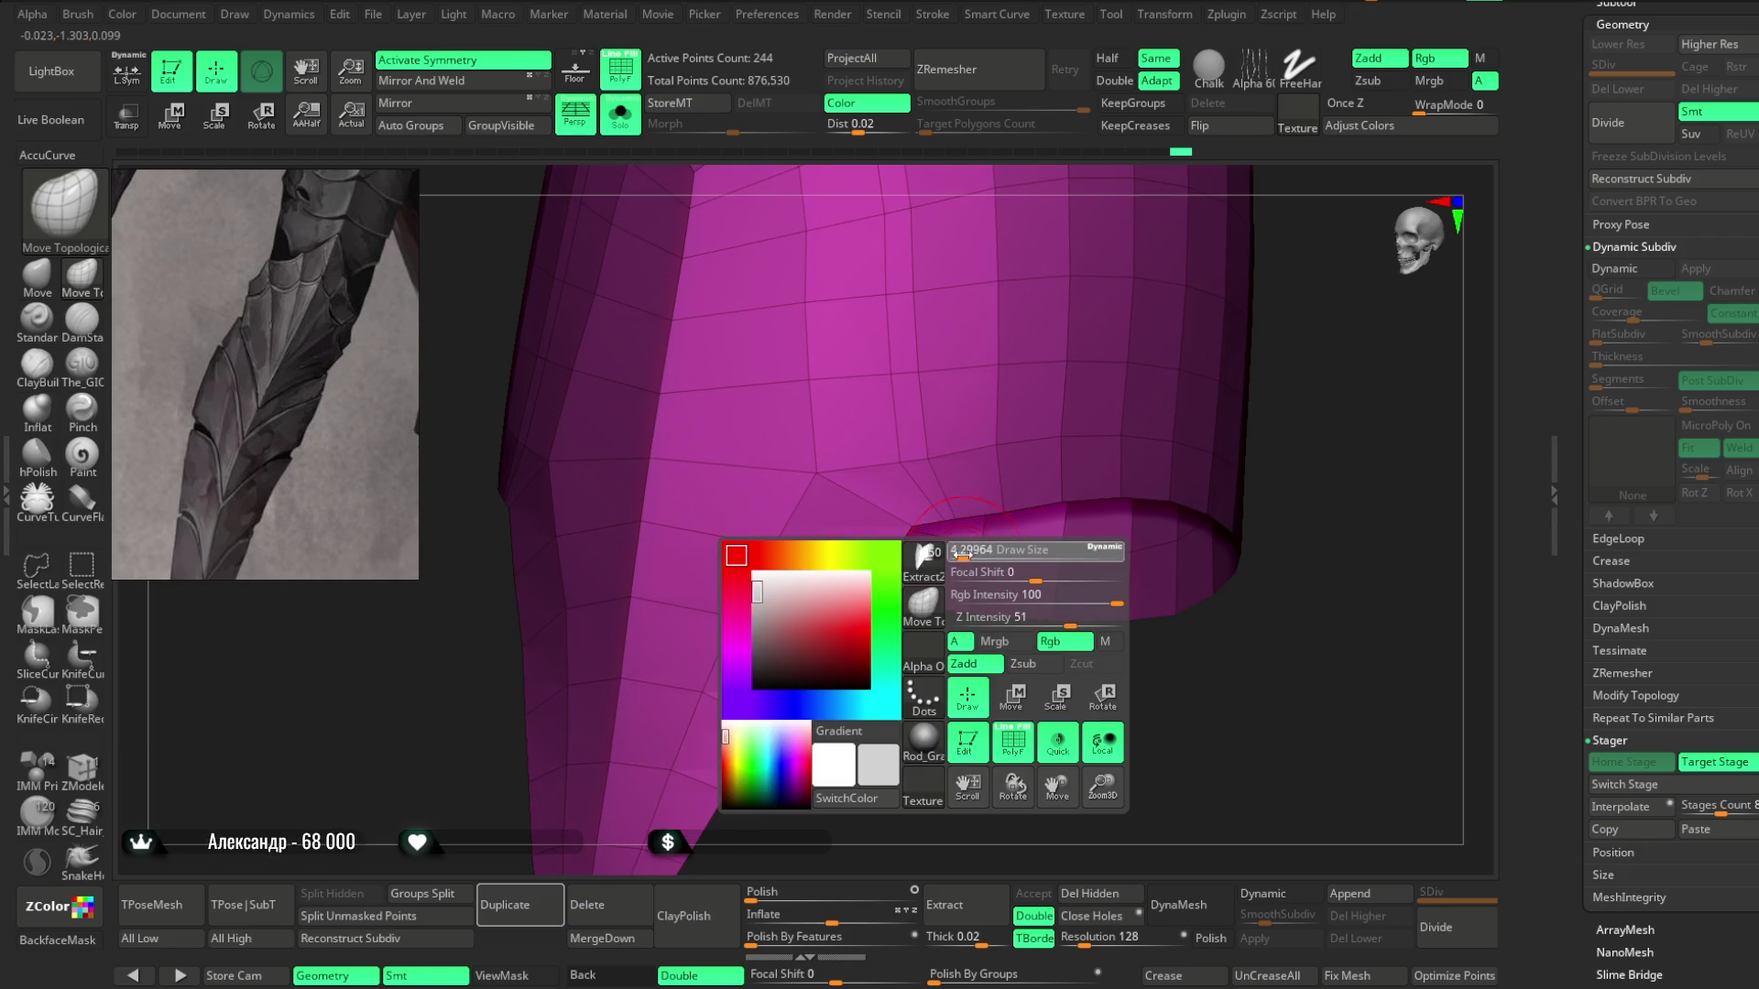
mouse_move(950, 690)
left_mouse_down()
mouse_move(921, 527)
mouse_move(942, 503)
left_mouse_up()
mouse_move(942, 528)
left_mouse_down()
mouse_move(954, 620)
mouse_move(1127, 354)
mouse_move(1105, 363)
left_mouse_up()
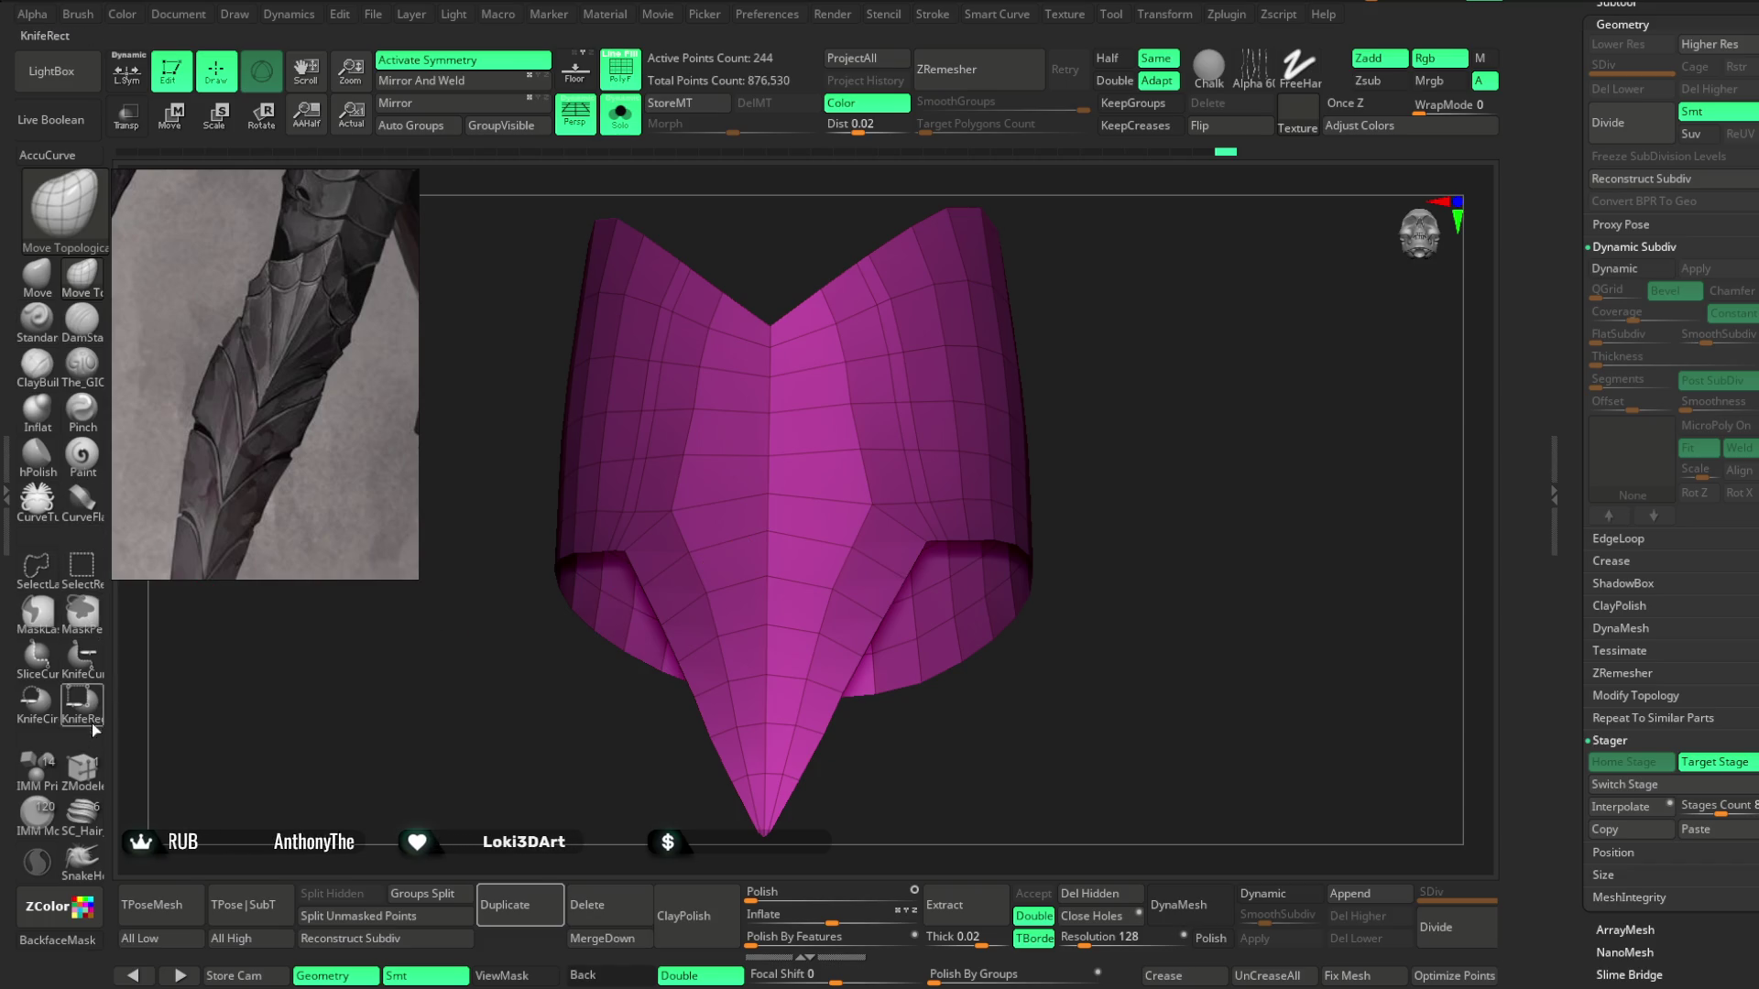
Alternate between ZModeler and the Move brush while orbiting to a front view of the plate.
left_click(81, 768)
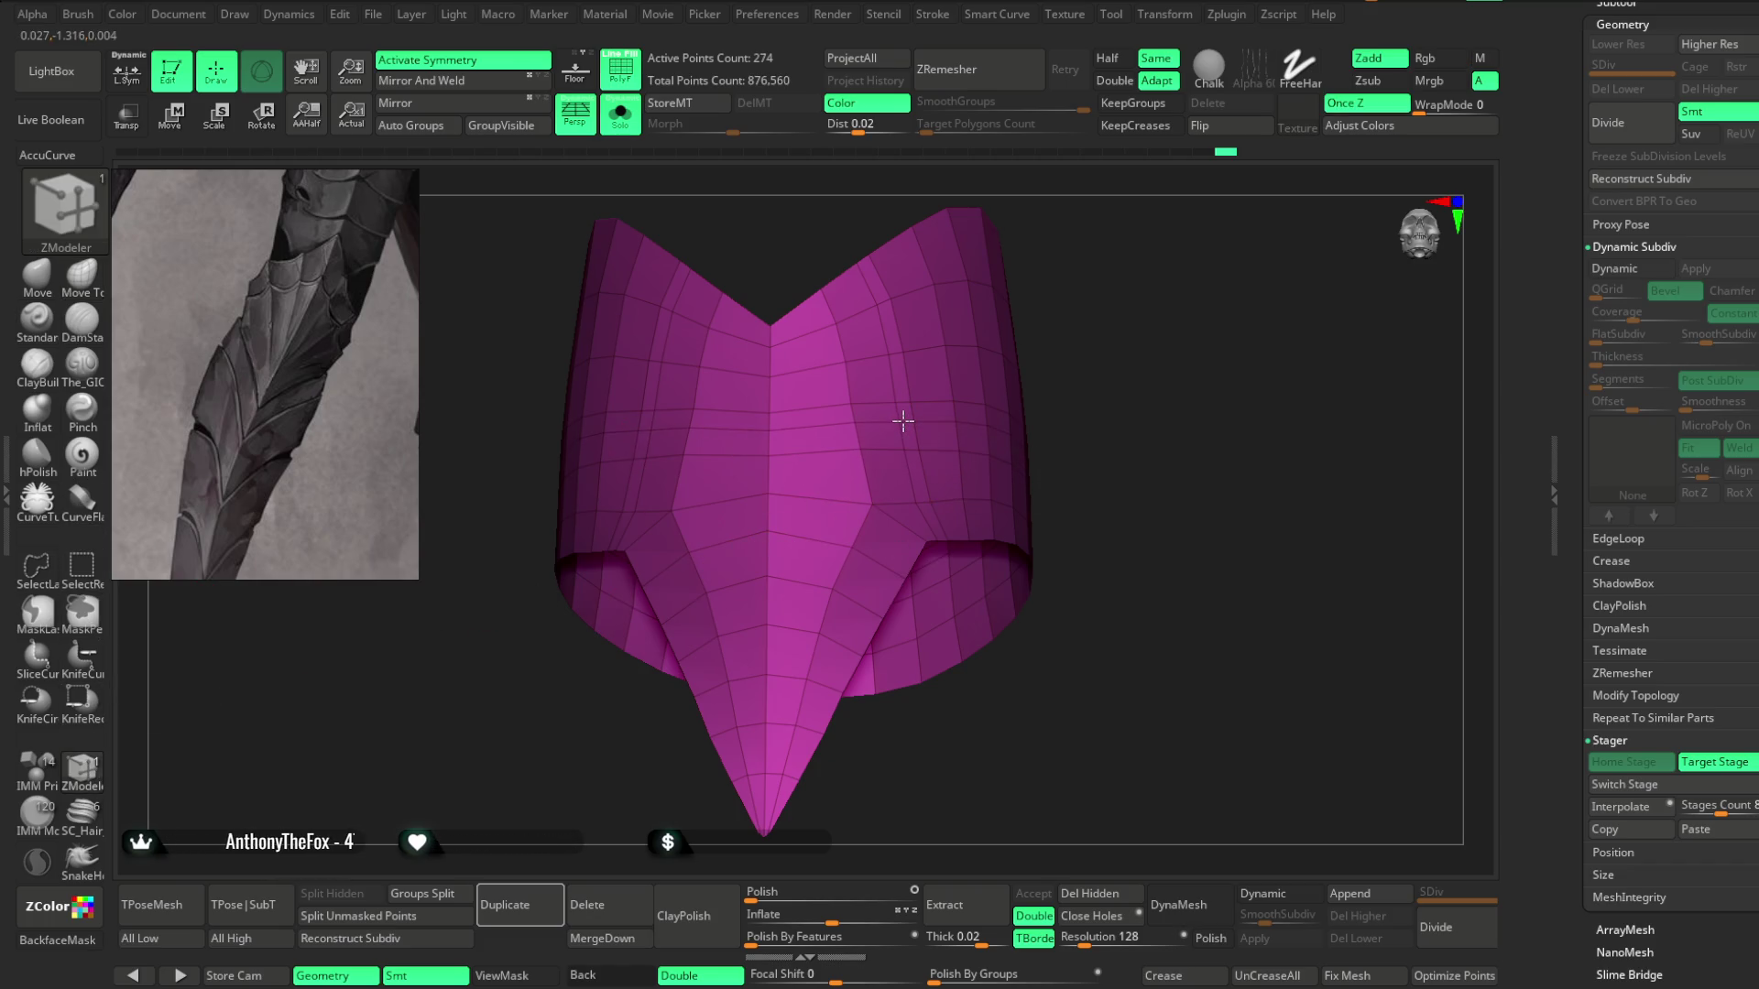
key("space")
key("space")
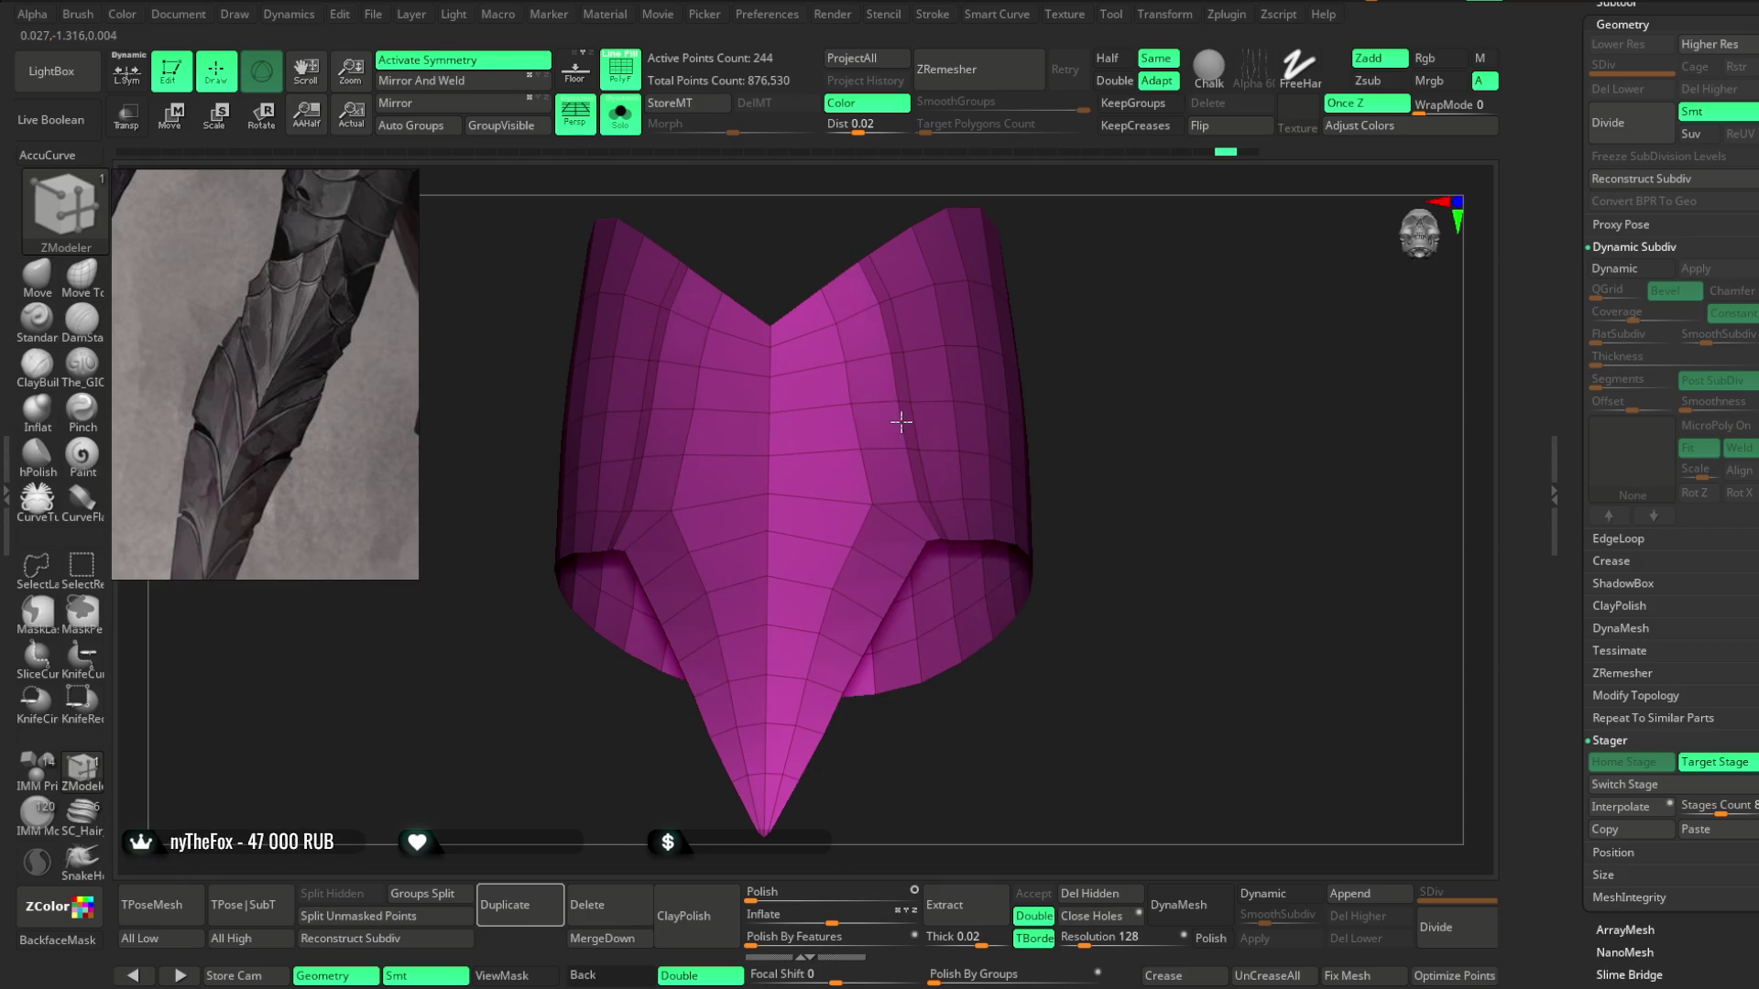
mouse_move(1104, 312)
left_mouse_down()
mouse_move(1112, 338)
mouse_move(1127, 283)
mouse_move(1127, 304)
left_mouse_up()
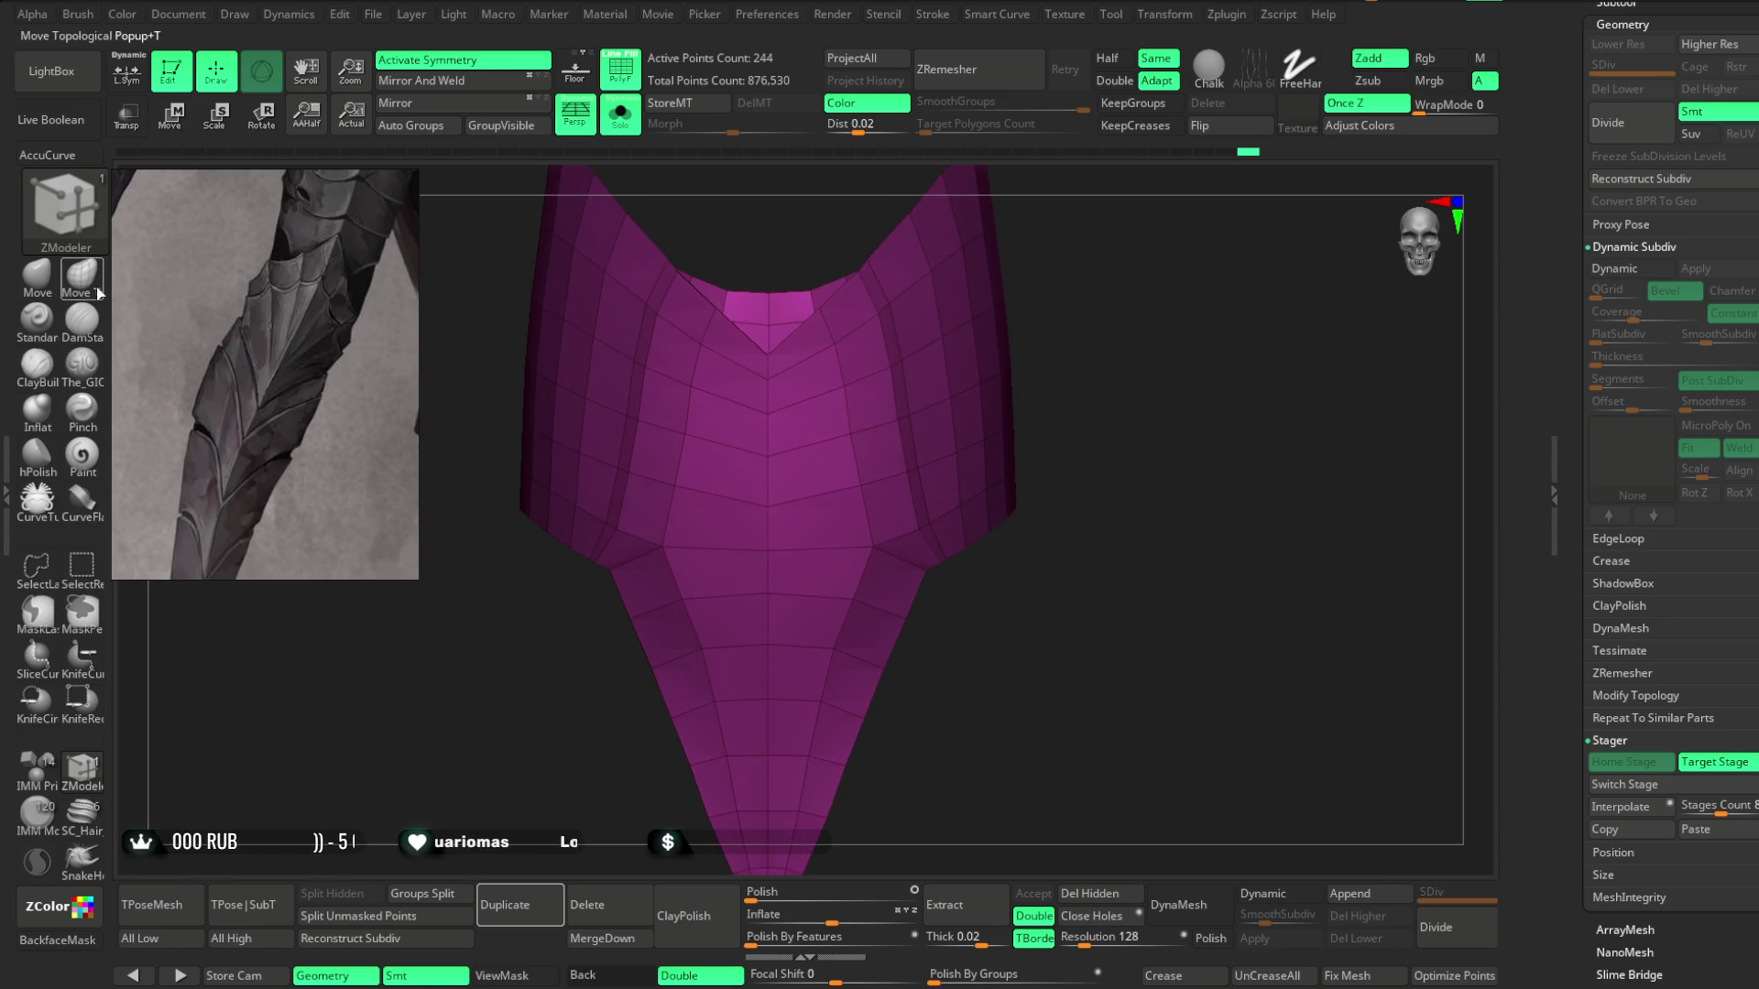
left_click(36, 275)
mouse_move(593, 297)
left_mouse_down()
mouse_move(895, 400)
mouse_move(925, 325)
left_mouse_up()
key("space")
mouse_move(869, 358)
right_mouse_down()
mouse_move(880, 282)
mouse_move(872, 369)
mouse_move(900, 287)
mouse_move(903, 408)
mouse_move(1100, 338)
right_mouse_up()
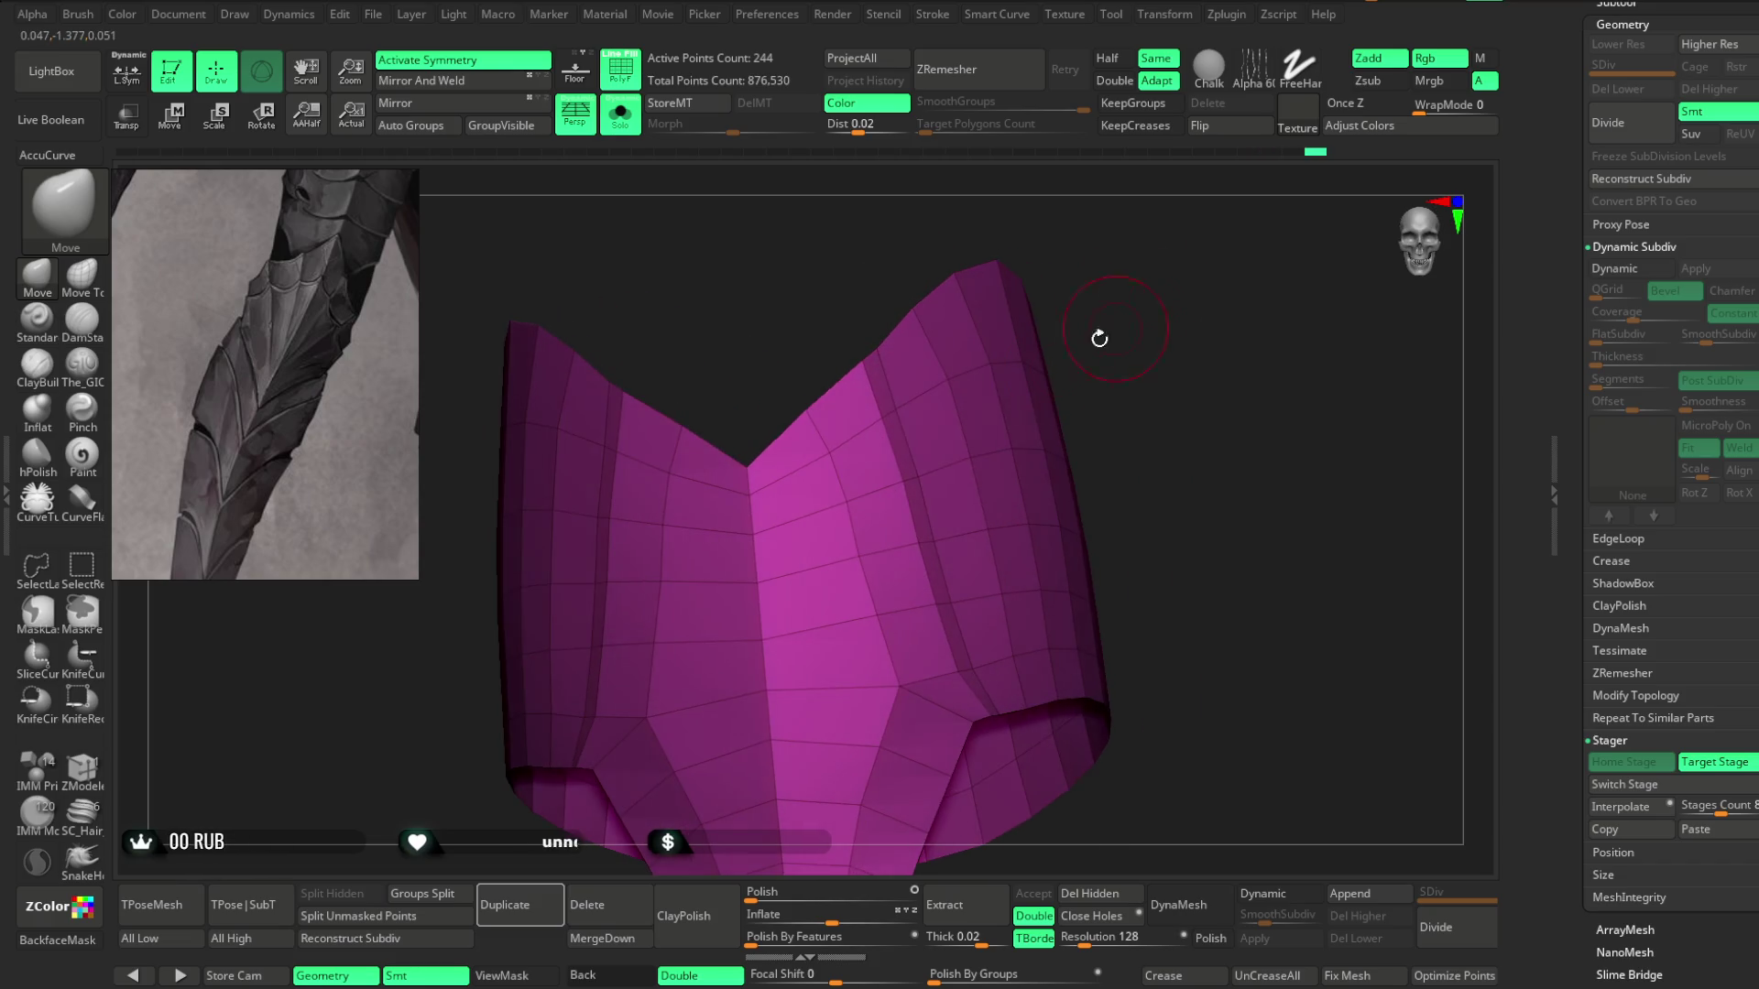
mouse_move(907, 471)
right_mouse_down()
mouse_move(1143, 290)
mouse_move(882, 422)
right_mouse_up()
mouse_move(1018, 356)
right_mouse_down()
mouse_move(1178, 298)
mouse_move(1163, 369)
mouse_move(1150, 342)
mouse_move(1150, 372)
mouse_move(884, 513)
right_mouse_up()
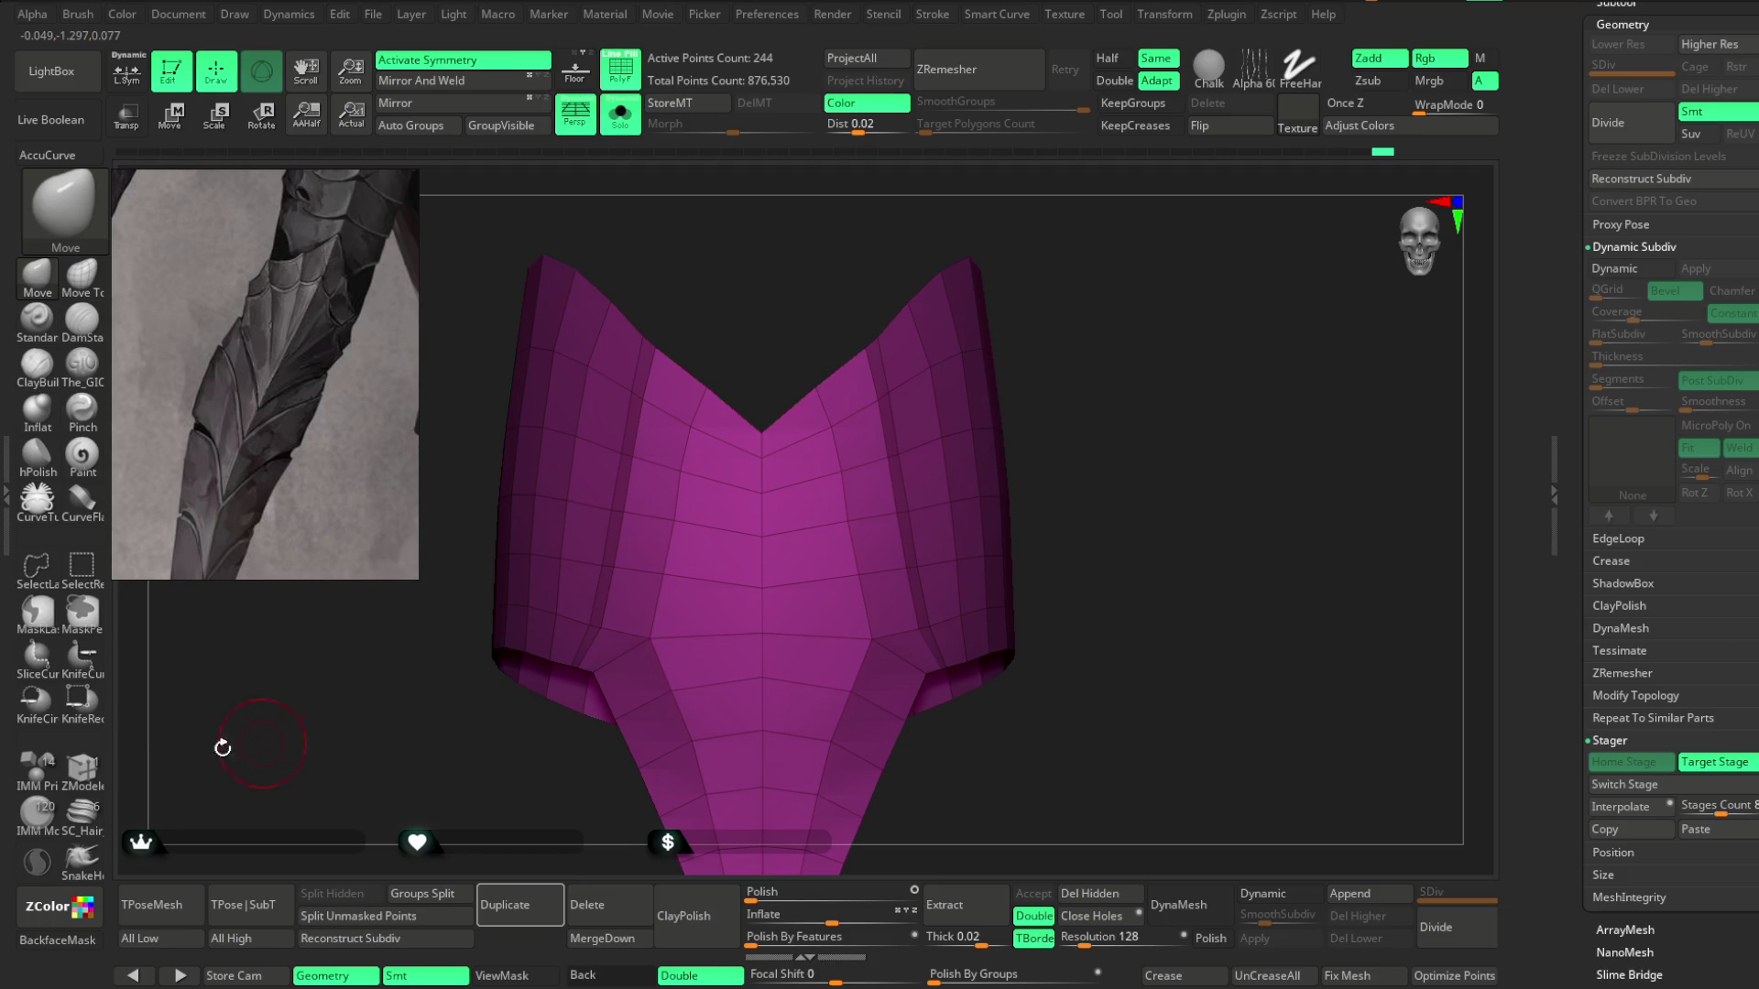
Apply the ZModeler edge Inset action on the plate and return to the Move brush.
left_click(82, 770)
key("space")
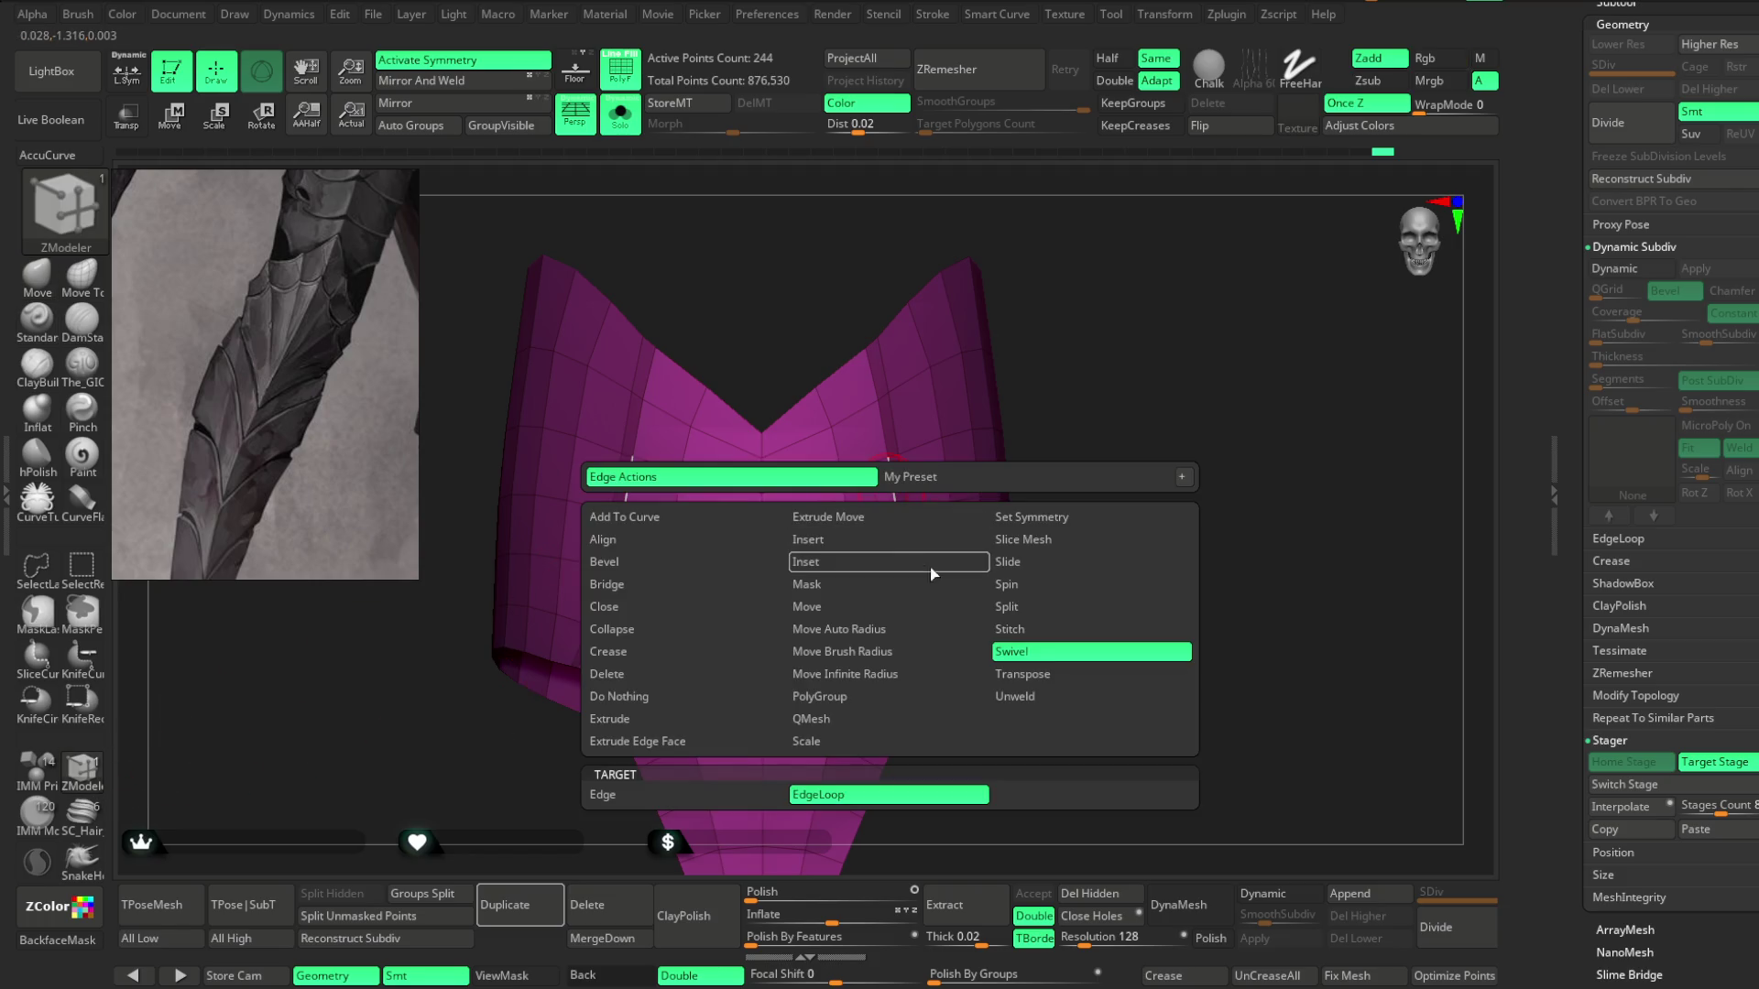
left_click(876, 650)
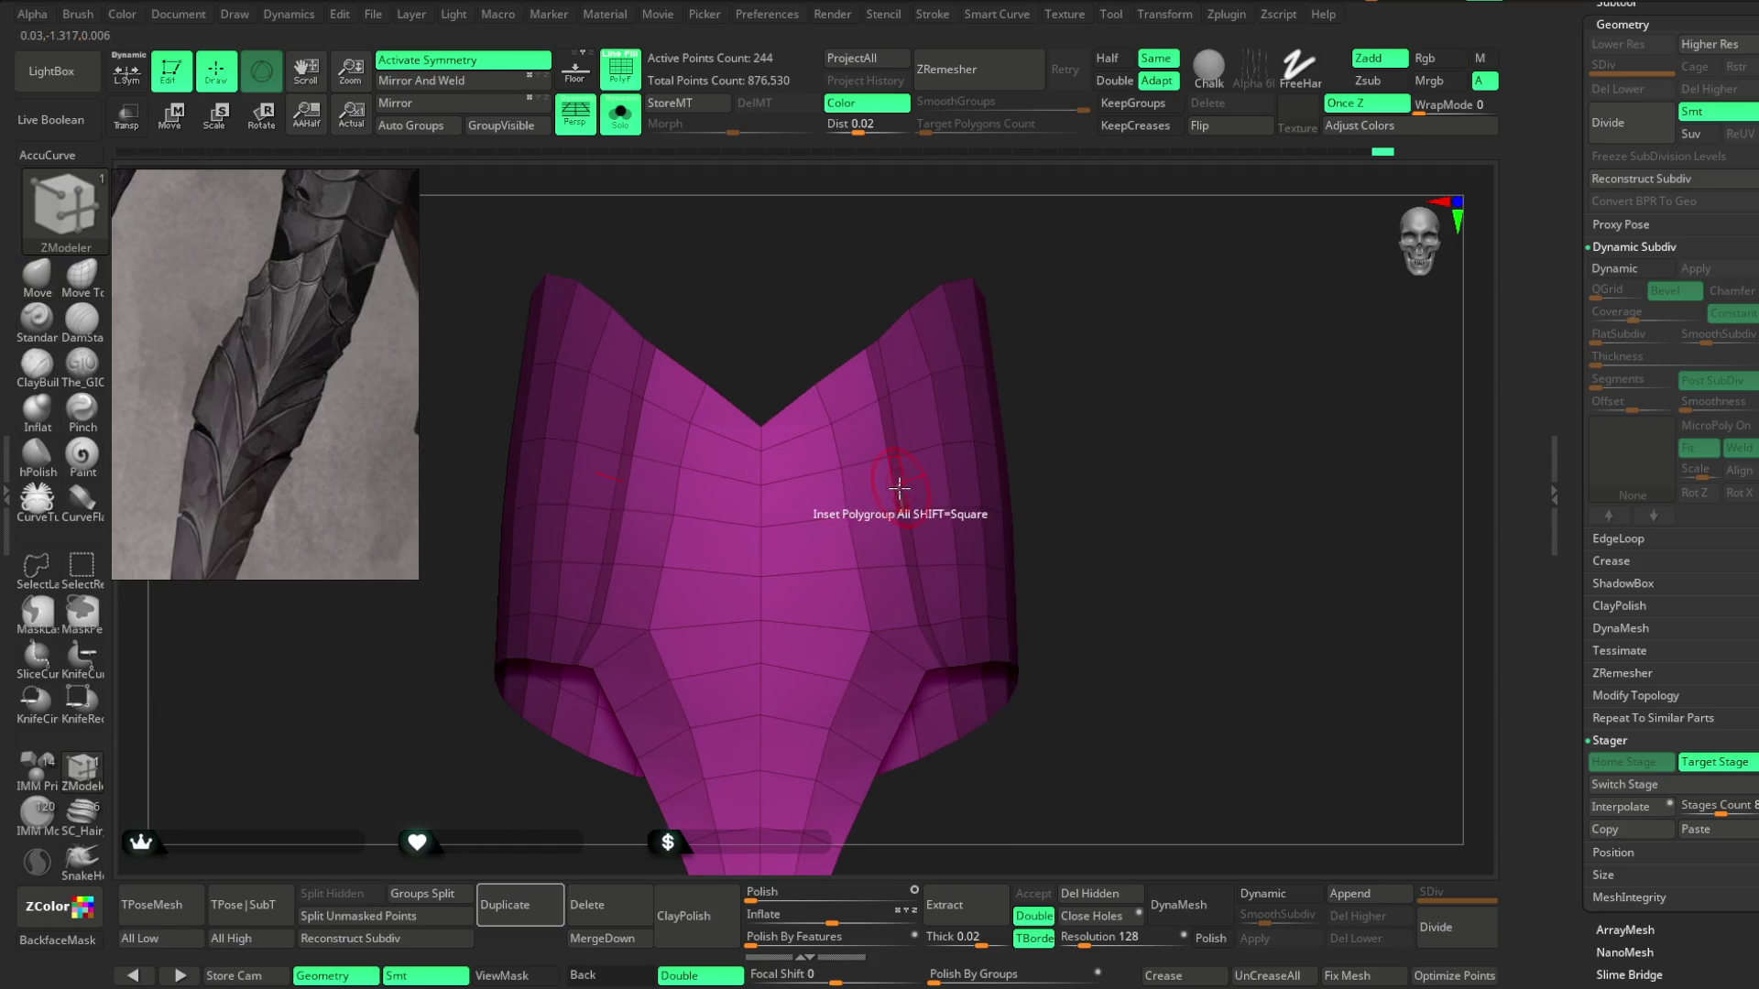
key("b")
key("m")
key("v")
key("space")
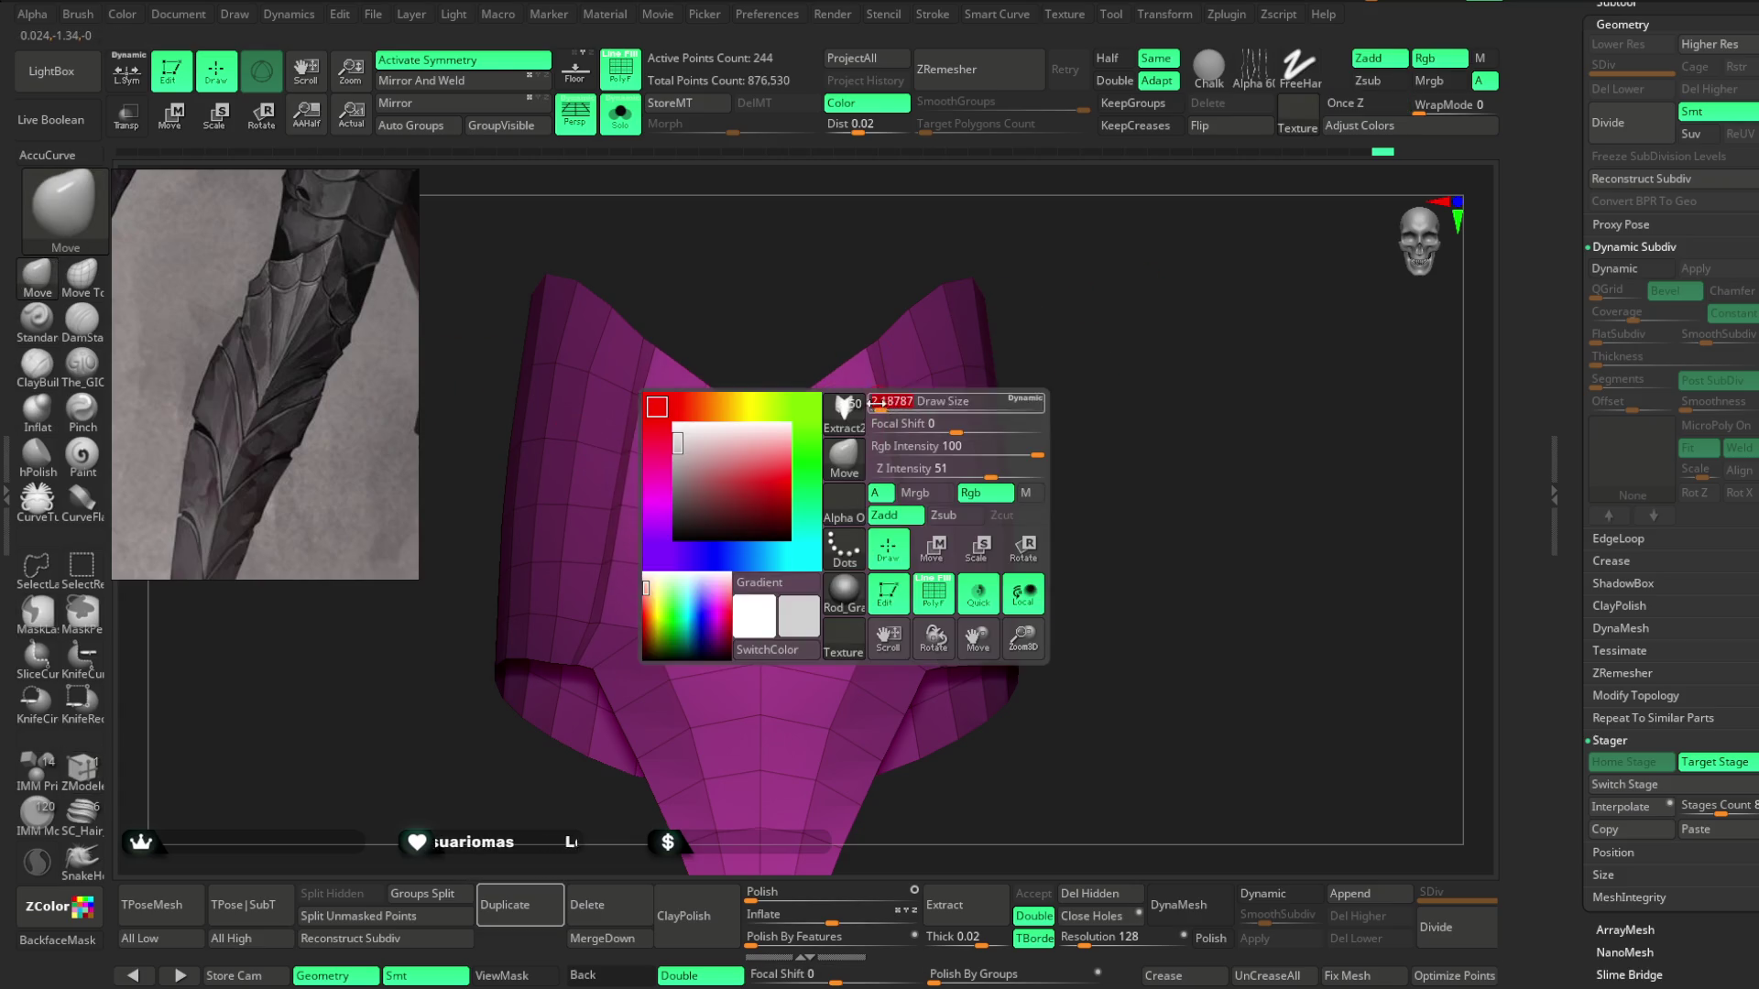
right_click_drag(856, 275, 857, 339, "ctrl")
mouse_move(1167, 345)
left_mouse_down()
mouse_move(1123, 267)
mouse_move(1093, 296)
left_mouse_up()
Toggle Solo to view the plate among the armour and select the V-shaped band Extract3_1.
key("ctrl+shift+d")
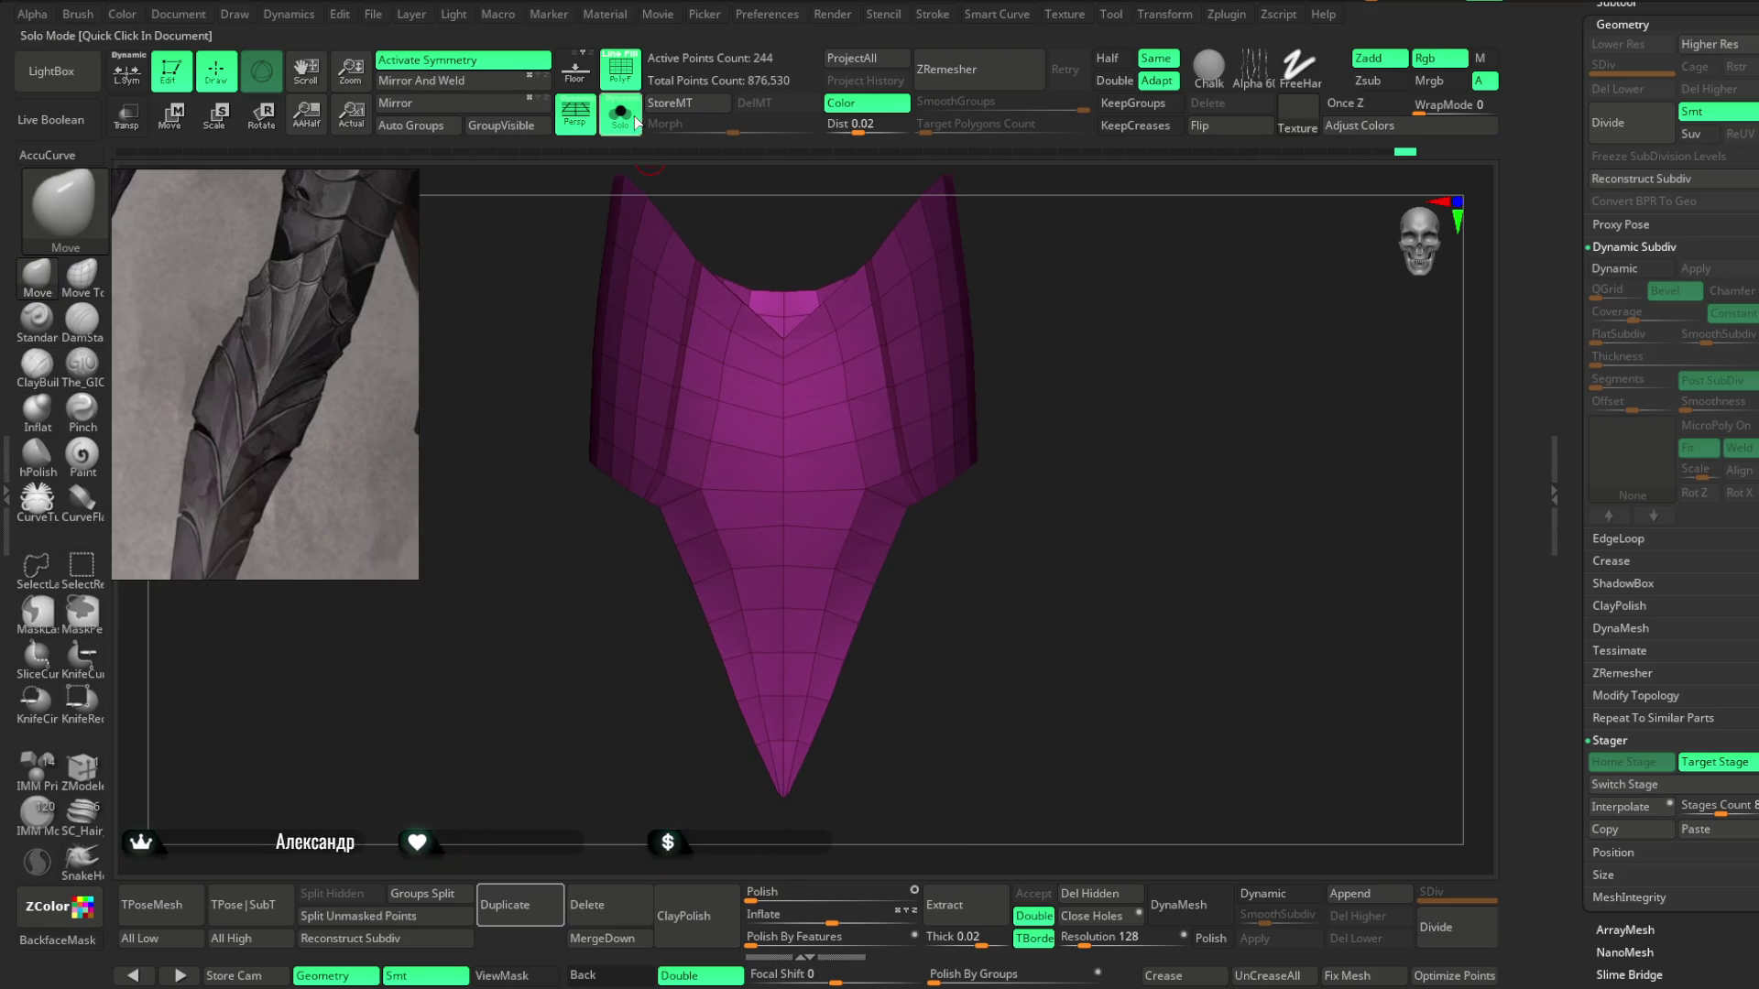
mouse_move(1020, 345)
left_mouse_down()
mouse_move(1115, 376)
mouse_move(1060, 370)
mouse_move(1130, 361)
mouse_move(1108, 283)
mouse_move(1080, 299)
mouse_move(1127, 321)
mouse_move(1052, 216)
left_mouse_up()
key("f")
left_click(620, 115)
key("ctrl+shift+d")
mouse_move(1139, 415)
left_mouse_down()
mouse_move(1185, 322)
mouse_move(1119, 314)
mouse_move(1146, 389)
mouse_move(1123, 377)
left_mouse_up()
left_click(912, 383, "alt")
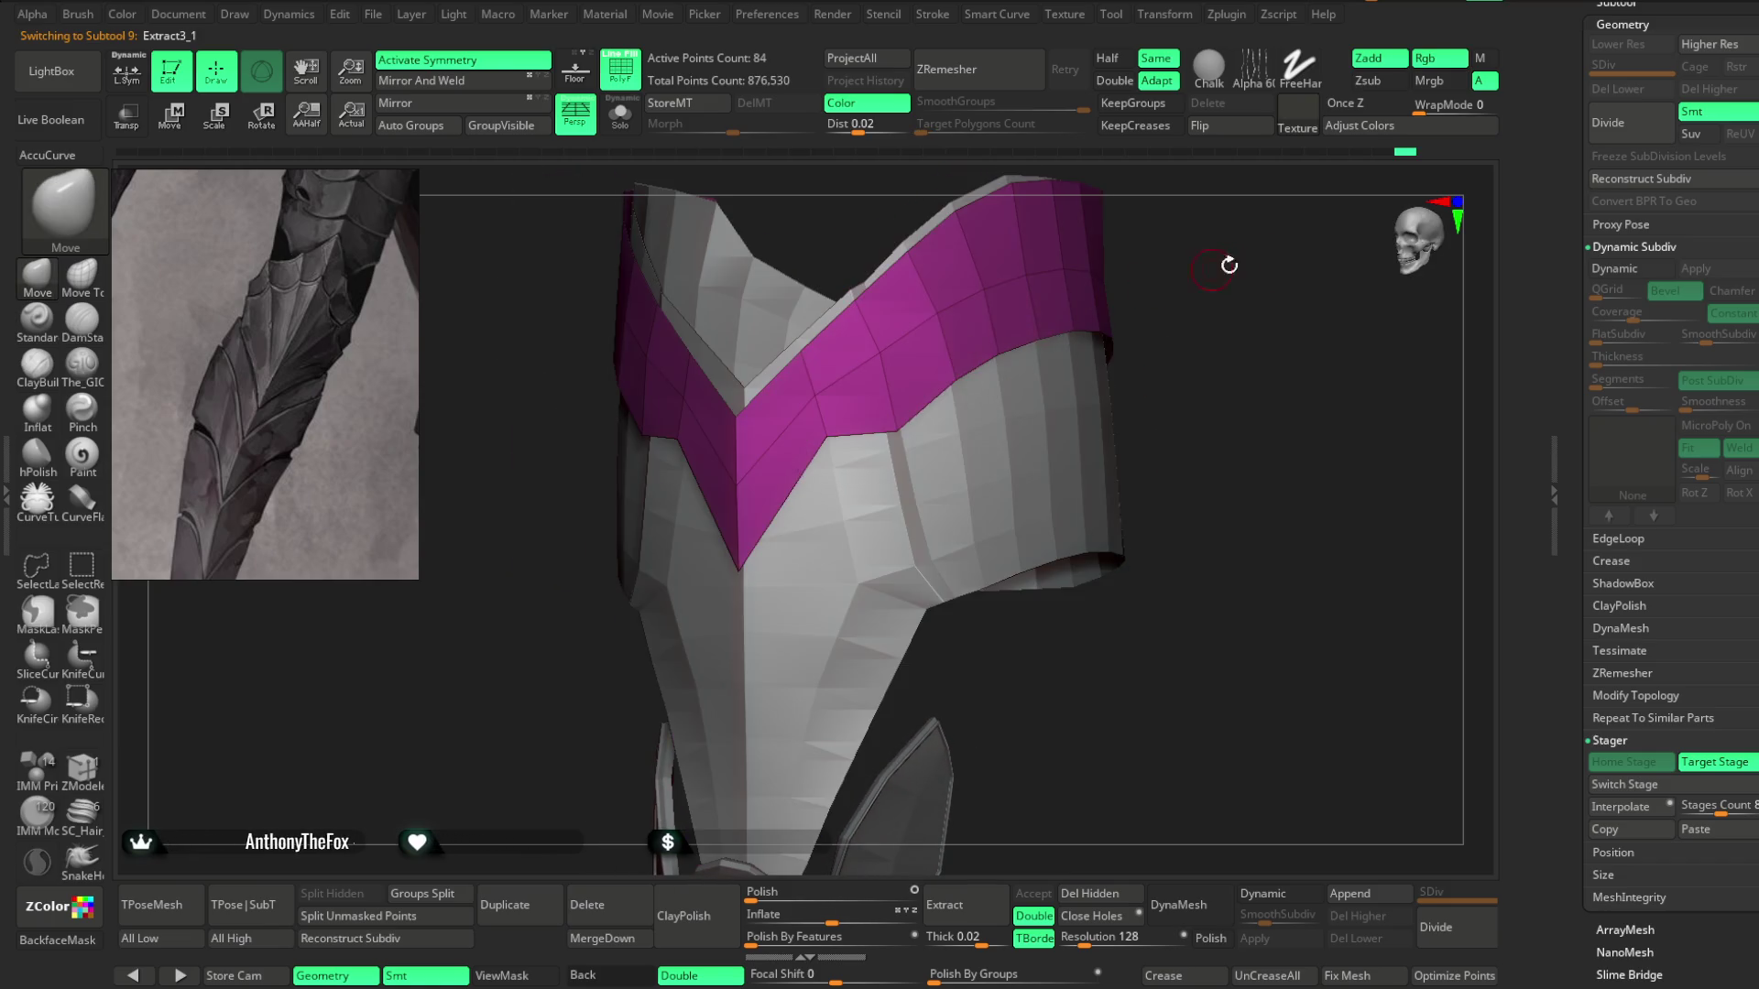
Switch to ZModeler and insert an edge loop across the V-shaped band.
left_click_drag(1229, 262, 1095, 351)
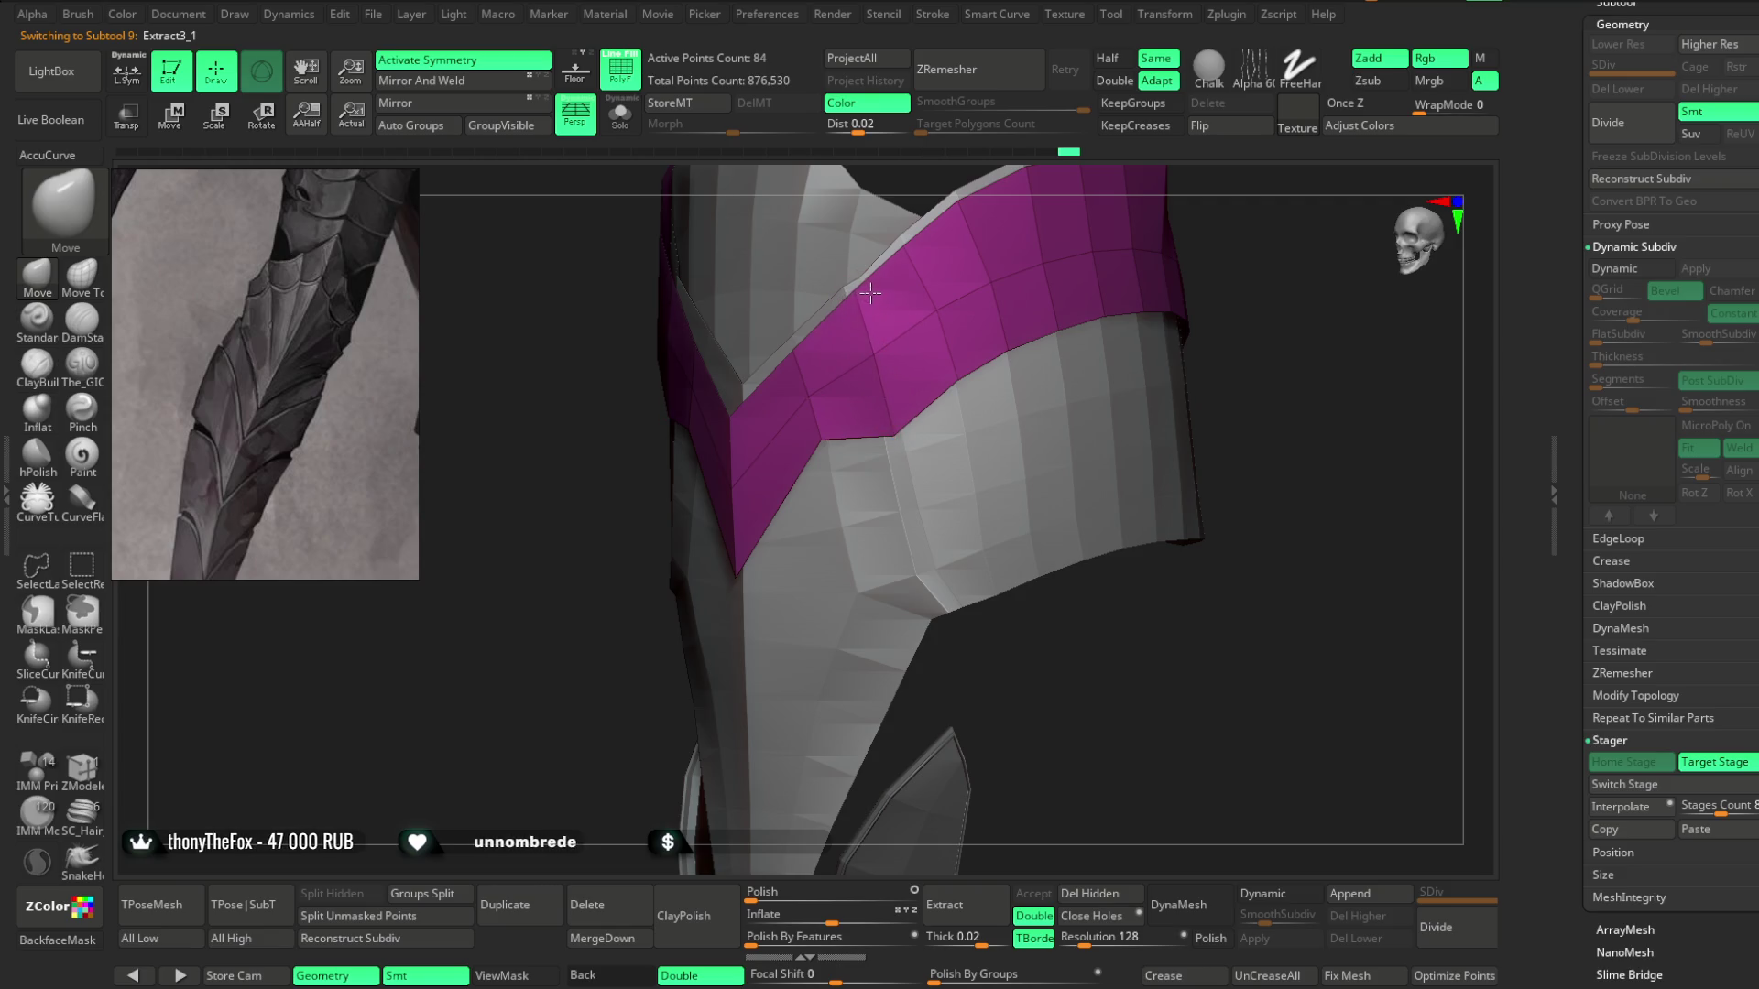
mouse_move(1105, 311)
left_mouse_down()
mouse_move(1210, 314)
mouse_move(1186, 315)
mouse_move(1183, 363)
left_mouse_up()
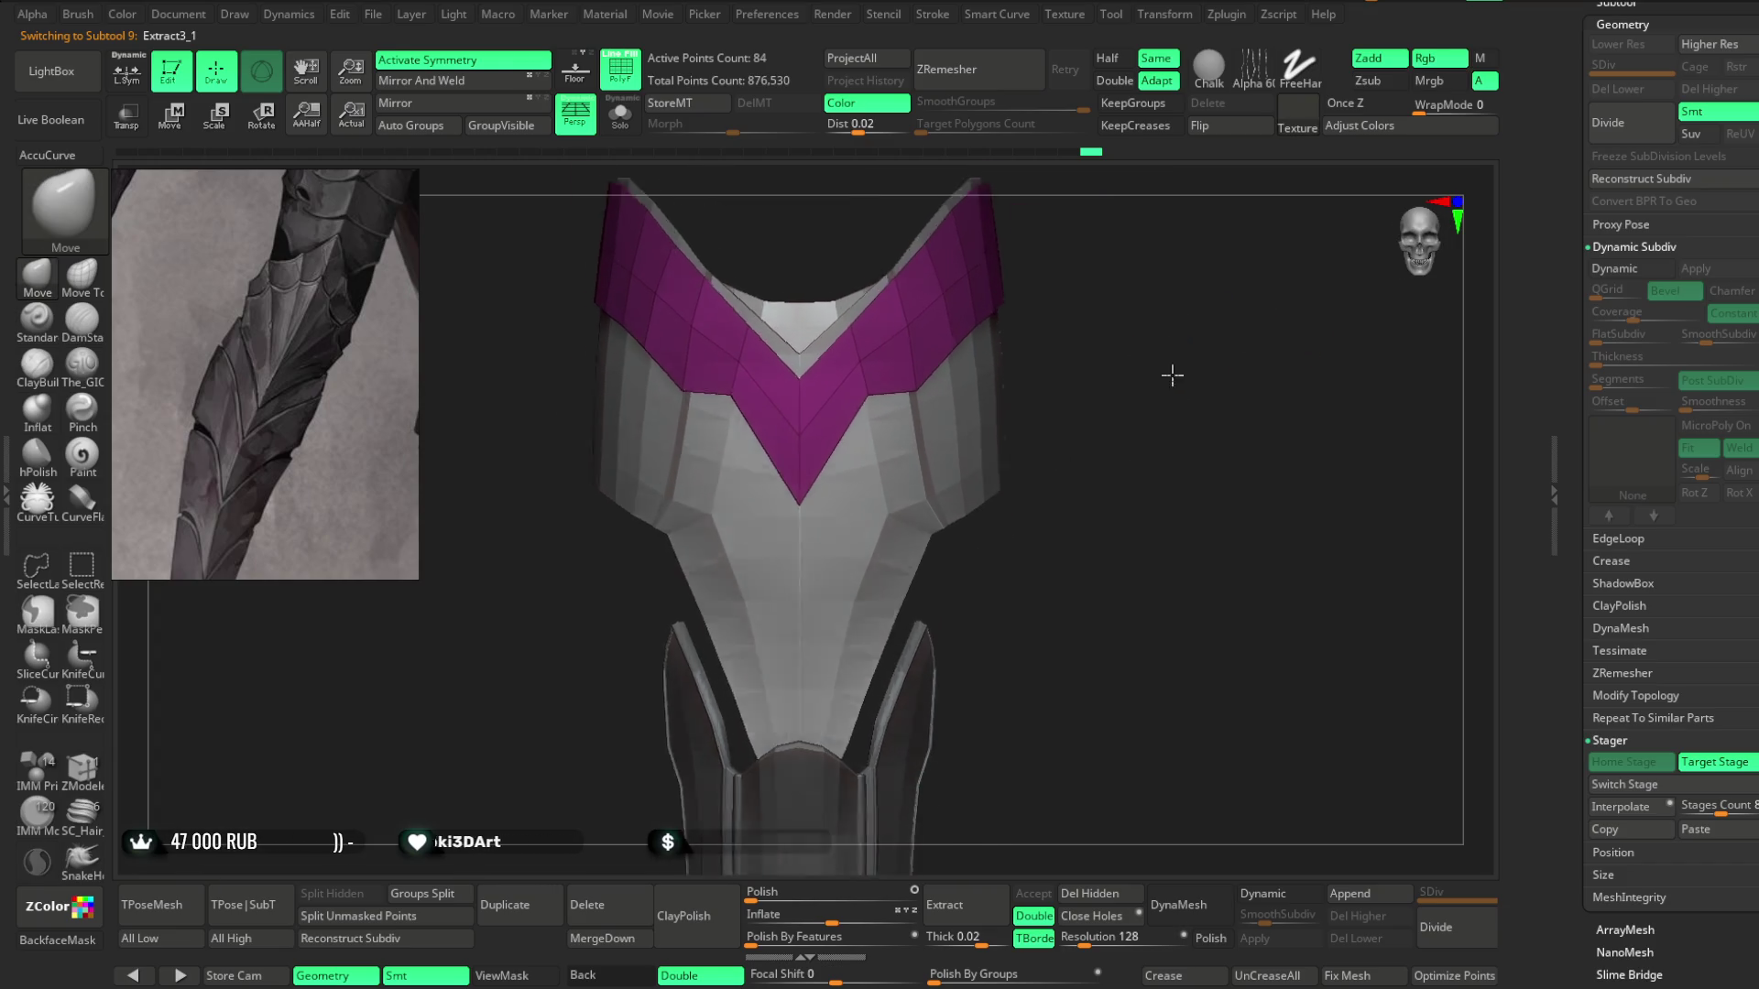
scroll(1009, 377, "up", 3)
left_click(81, 768)
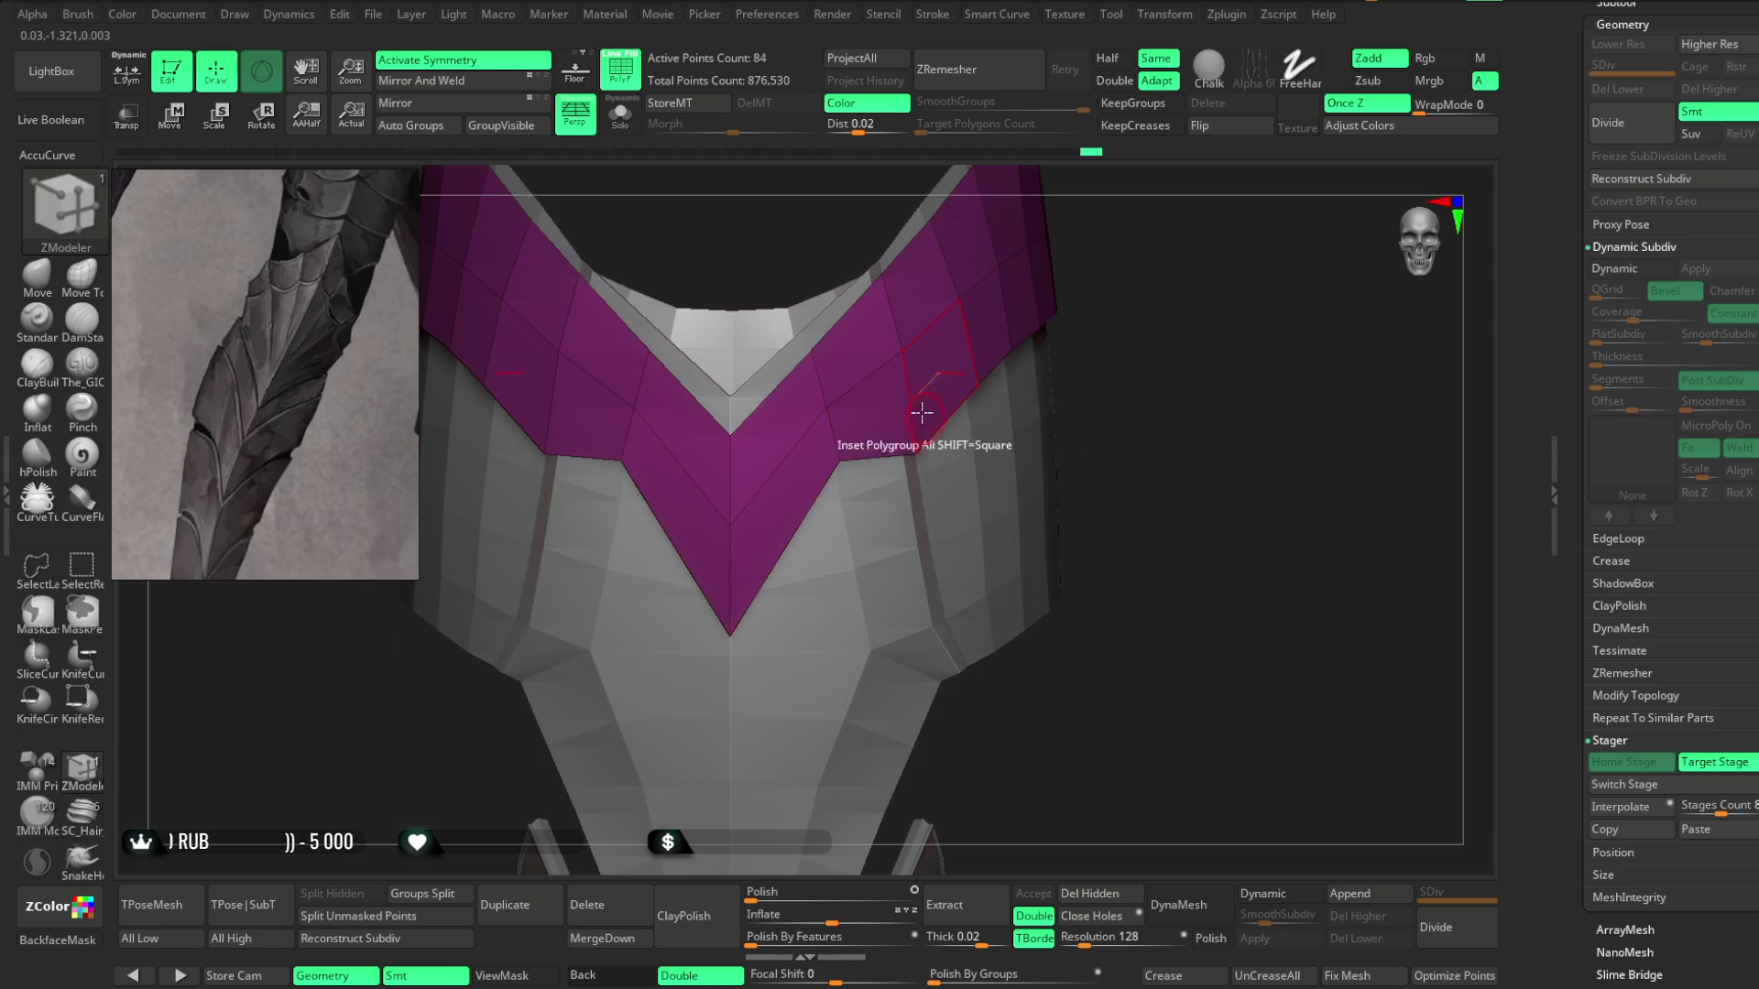
key("space")
left_click(730, 396)
right_click_drag(730, 396, 1140, 236)
left_click(917, 344)
Set the edge action to Swivel and orbit out to view the whole banded piece.
right_click_drag(917, 345, 865, 393)
key("space")
left_click(996, 568)
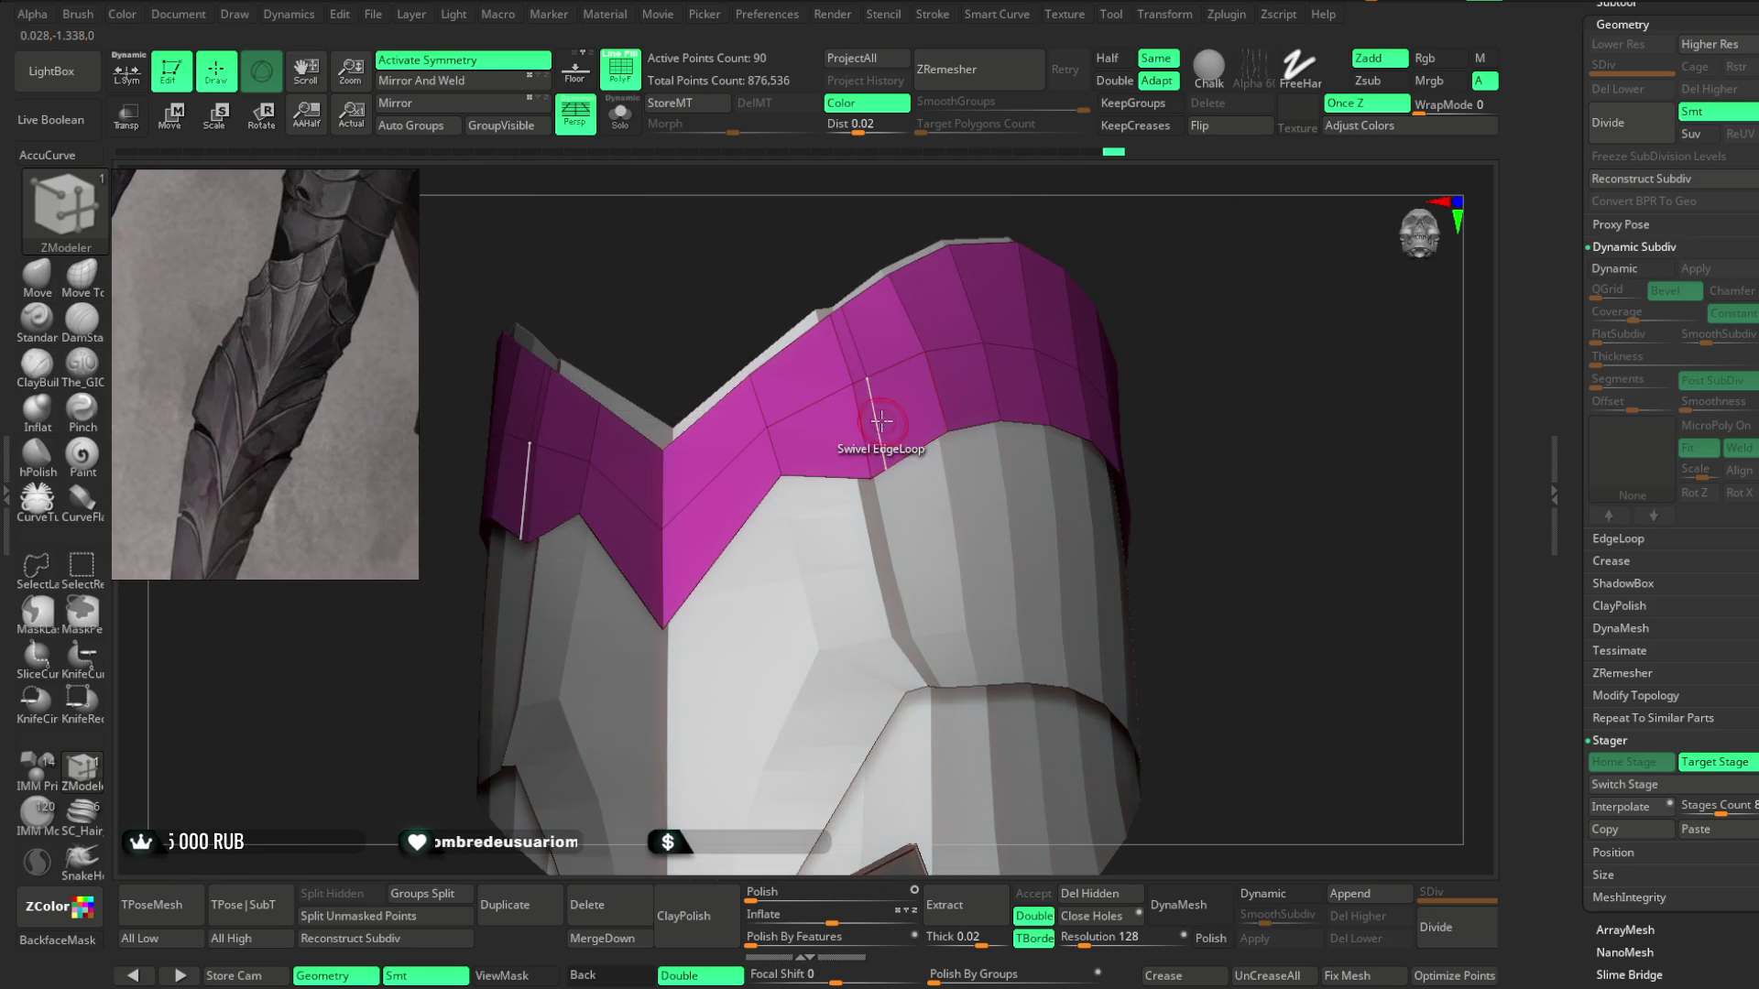
mouse_move(864, 408)
right_mouse_down()
mouse_move(1174, 267)
mouse_move(1170, 318)
mouse_move(1123, 345)
mouse_move(1125, 369)
right_mouse_up()
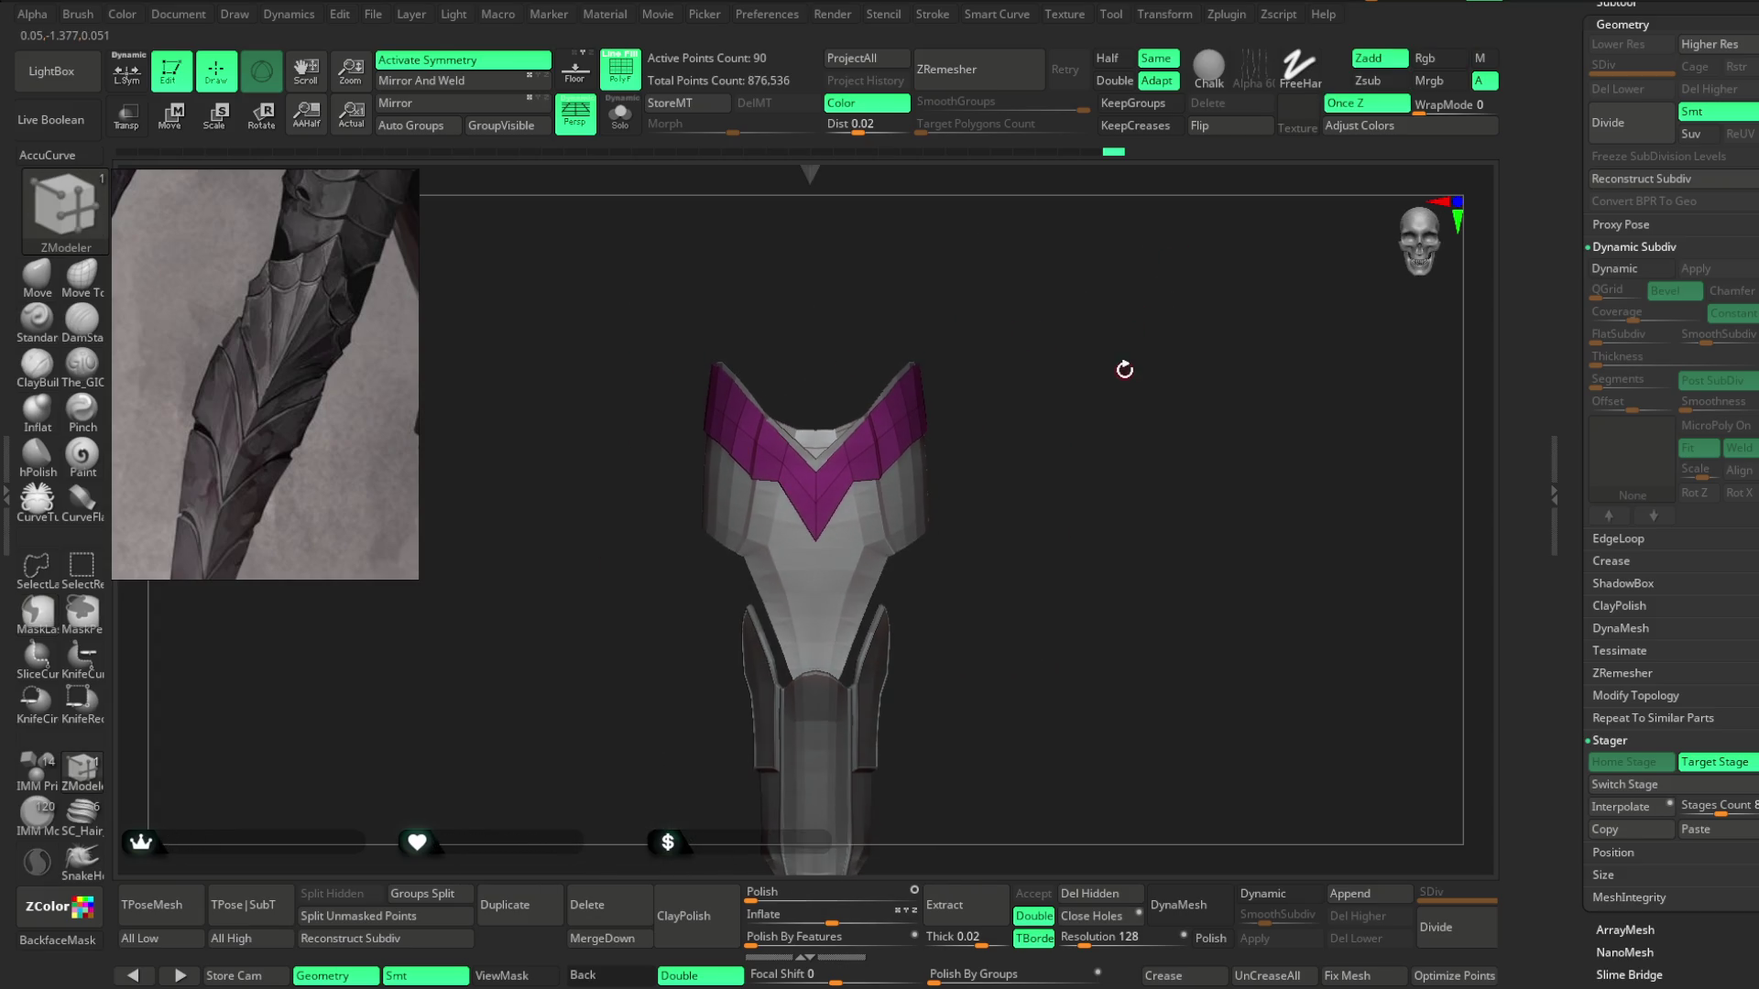
mouse_move(915, 306)
right_mouse_down()
mouse_move(1084, 330)
mouse_move(1036, 330)
mouse_move(1045, 376)
mouse_move(1101, 412)
mouse_move(1080, 444)
mouse_move(1085, 394)
right_mouse_up()
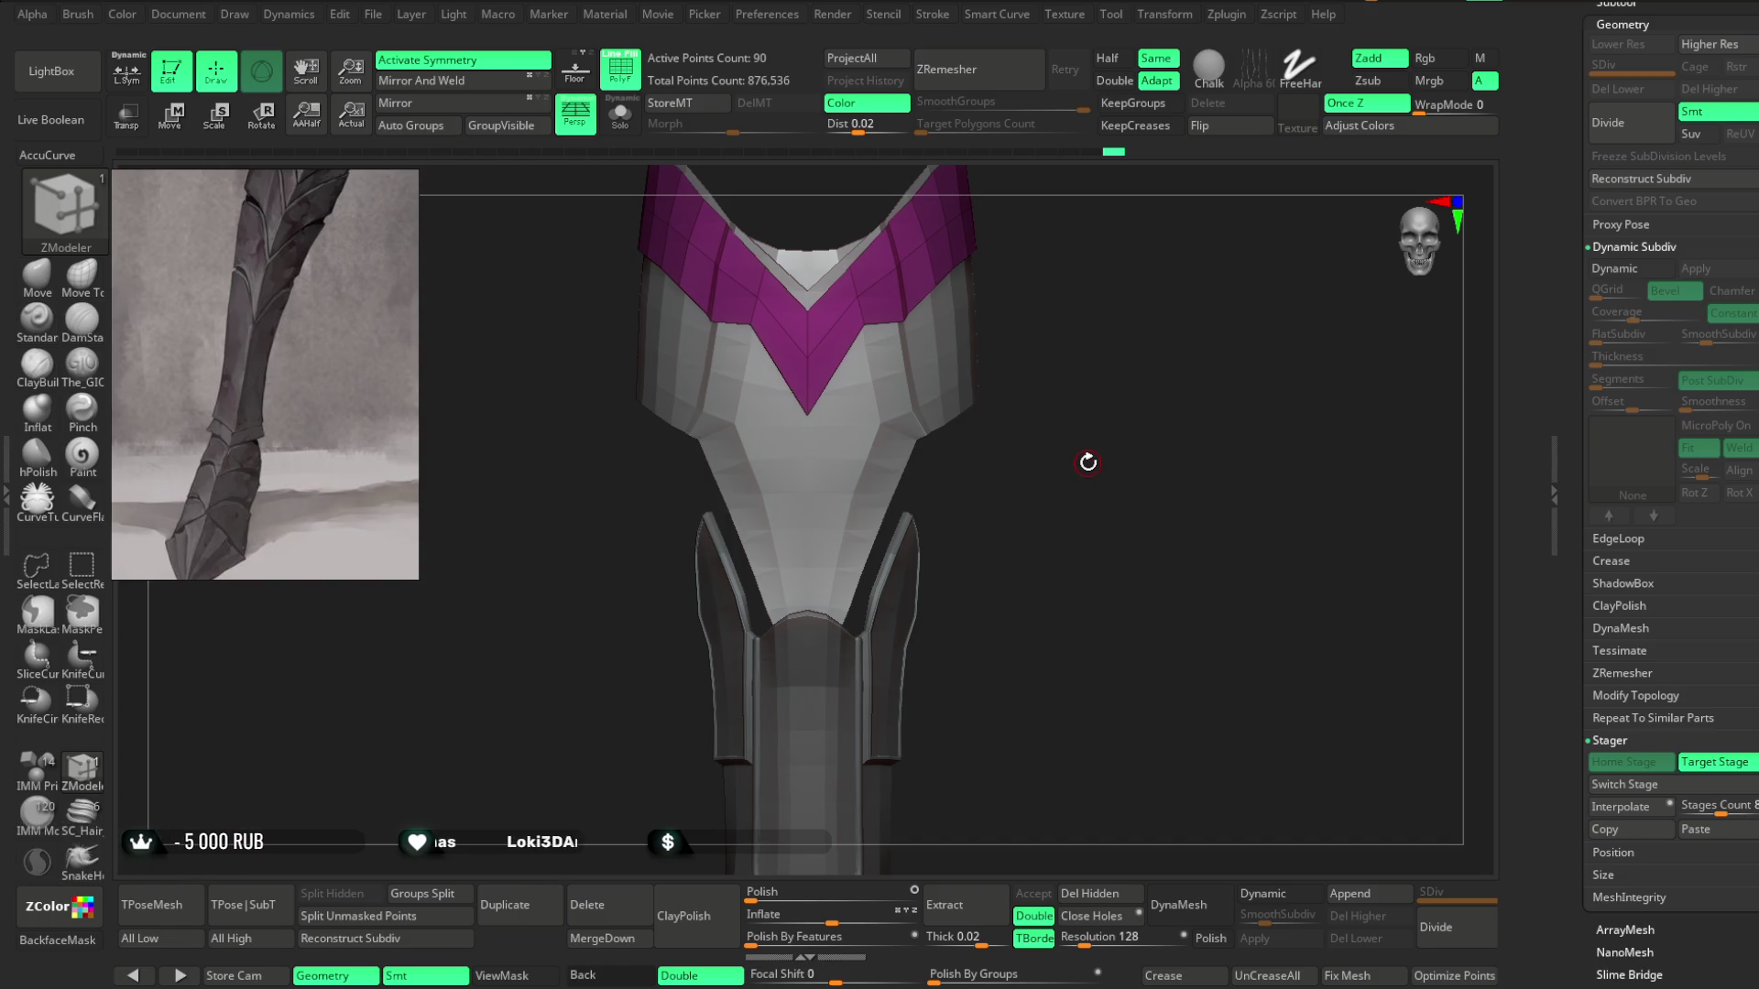
mouse_move(1087, 461)
left_mouse_down()
mouse_move(1134, 487)
mouse_move(1142, 444)
mouse_move(1111, 463)
left_mouse_up()
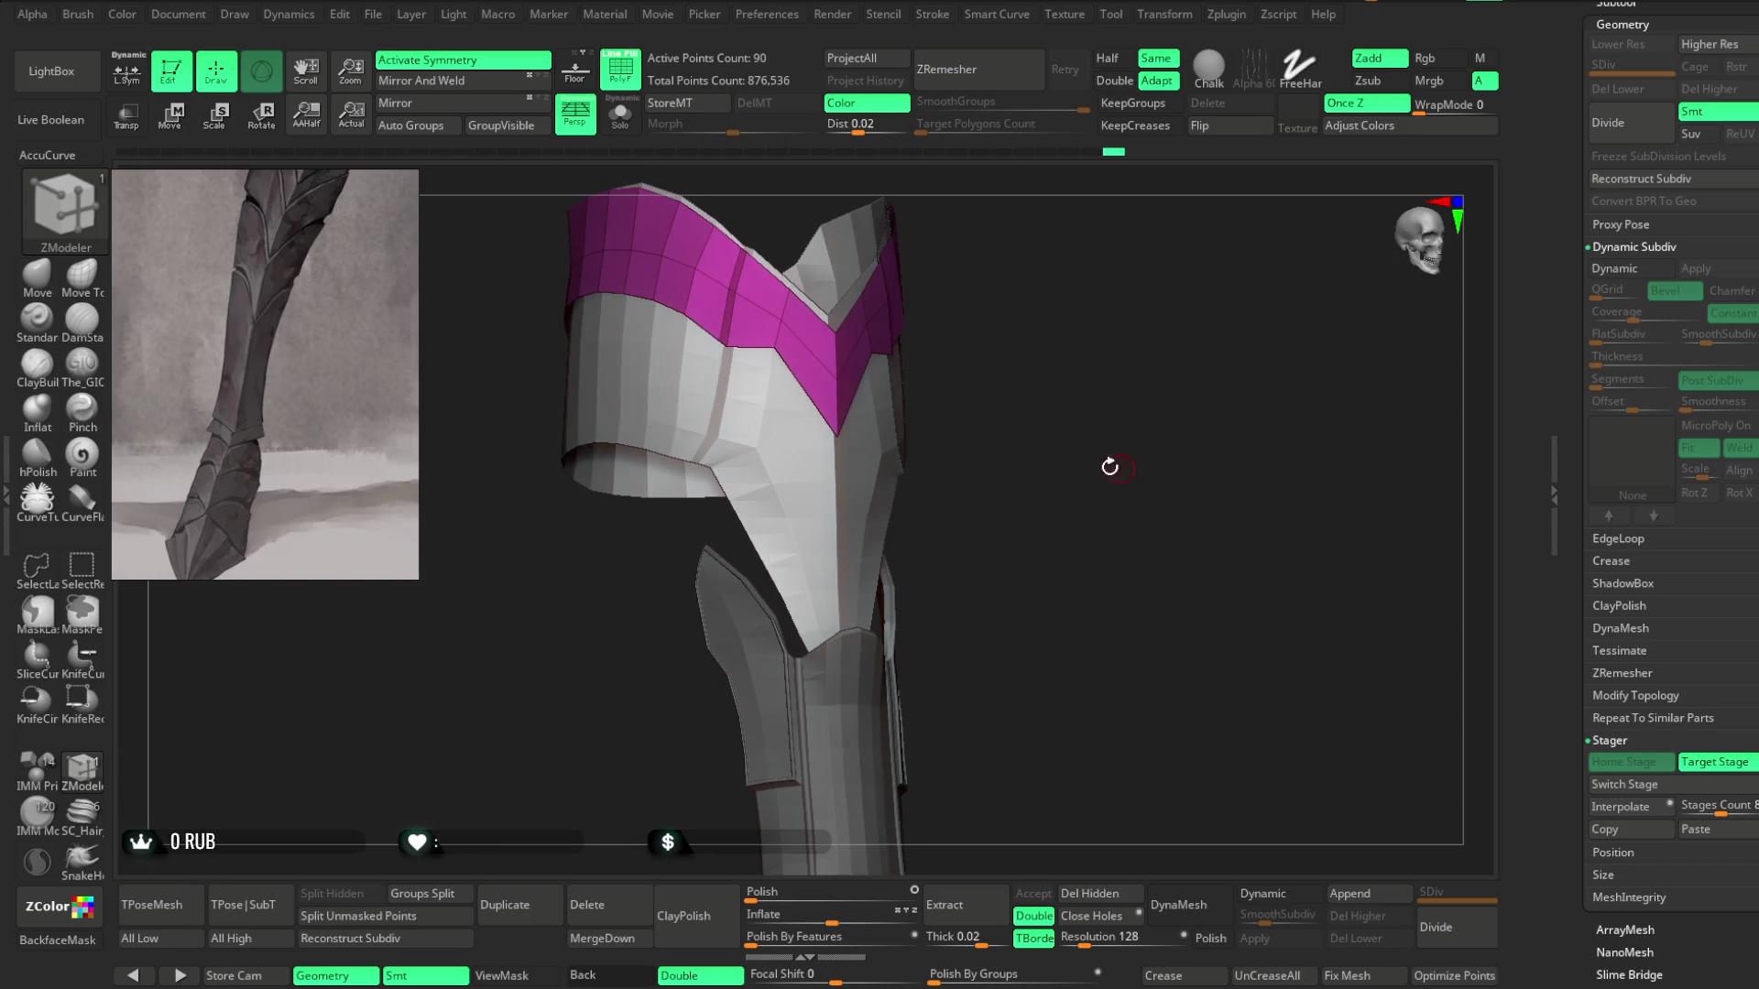
Select and solo the pointed front plate, then enlarge the Move brush.
left_click(778, 413, "alt")
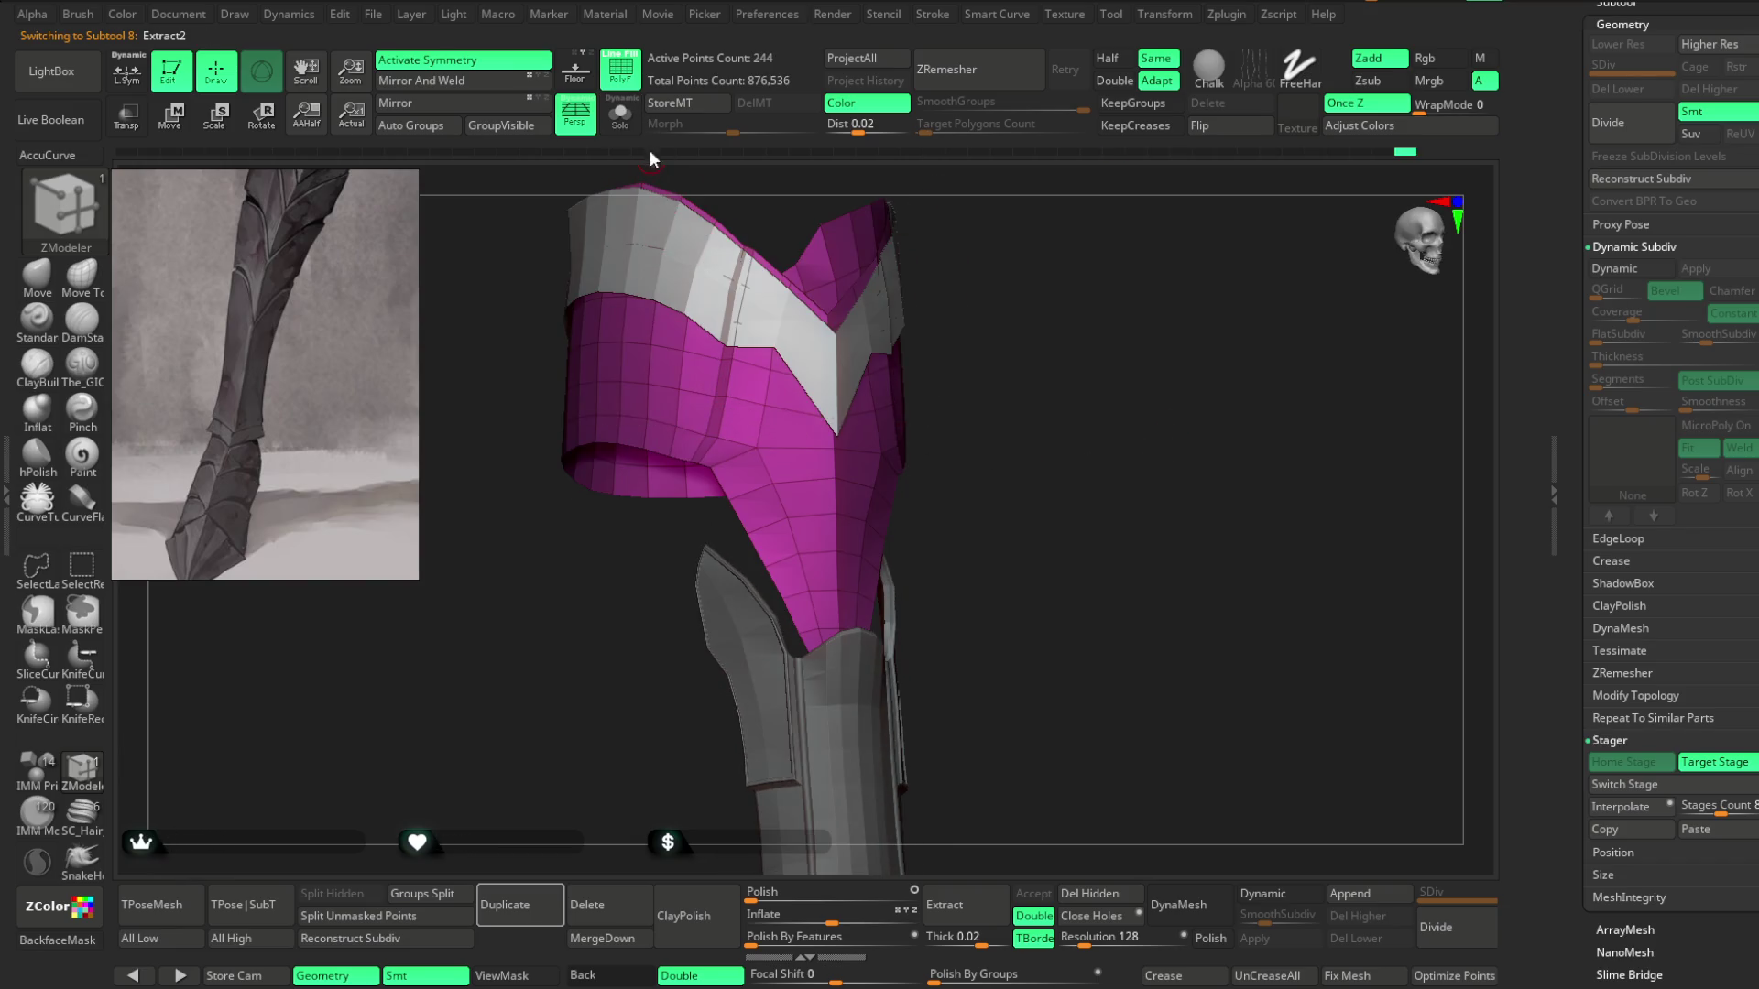
left_click(620, 112)
mouse_move(901, 388)
left_mouse_down()
mouse_move(1021, 498)
mouse_move(825, 730)
left_mouse_up()
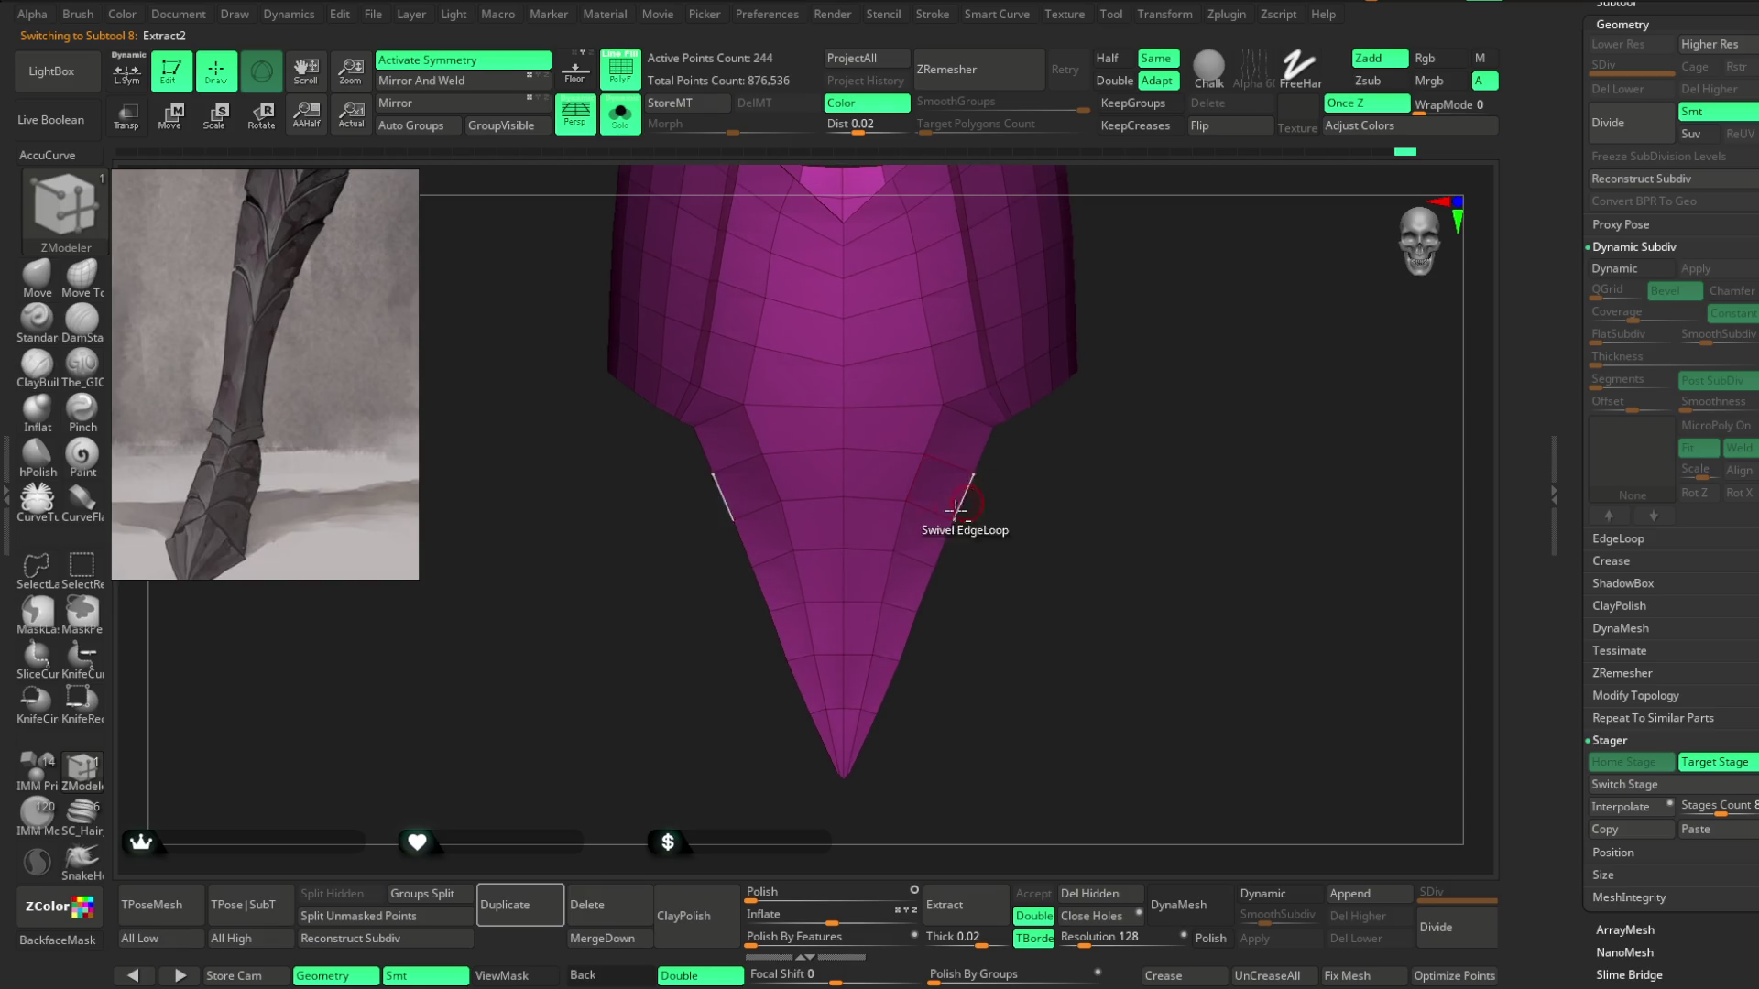
left_click(38, 278)
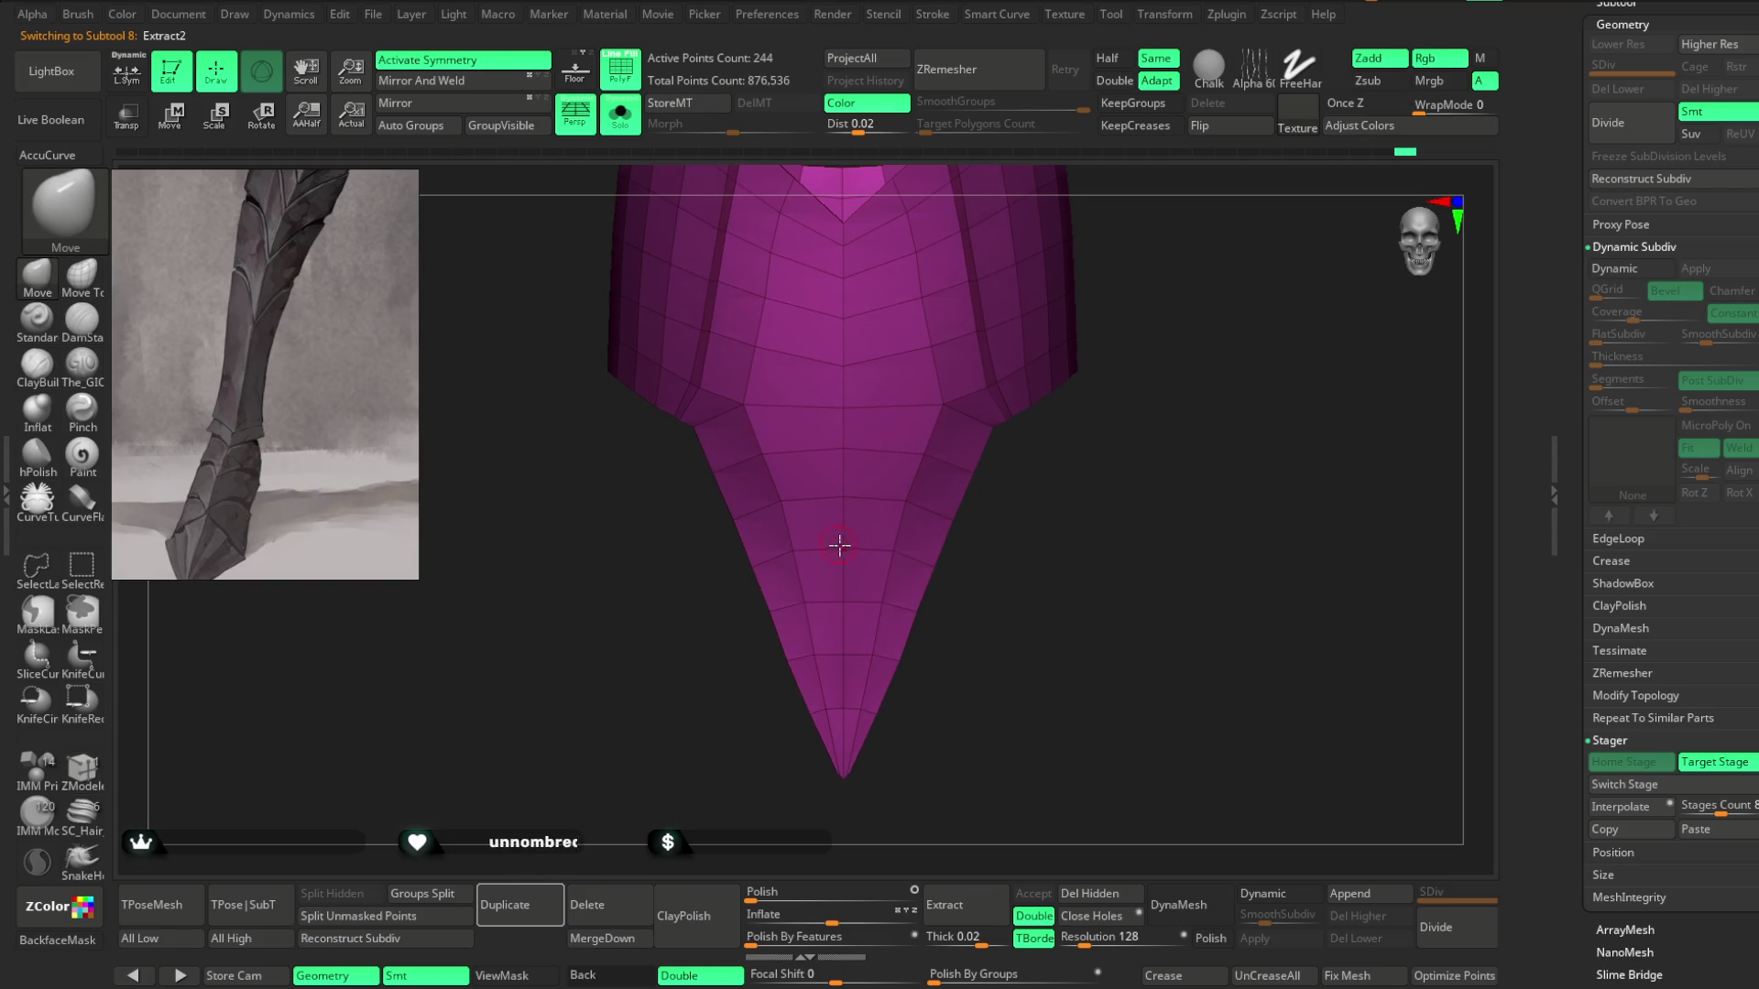
key("space")
mouse_move(898, 550)
left_mouse_down()
mouse_move(955, 550)
mouse_move(867, 675)
left_mouse_up()
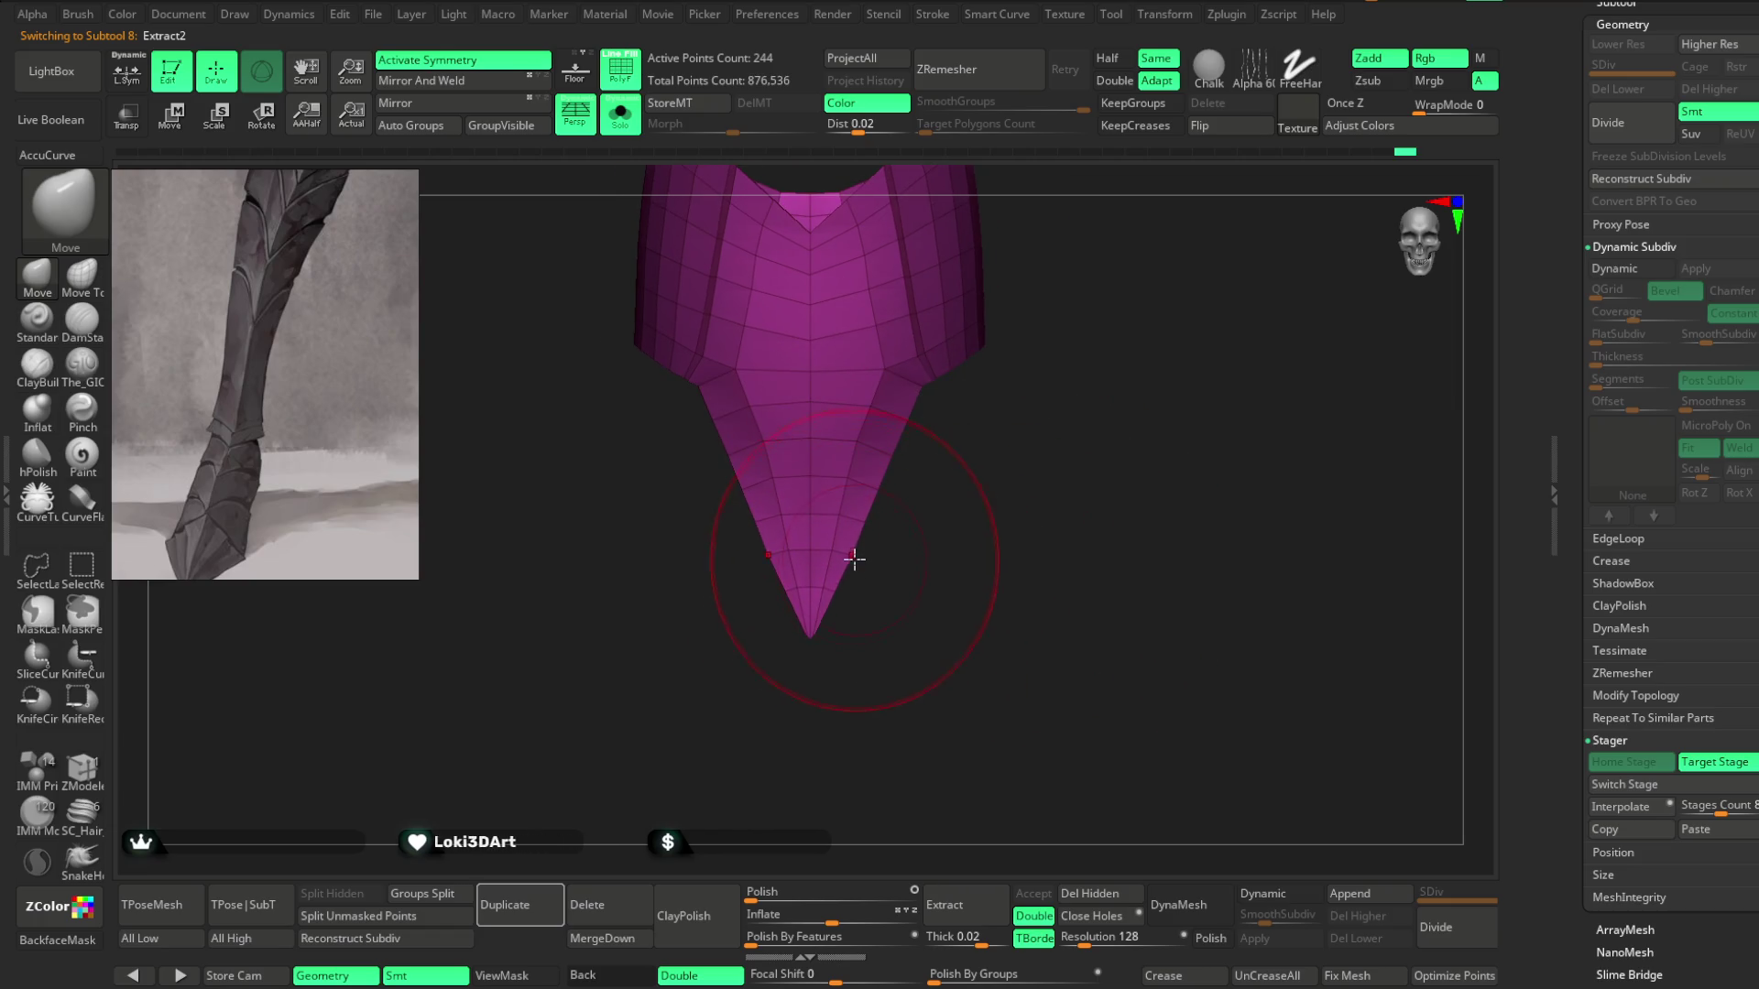
Orbit around the plate's tip and upper opening, halving the Move brush size.
left_click_drag(857, 540, 804, 511)
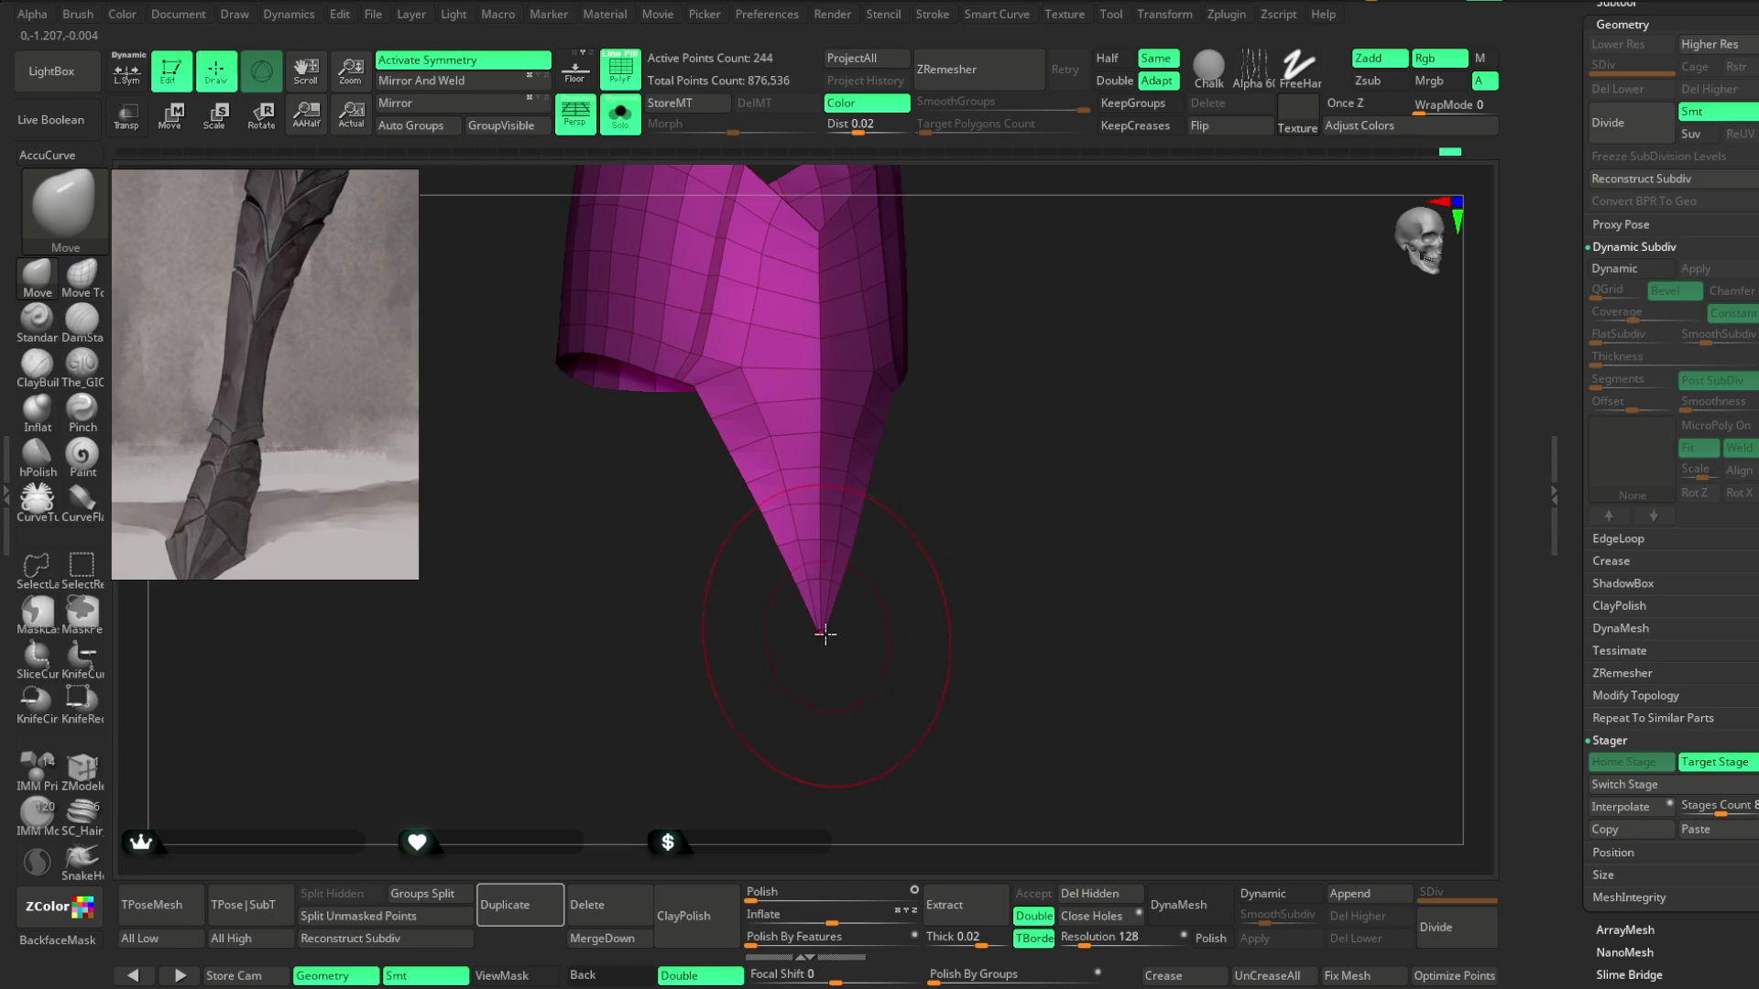
mouse_move(819, 621)
left_mouse_down()
mouse_move(797, 574)
mouse_move(837, 600)
left_mouse_up()
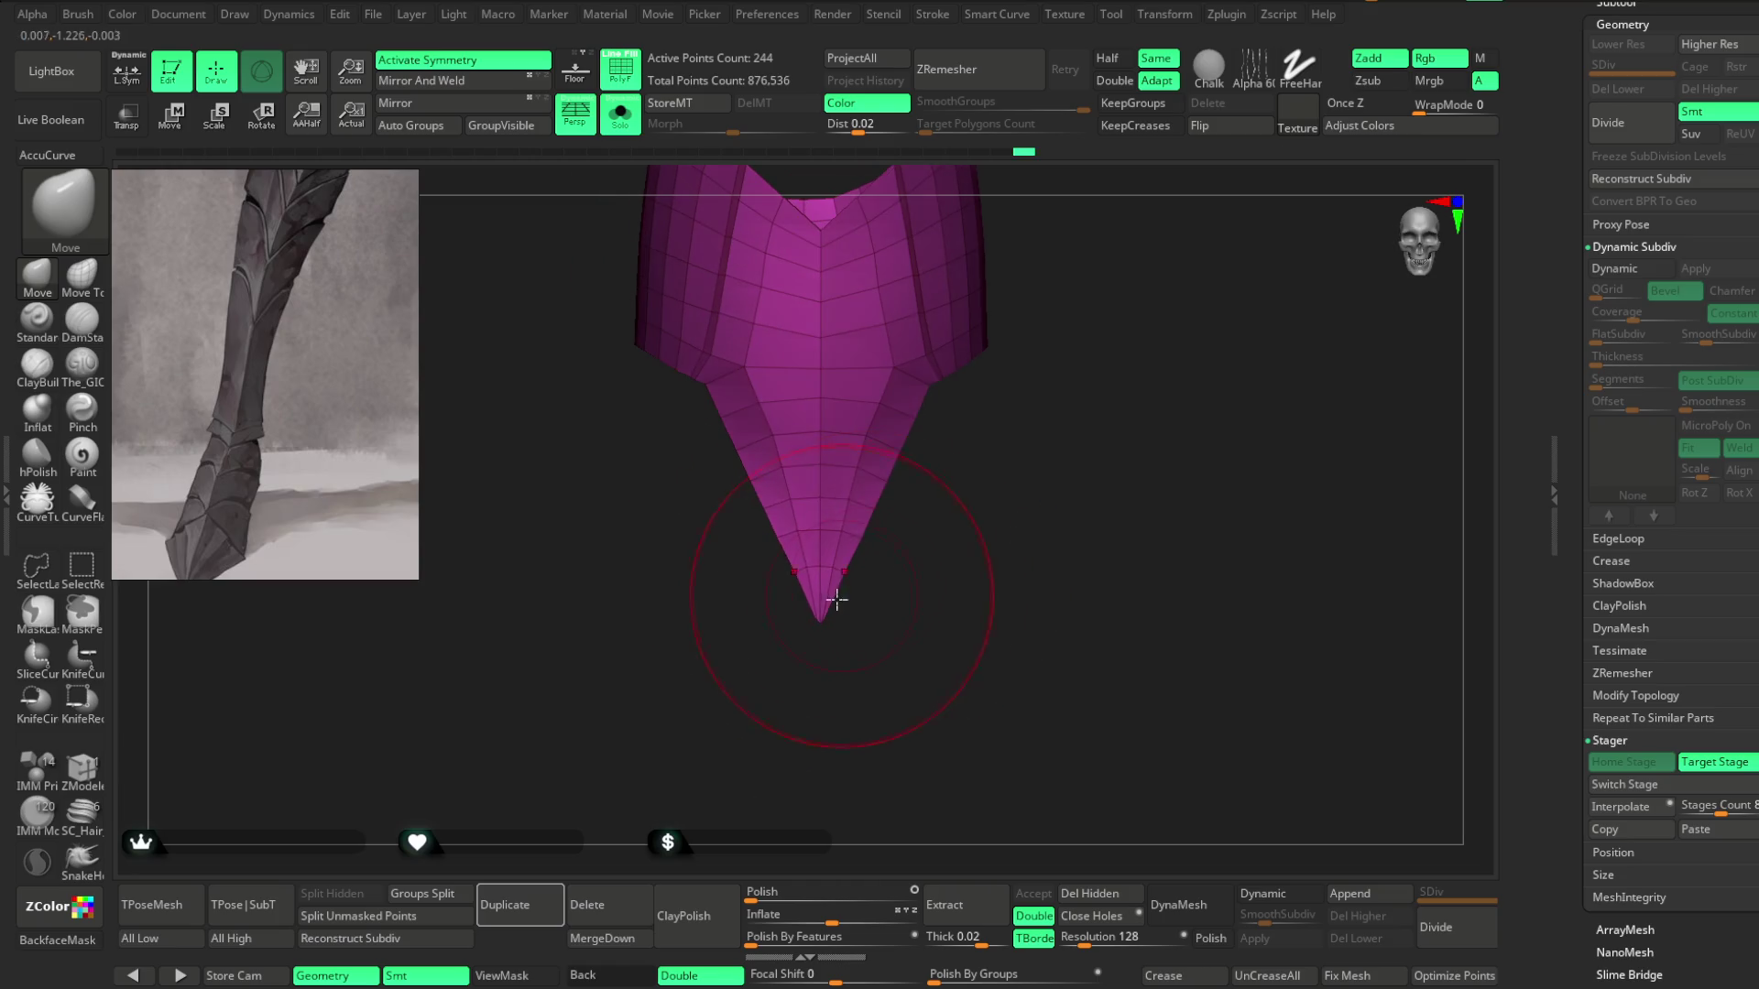
right_click_drag(840, 546, 871, 584)
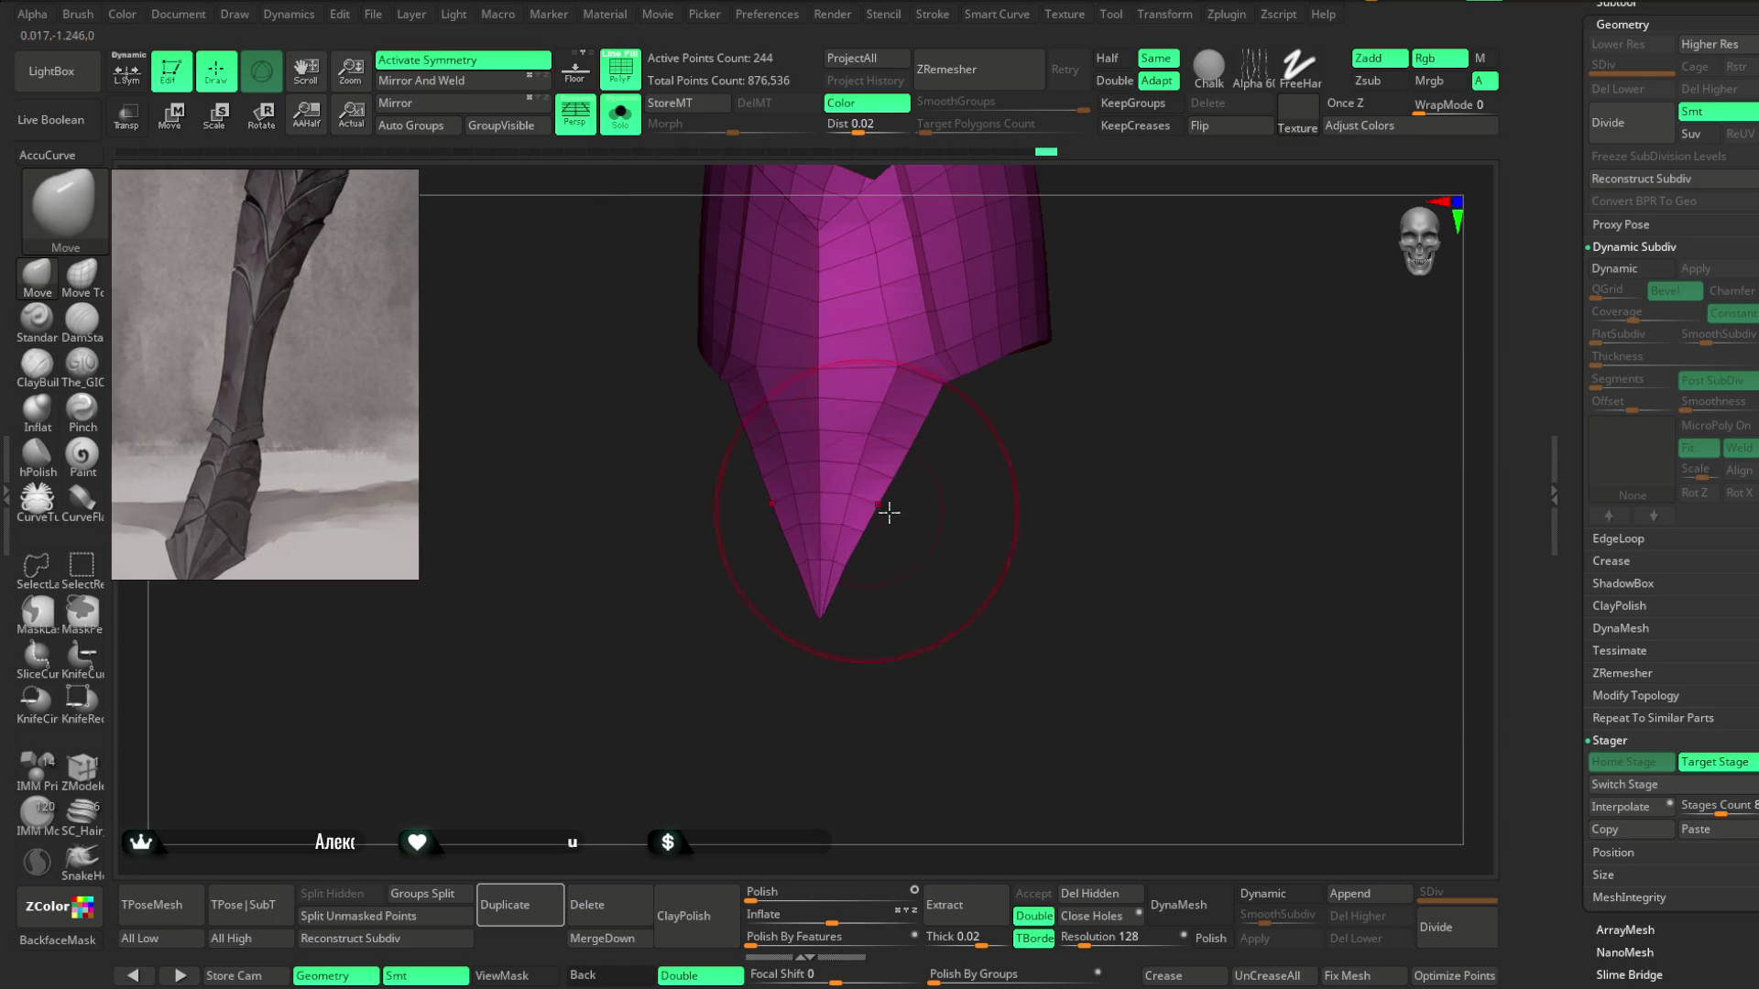
left_click_drag(888, 512, 820, 471)
left_click_drag(816, 581, 833, 608)
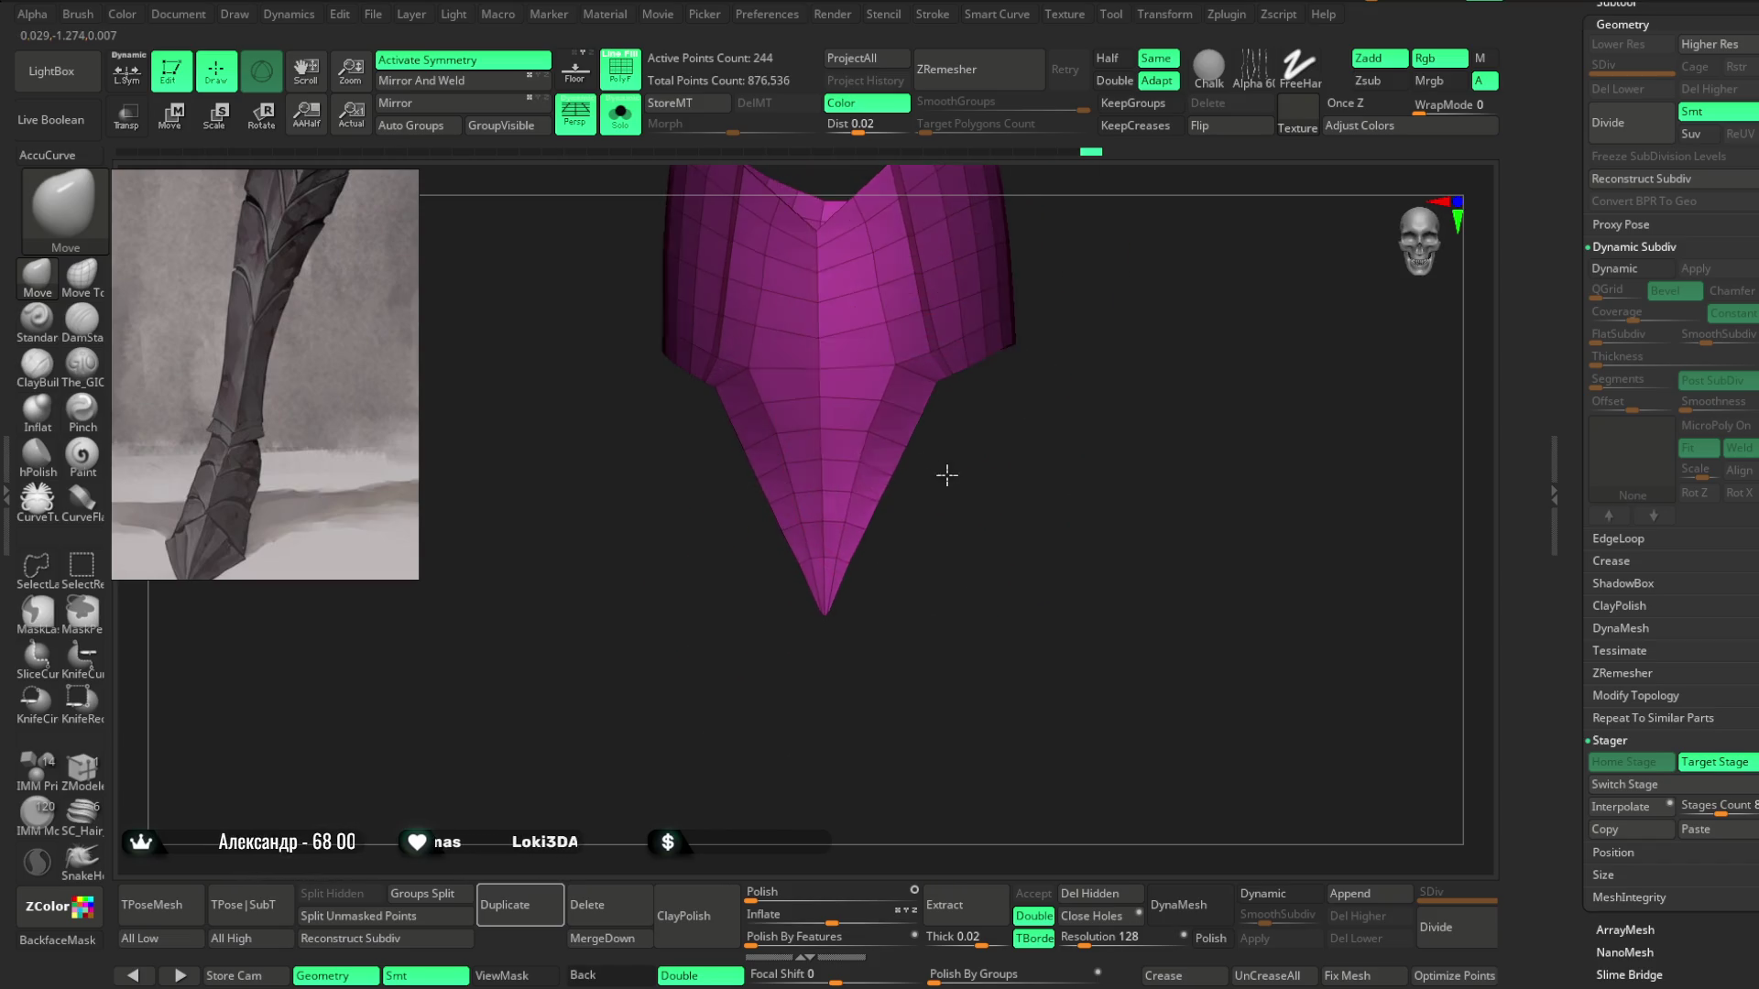
right_click_drag(907, 421, 946, 475)
key("space")
left_click_drag(949, 485, 886, 515)
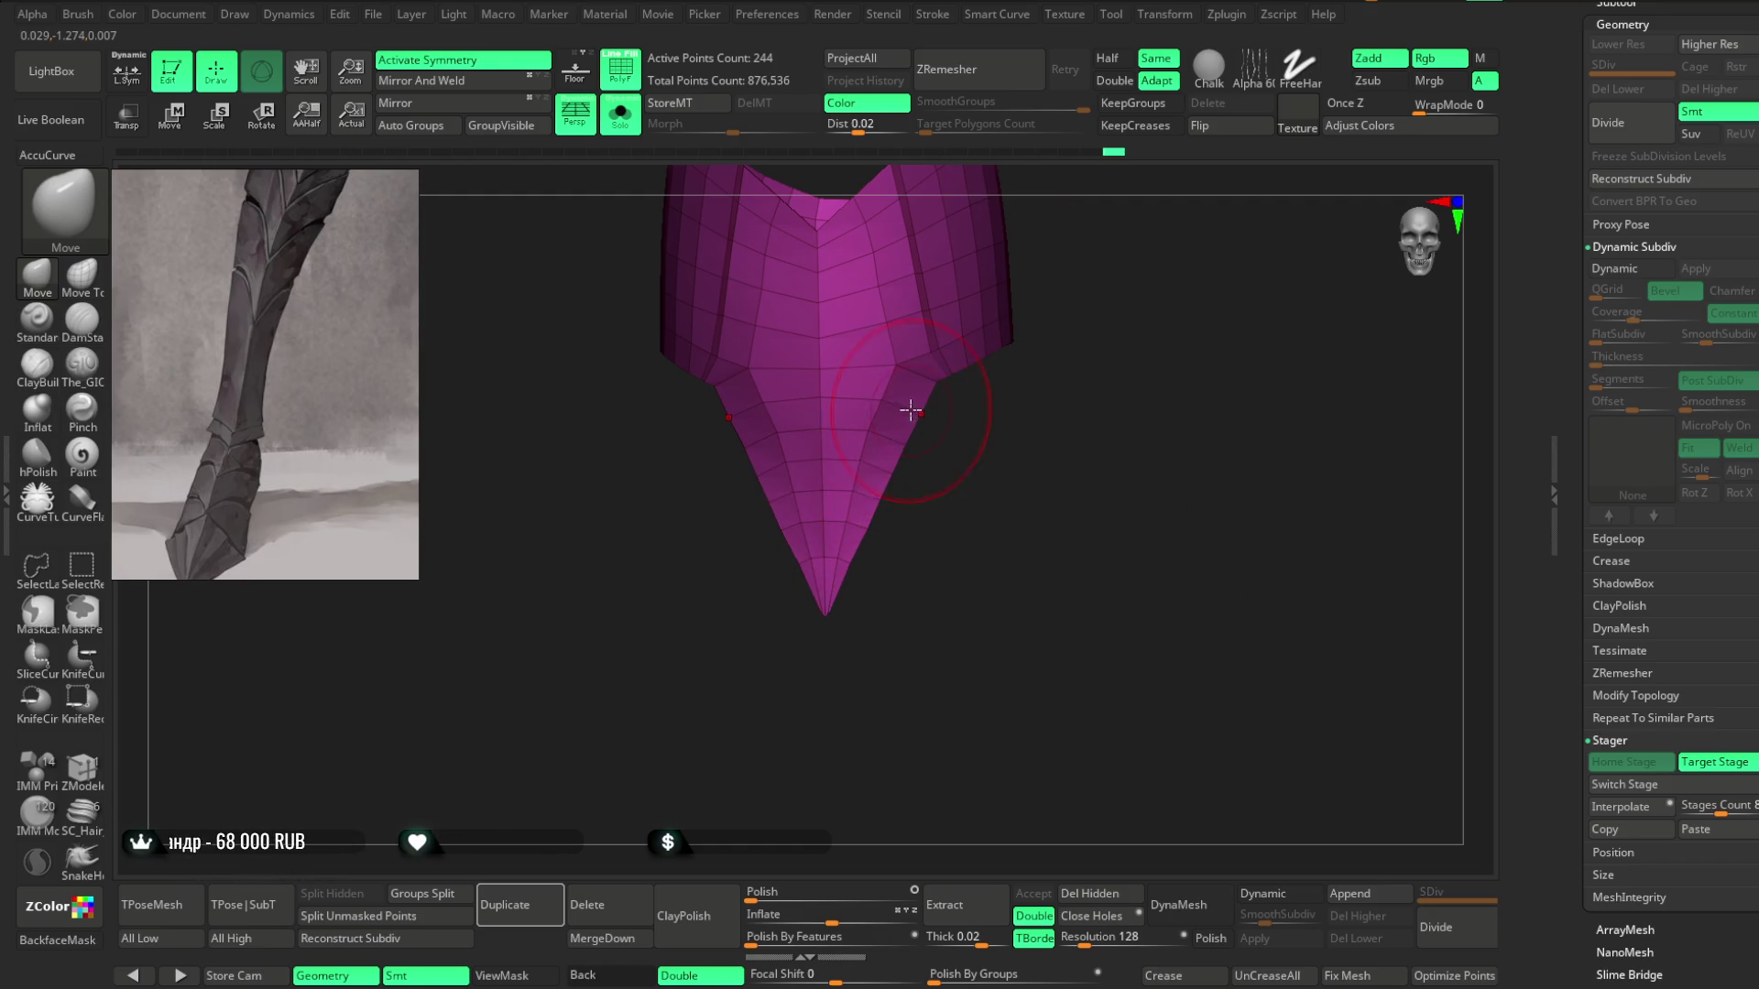
scroll(894, 546, "up", 3)
key("space")
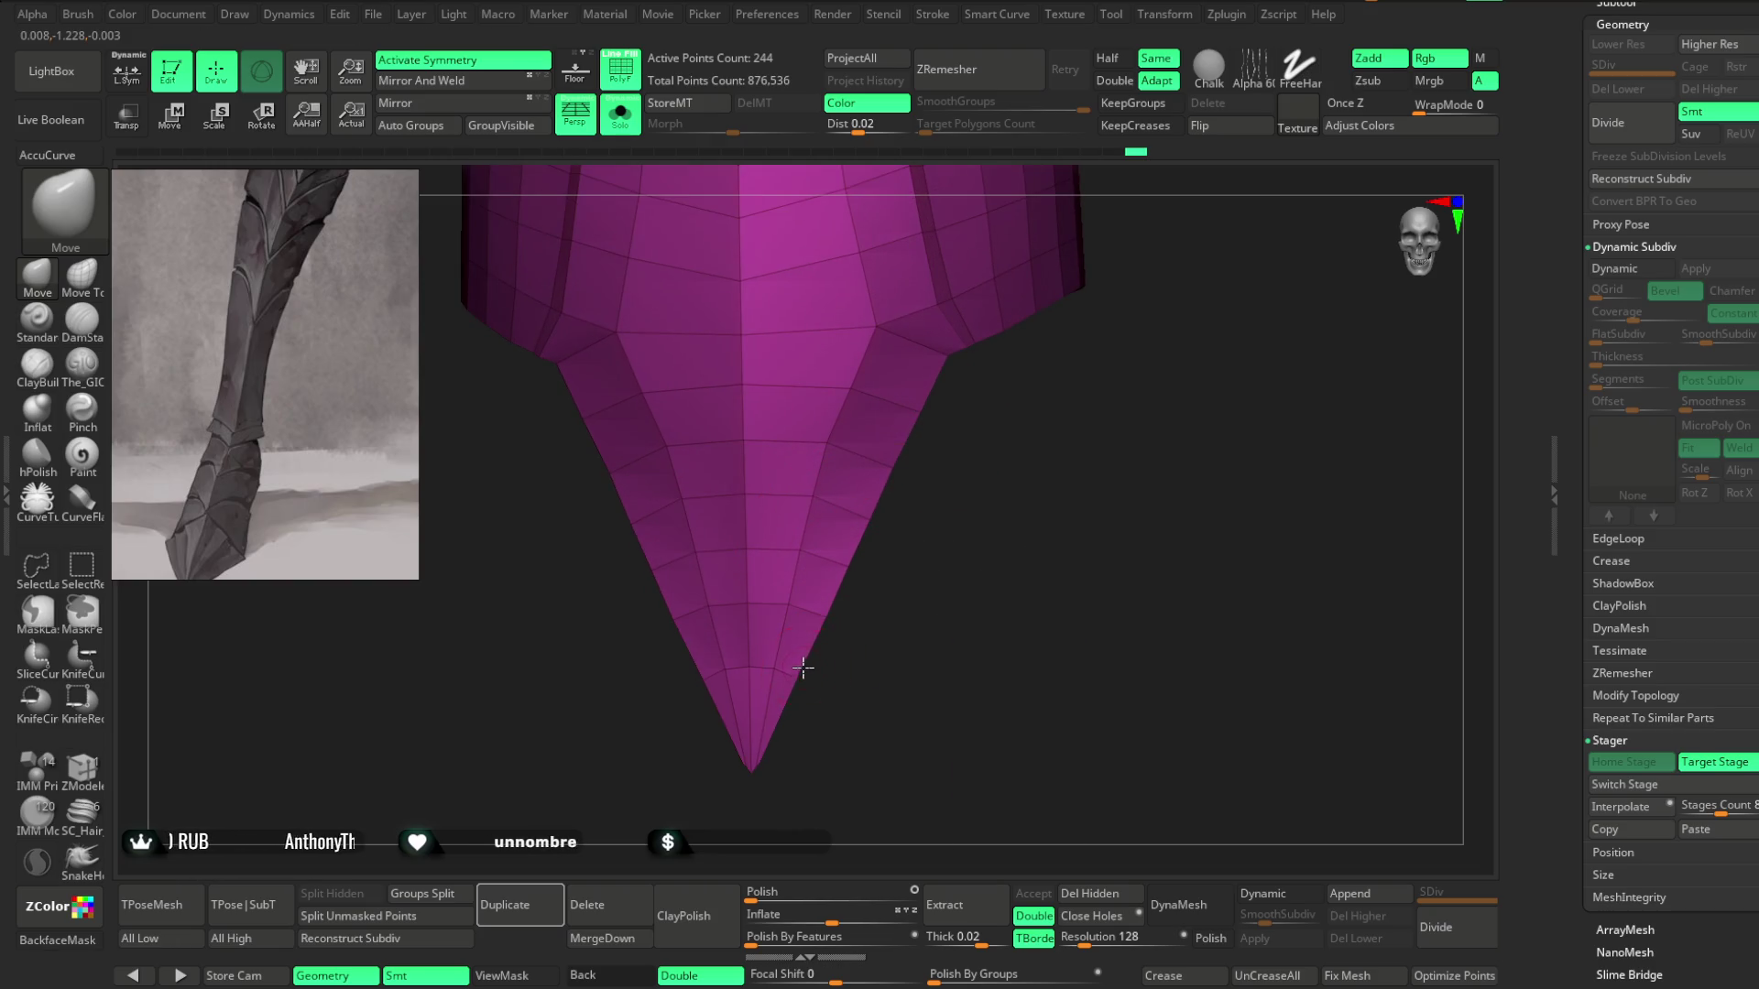
mouse_move(825, 613)
left_mouse_down()
mouse_move(927, 491)
mouse_move(848, 514)
left_mouse_up()
key("space")
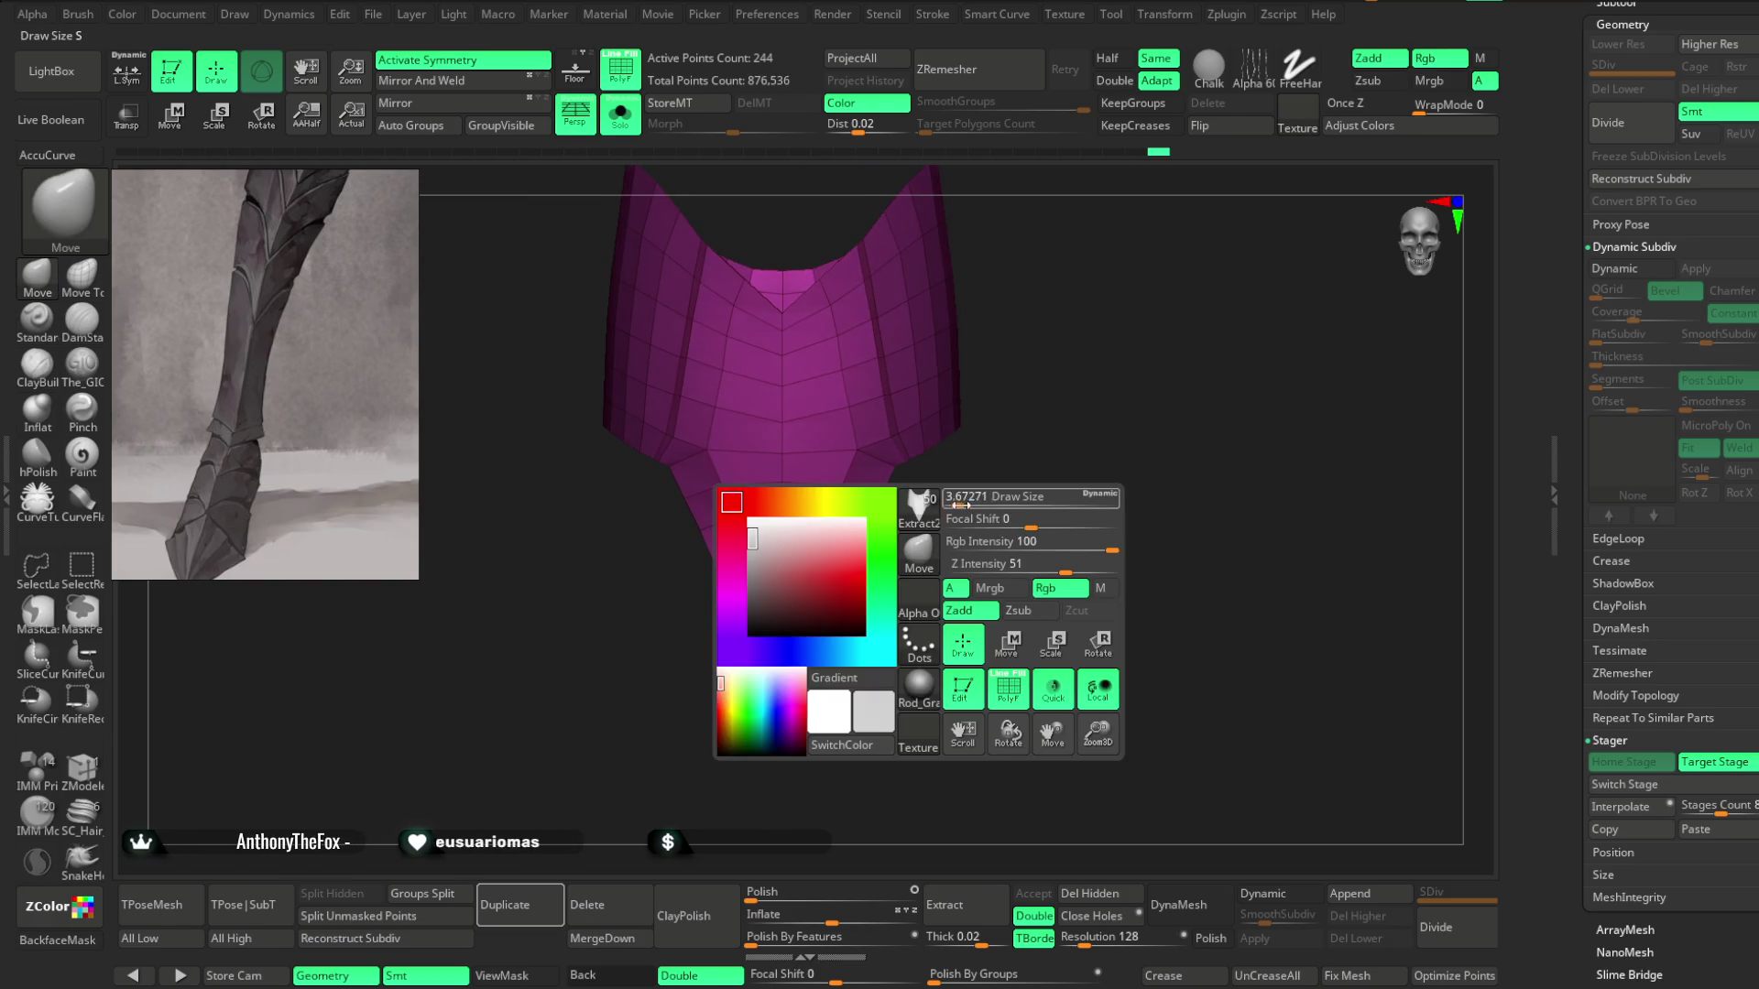
mouse_move(934, 505)
left_mouse_down()
mouse_move(919, 589)
mouse_move(934, 596)
left_mouse_up()
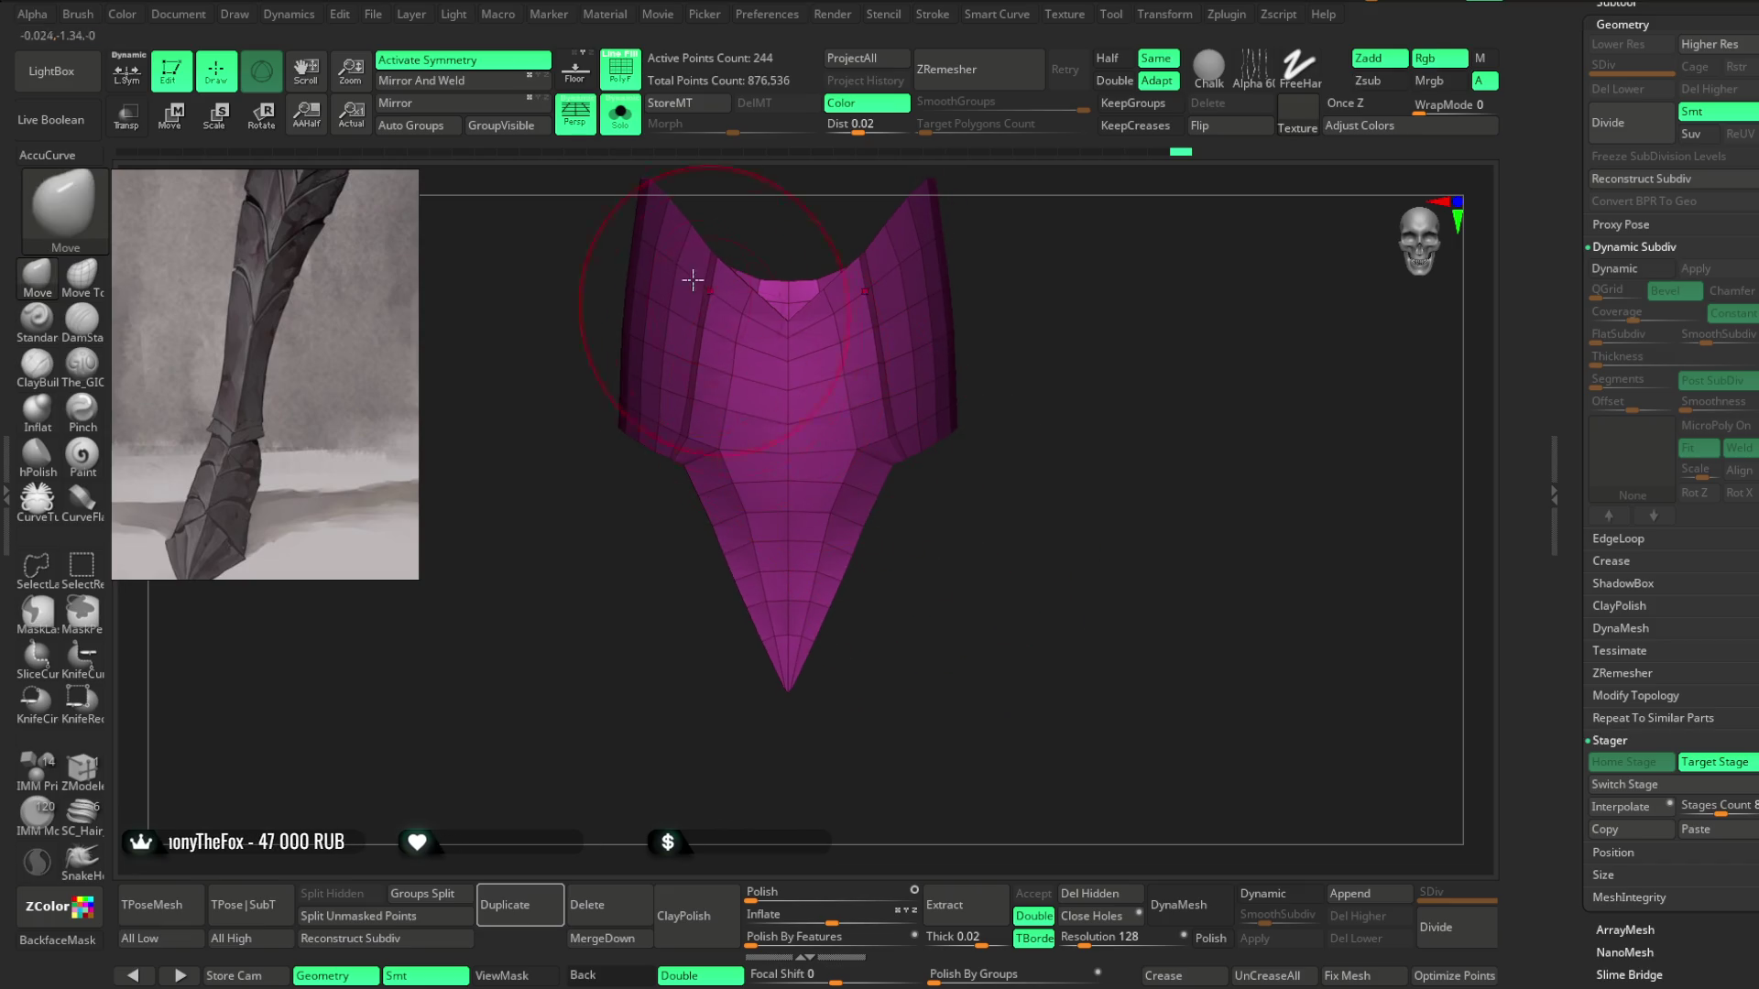
Turn Solo off to compare with the leg armor and switch the magenta piece's stage.
left_click(620, 112)
left_click_drag(1081, 339, 1008, 337)
mouse_move(1009, 337)
right_mouse_down()
mouse_move(1084, 338)
mouse_move(1075, 484)
right_mouse_up()
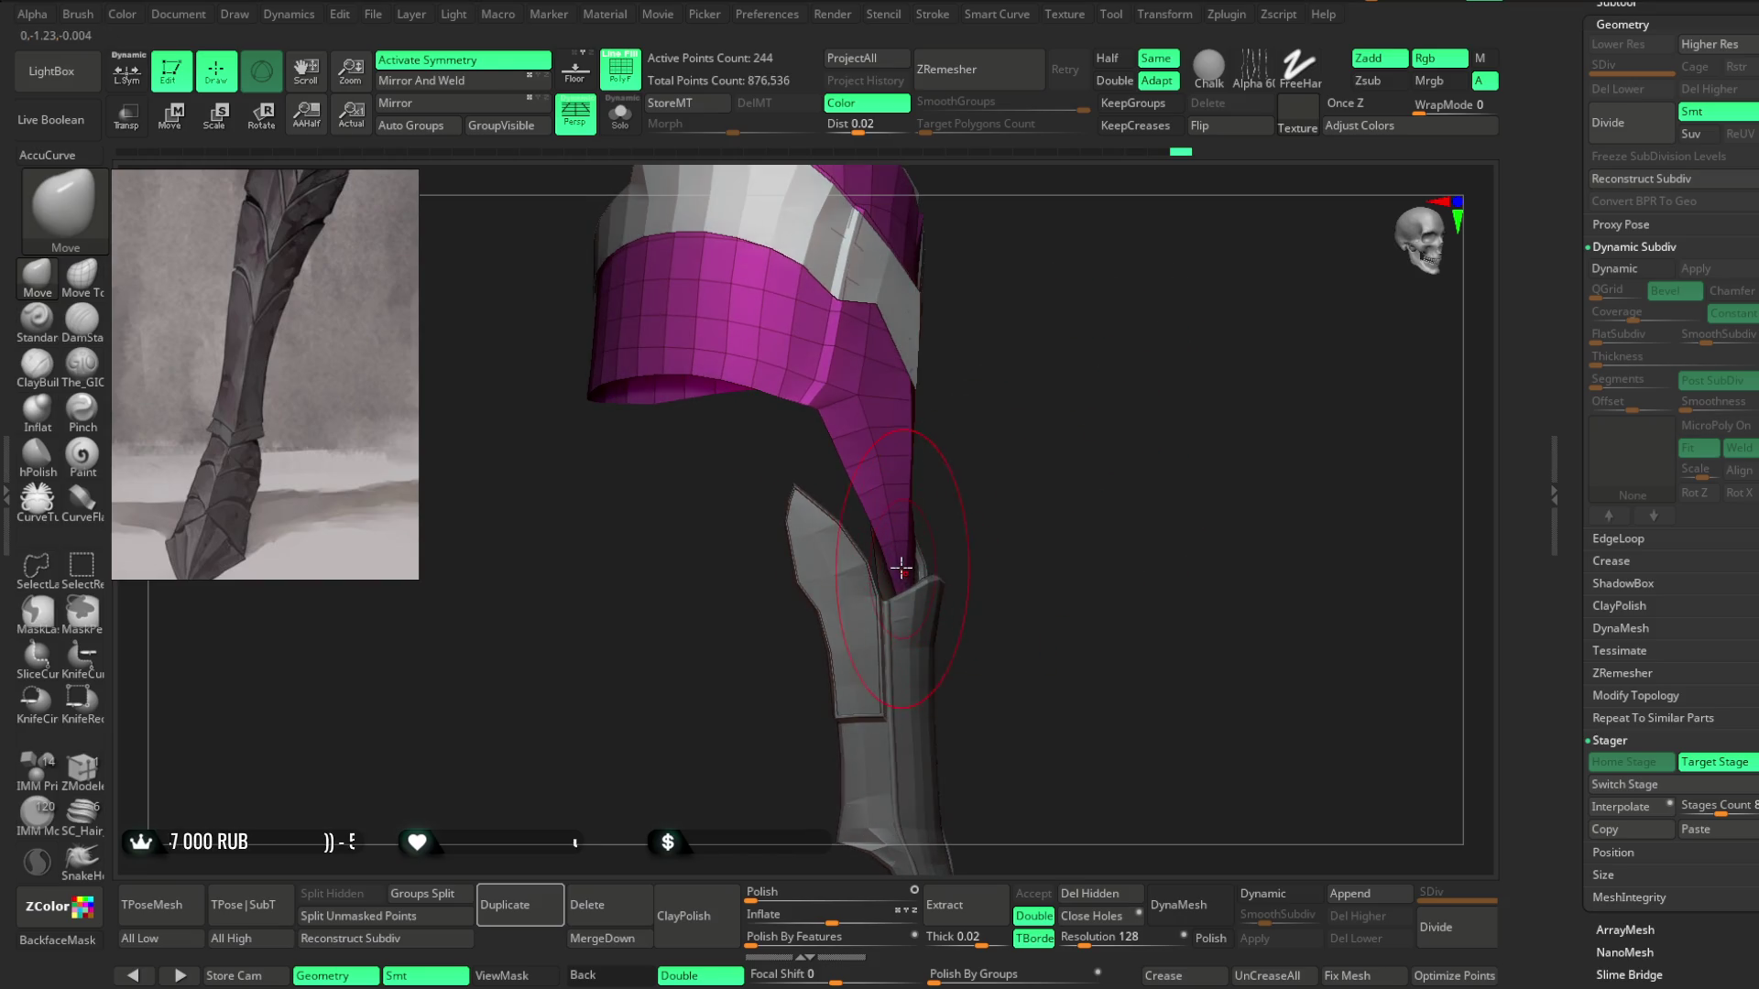
right_click_drag(901, 568, 983, 482)
left_click(1265, 739, "ctrl+shift")
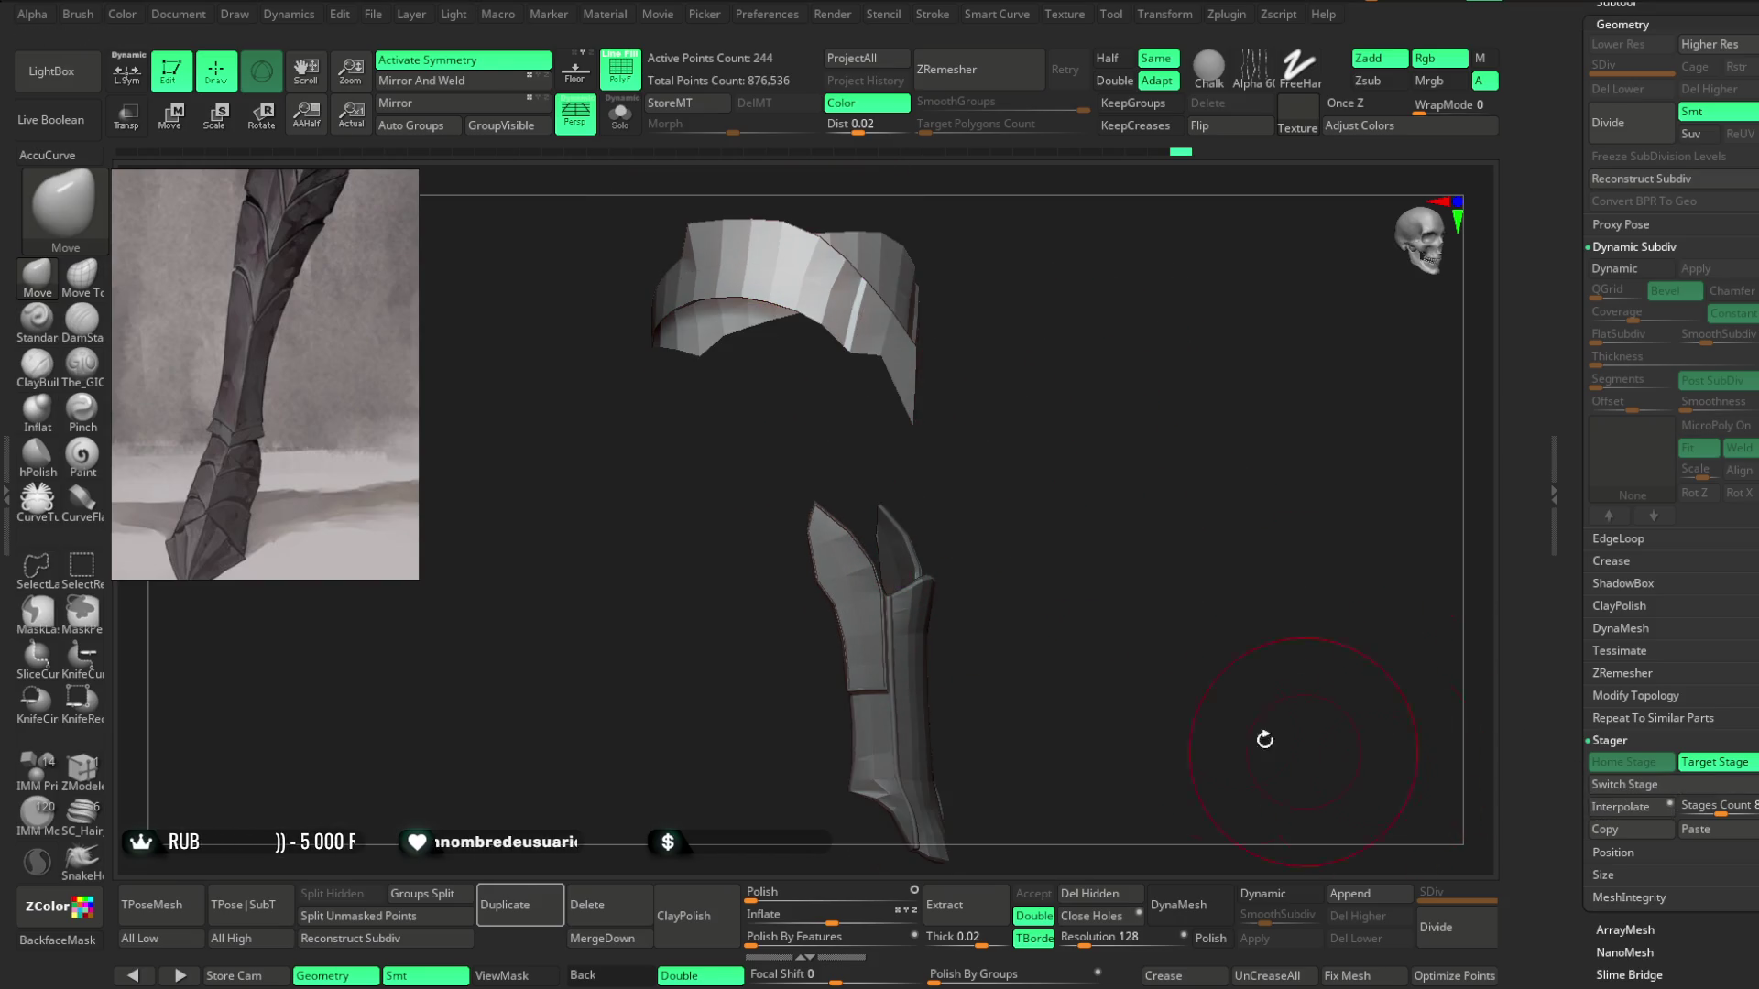
Bring the magenta band back, enlarge the brush and pull its edge into shape.
left_click(1053, 455, "ctrl+shift")
mouse_move(1373, 464)
right_mouse_down()
mouse_move(1390, 361)
mouse_move(1335, 361)
mouse_move(1017, 580)
mouse_move(1063, 518)
mouse_move(941, 535)
right_mouse_up()
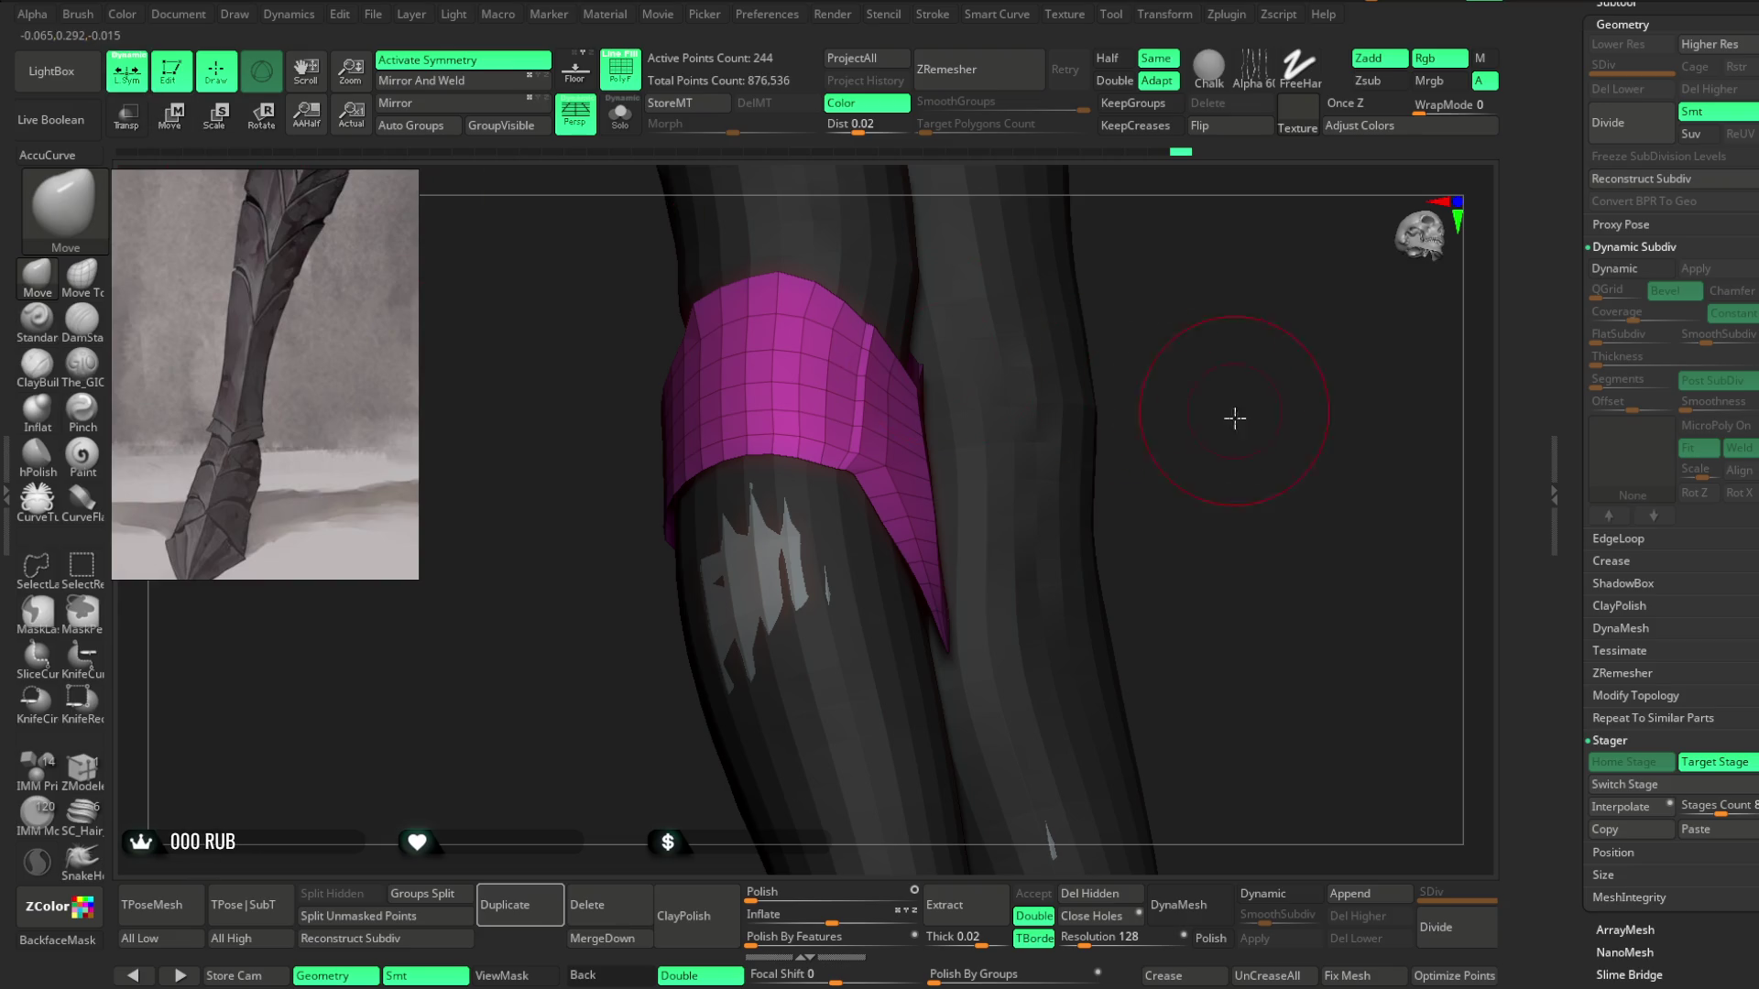
right_click_drag(1237, 413, 1139, 518)
key("space")
left_click_drag(1093, 507, 1086, 498)
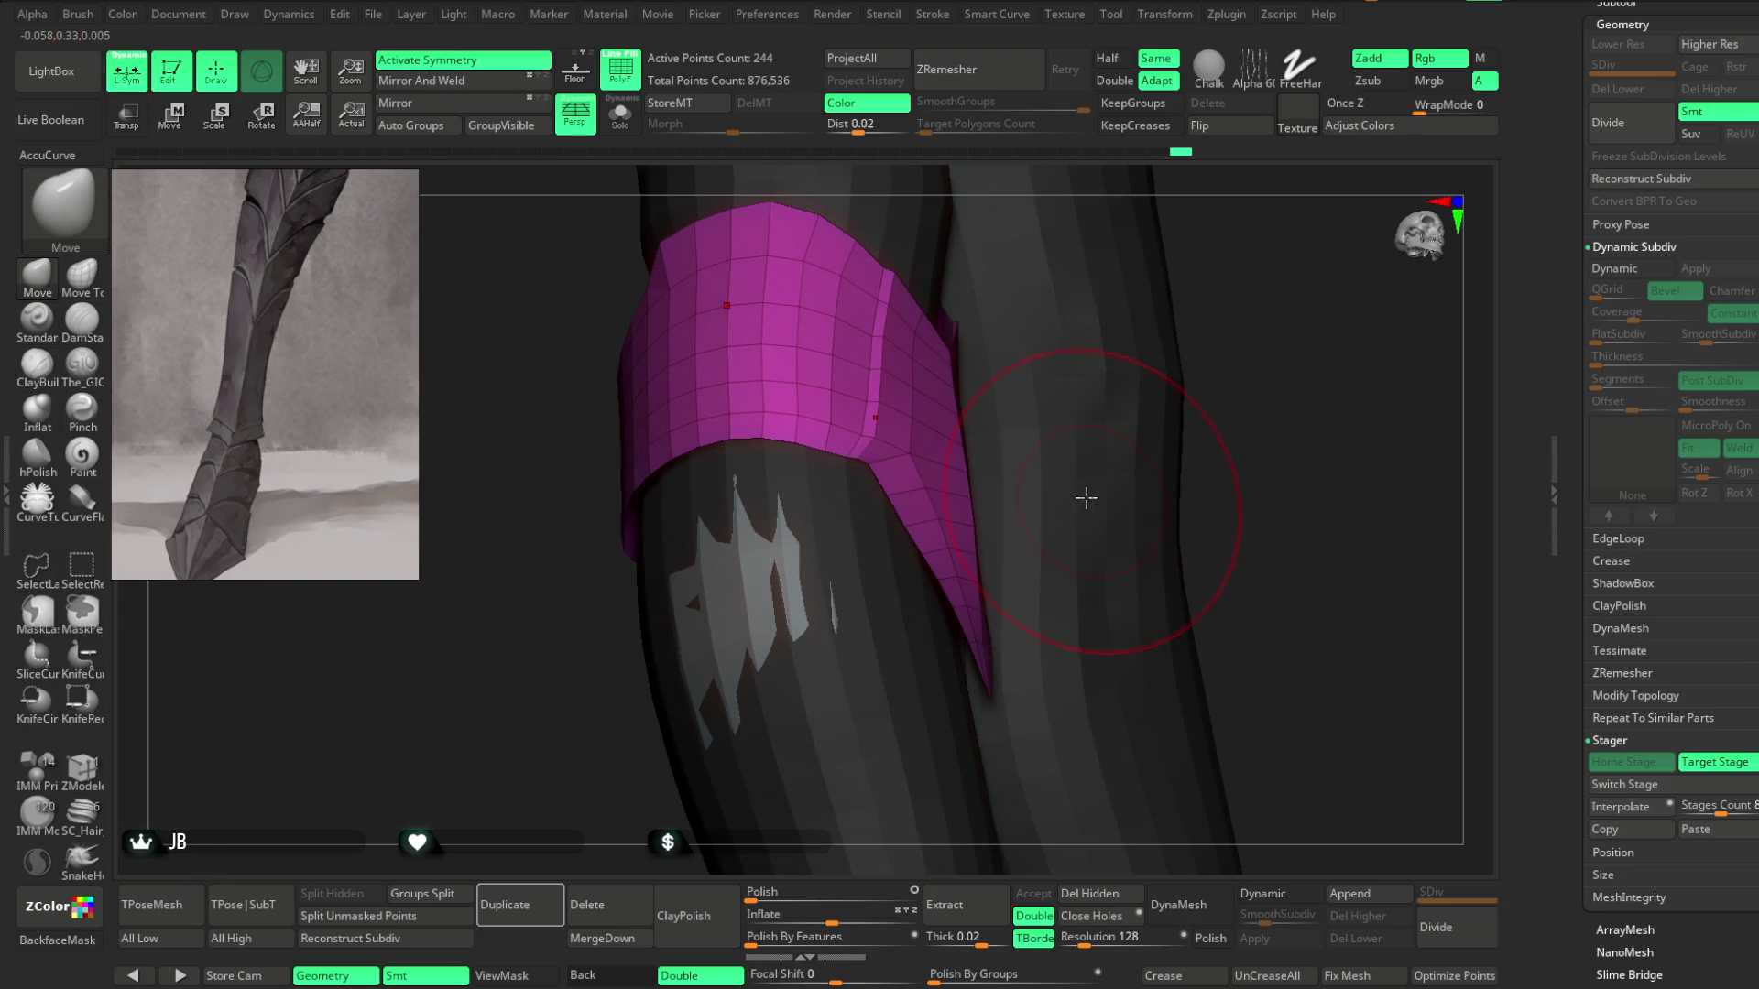
left_click_drag(941, 400, 946, 385)
Orbit around the band, adjust brush size, and switch the band to its other stage.
mouse_move(953, 437)
right_mouse_down()
mouse_move(1217, 385)
mouse_move(904, 510)
right_mouse_up()
mouse_move(857, 601)
right_mouse_down()
mouse_move(722, 597)
mouse_move(758, 608)
mouse_move(848, 546)
mouse_move(1424, 510)
mouse_move(1087, 524)
mouse_move(1064, 455)
mouse_move(1045, 451)
right_mouse_up()
right_click(1087, 441)
left_click_drag(1088, 440, 1113, 441)
mouse_move(1113, 441)
right_mouse_down()
mouse_move(935, 522)
mouse_move(951, 584)
right_mouse_up()
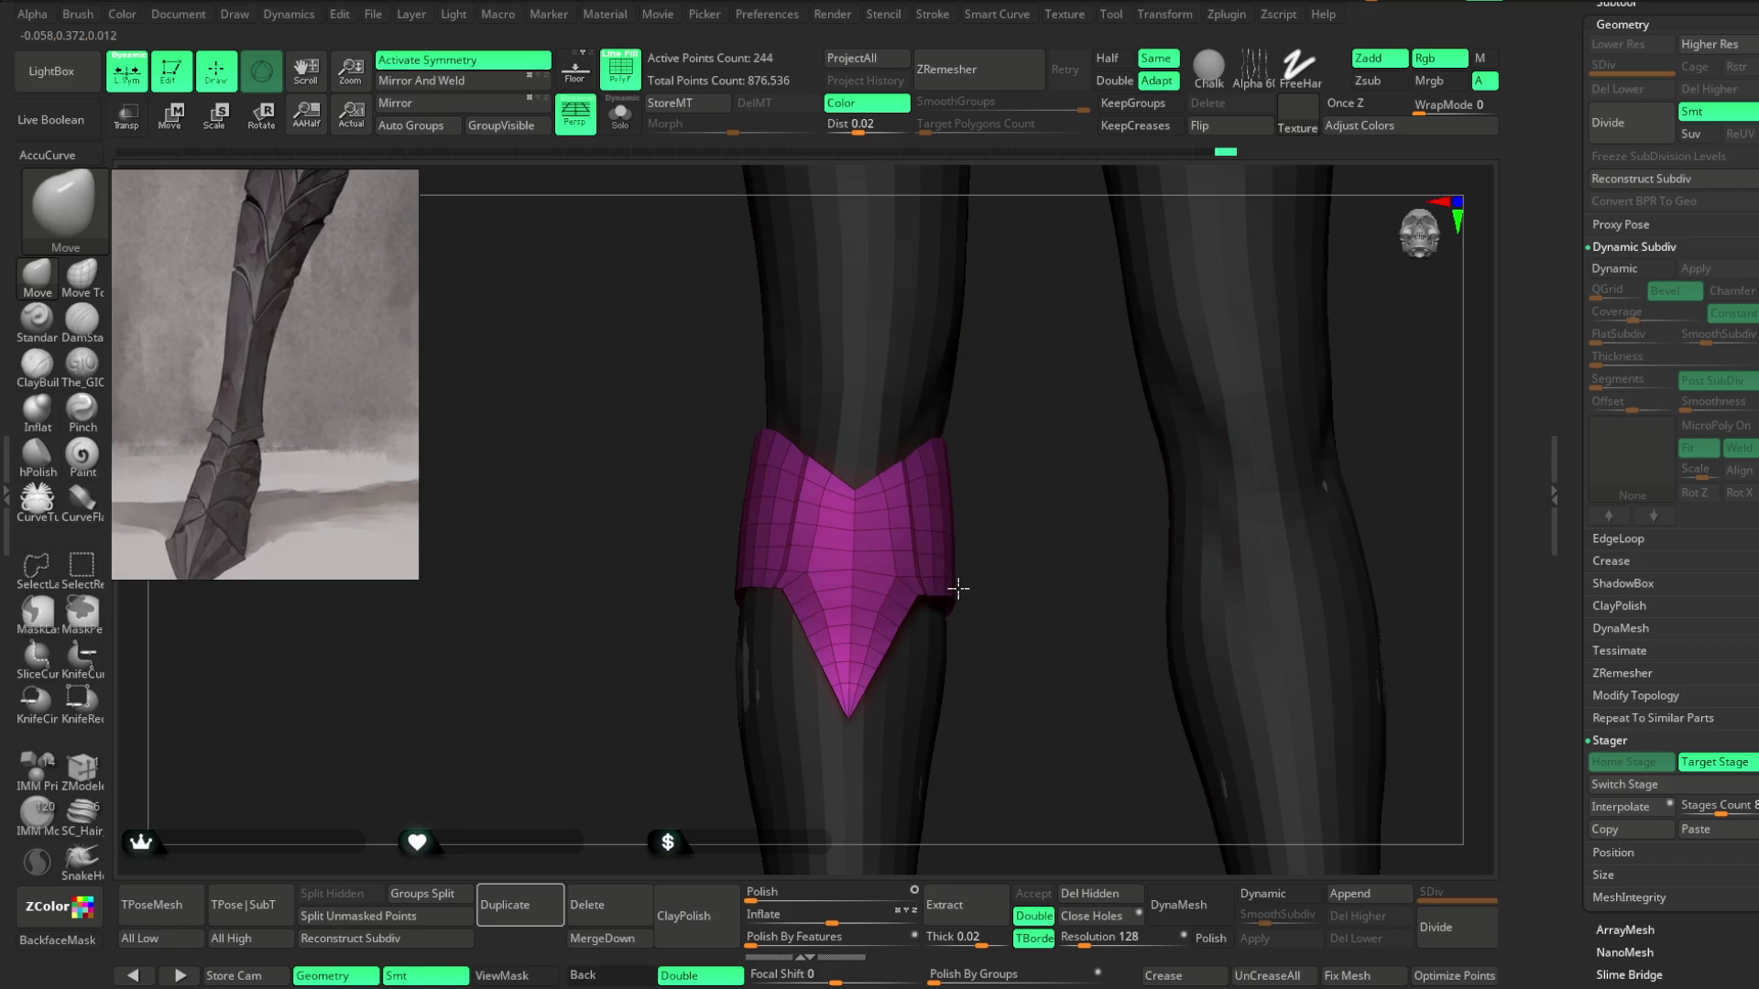
mouse_move(959, 587)
right_mouse_down()
mouse_move(1135, 495)
mouse_move(1013, 538)
mouse_move(1016, 459)
right_mouse_up()
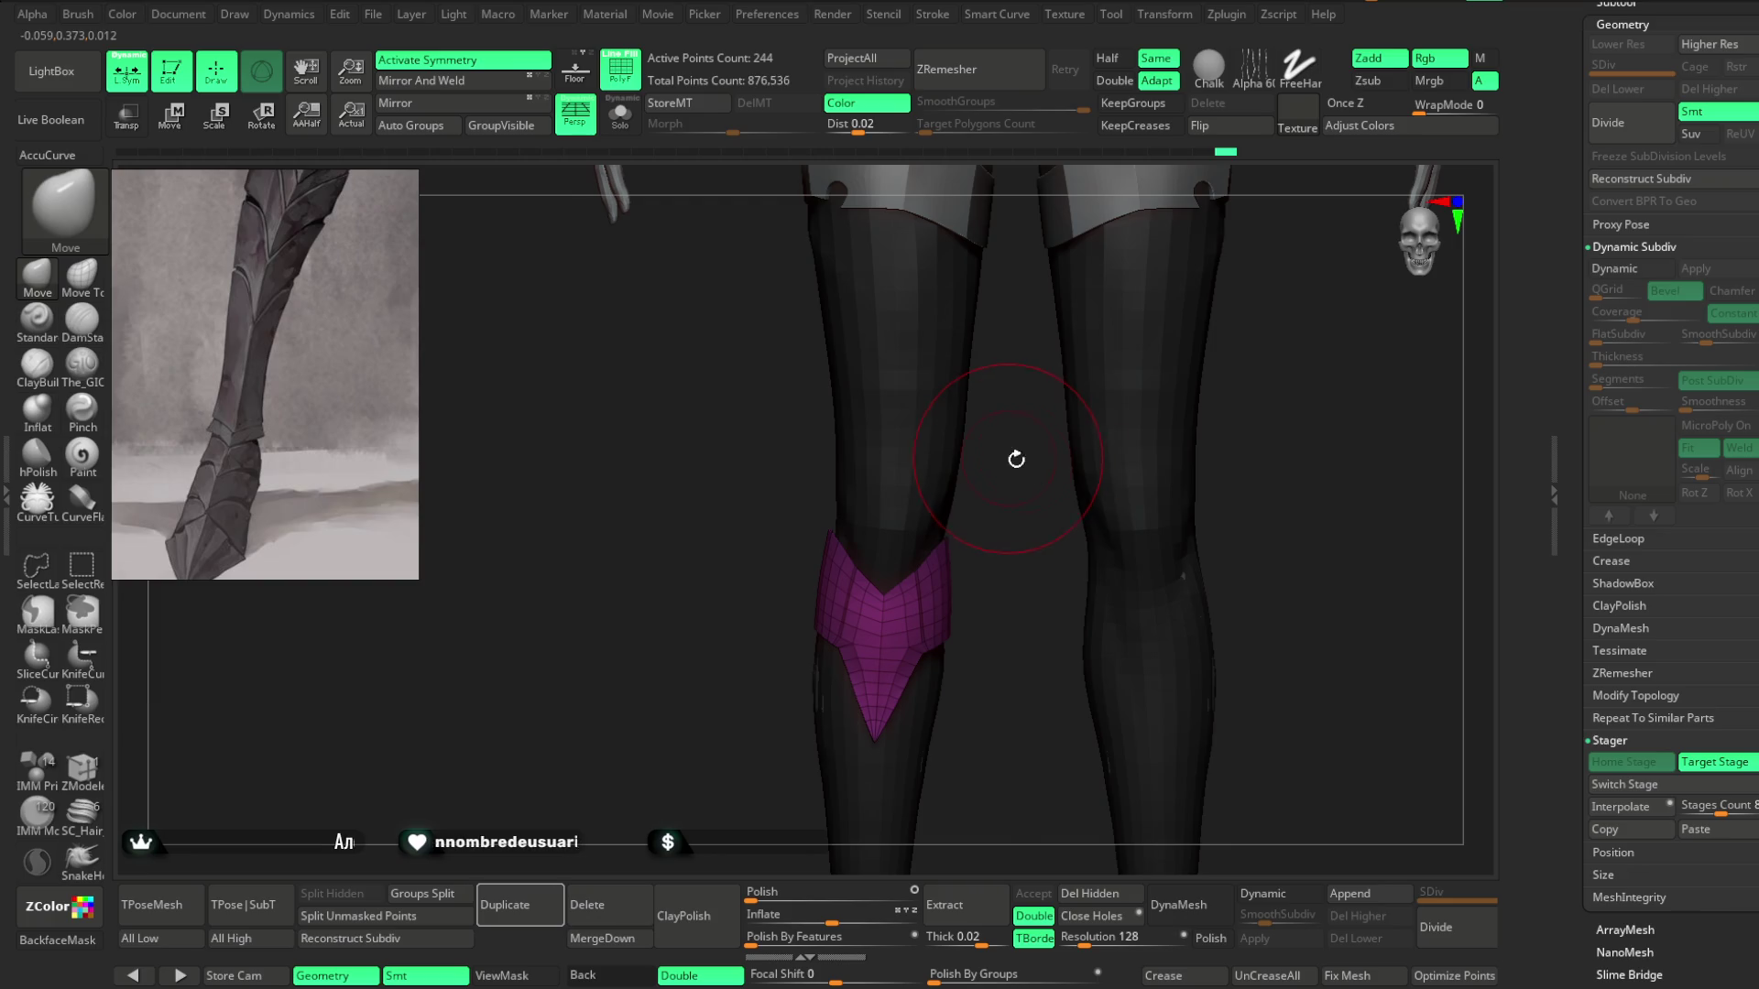
left_click(1624, 784)
mouse_move(1283, 806)
right_mouse_down()
mouse_move(1266, 375)
mouse_move(1206, 471)
mouse_move(918, 381)
right_mouse_up()
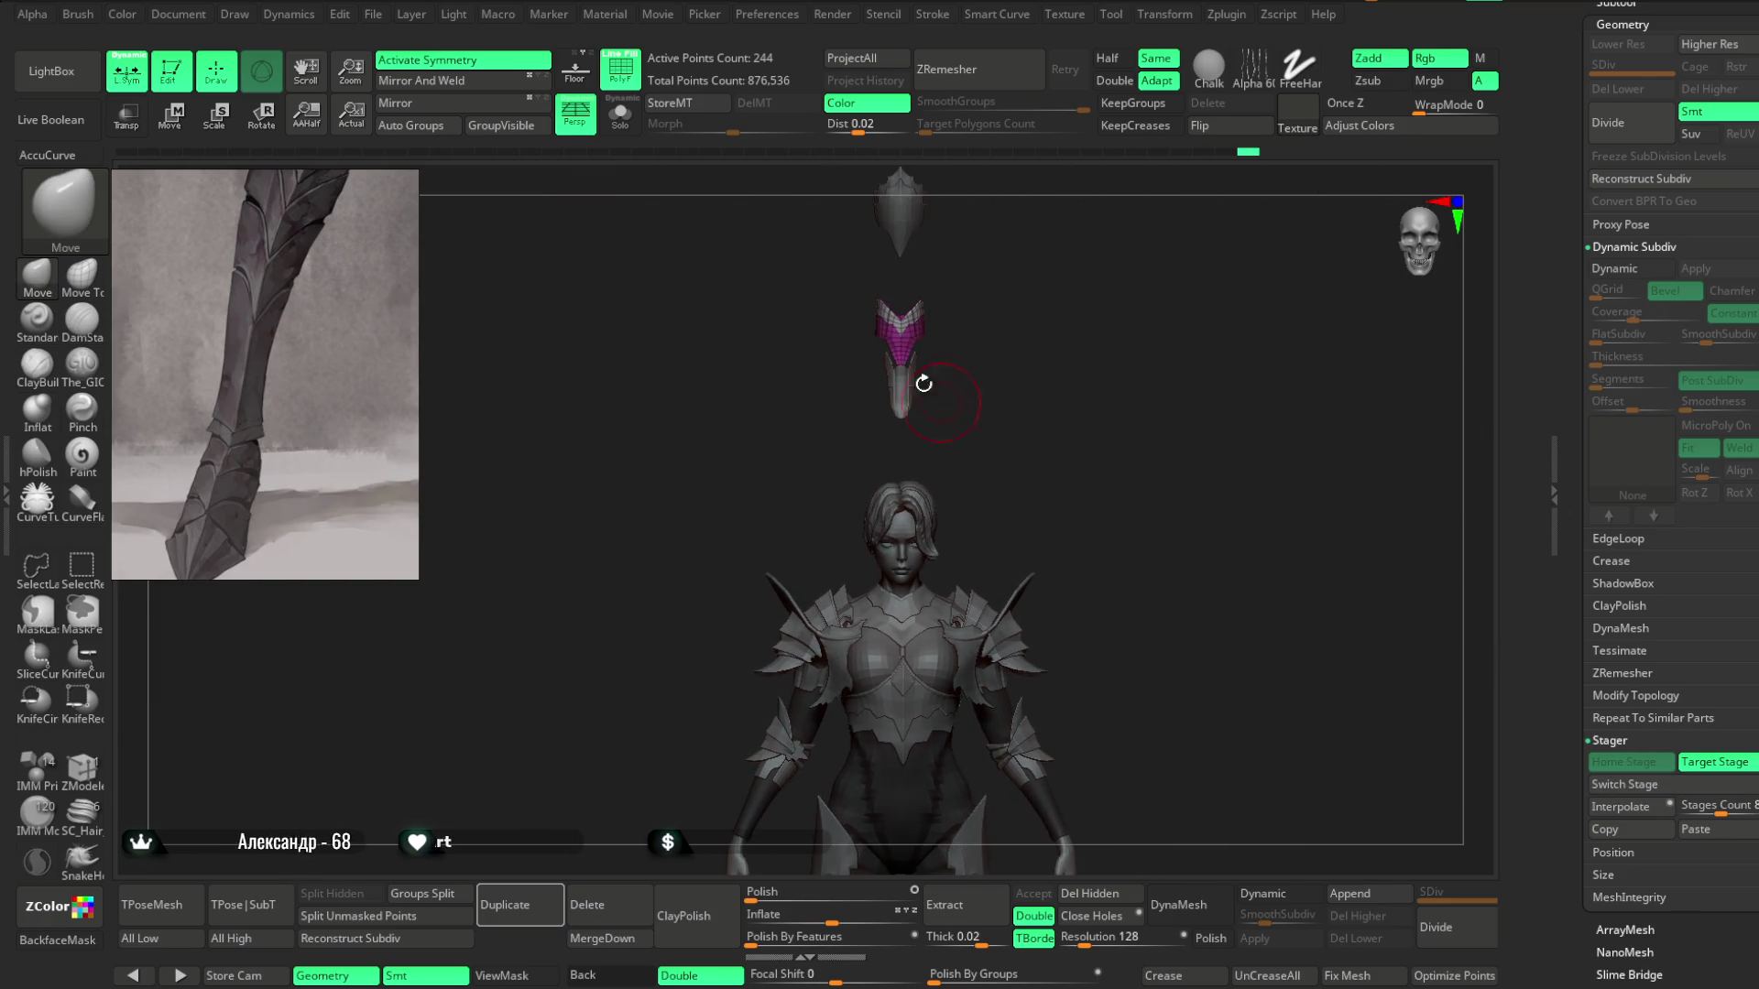
key("f")
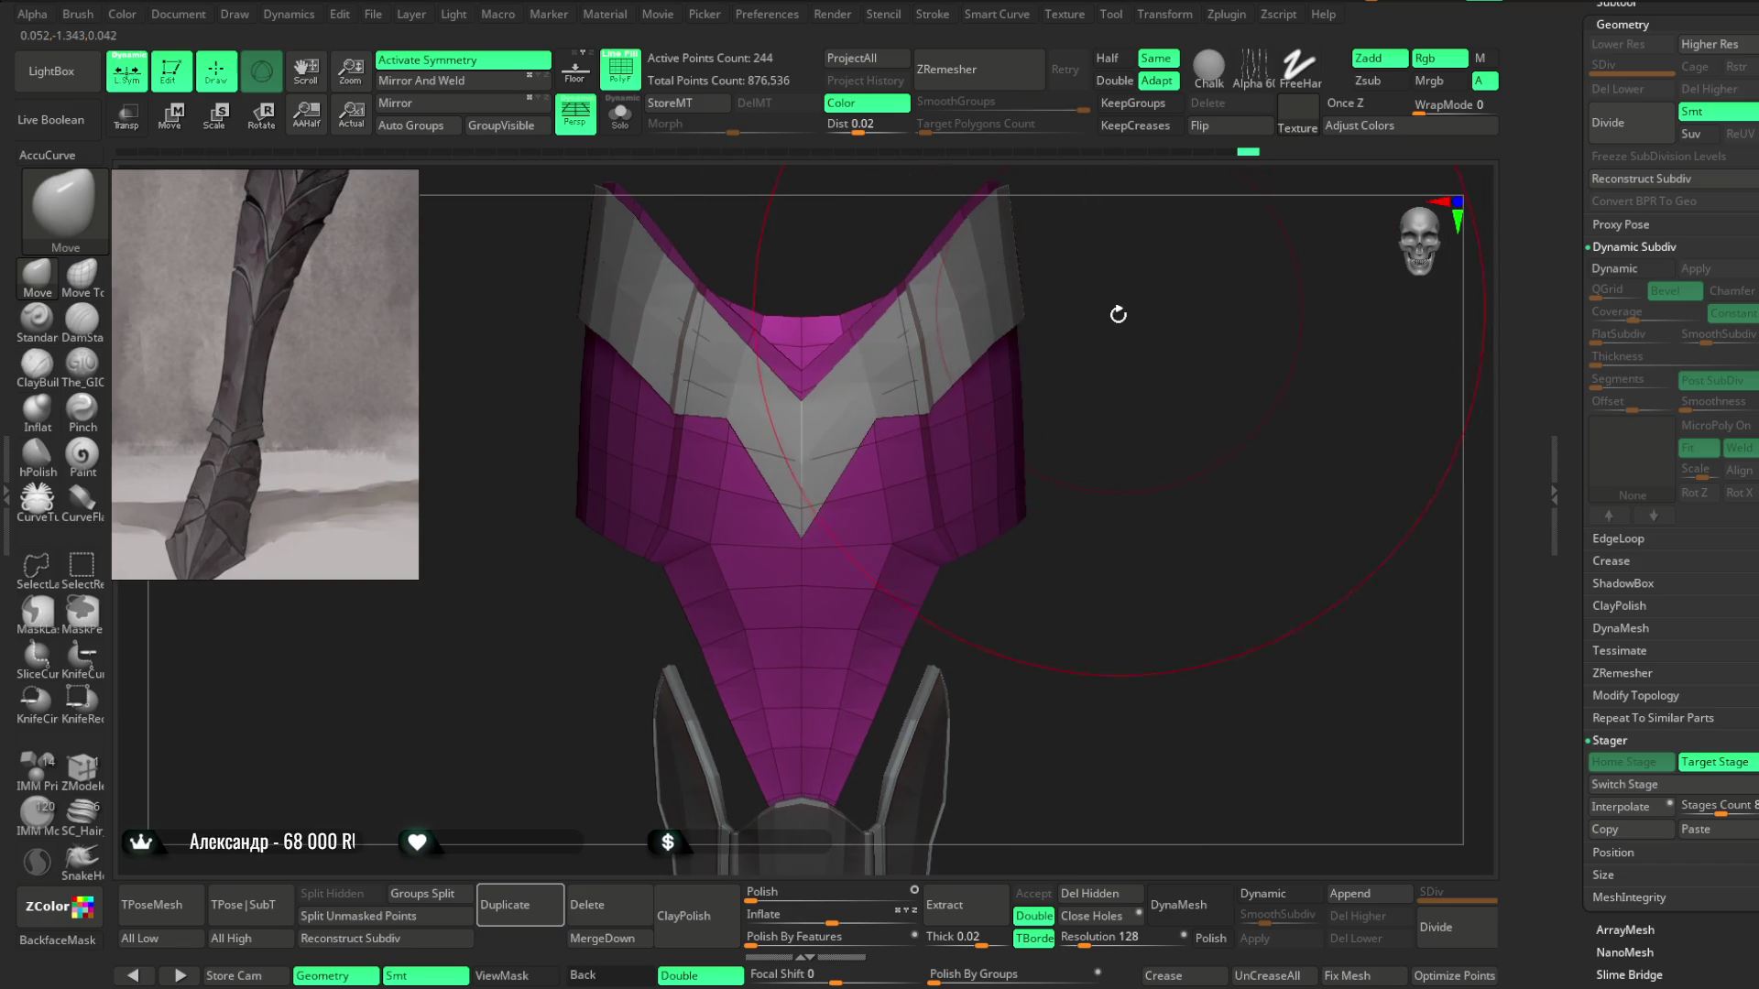
key("space")
right_click_drag(1104, 376, 992, 446)
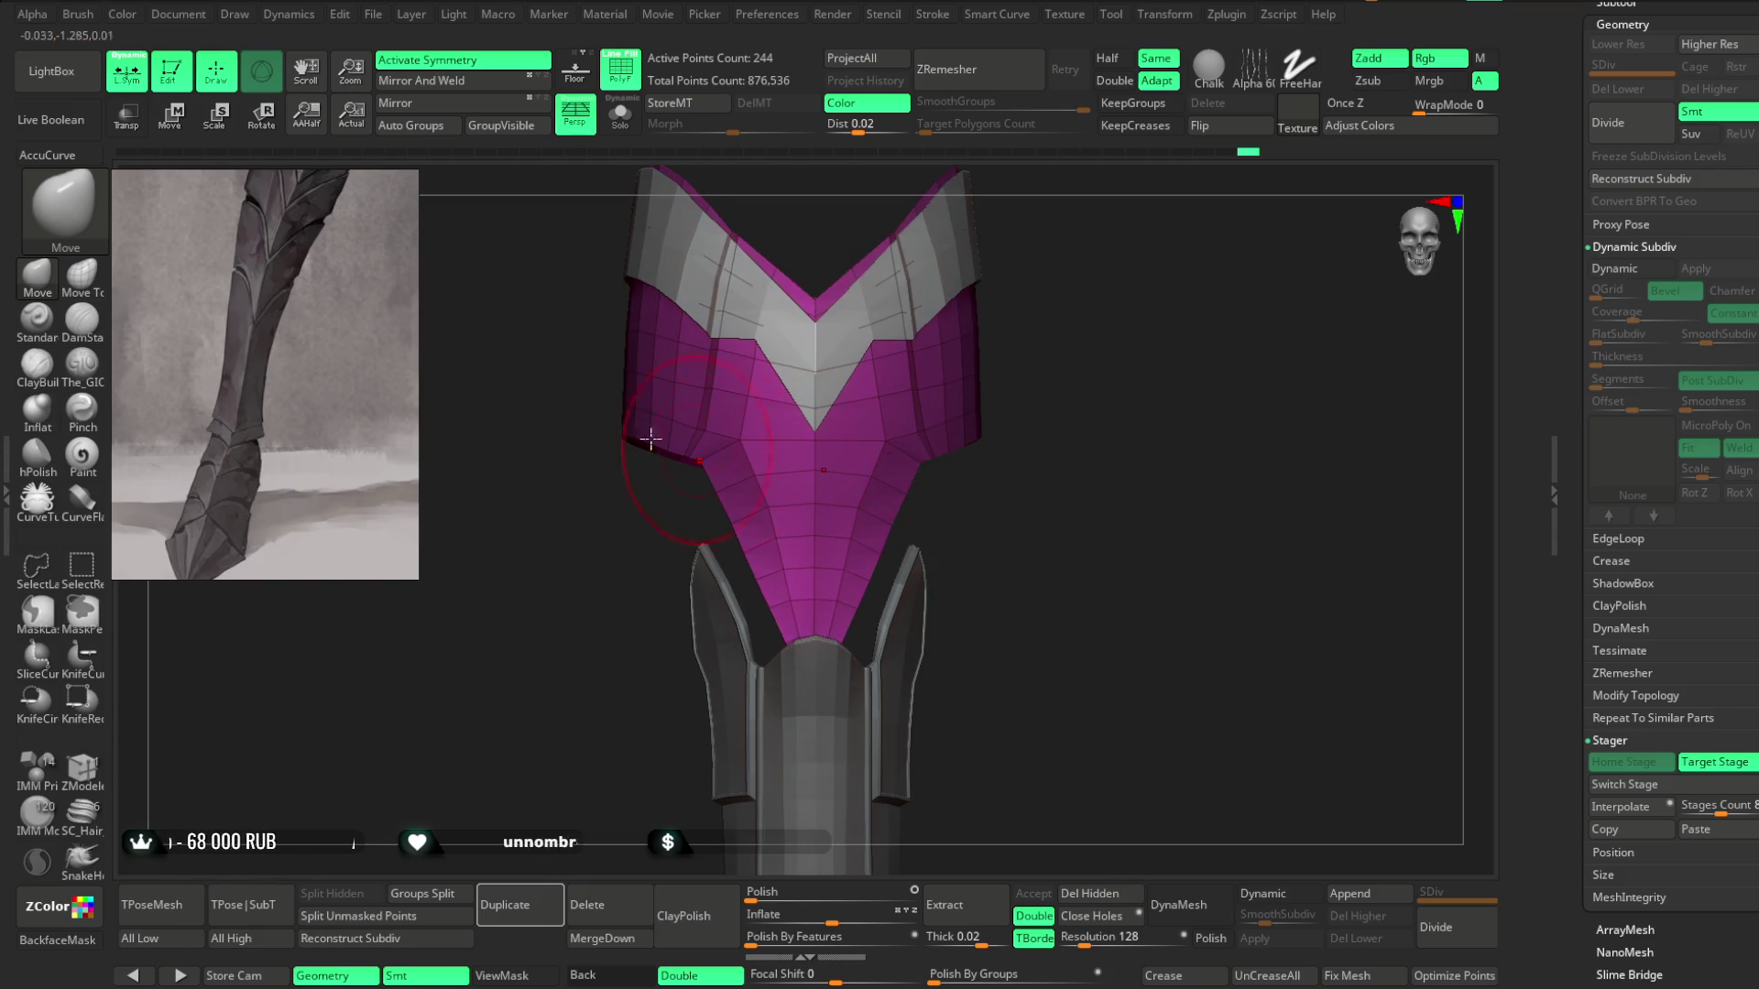
mouse_move(1091, 322)
right_mouse_down()
mouse_move(869, 529)
mouse_move(1069, 381)
mouse_move(1016, 379)
mouse_move(1035, 378)
mouse_move(1049, 506)
mouse_move(1043, 448)
mouse_move(1091, 437)
mouse_move(1135, 357)
mouse_move(1041, 346)
mouse_move(1084, 452)
mouse_move(1115, 293)
mouse_move(1228, 329)
mouse_move(631, 636)
right_mouse_up()
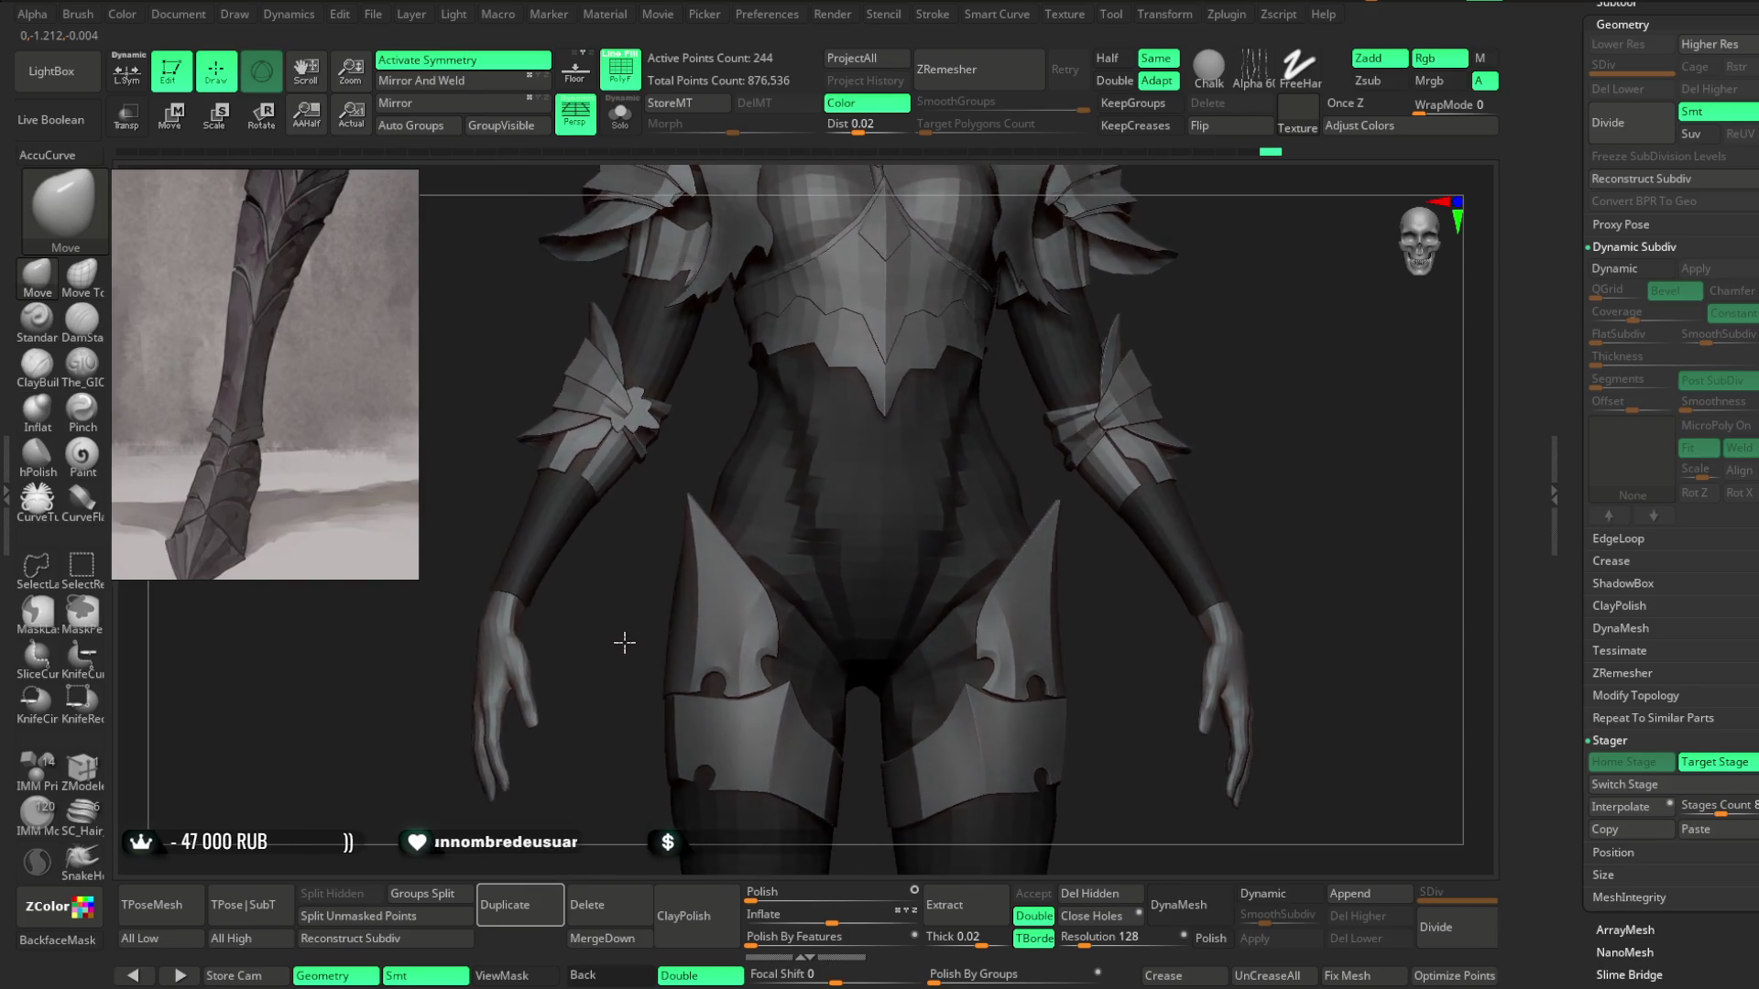
mouse_move(1218, 283)
left_mouse_down("alt")
mouse_move(1032, 421)
mouse_move(836, 498)
left_mouse_up("alt")
left_click(773, 424, "alt")
Inspect the armor piece and switch the active subtool from Extract2_6 back to Extract1.
mouse_move(905, 440)
left_mouse_down("alt")
mouse_move(942, 503)
mouse_move(986, 510)
mouse_move(1035, 468)
left_mouse_up("alt")
key("space")
left_click_drag(1220, 429, 1289, 431)
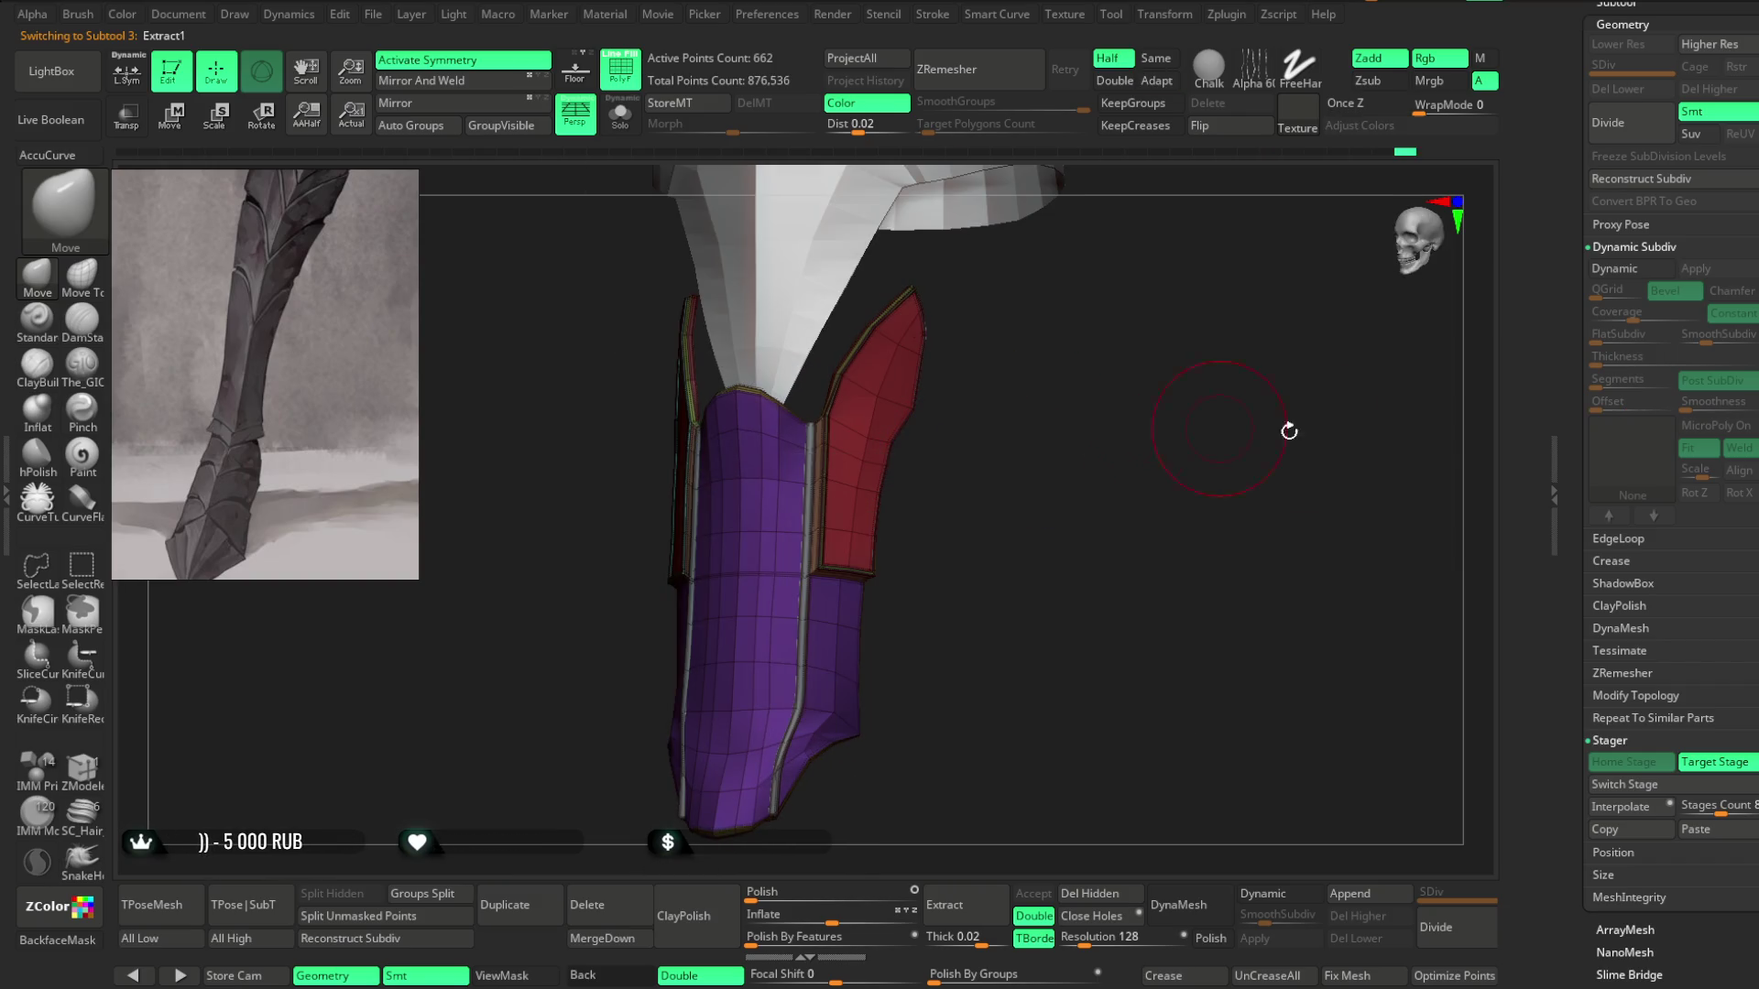
scroll(1679, 158, "up", 10)
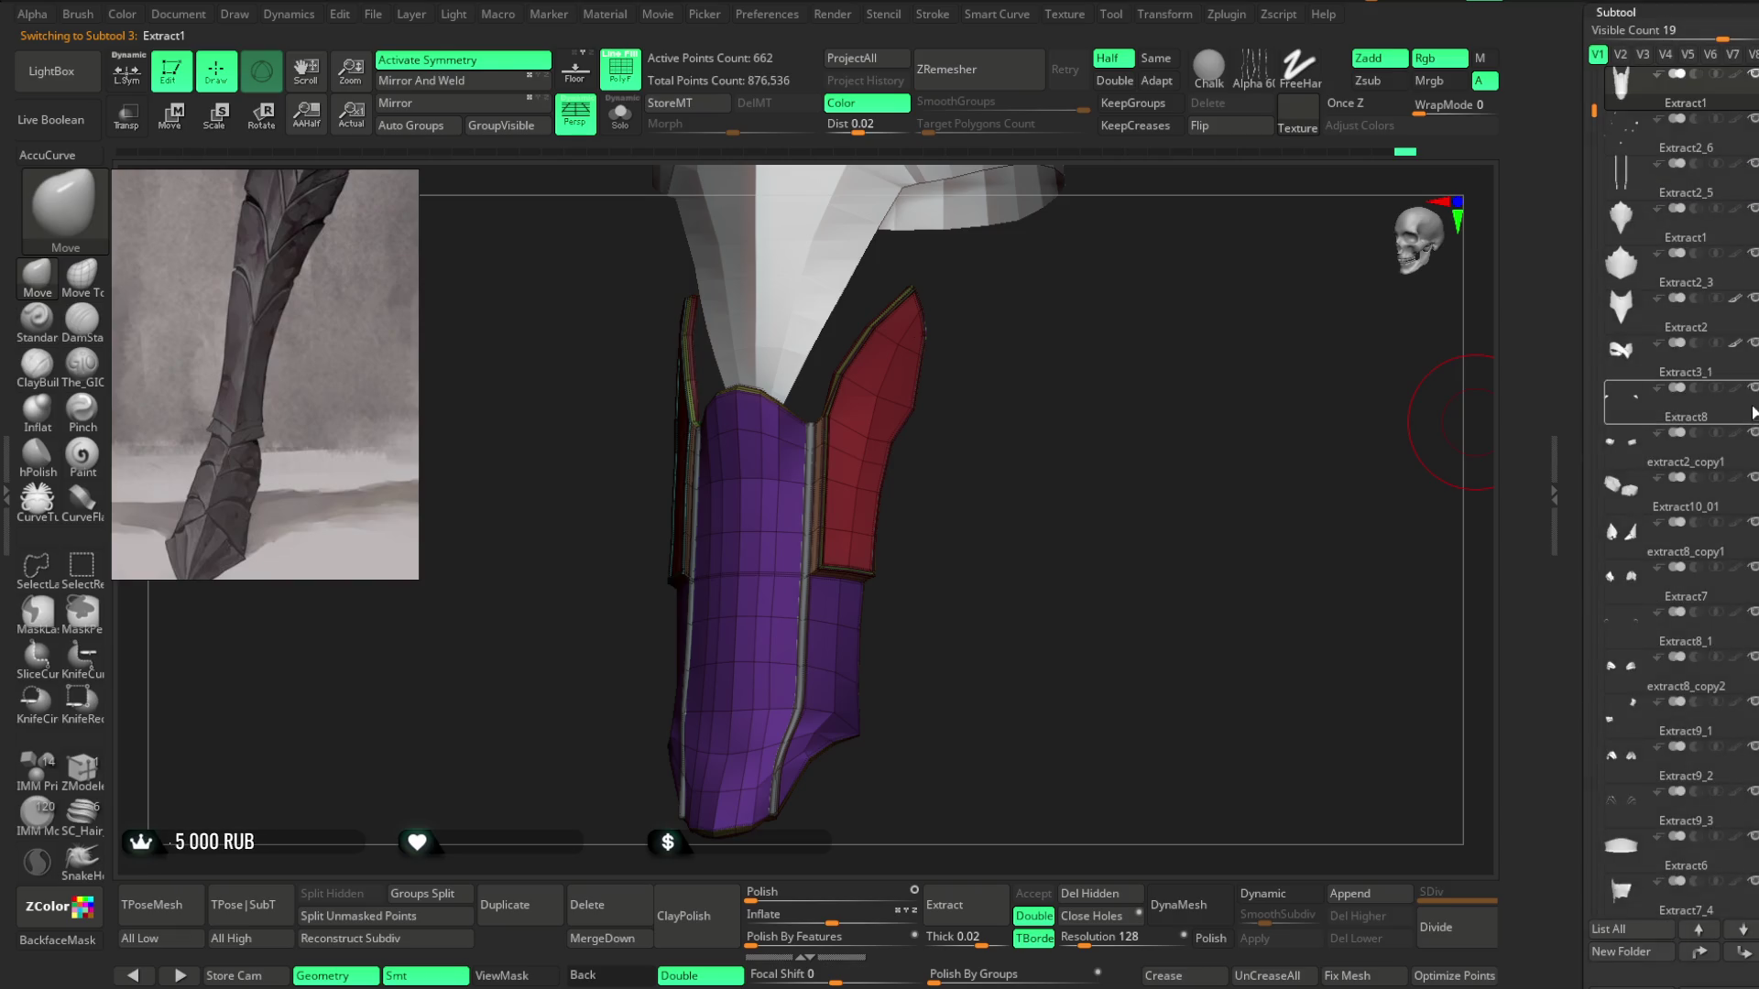
left_click(1679, 158)
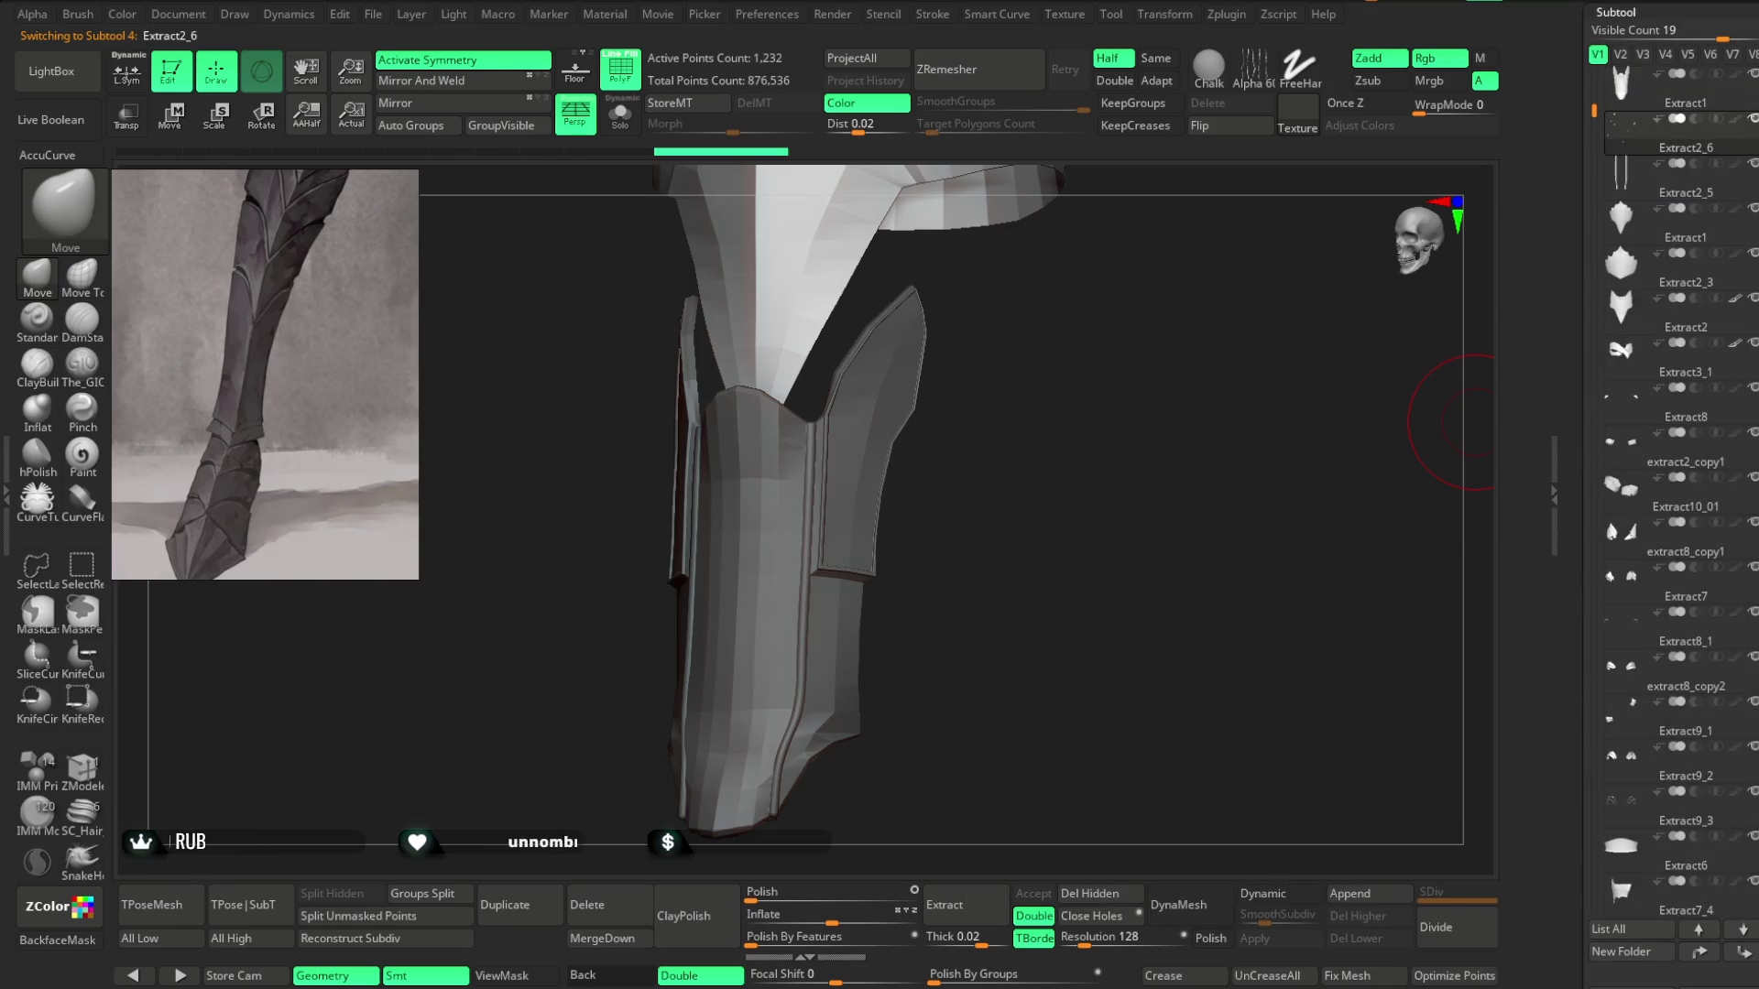
scroll(1678, 158, "down", 5)
scroll(1710, 229, "down", 5)
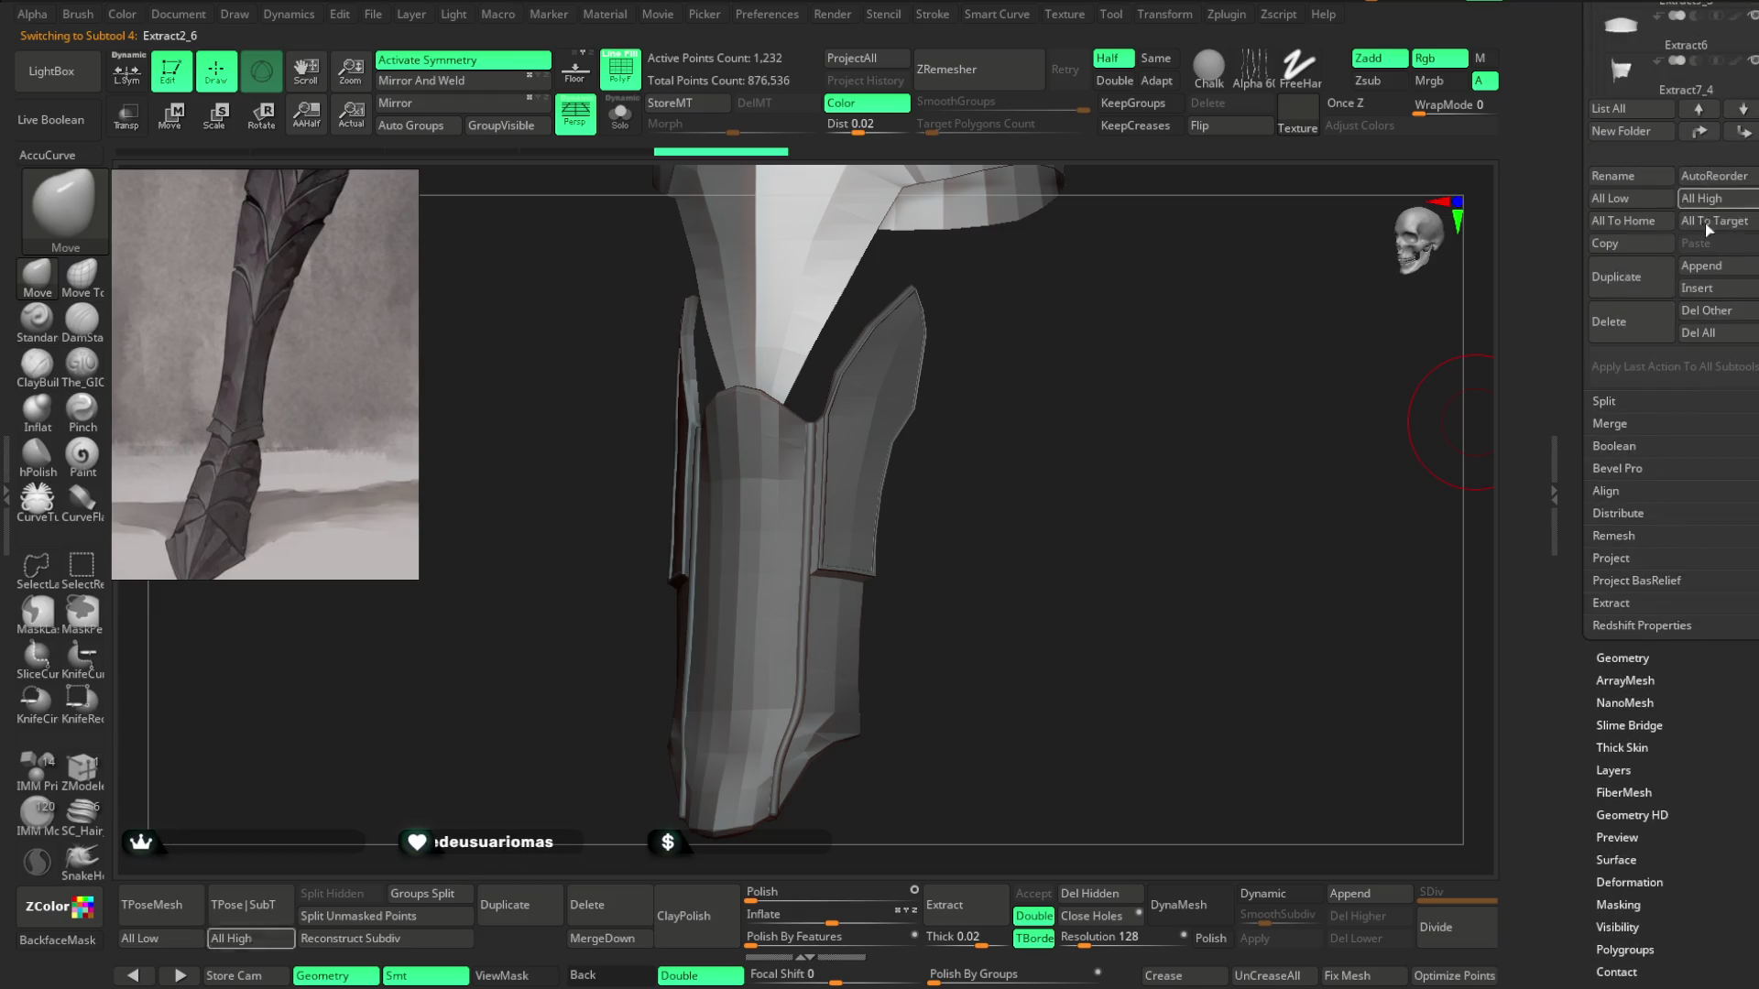
left_click(915, 370, "alt")
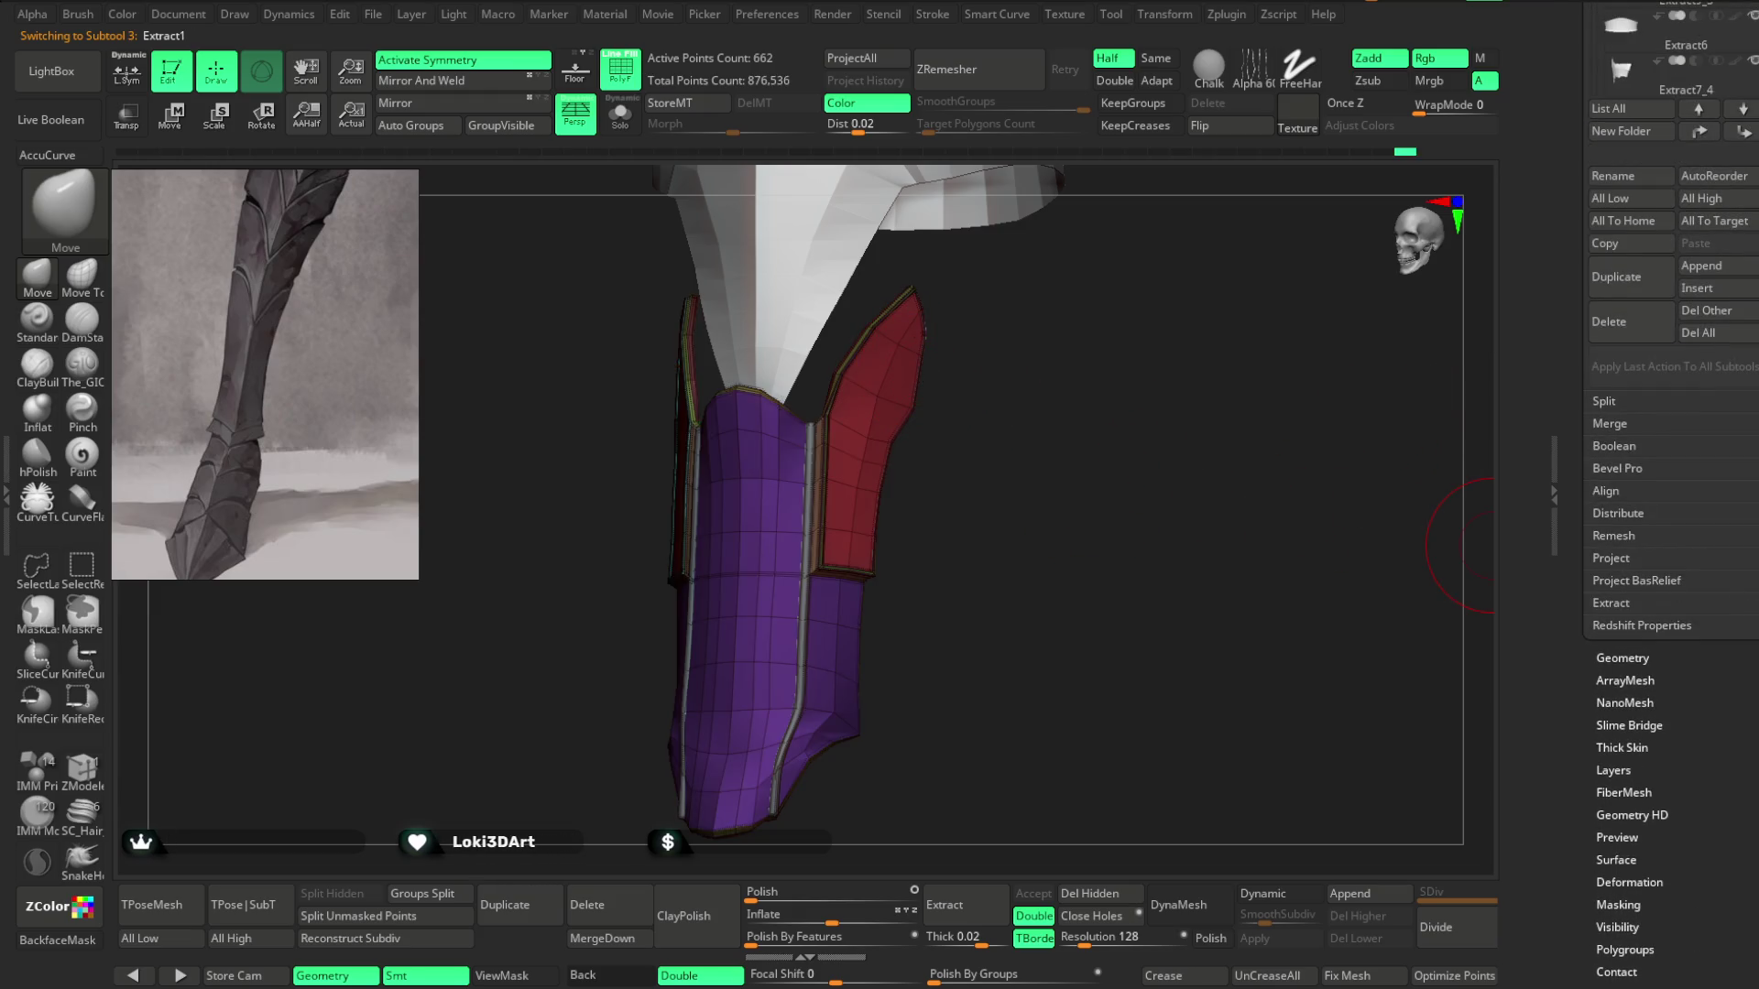
Make Extract2_6 the active subtool and show it solo.
scroll(1685, 392, "down", 3)
left_click(1686, 392)
scroll(1686, 392, "down", 2)
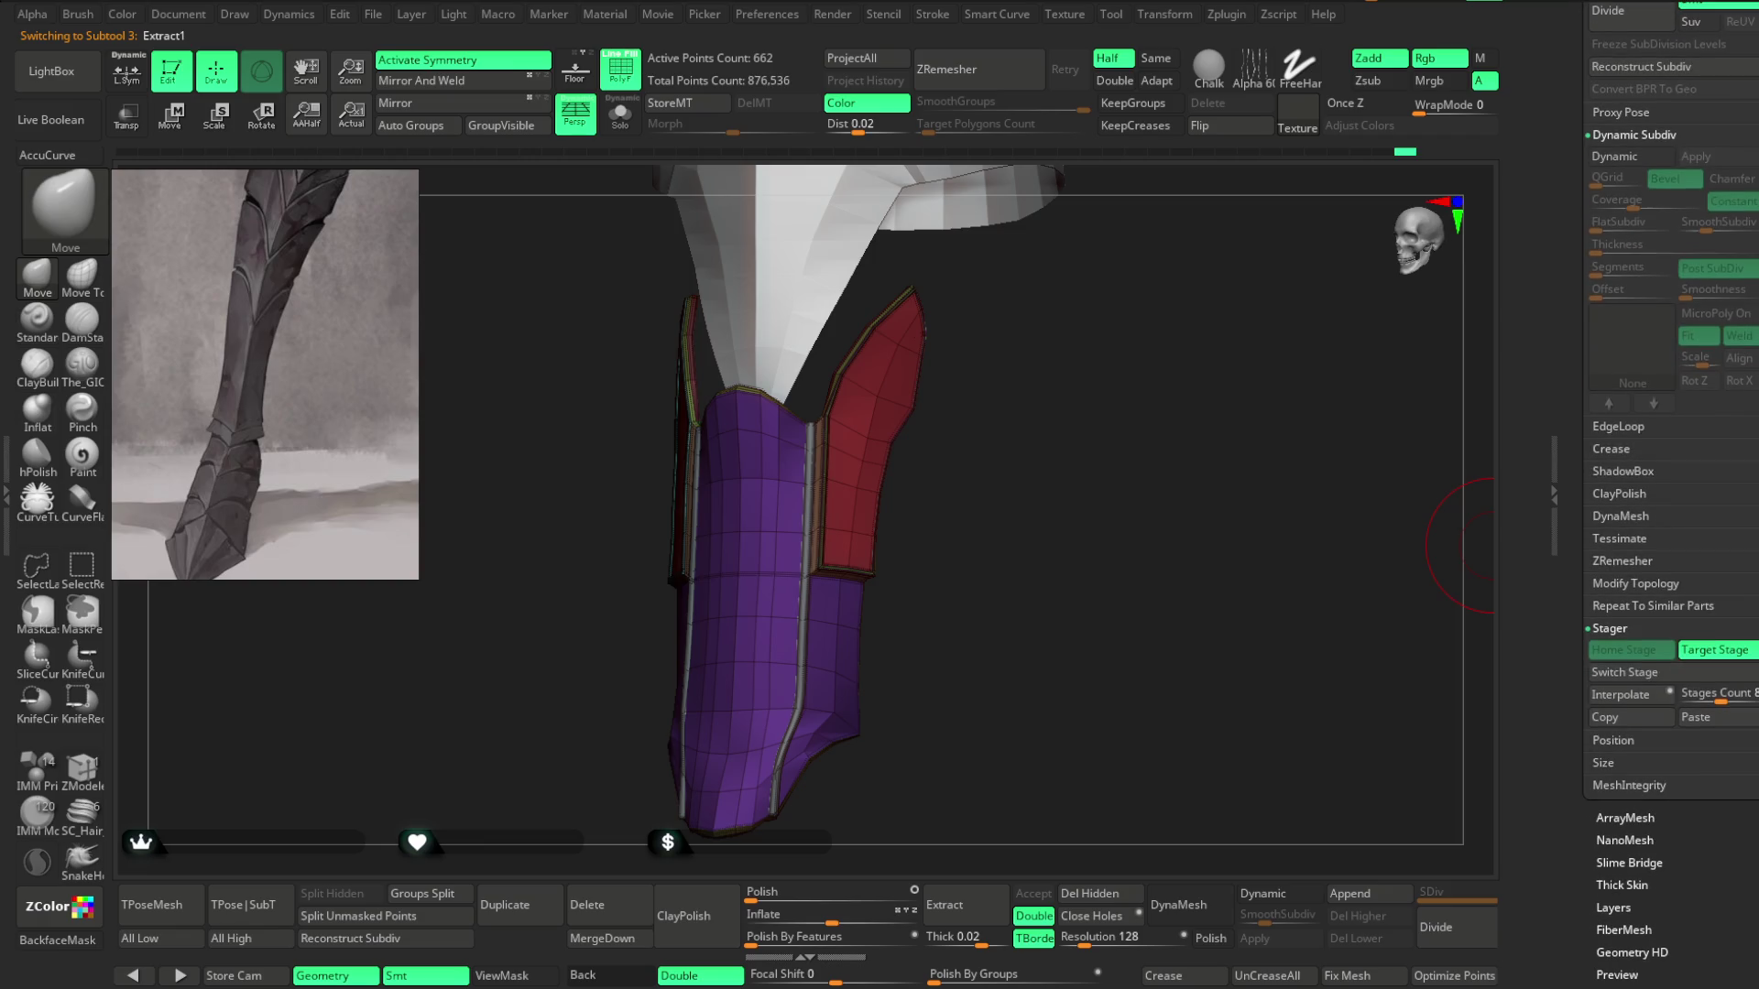
scroll(1621, 400, "up", 5)
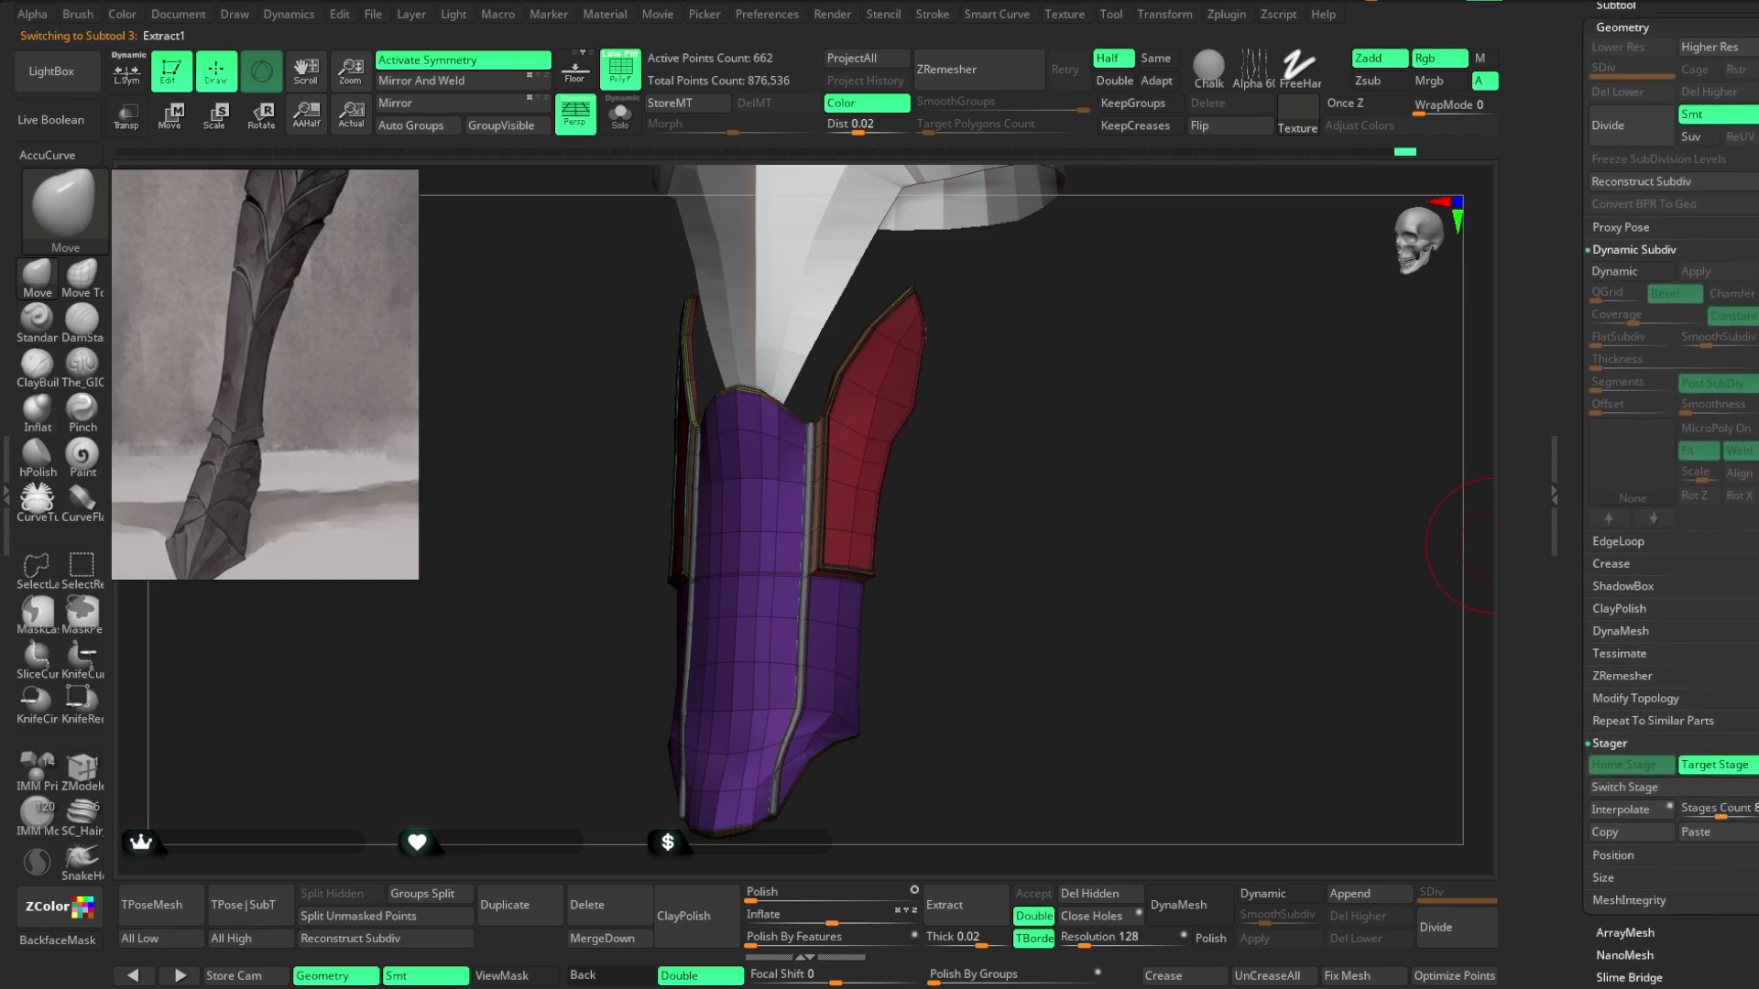
left_click(1621, 392)
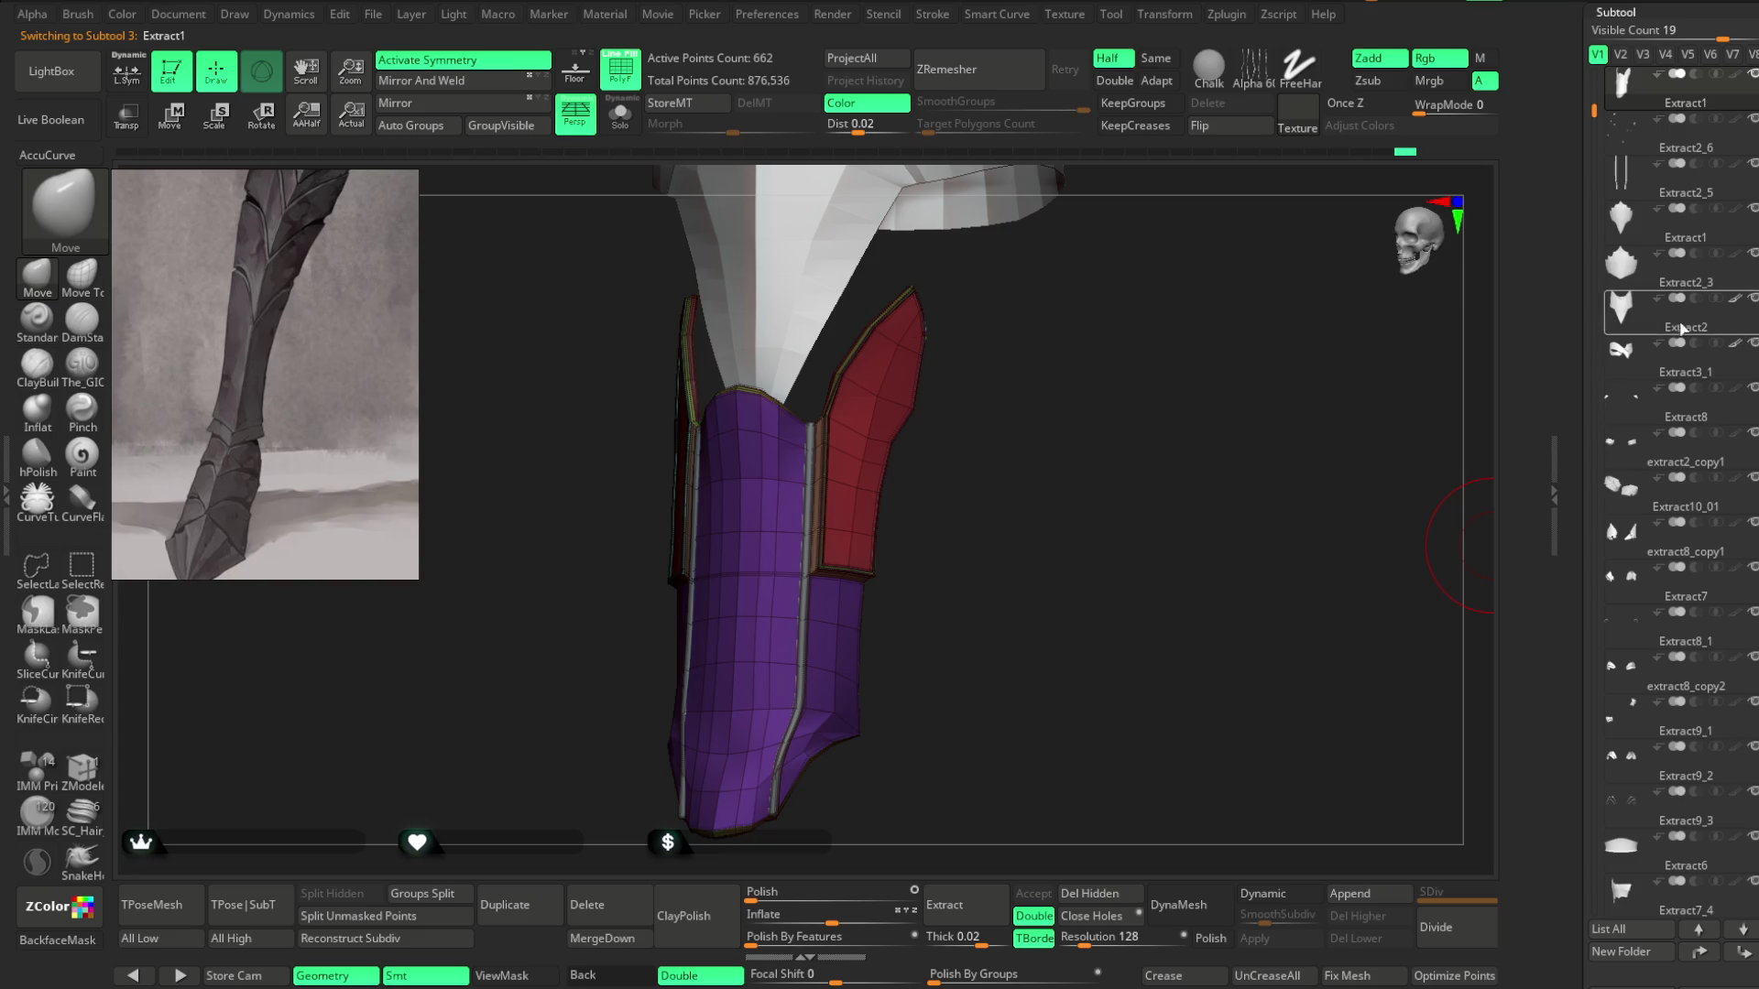
left_click(1668, 150)
scroll(1676, 550, "down", 6)
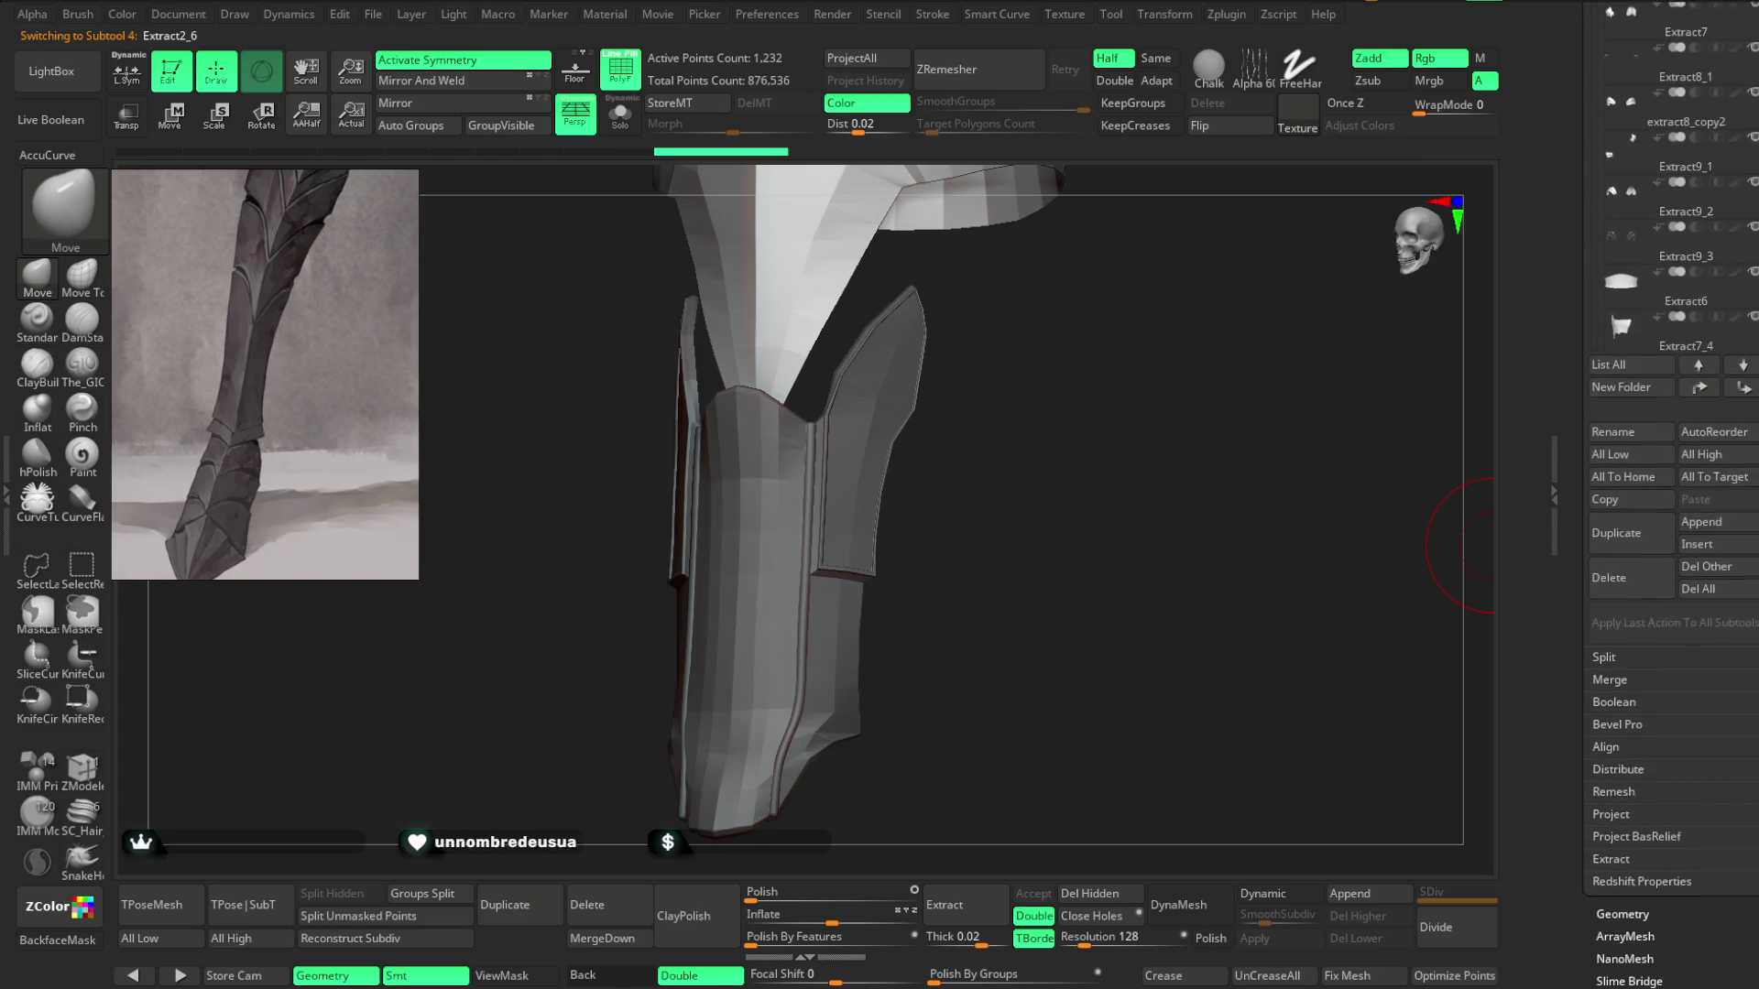
scroll(1719, 486, "down", 4)
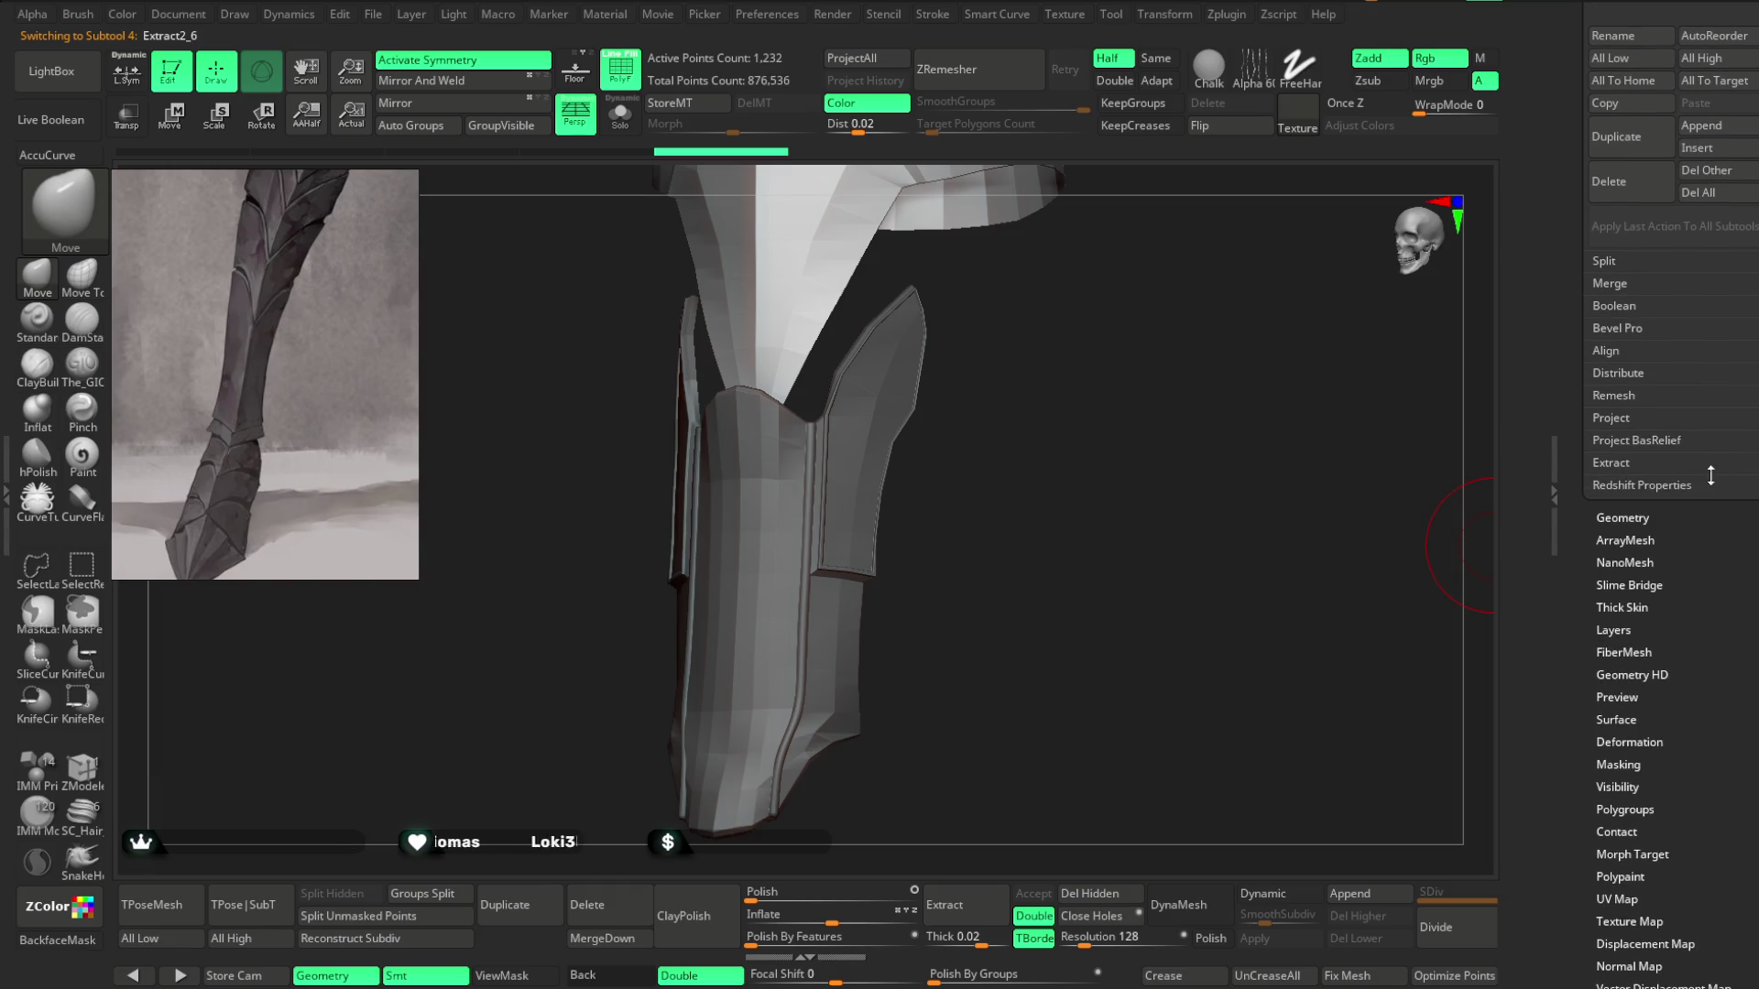
left_click(1720, 486)
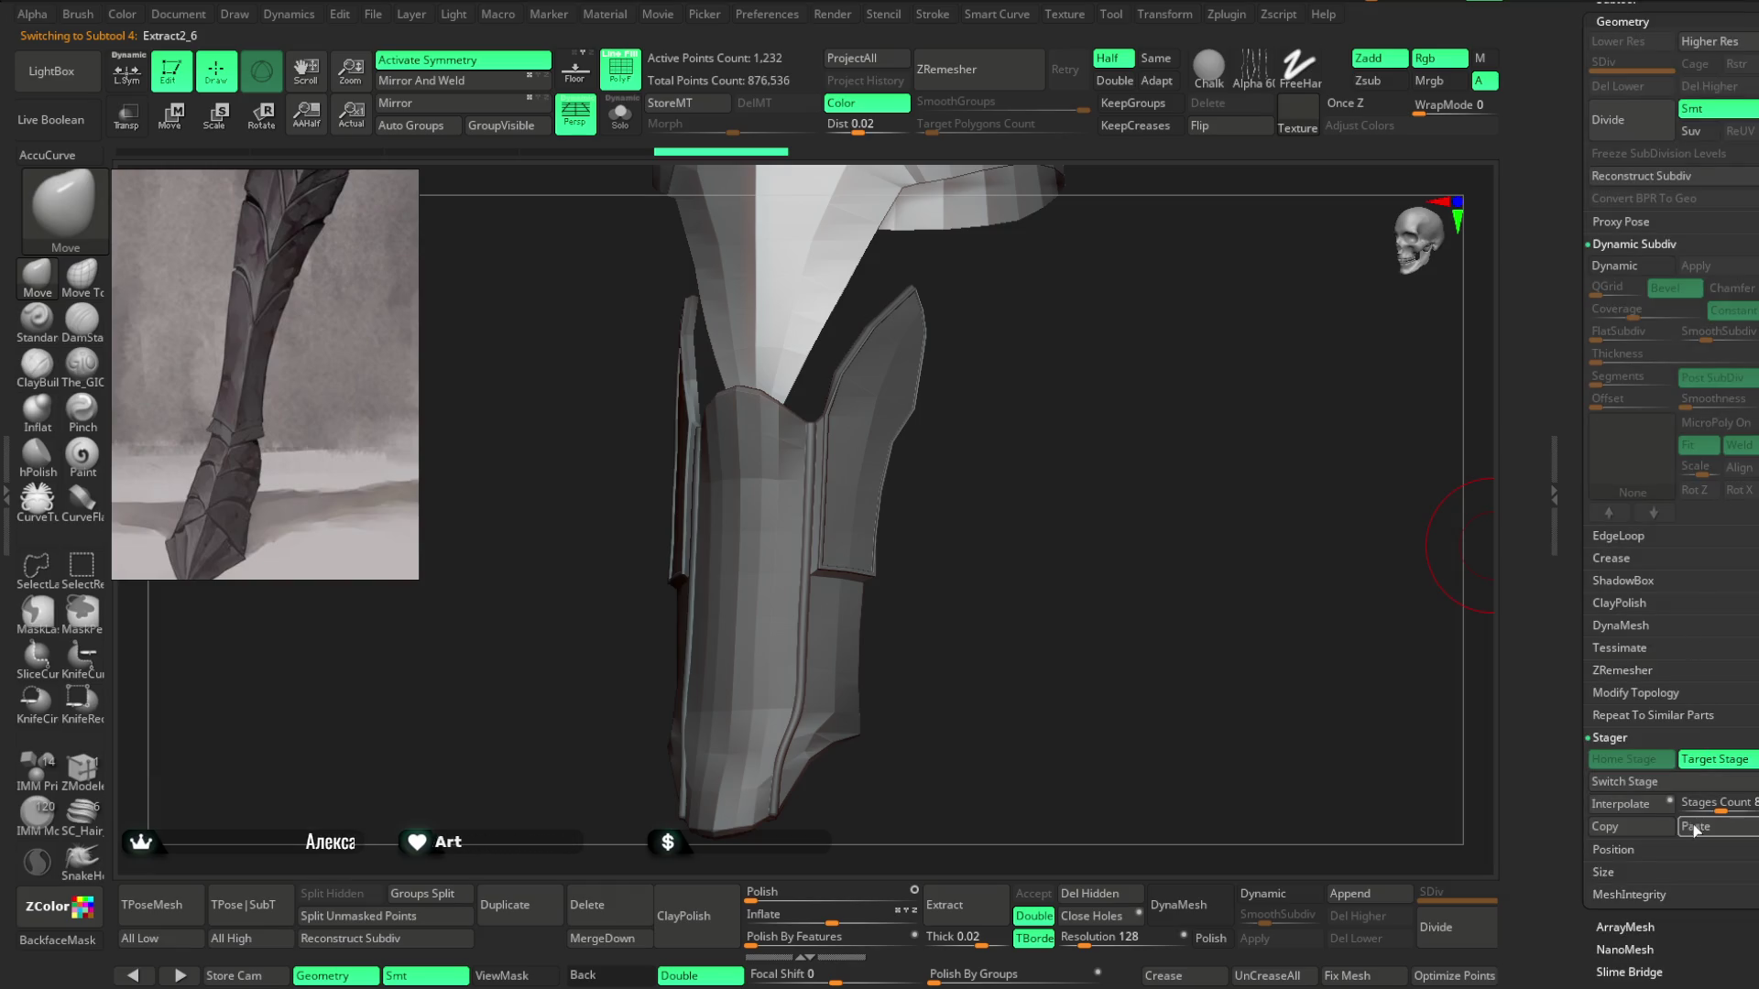
left_click(627, 128)
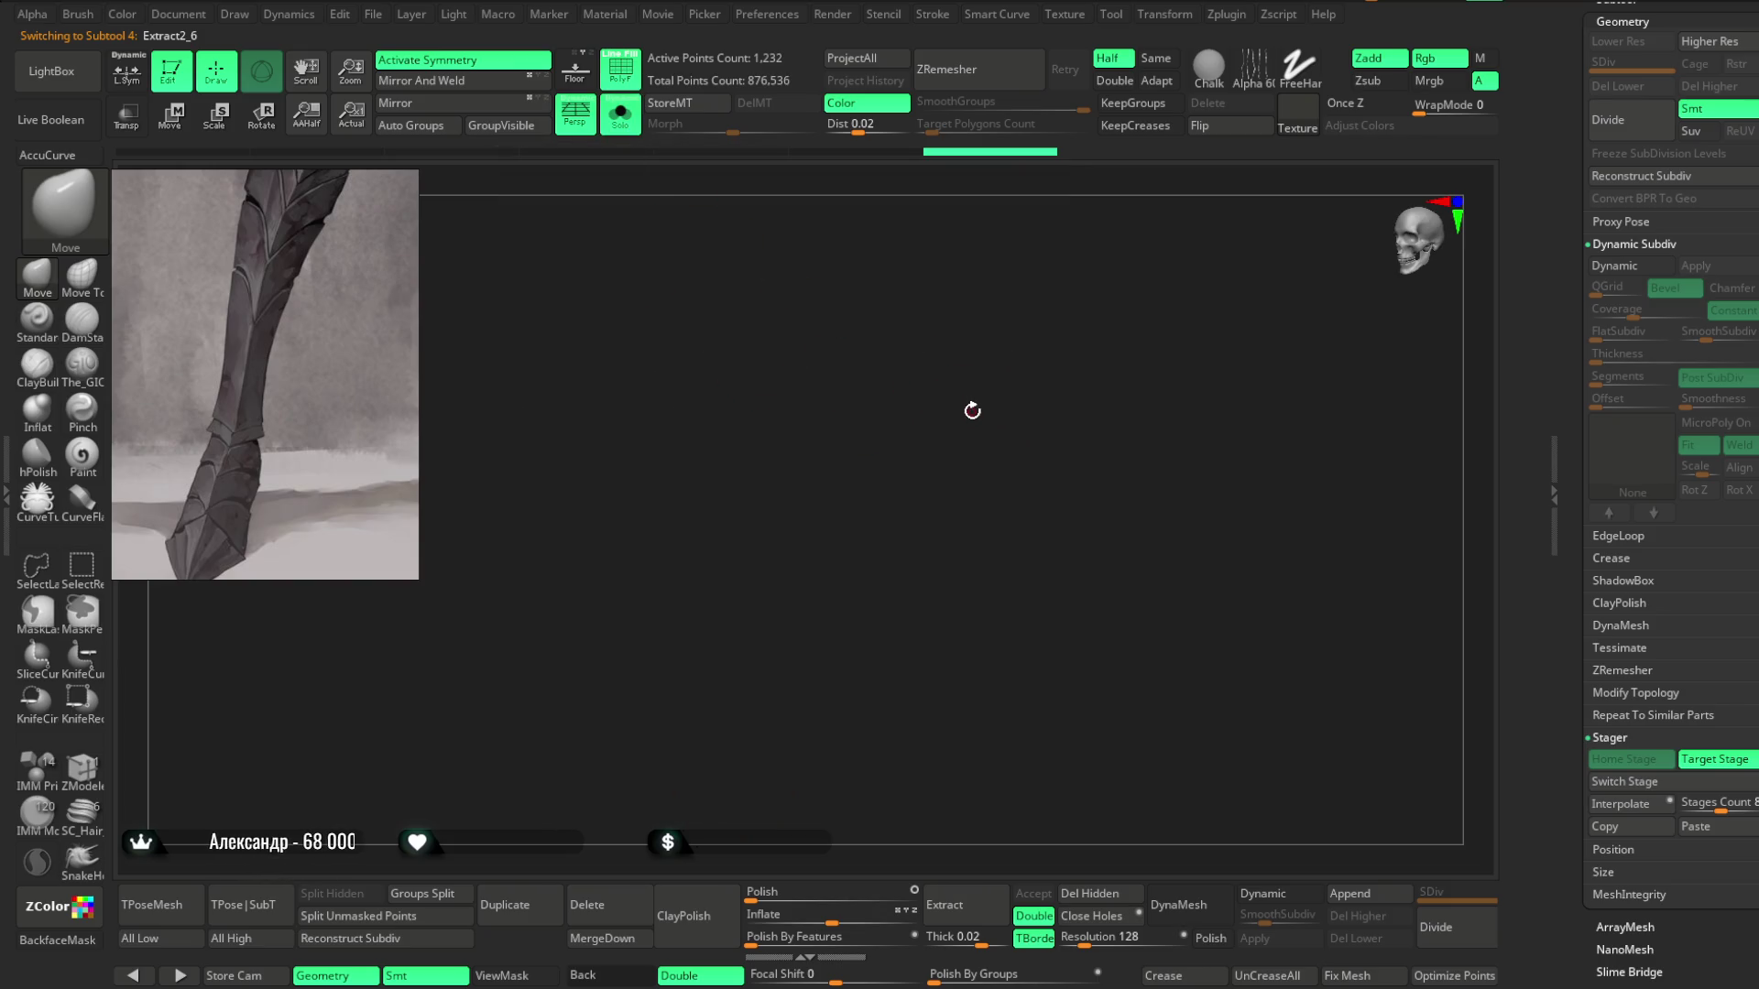
Zoom out to find the stray spheres and press SubTool Delete on their subtool.
mouse_move(956, 437)
left_mouse_down()
mouse_move(954, 330)
mouse_move(676, 149)
mouse_move(687, 196)
left_mouse_up()
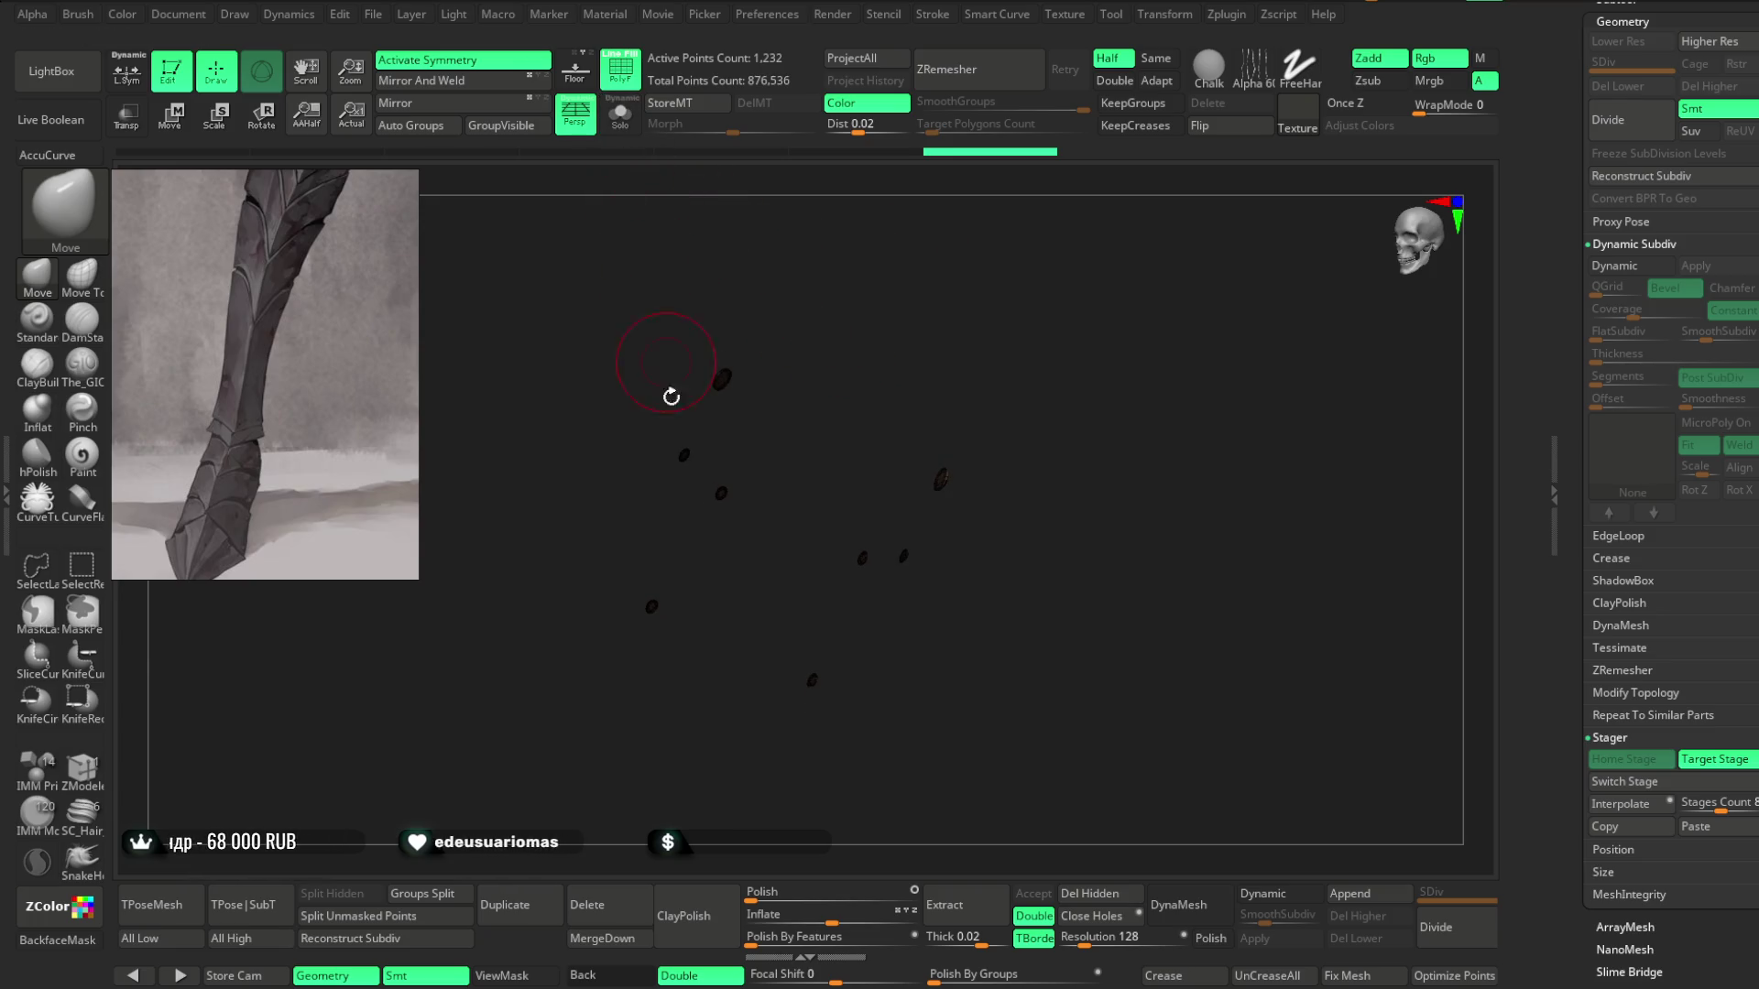
mouse_move(797, 568)
left_mouse_down()
mouse_move(856, 275)
mouse_move(895, 431)
mouse_move(891, 381)
mouse_move(854, 366)
left_mouse_up()
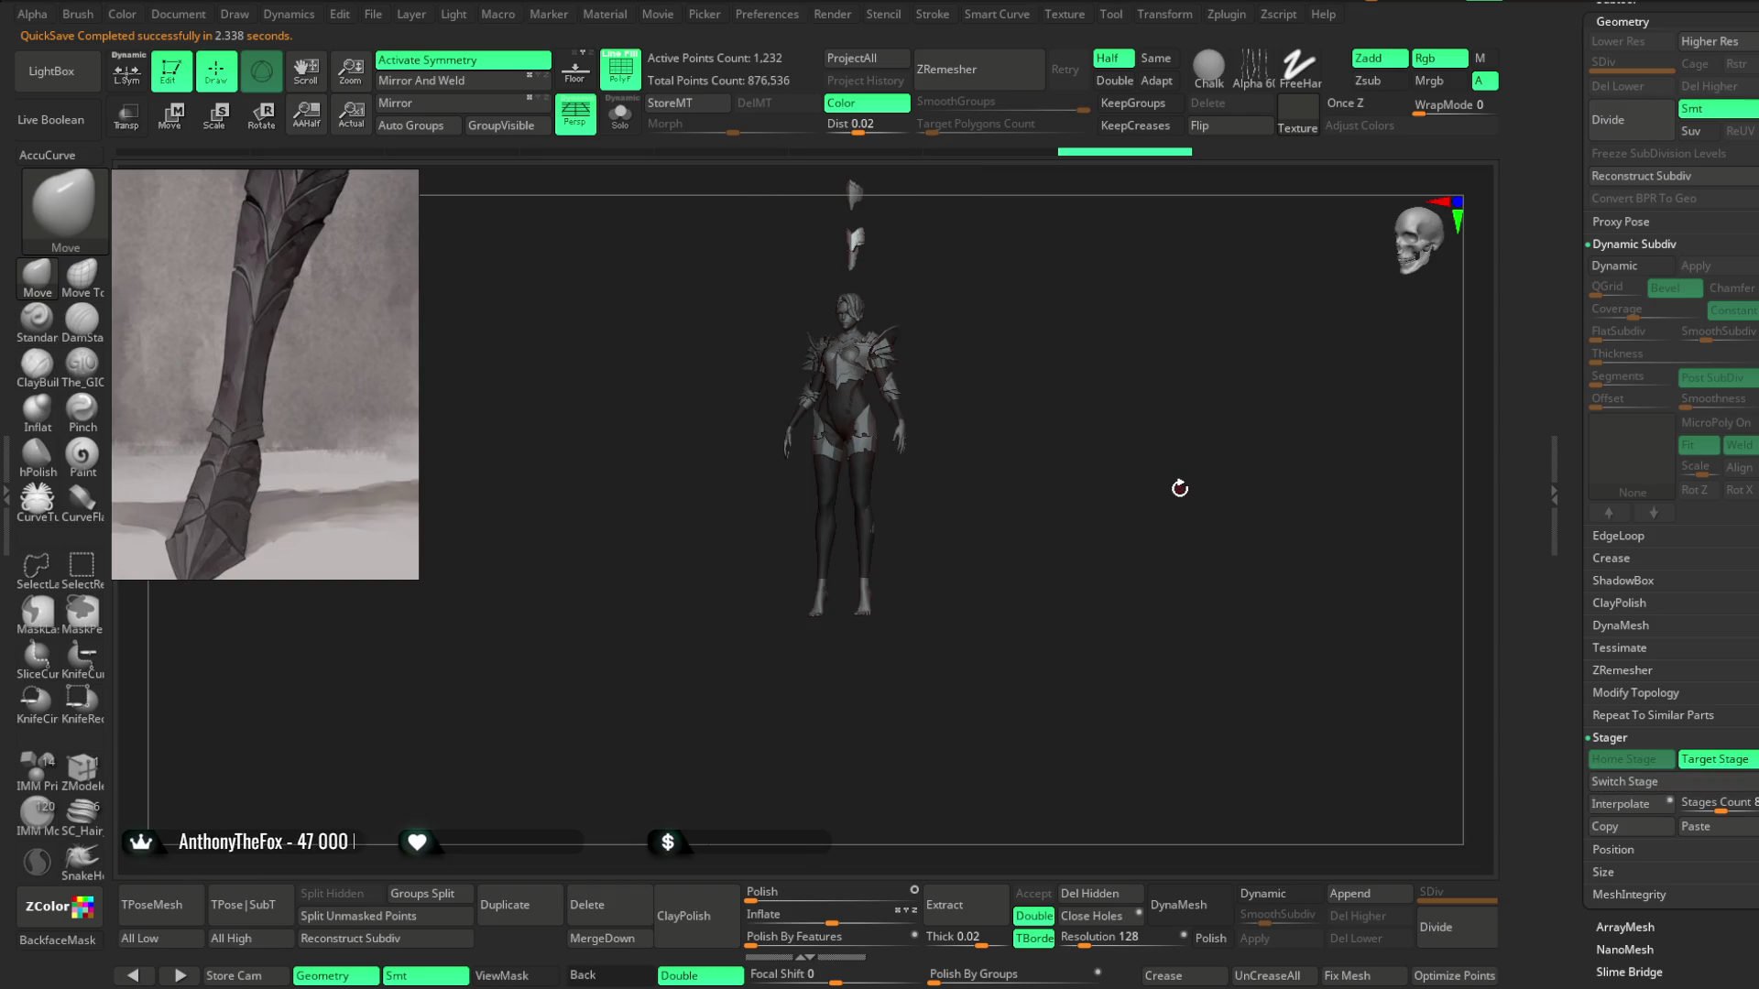
left_click_drag(1145, 532, 1169, 253, "alt")
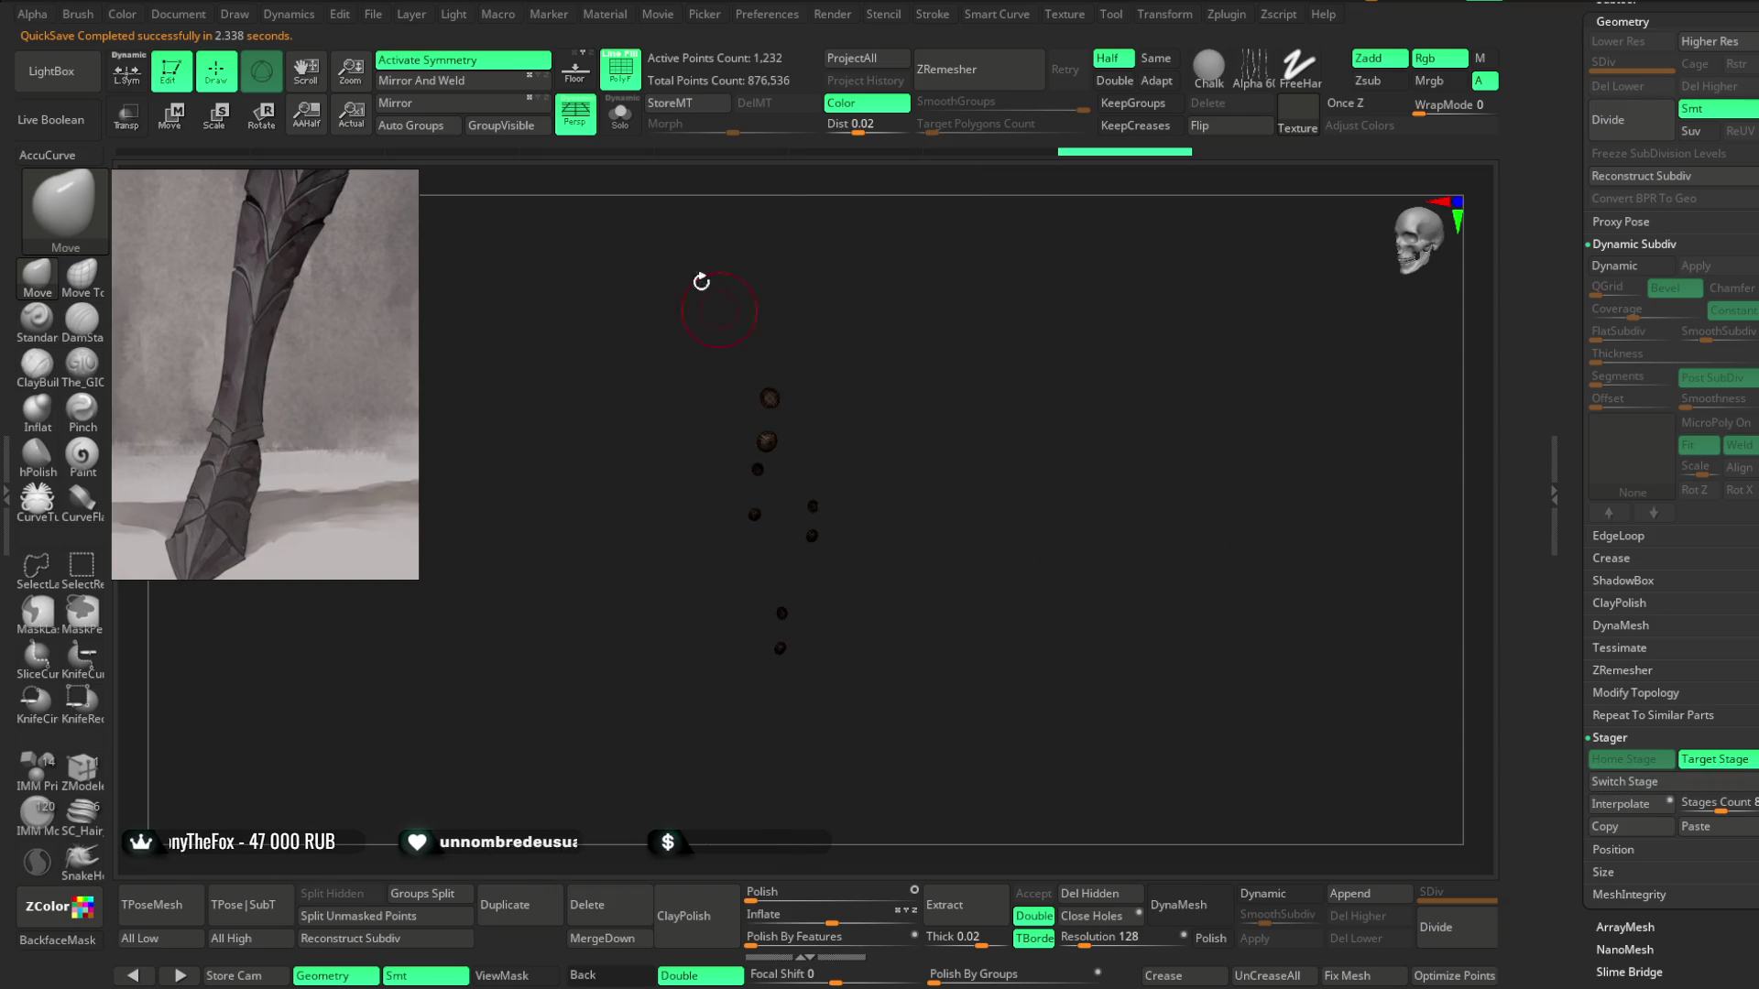
left_click_drag(978, 489, 972, 478, "alt")
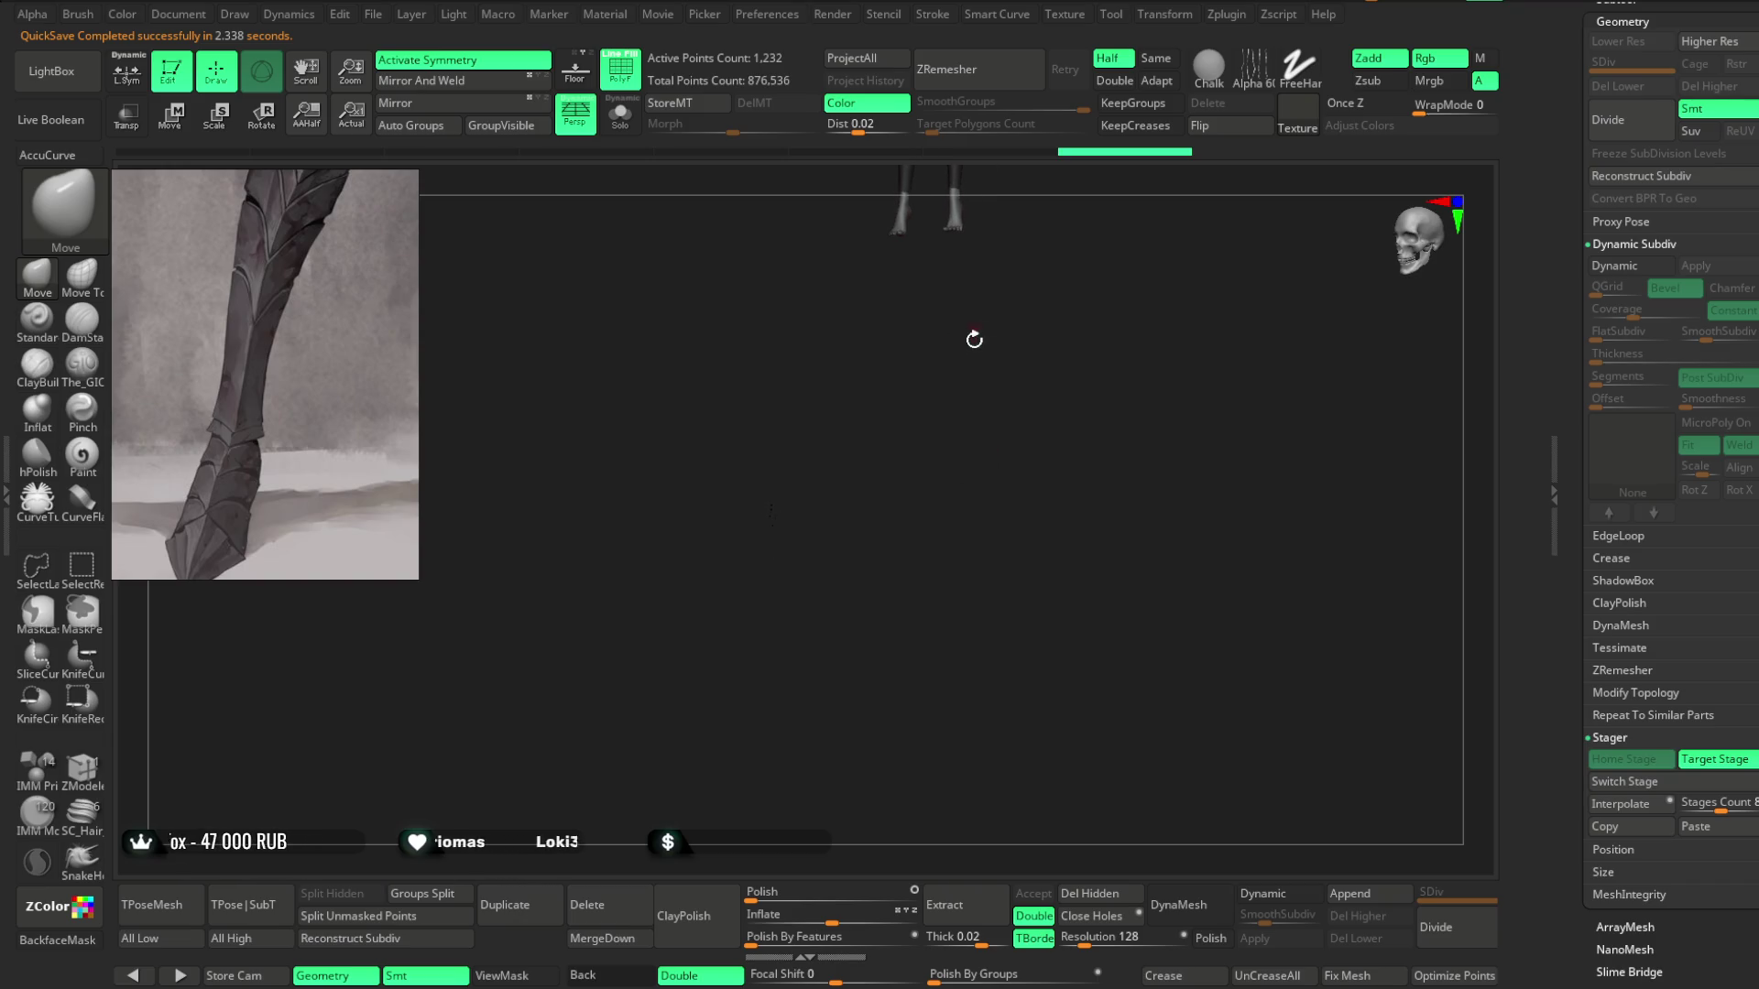
mouse_move(876, 427)
left_mouse_down("ctrl+shift")
mouse_move(743, 674)
mouse_move(720, 673)
mouse_move(856, 591)
left_mouse_up("ctrl+shift")
left_click(550, 899)
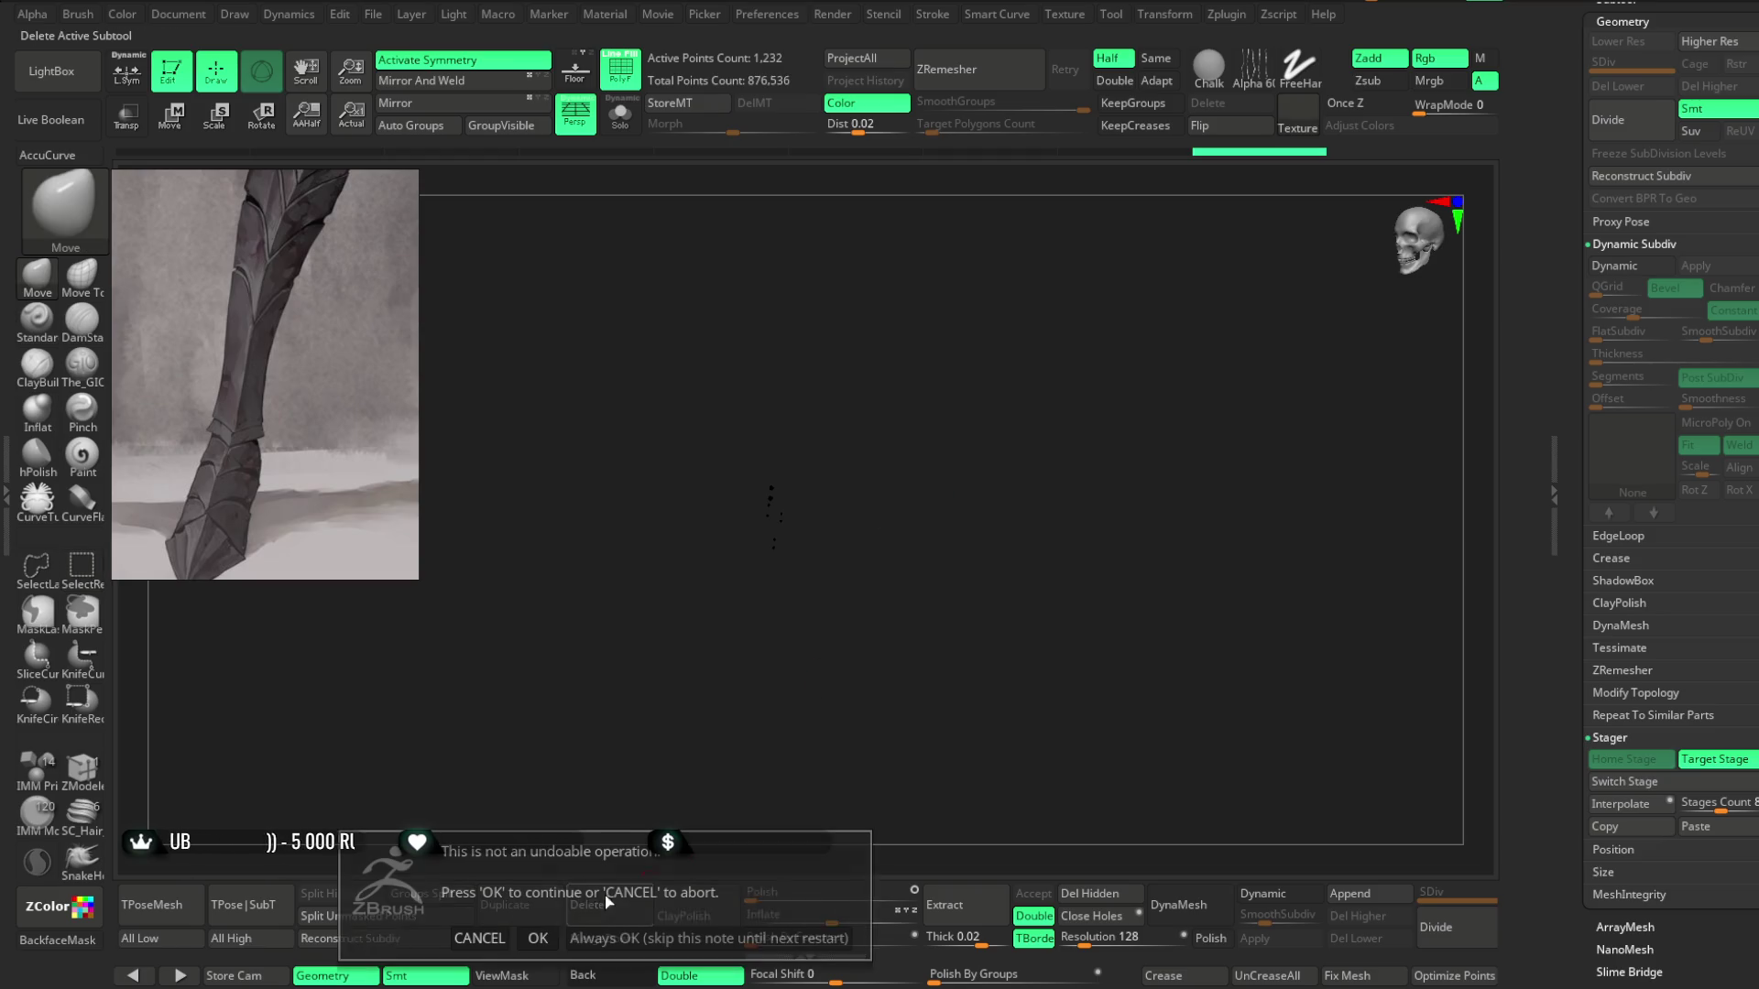
Confirm deleting the 1,232-point spheres subtool and orbit to the armour pieces.
left_click(537, 930)
mouse_move(993, 722)
left_mouse_down()
mouse_move(1107, 467)
mouse_move(1069, 491)
mouse_move(1053, 647)
mouse_move(841, 480)
left_mouse_up()
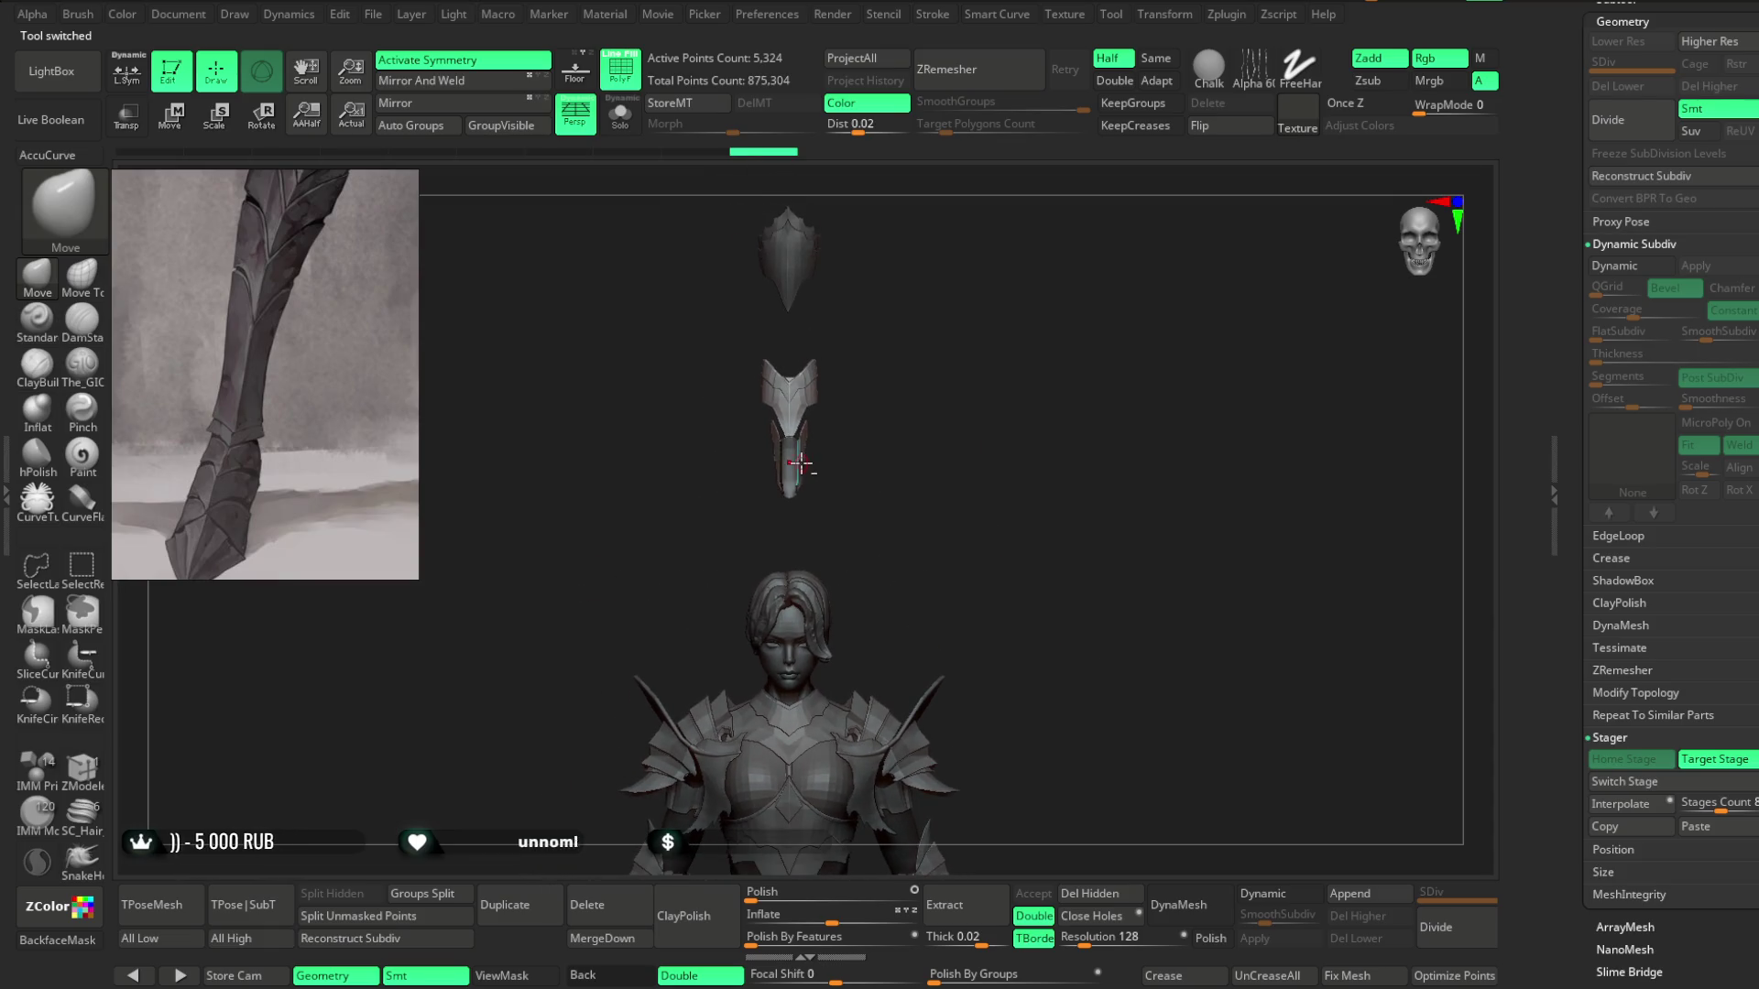
scroll(805, 454, "up", 5)
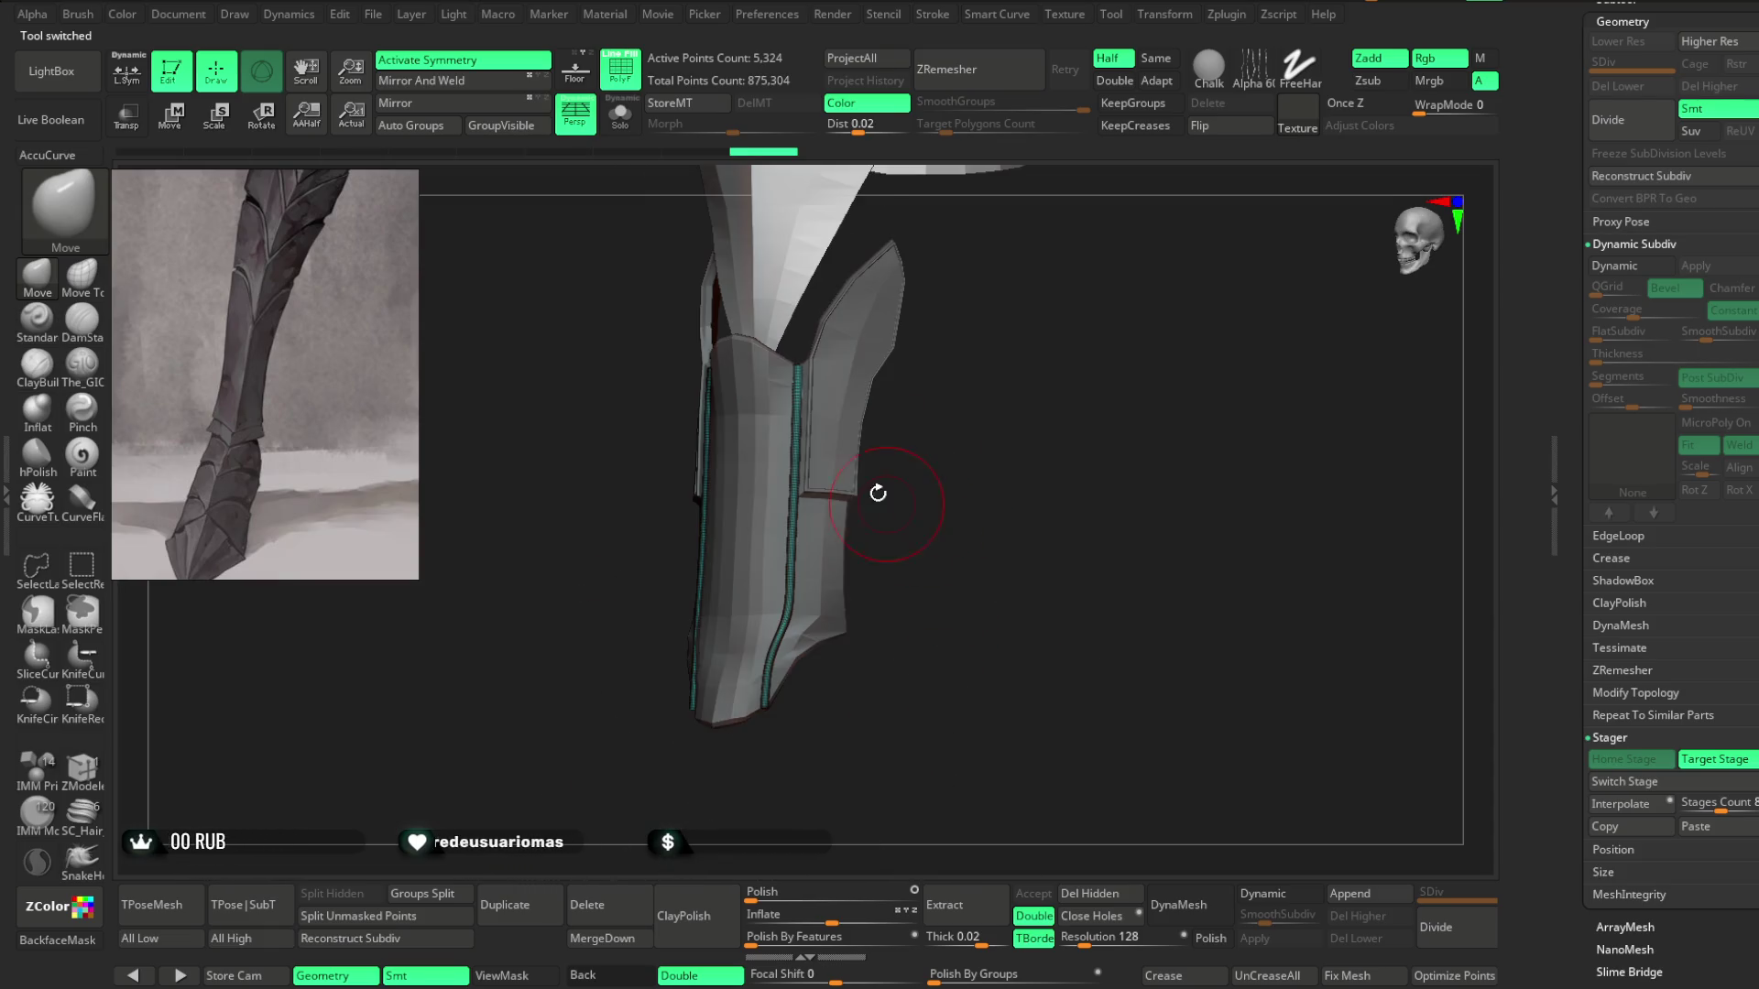
mouse_move(974, 343)
left_mouse_down()
mouse_move(871, 443)
mouse_move(871, 531)
left_mouse_up()
Select the Extract2 armour piece, then make Extract3_1 the active subtool.
left_click(870, 453, "alt")
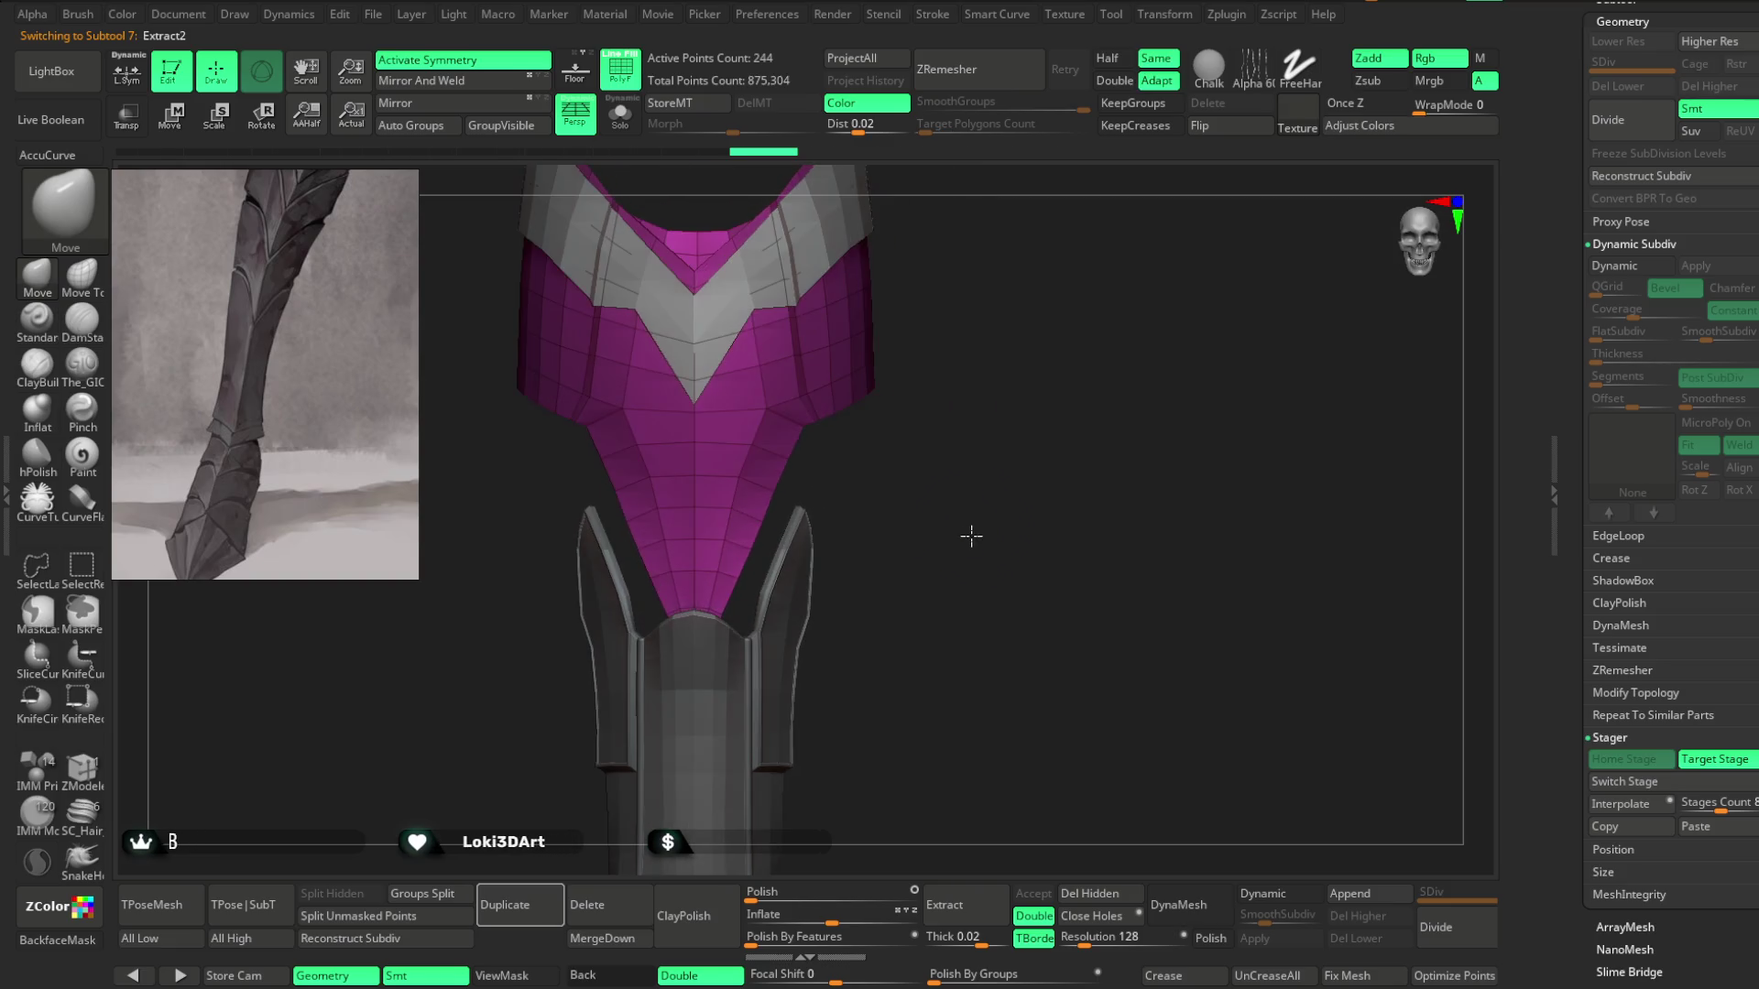
key("space")
mouse_move(942, 432)
left_mouse_down()
mouse_move(853, 455)
mouse_move(927, 511)
mouse_move(1072, 436)
mouse_move(954, 424)
mouse_move(934, 463)
mouse_move(958, 345)
mouse_move(953, 380)
mouse_move(1014, 357)
mouse_move(1025, 373)
mouse_move(971, 353)
mouse_move(816, 449)
left_mouse_up()
left_click(967, 351, "alt")
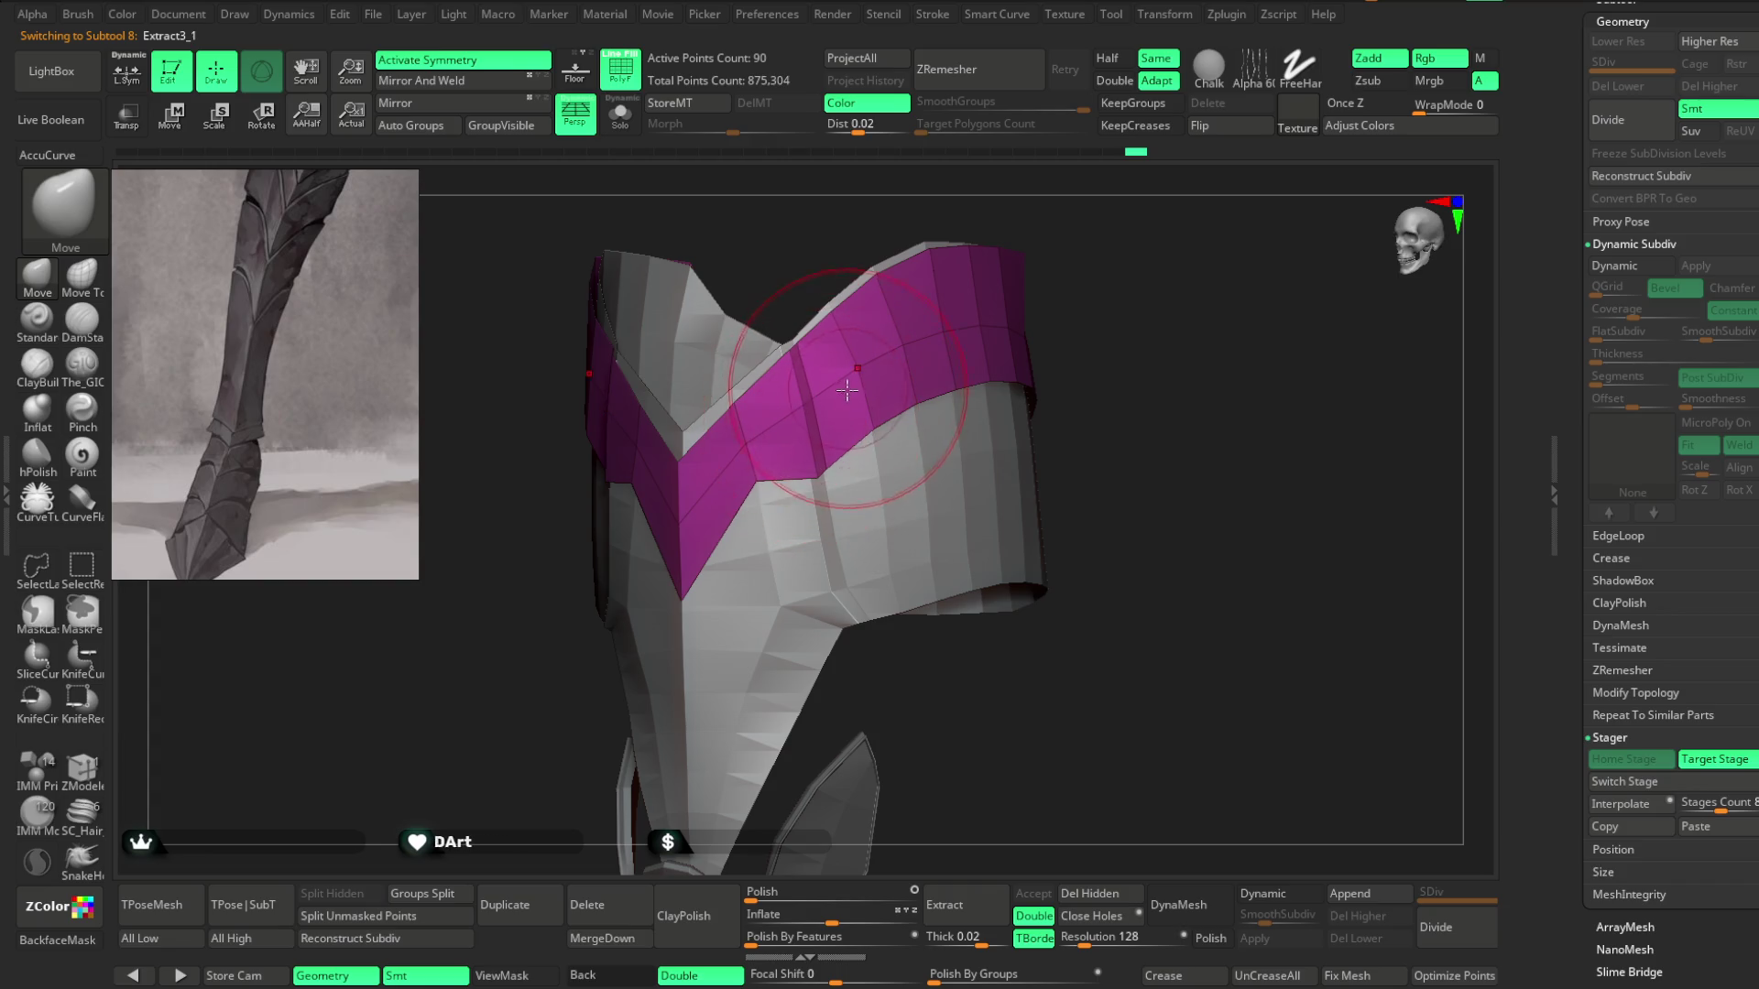
Orbit around Extract3_1 to examine its magenta V band and right side.
key("space")
mouse_move(880, 385)
left_mouse_down()
mouse_move(1079, 291)
mouse_move(808, 393)
left_mouse_up()
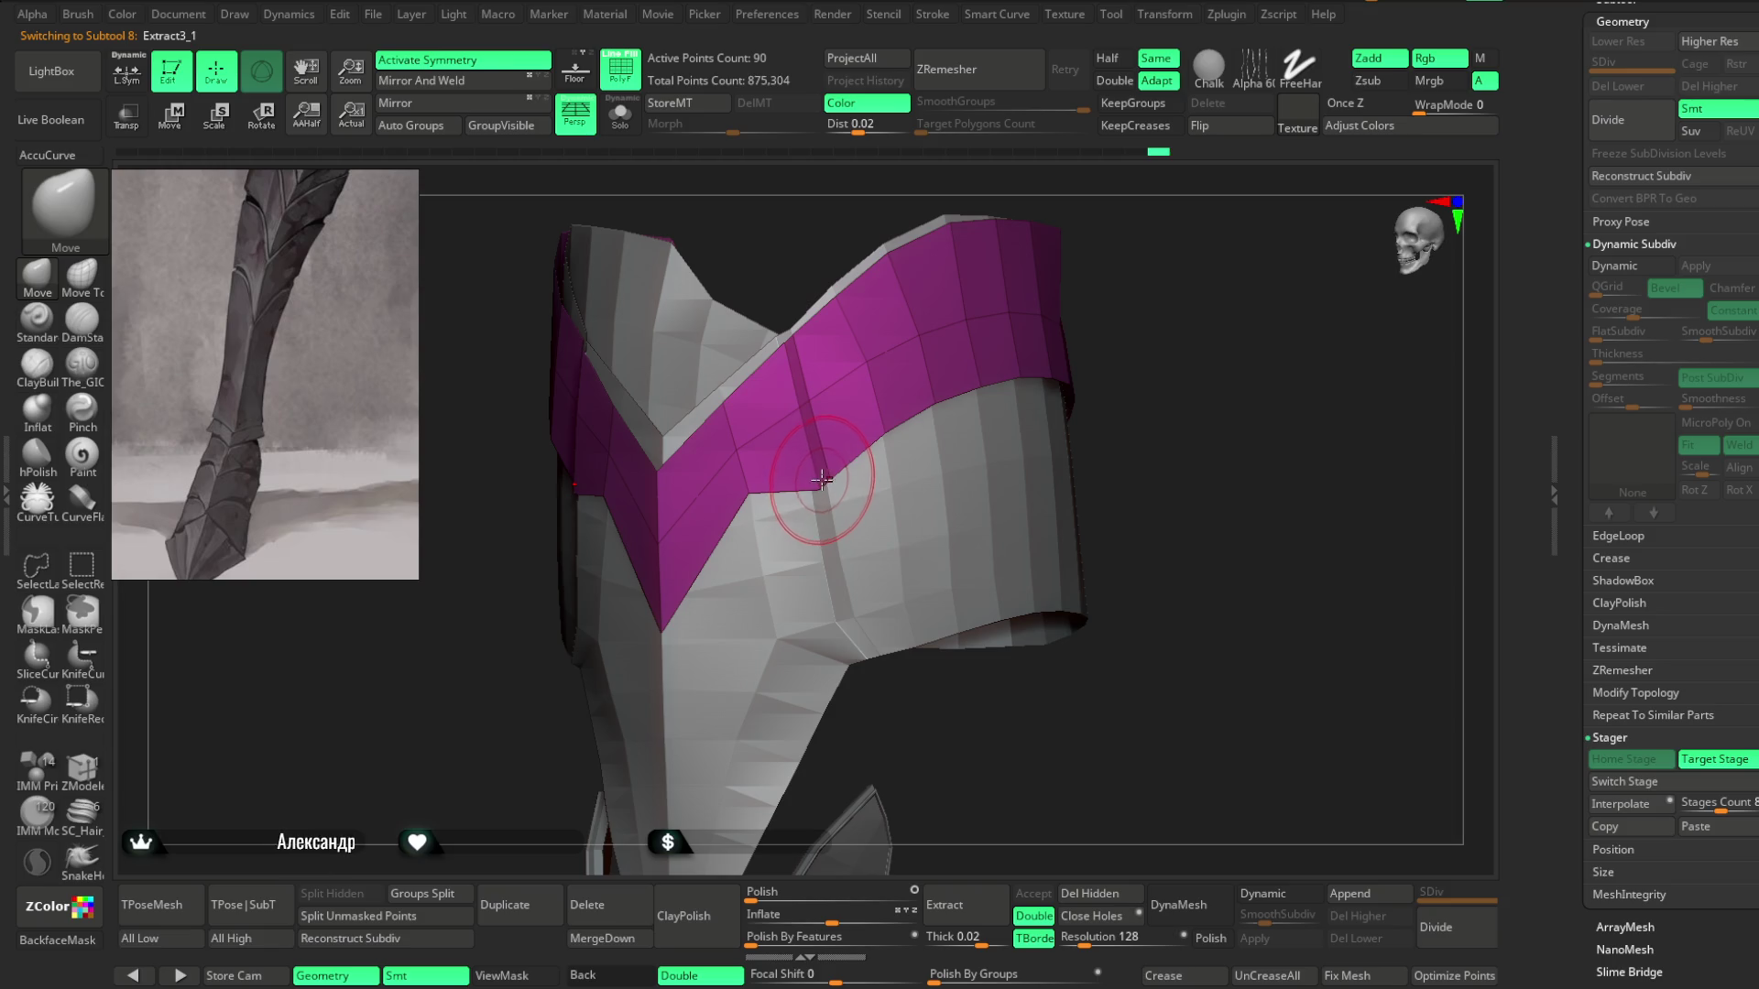
mouse_move(984, 386)
left_mouse_down()
mouse_move(1166, 286)
mouse_move(1119, 397)
mouse_move(1111, 346)
mouse_move(1135, 386)
mouse_move(1103, 373)
mouse_move(1095, 455)
mouse_move(1056, 429)
mouse_move(939, 453)
left_mouse_up()
right_click(1056, 429)
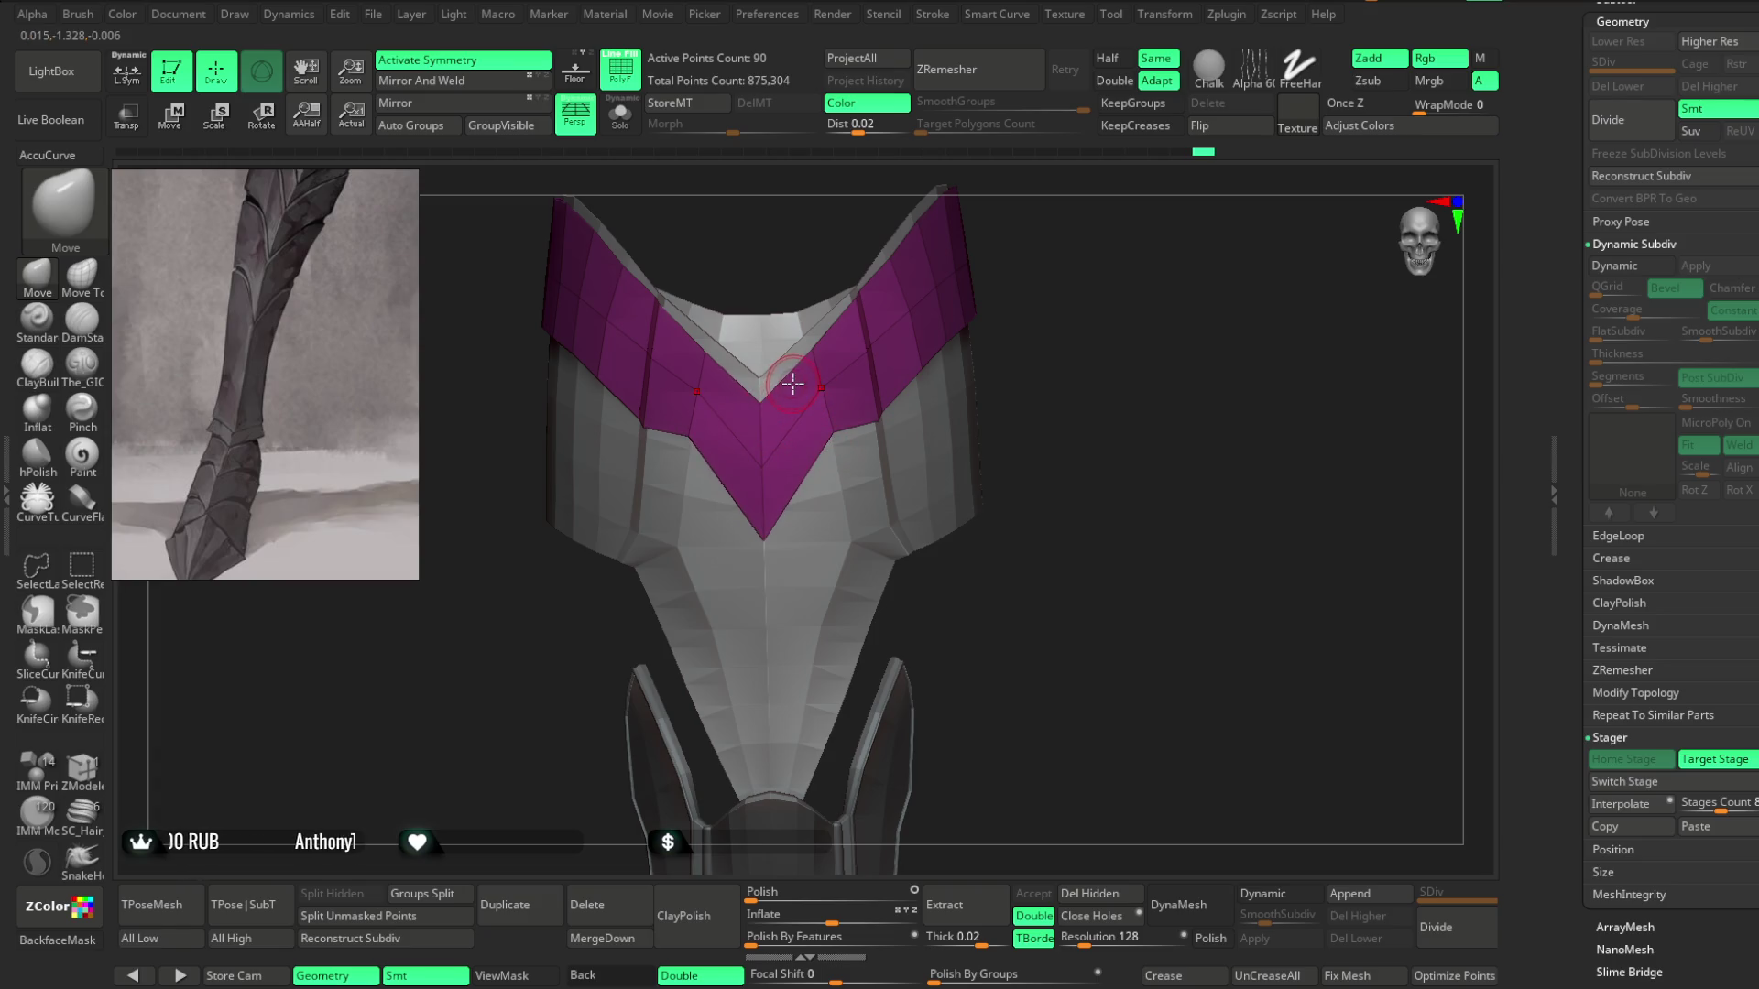
left_click_drag(1057, 287, 861, 328)
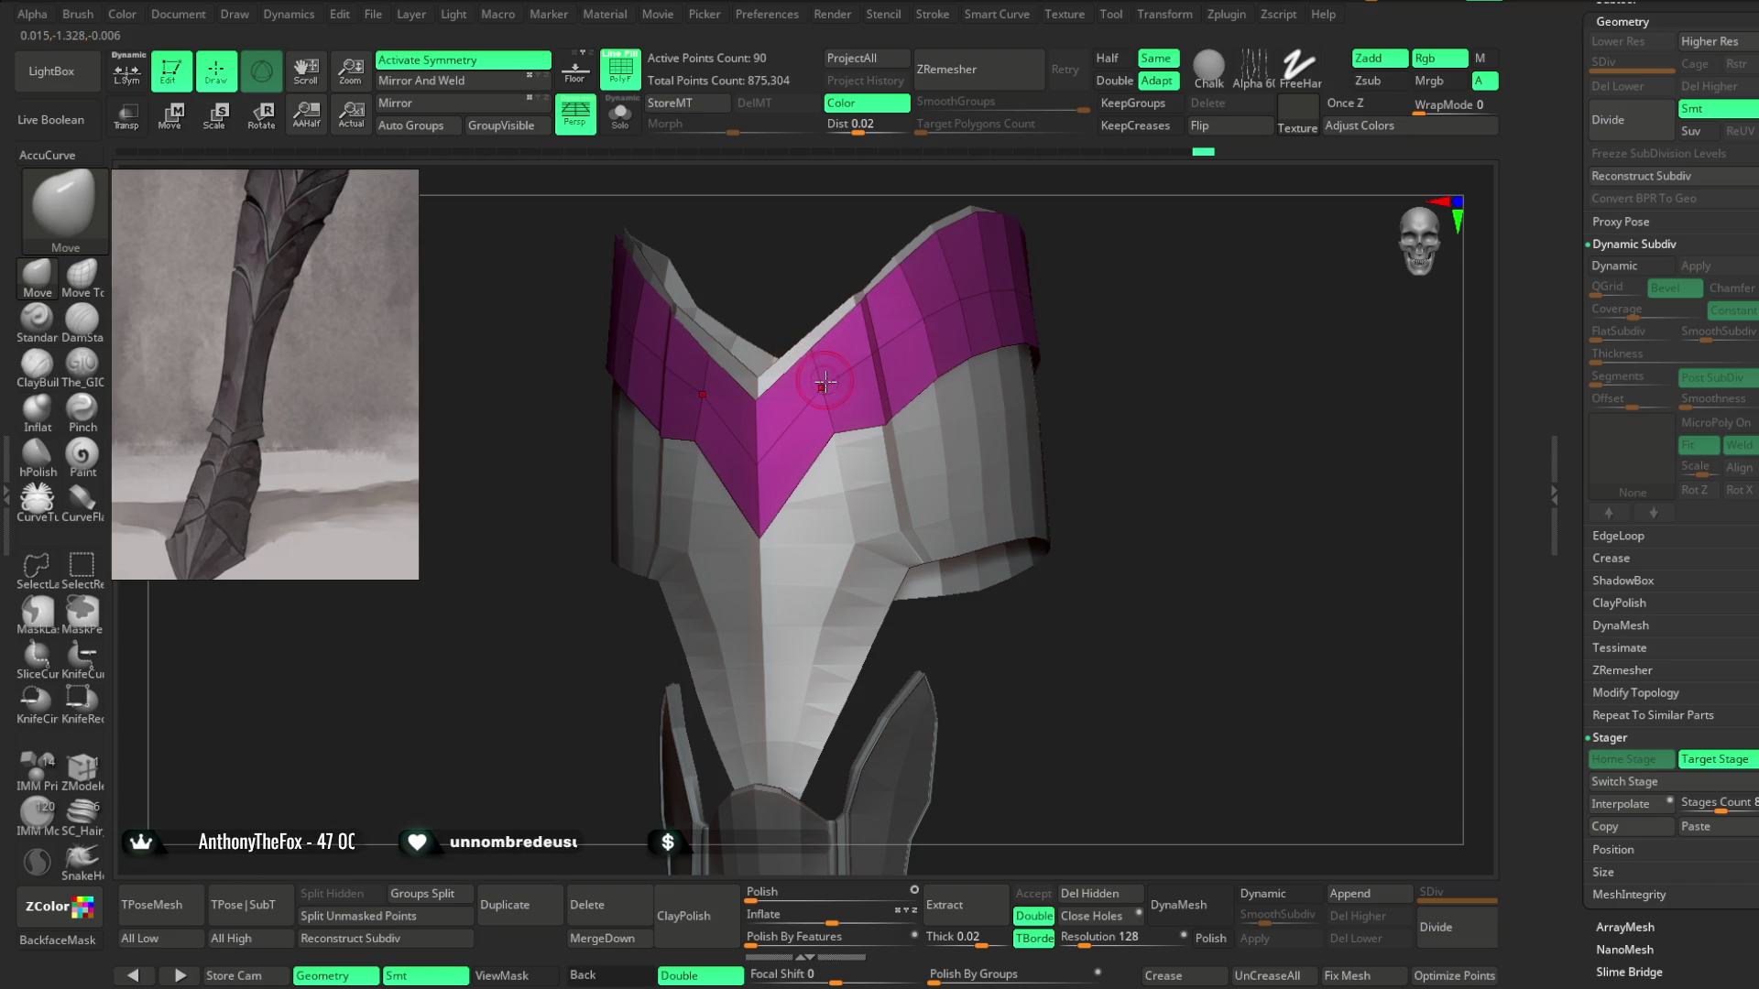
Select the Extract3 bodysuit and turn on PolyFrame.
mouse_move(1051, 306)
left_mouse_down()
mouse_move(1108, 283)
mouse_move(1056, 354)
mouse_move(1084, 251)
mouse_move(1064, 357)
mouse_move(1067, 314)
mouse_move(1100, 401)
mouse_move(1131, 326)
mouse_move(1134, 499)
mouse_move(1119, 369)
mouse_move(959, 286)
left_mouse_up()
left_click(887, 432, "alt")
key("shift+f")
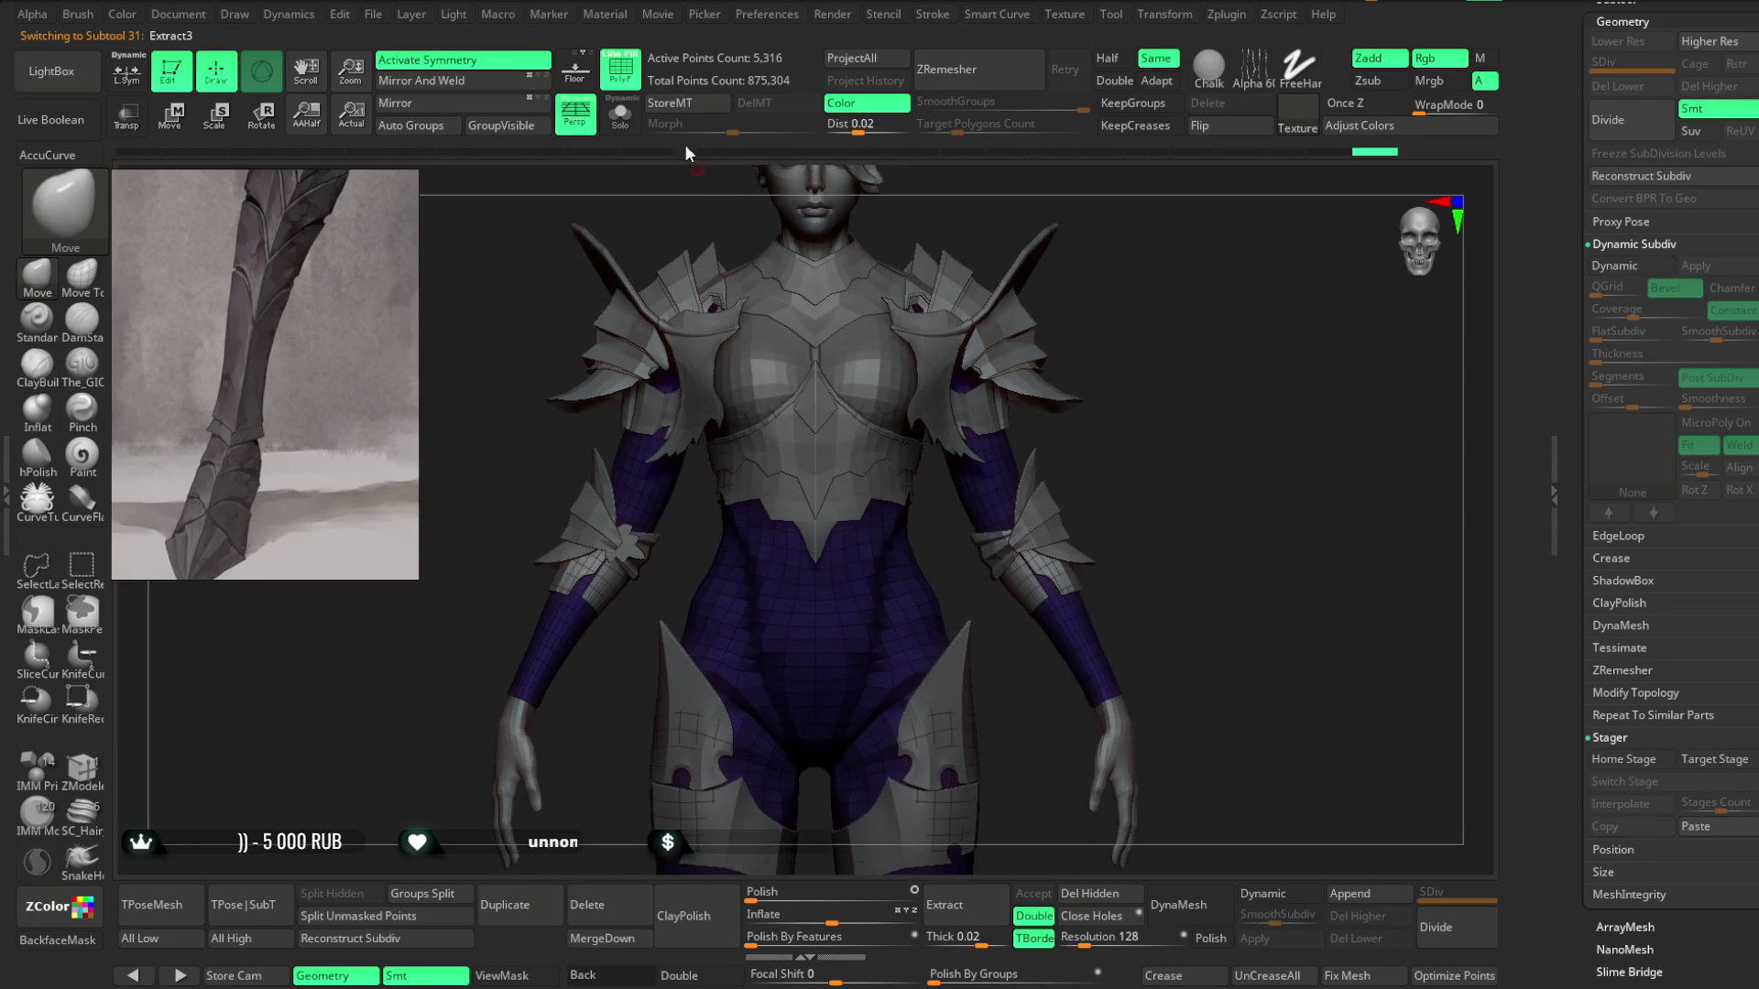
Turn off PolyFrame and enable Solo to show the bodysuit alone.
key("shift+f")
mouse_move(1164, 382)
left_mouse_down()
mouse_move(1179, 328)
mouse_move(1210, 381)
left_mouse_up()
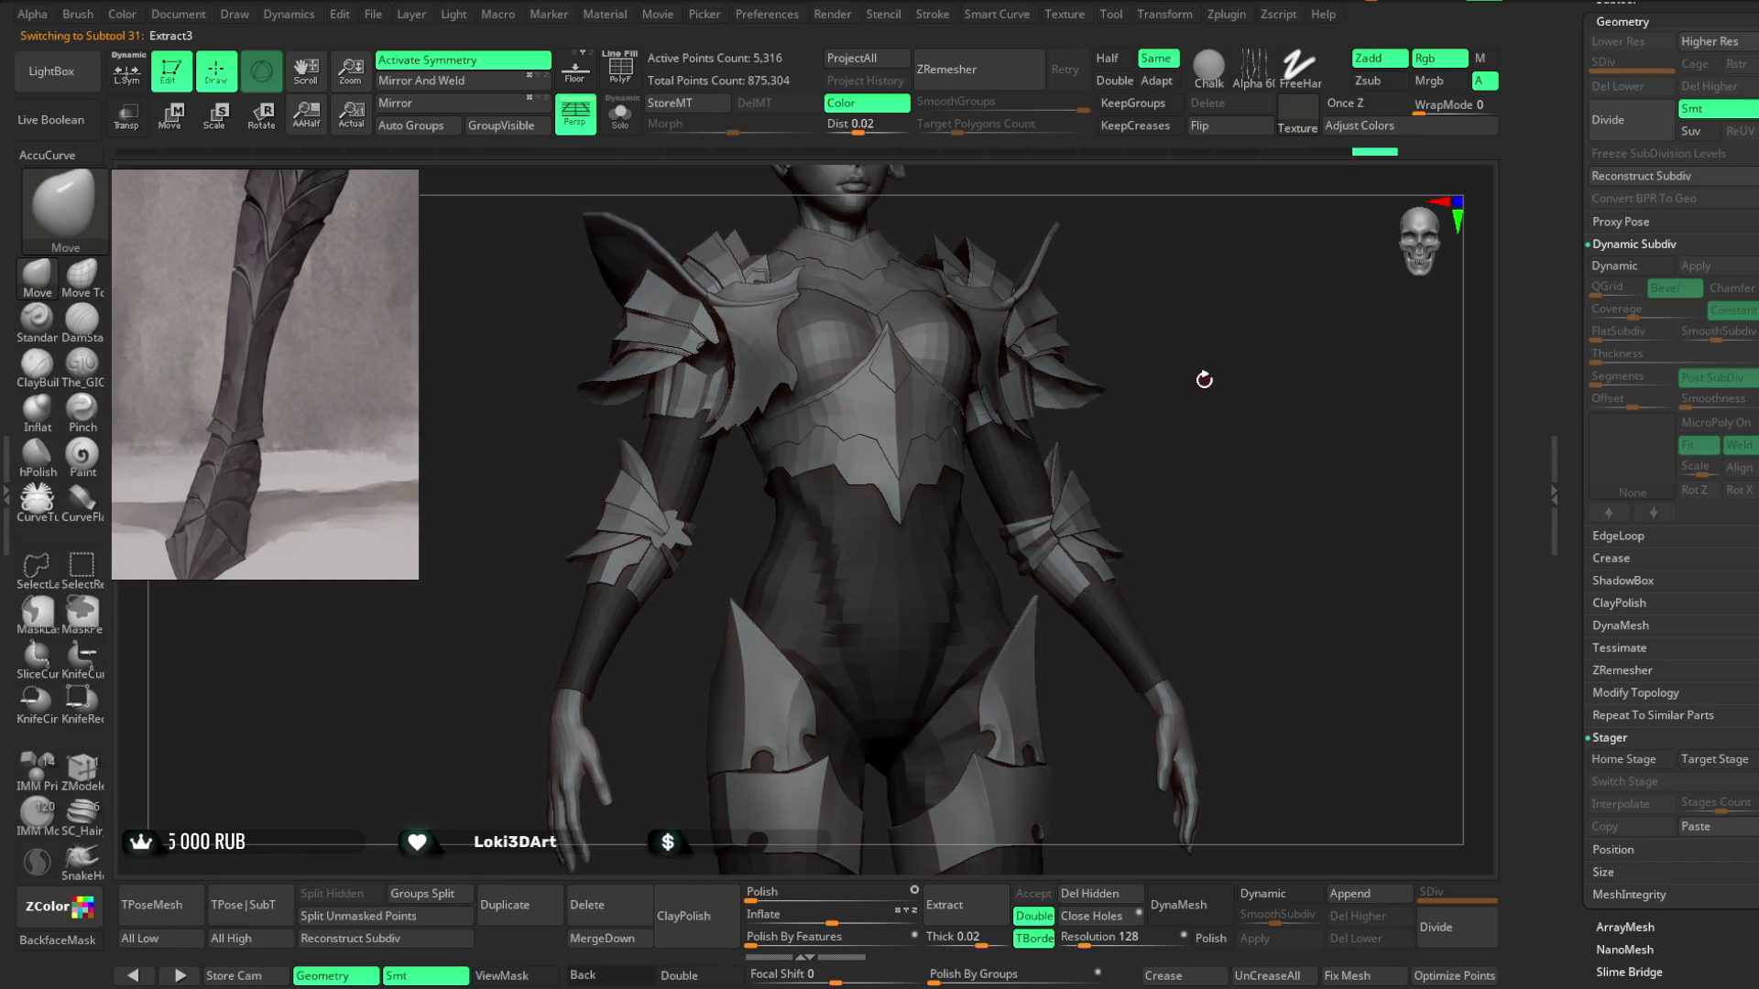
left_click(631, 129)
mouse_move(1092, 244)
left_mouse_down()
mouse_move(1083, 271)
mouse_move(1050, 264)
mouse_move(1087, 424)
mouse_move(809, 581)
mouse_move(1014, 317)
left_mouse_up()
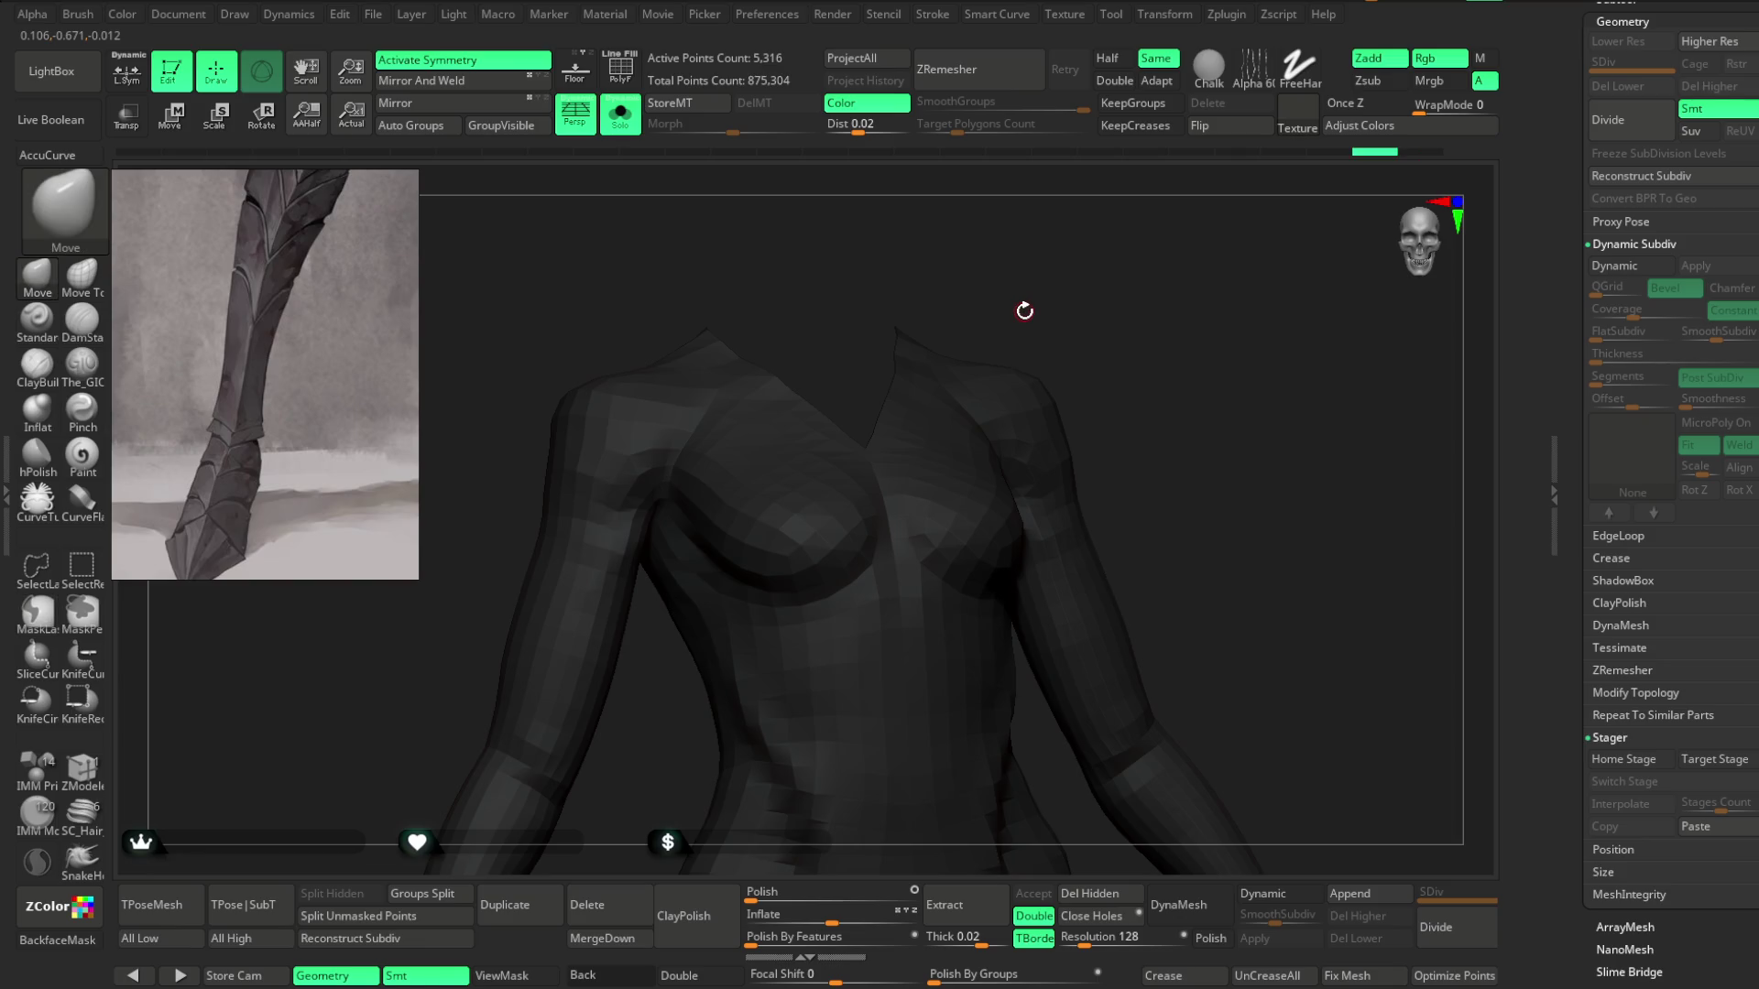
Orbit the bodysuit through chest, shoulder, front and back views.
key("space")
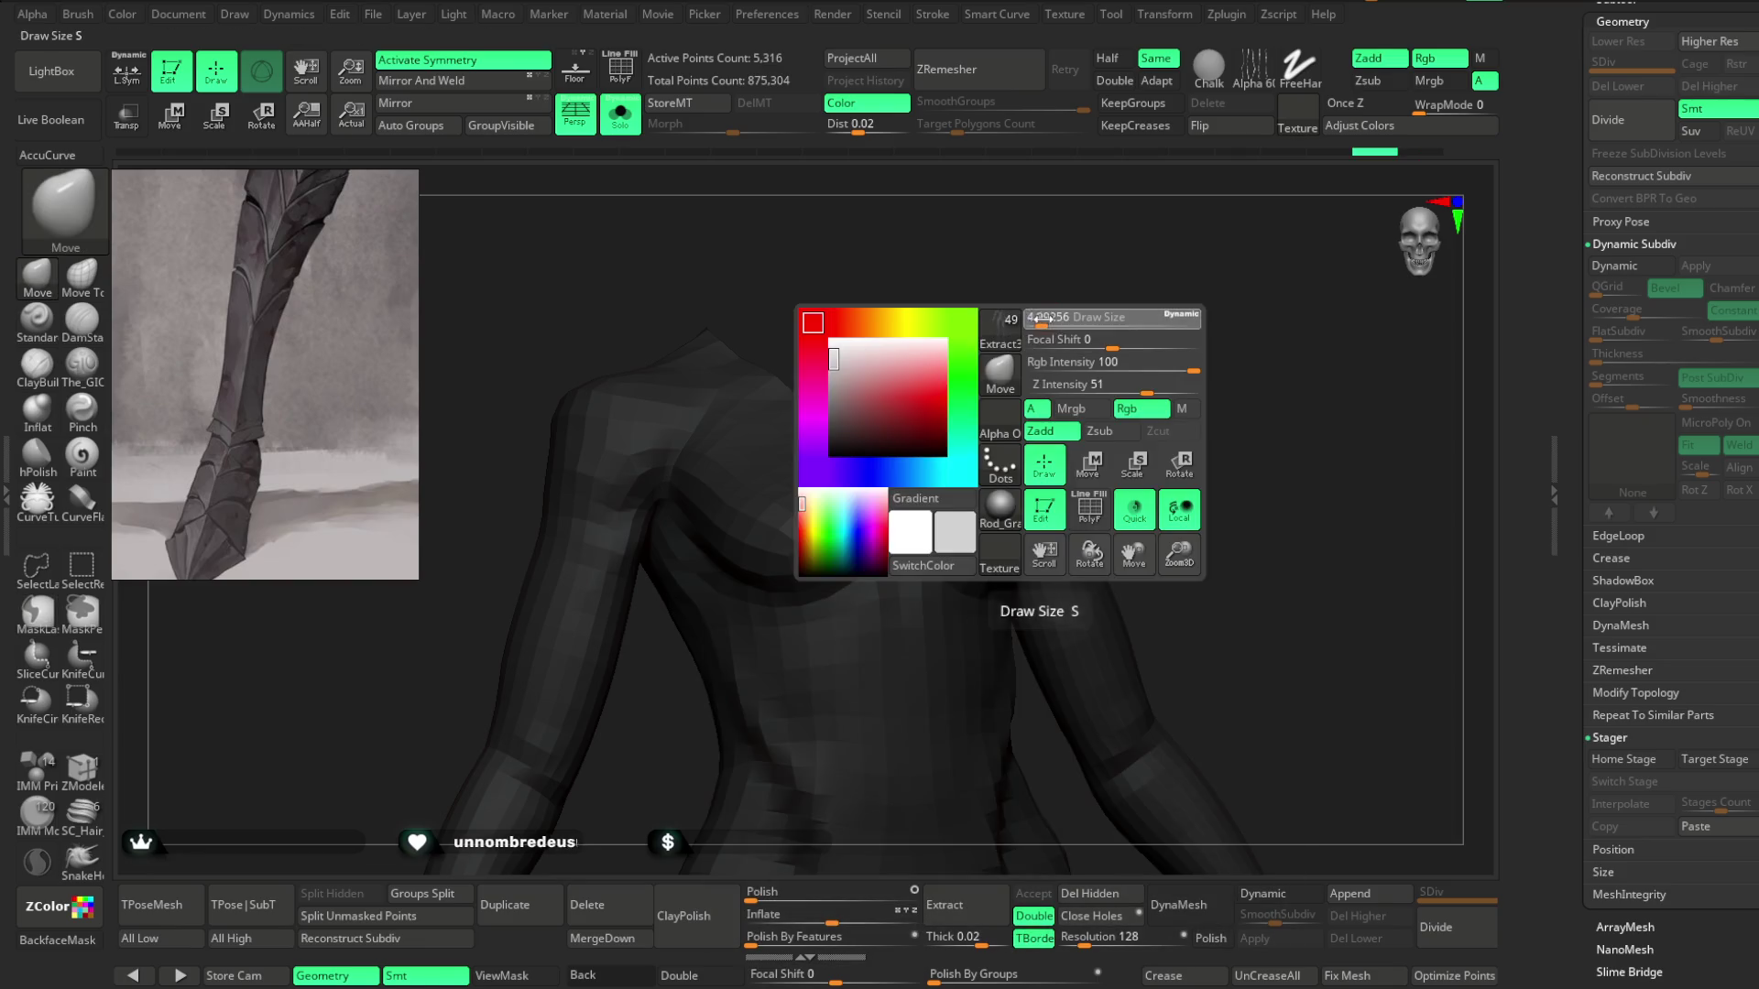
mouse_move(1131, 299)
left_mouse_down()
mouse_move(1134, 273)
mouse_move(714, 476)
left_mouse_up()
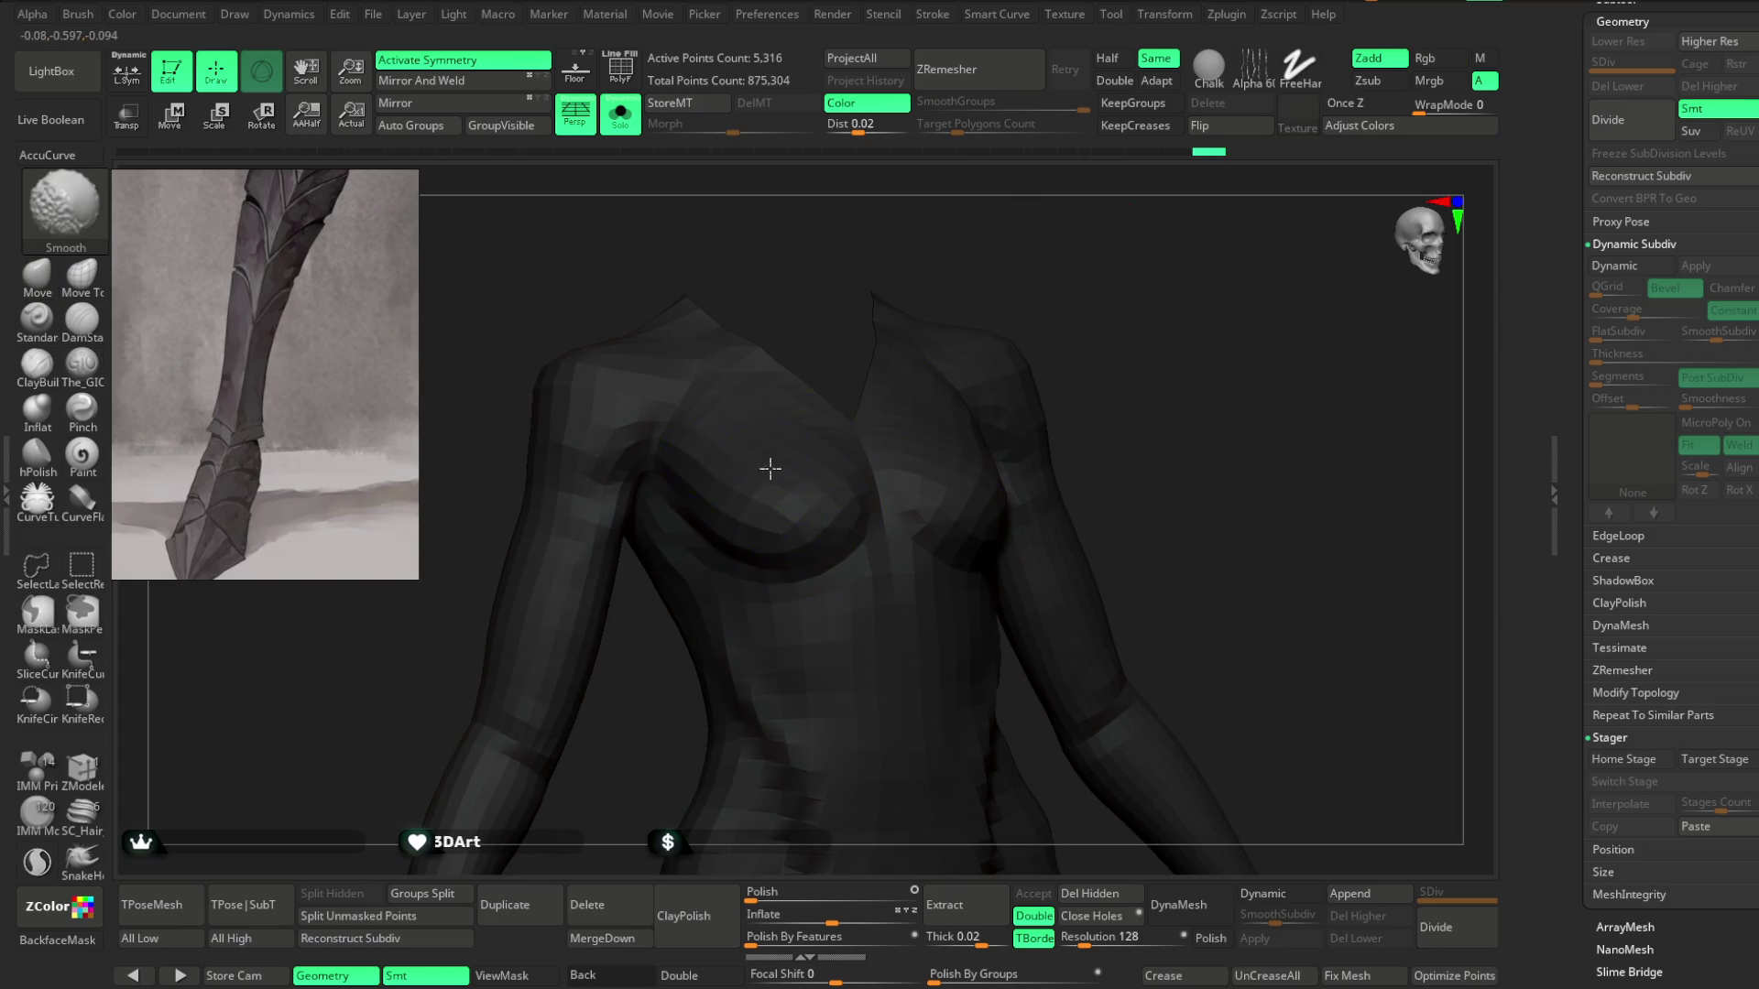
left_click_drag(813, 451, 998, 373)
left_click_drag(942, 471, 1117, 285)
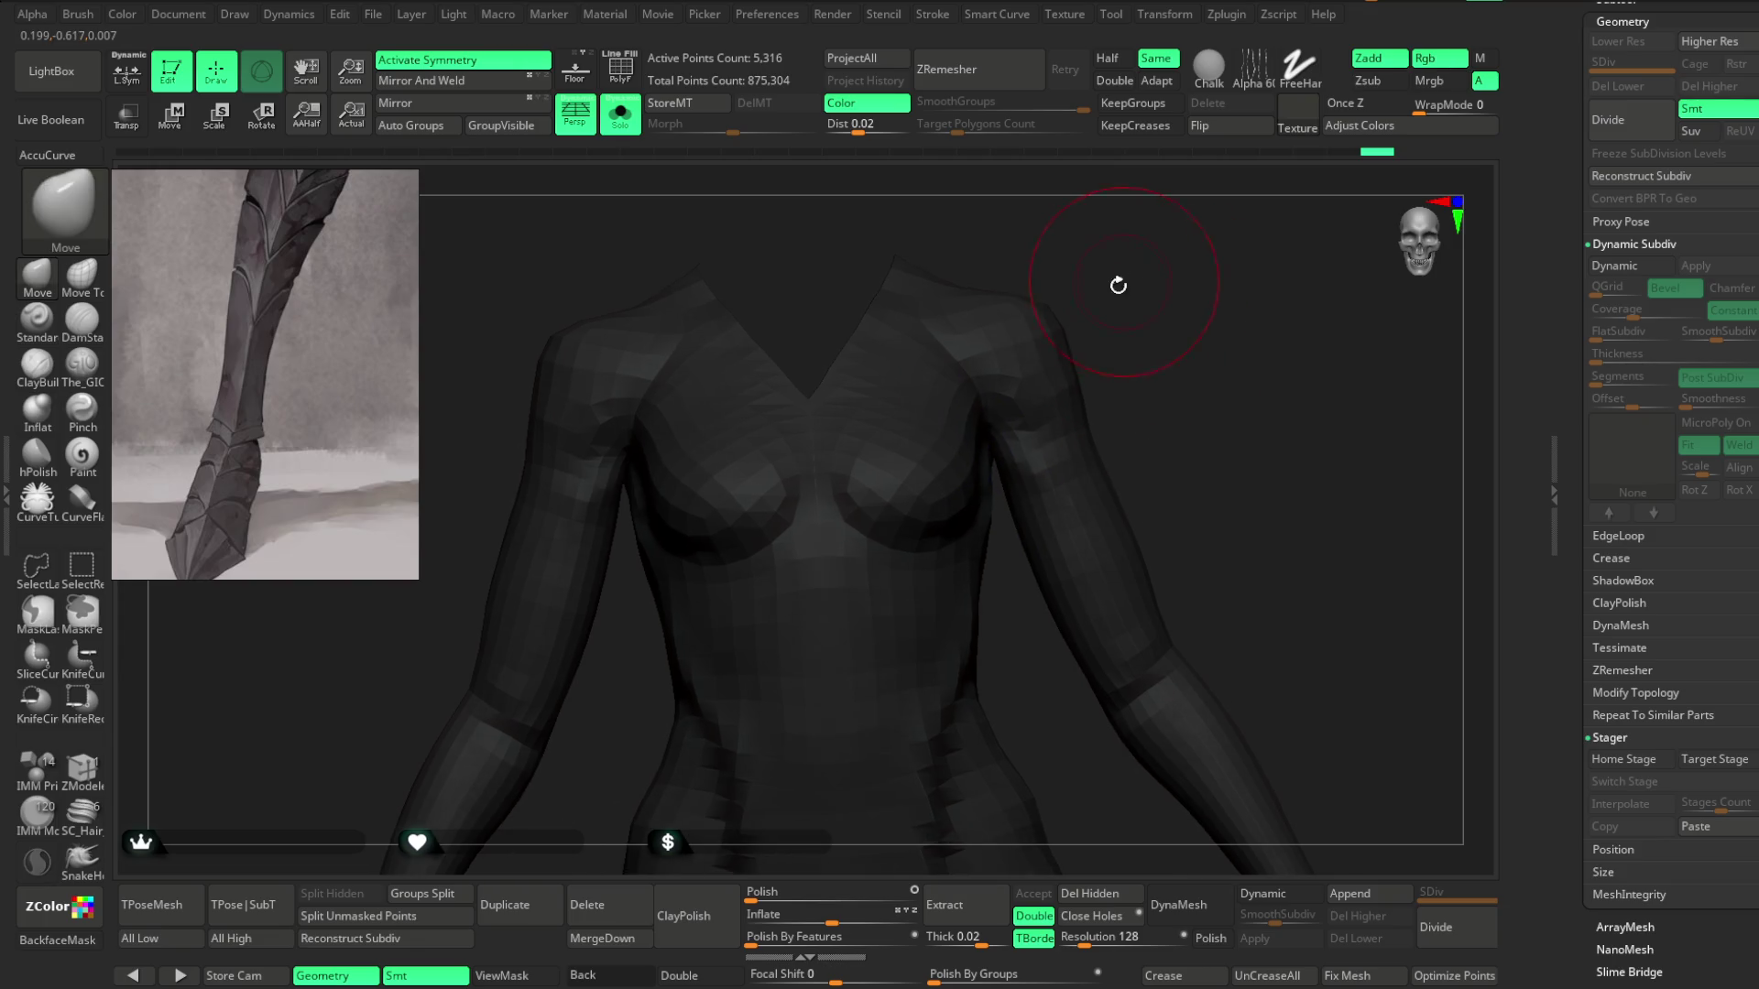
mouse_move(940, 332)
left_mouse_down()
mouse_move(935, 408)
mouse_move(1077, 353)
left_mouse_up()
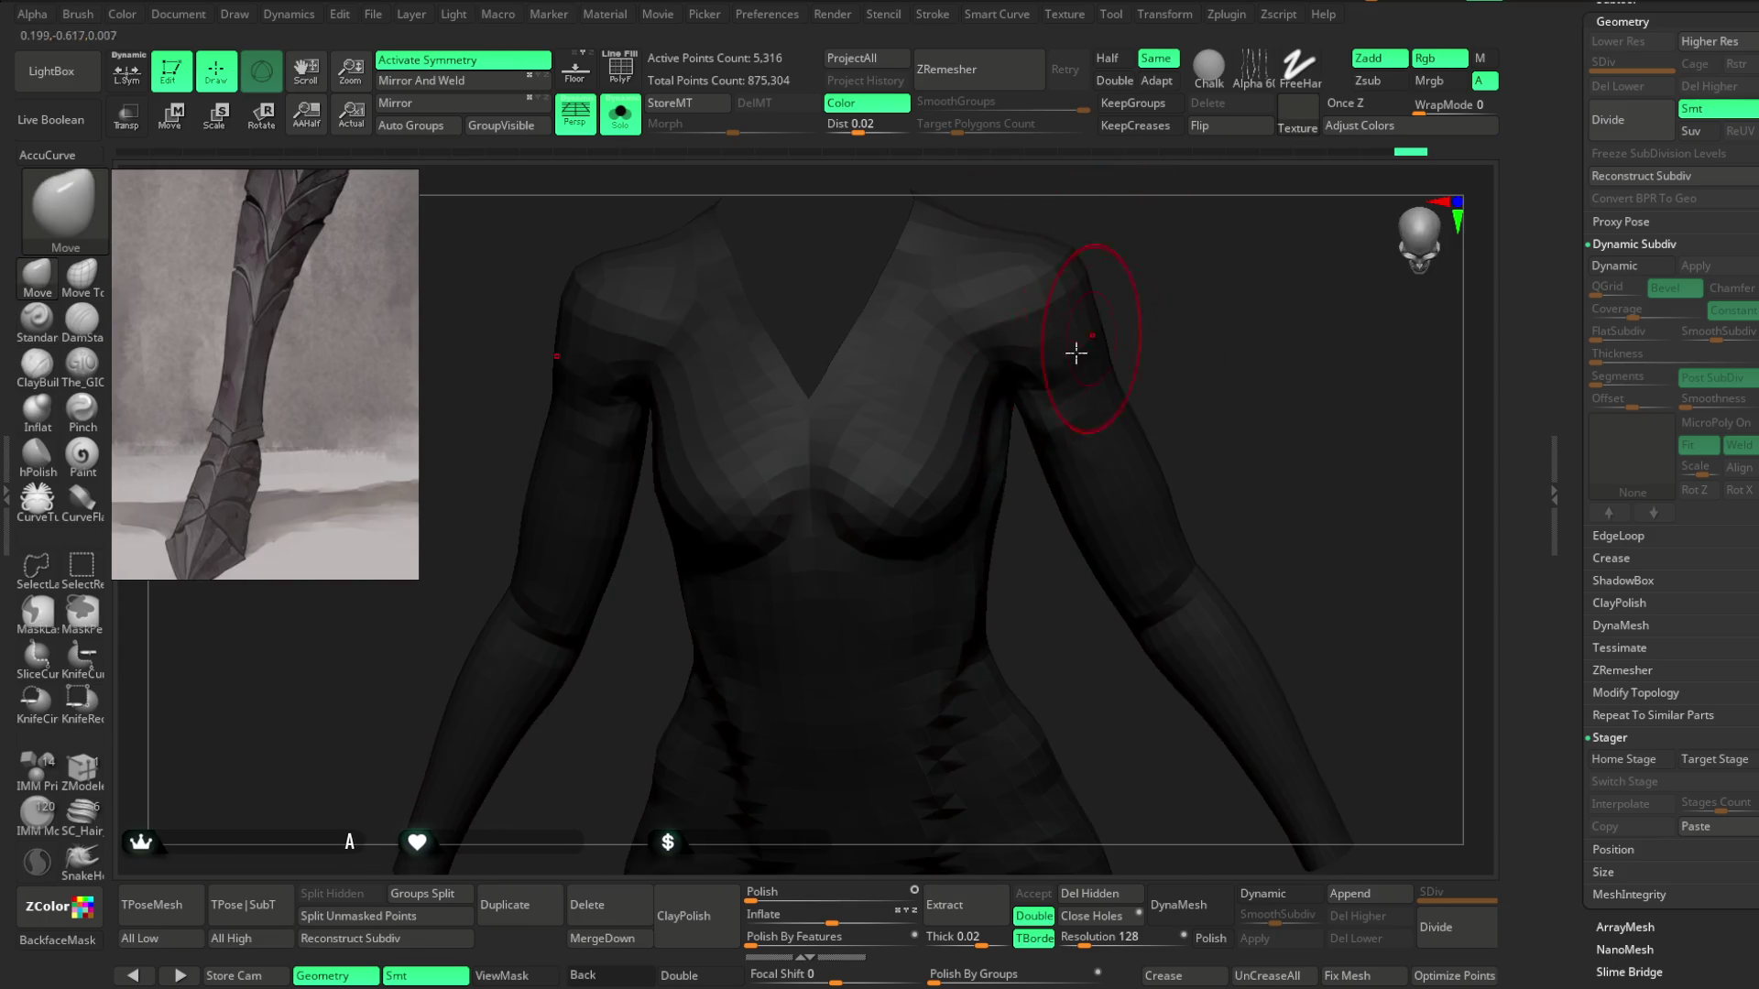
left_click_drag(1132, 254, 1001, 443)
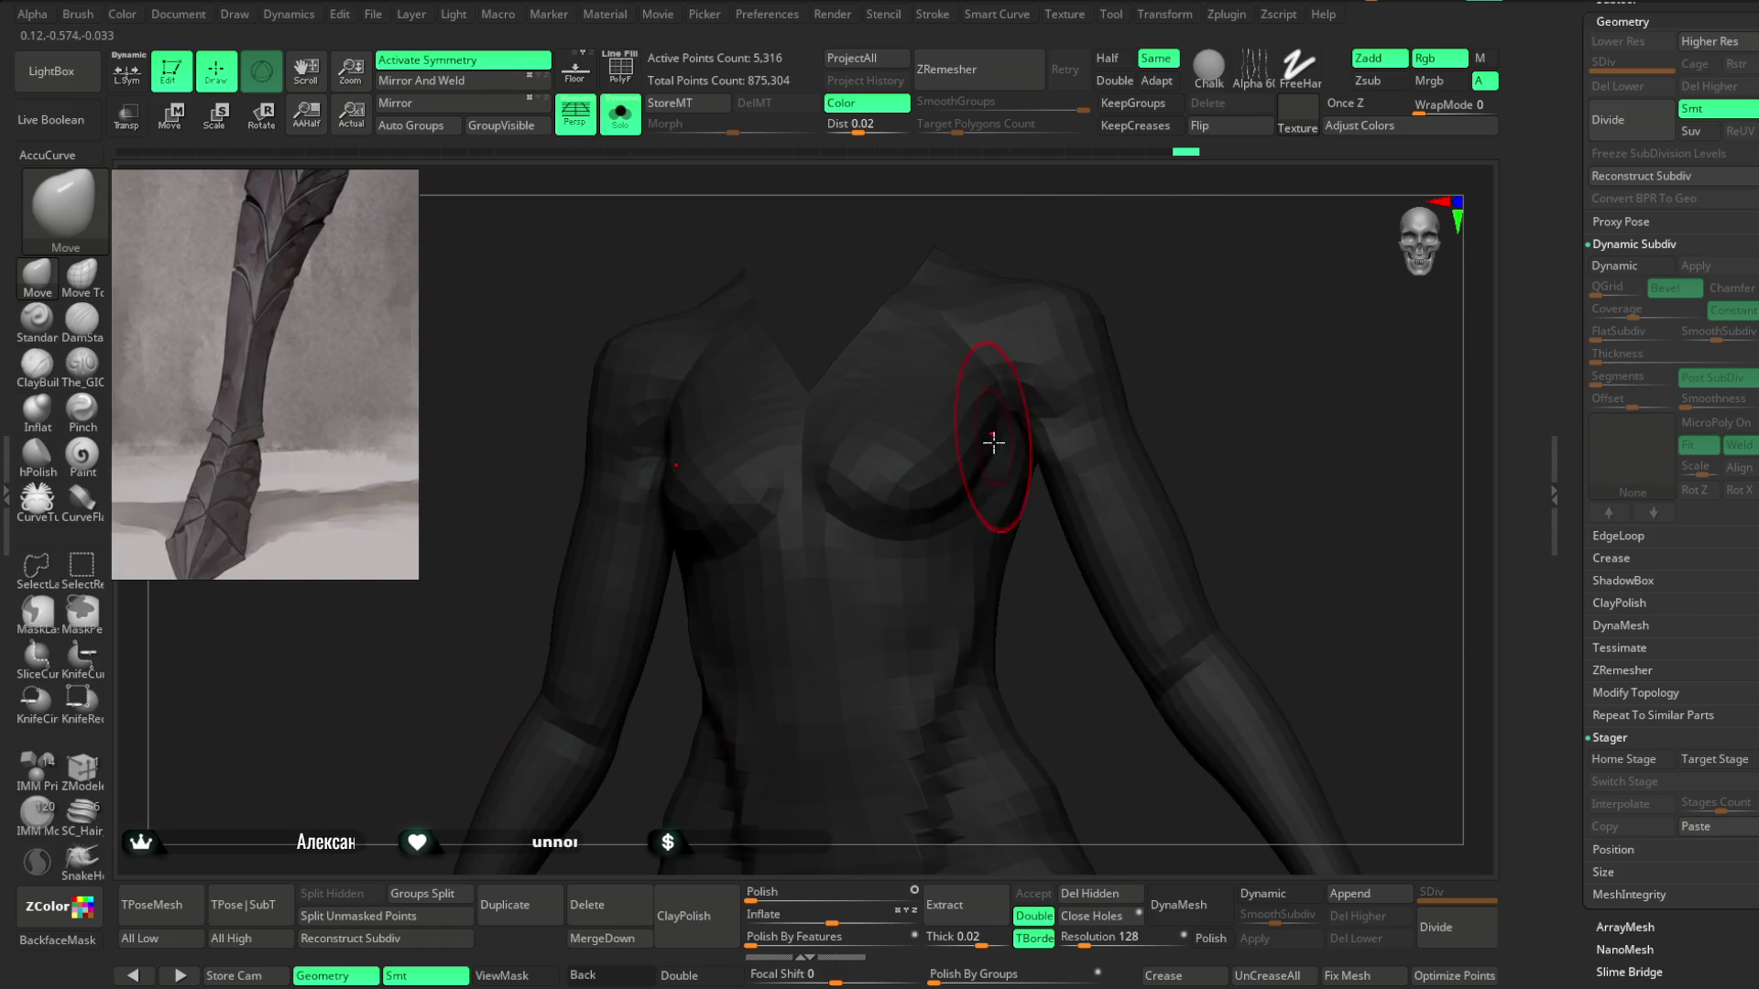
mouse_move(1127, 283)
left_mouse_down()
mouse_move(970, 463)
mouse_move(1158, 317)
mouse_move(1163, 228)
mouse_move(676, 503)
left_mouse_up()
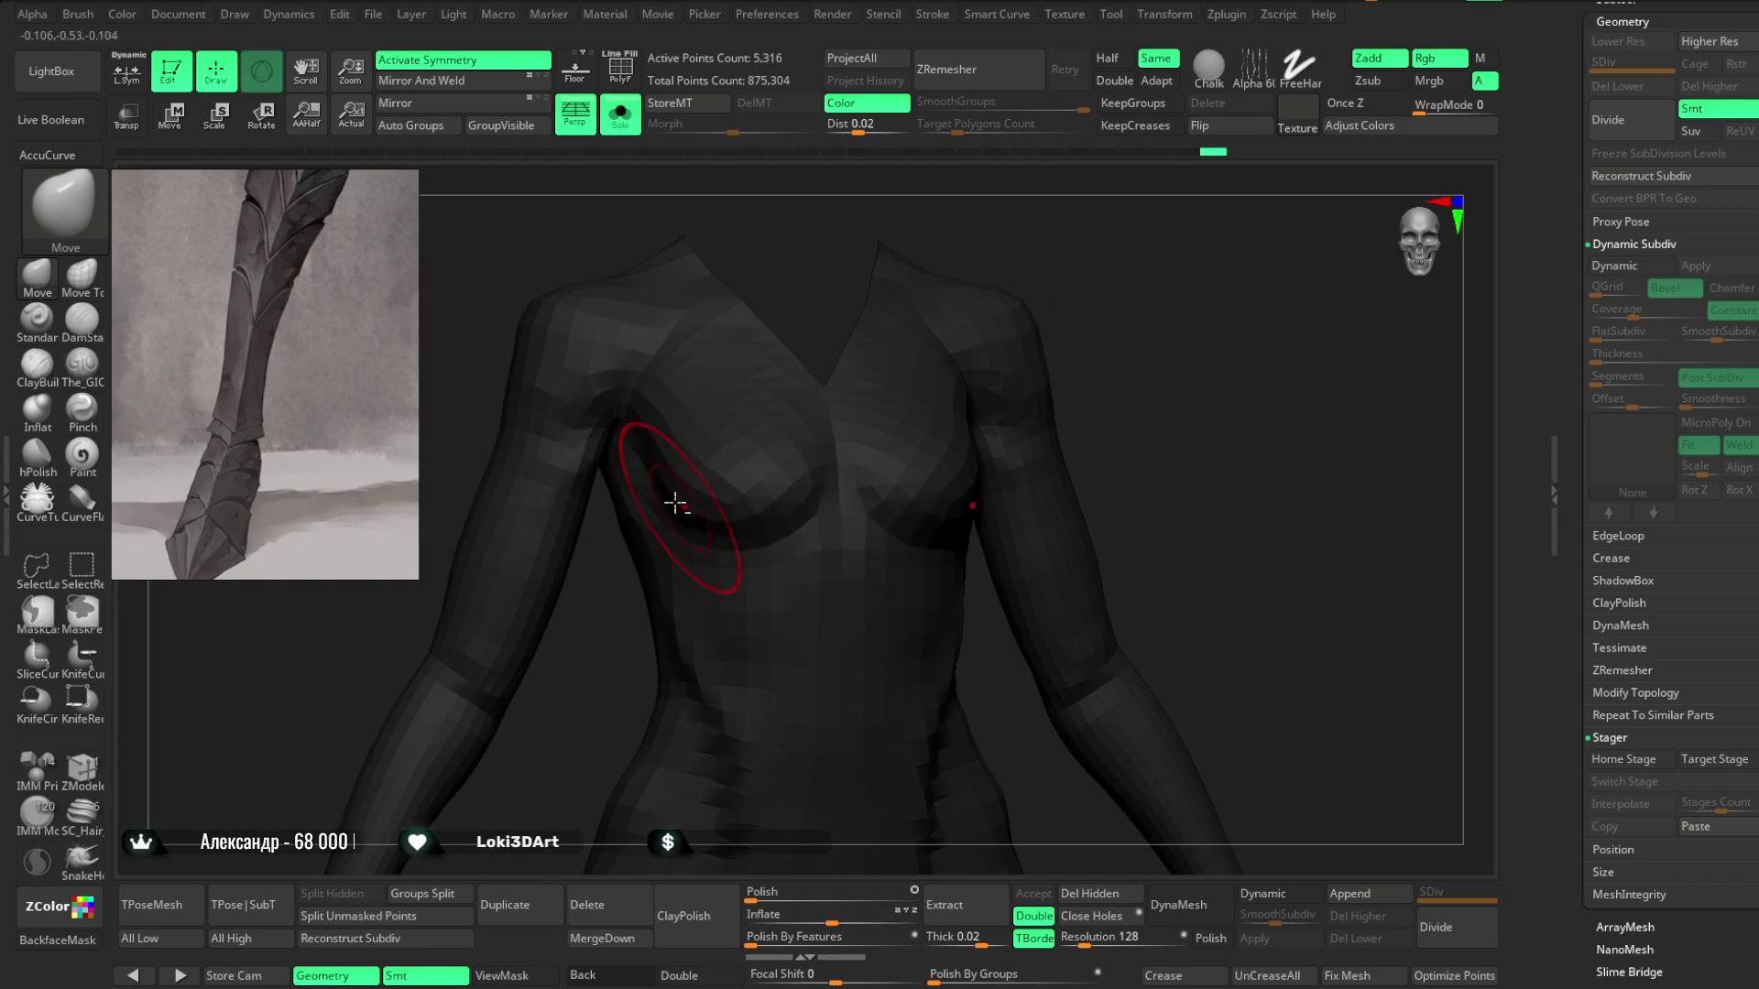
mouse_move(1090, 293)
left_mouse_down()
mouse_move(1111, 251)
mouse_move(897, 419)
mouse_move(931, 333)
mouse_move(1056, 259)
mouse_move(975, 308)
mouse_move(1015, 293)
left_mouse_up()
mouse_move(1059, 369)
left_mouse_down("shift")
mouse_move(816, 522)
mouse_move(789, 503)
mouse_move(800, 463)
mouse_move(947, 459)
mouse_move(1127, 247)
mouse_move(1166, 247)
mouse_move(1158, 290)
mouse_move(1138, 256)
left_mouse_up("shift")
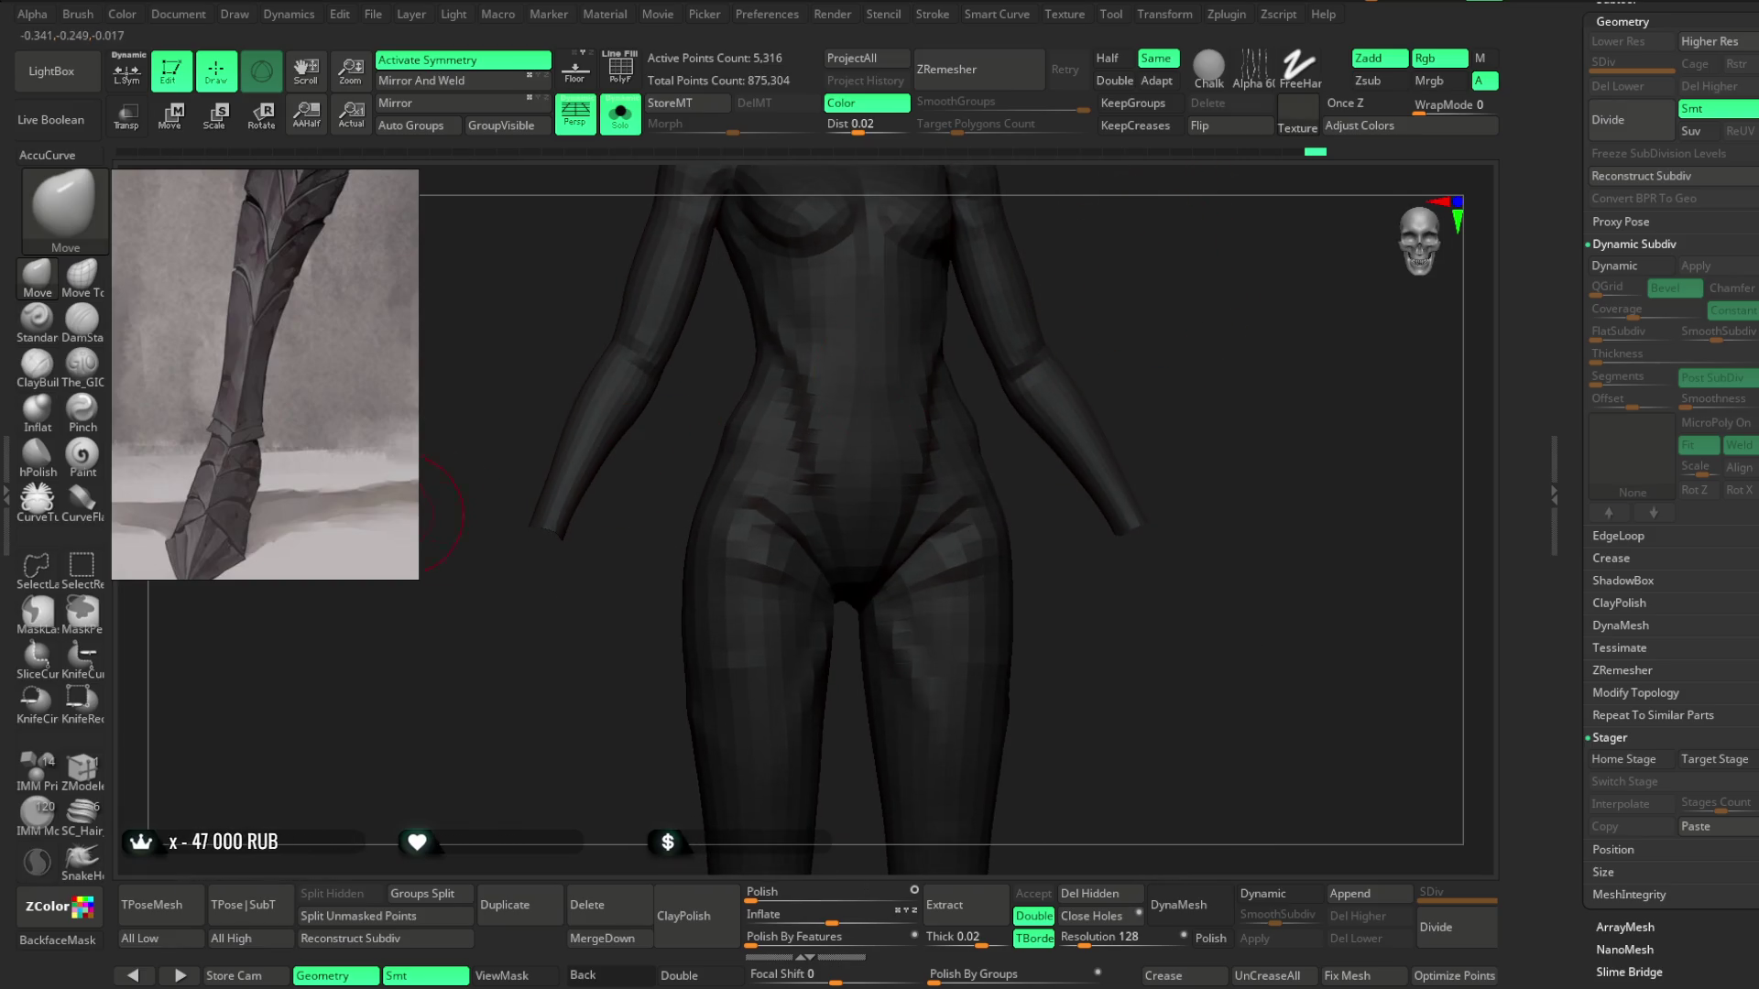
Choose The_GIO brush in Zsub mode with Focal Shift 73 and frame the torso.
left_click(82, 362)
left_click_drag(513, 705, 531, 690)
mouse_move(739, 525)
left_mouse_down("alt")
mouse_move(1068, 314)
mouse_move(856, 253)
left_mouse_up("alt")
mouse_move(1159, 293)
left_mouse_down("alt")
mouse_move(1146, 376)
mouse_move(1170, 318)
mouse_move(1158, 361)
mouse_move(1127, 345)
mouse_move(1178, 334)
left_mouse_up("alt")
key("space")
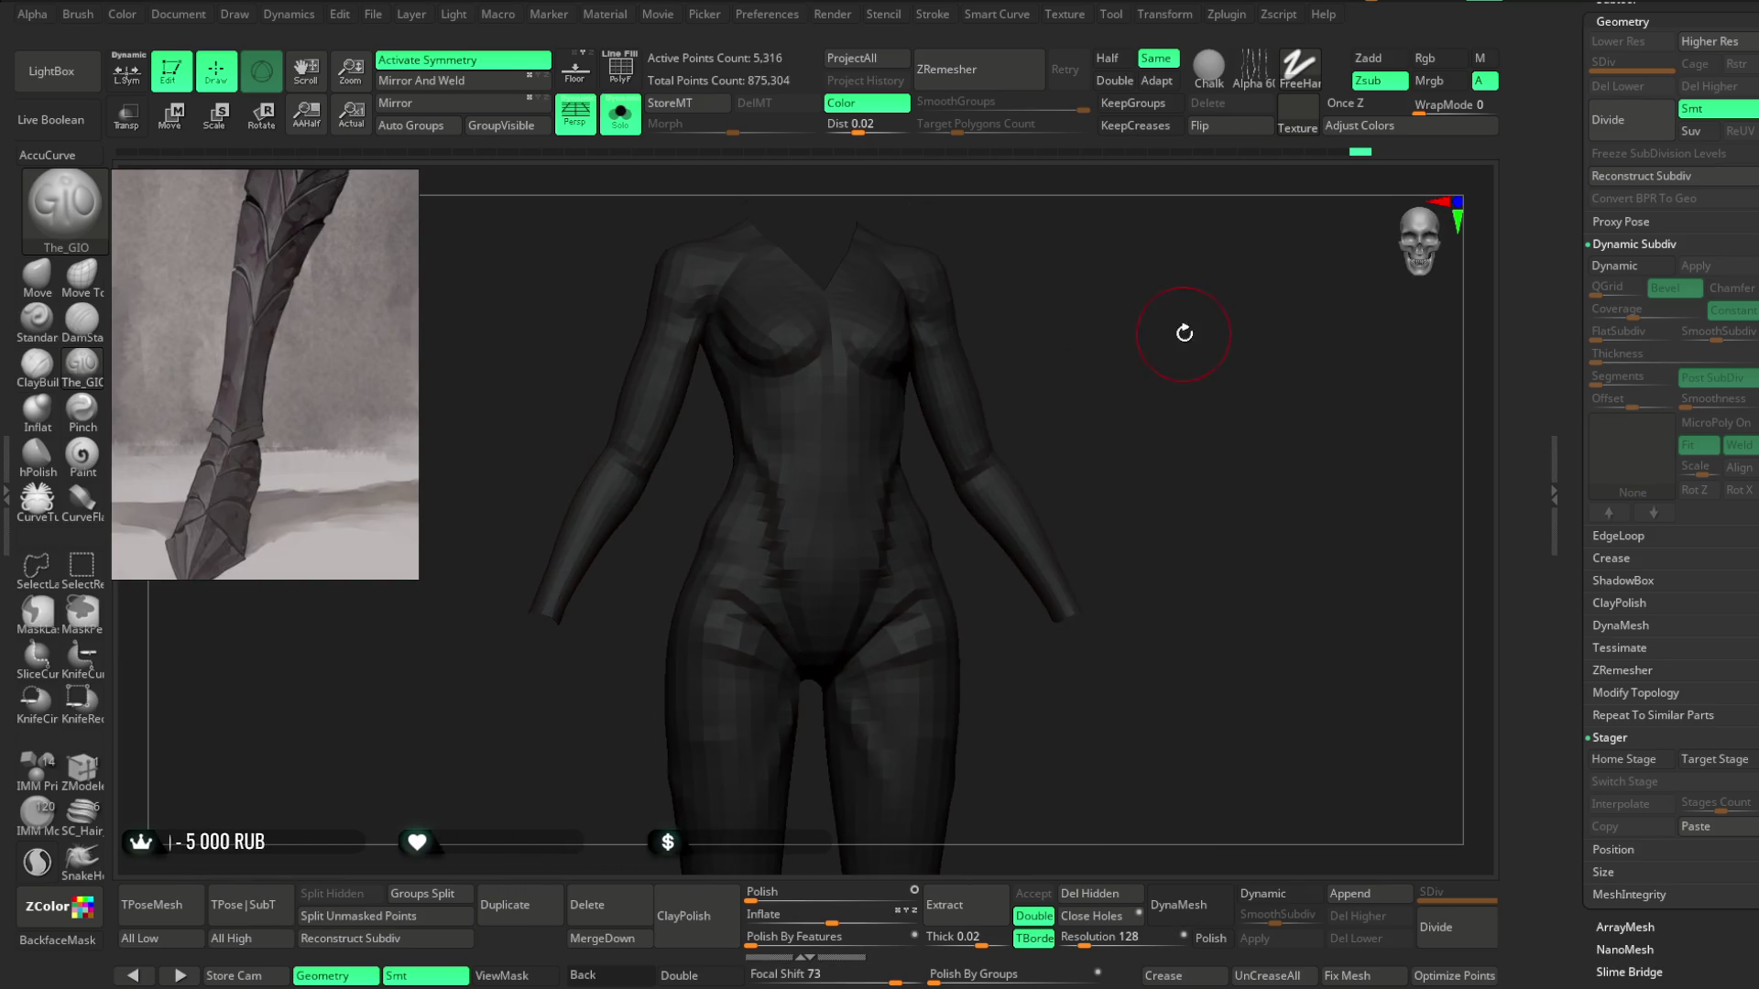
Turn on PolyFrame, save the project with Ctrl+S, then rotate the bodysuit and hide PolyFrame.
left_click(620, 69)
left_click(367, 15)
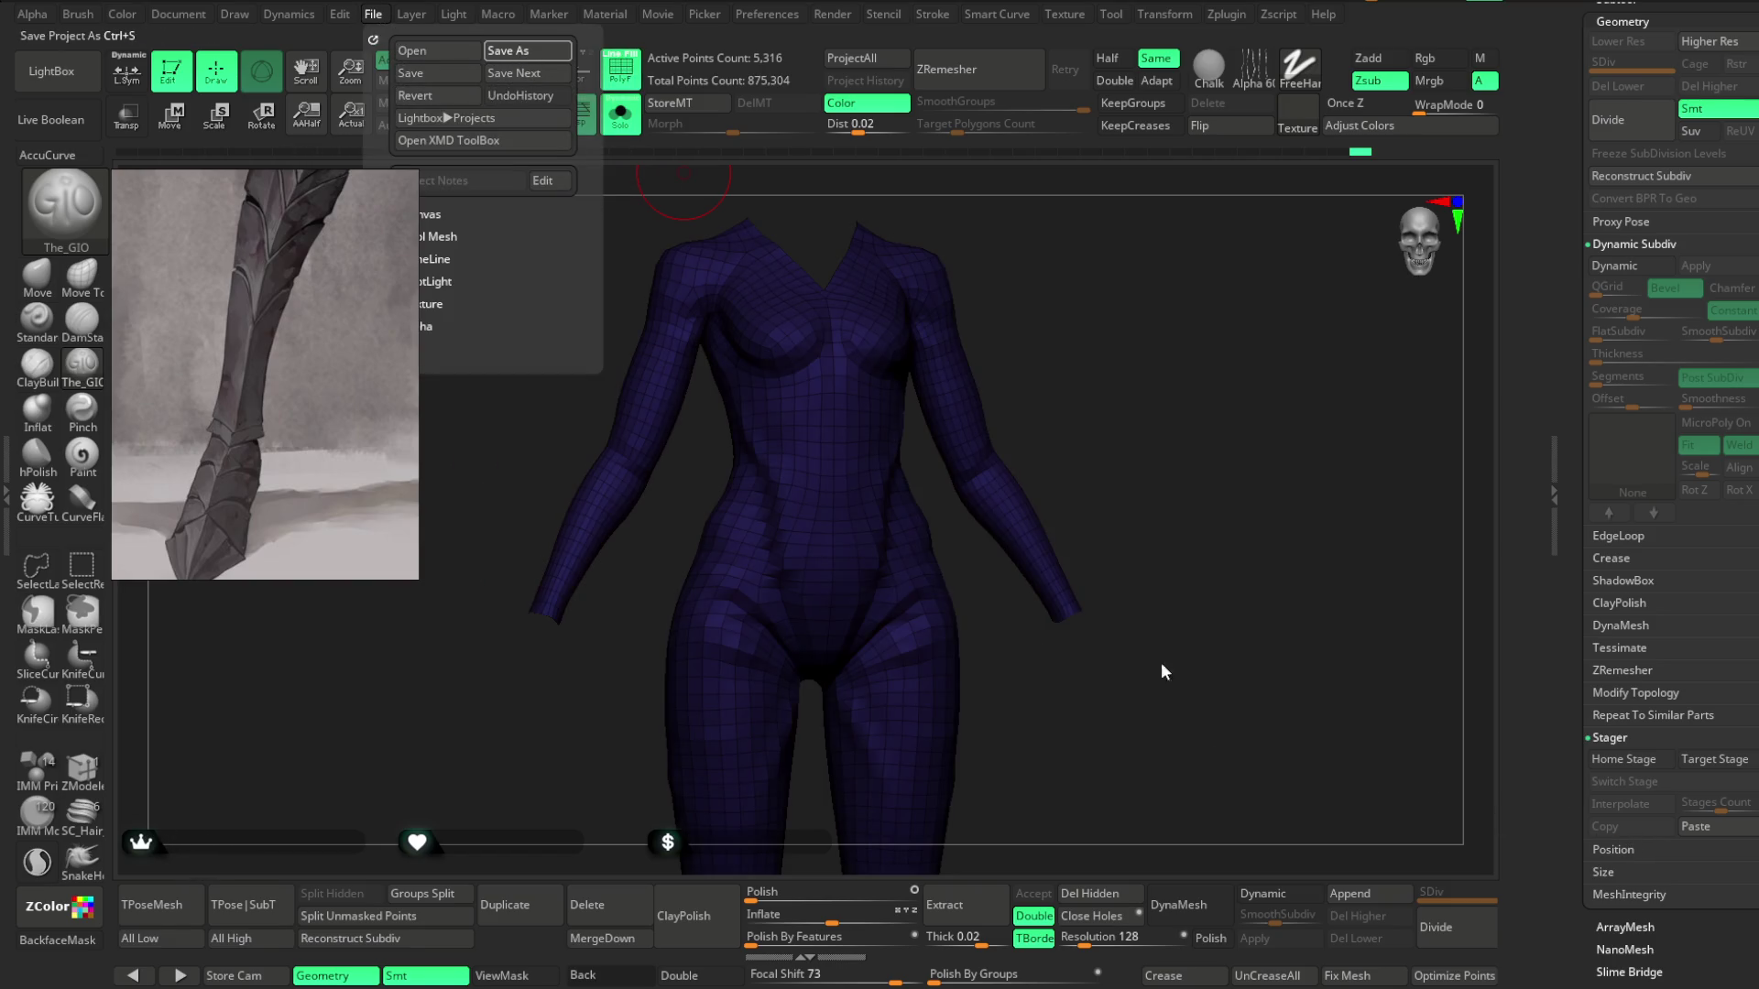
key("ctrl+s")
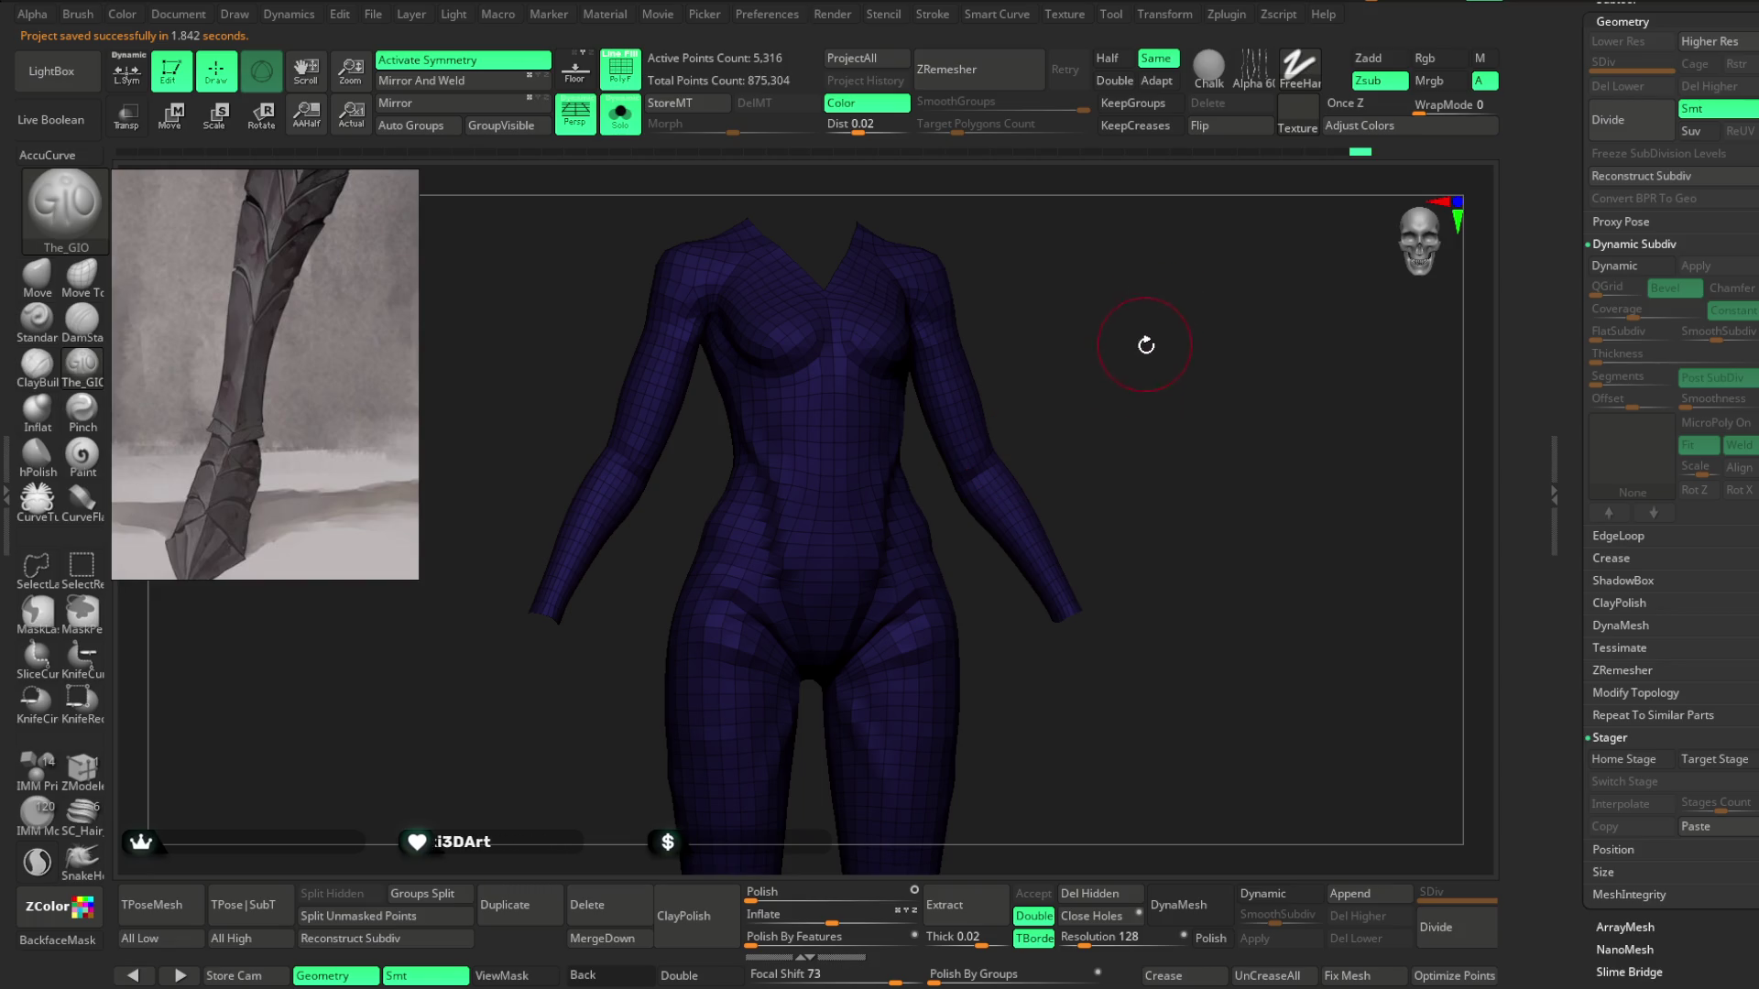
left_click_drag(1129, 381, 1161, 369)
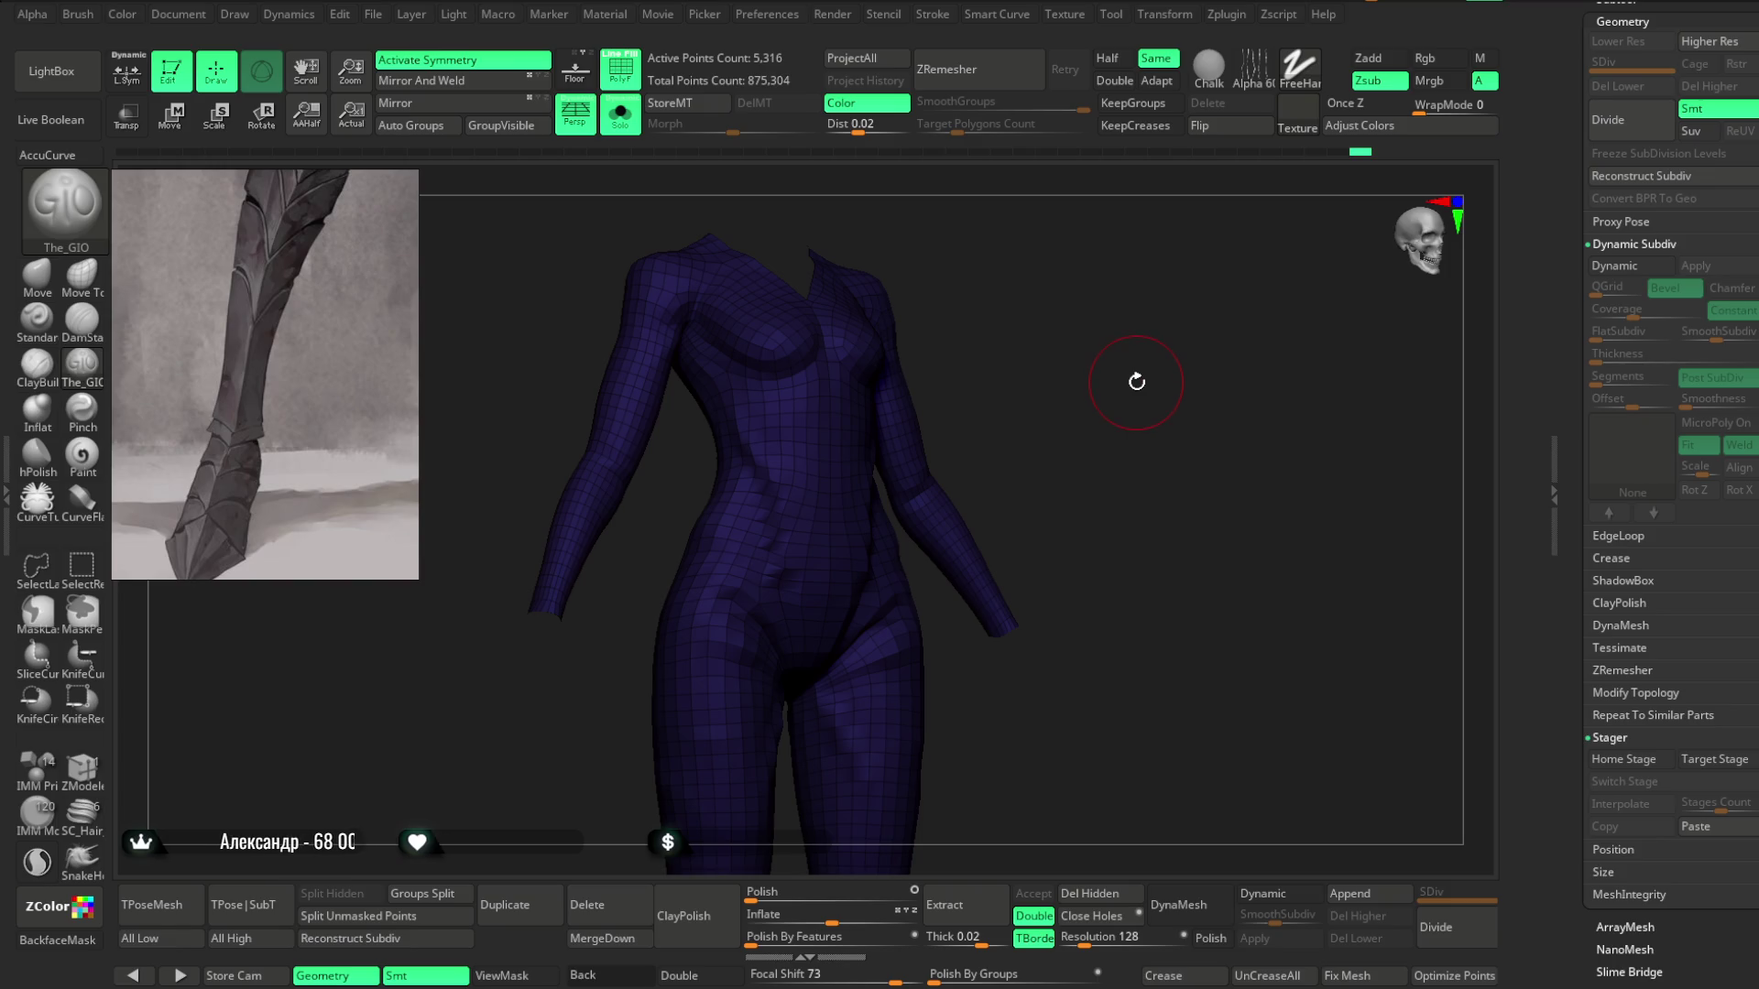
left_click_drag(1102, 363, 1088, 302)
key("shift+f")
key("ctrl")
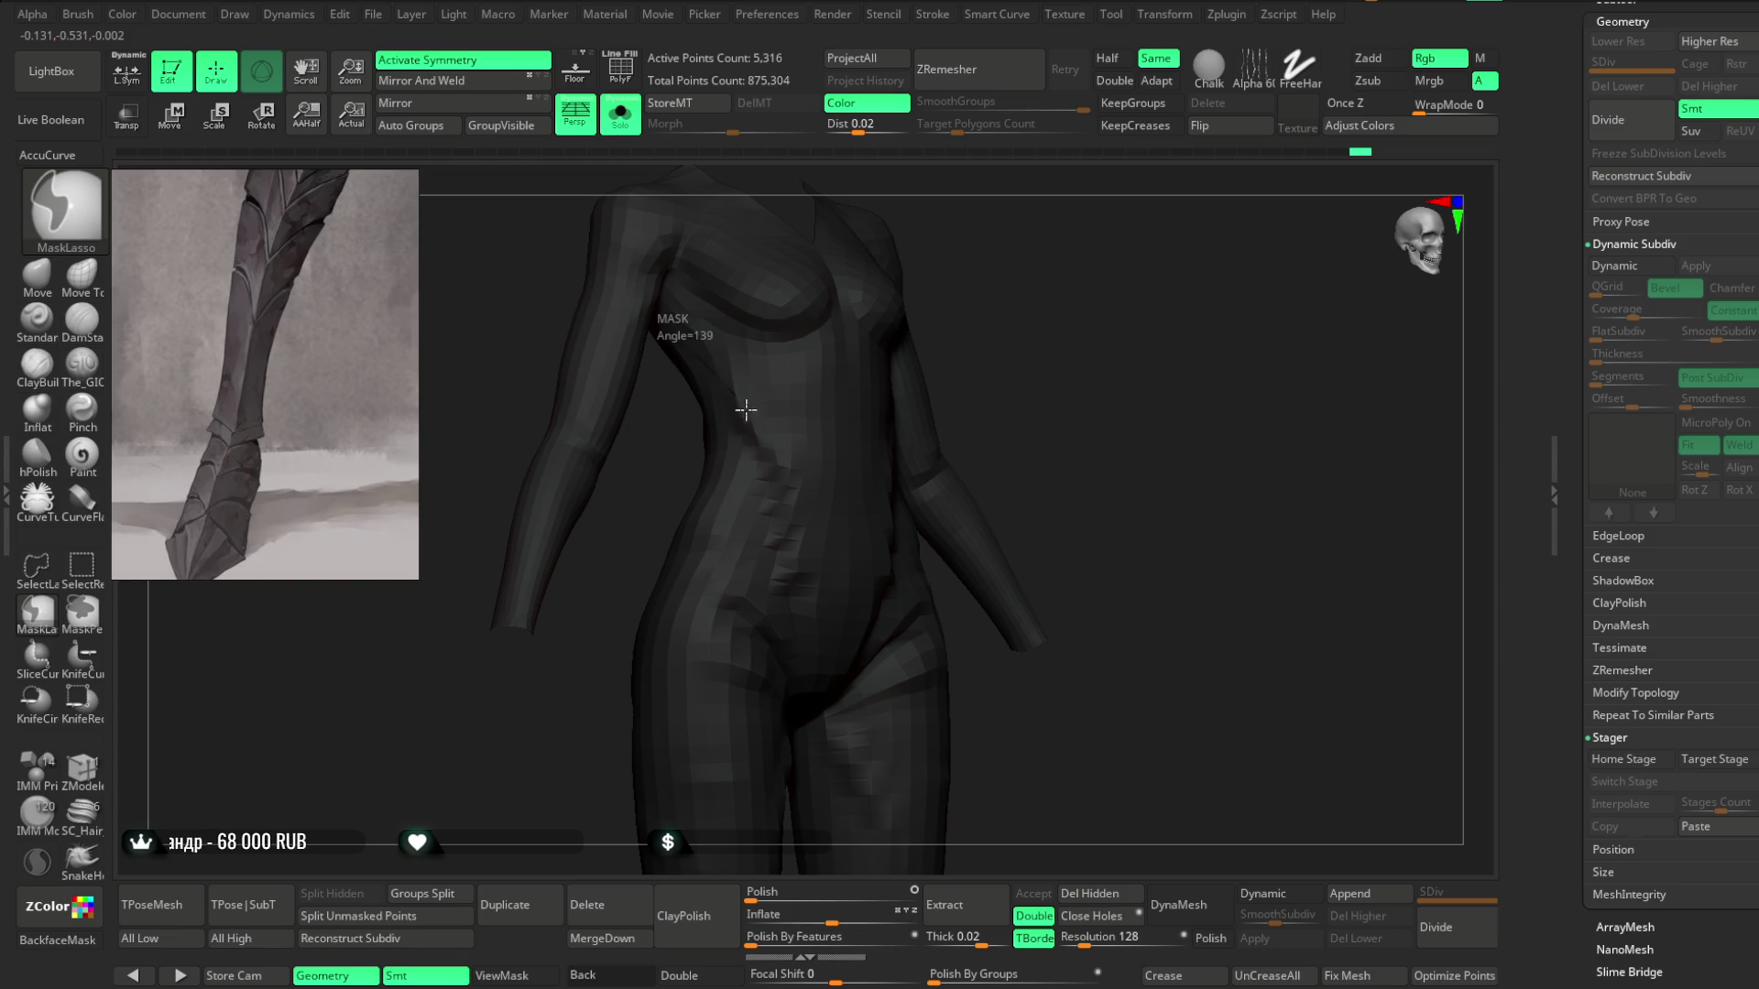
mouse_move(786, 497)
left_mouse_down("ctrl")
mouse_move(805, 687)
mouse_move(849, 726)
mouse_move(852, 321)
left_mouse_up("ctrl")
mouse_move(1115, 283)
left_mouse_down()
mouse_move(1087, 267)
mouse_move(1125, 264)
left_mouse_up()
key("ctrl")
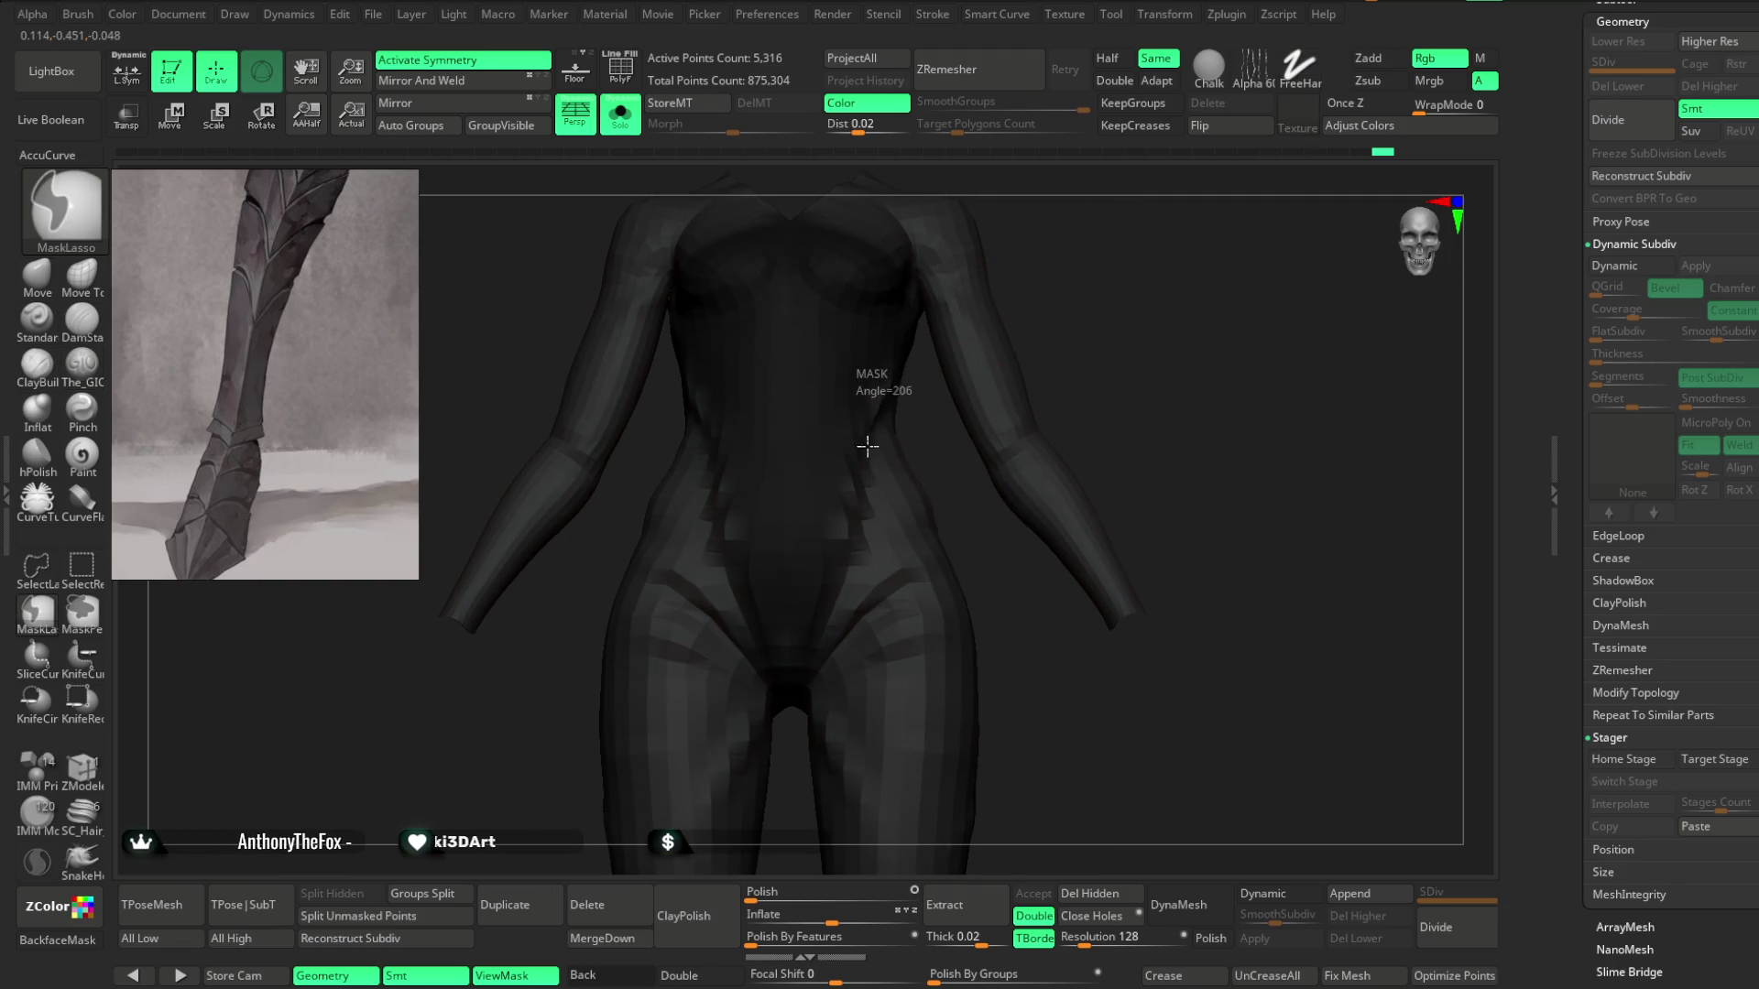
mouse_move(802, 673)
left_mouse_down("ctrl")
mouse_move(797, 392)
mouse_move(806, 642)
left_mouse_up("ctrl")
mouse_move(1127, 275)
left_mouse_down()
mouse_move(1111, 412)
mouse_move(1090, 327)
left_mouse_up()
left_click_drag(661, 453, 646, 500, "ctrl")
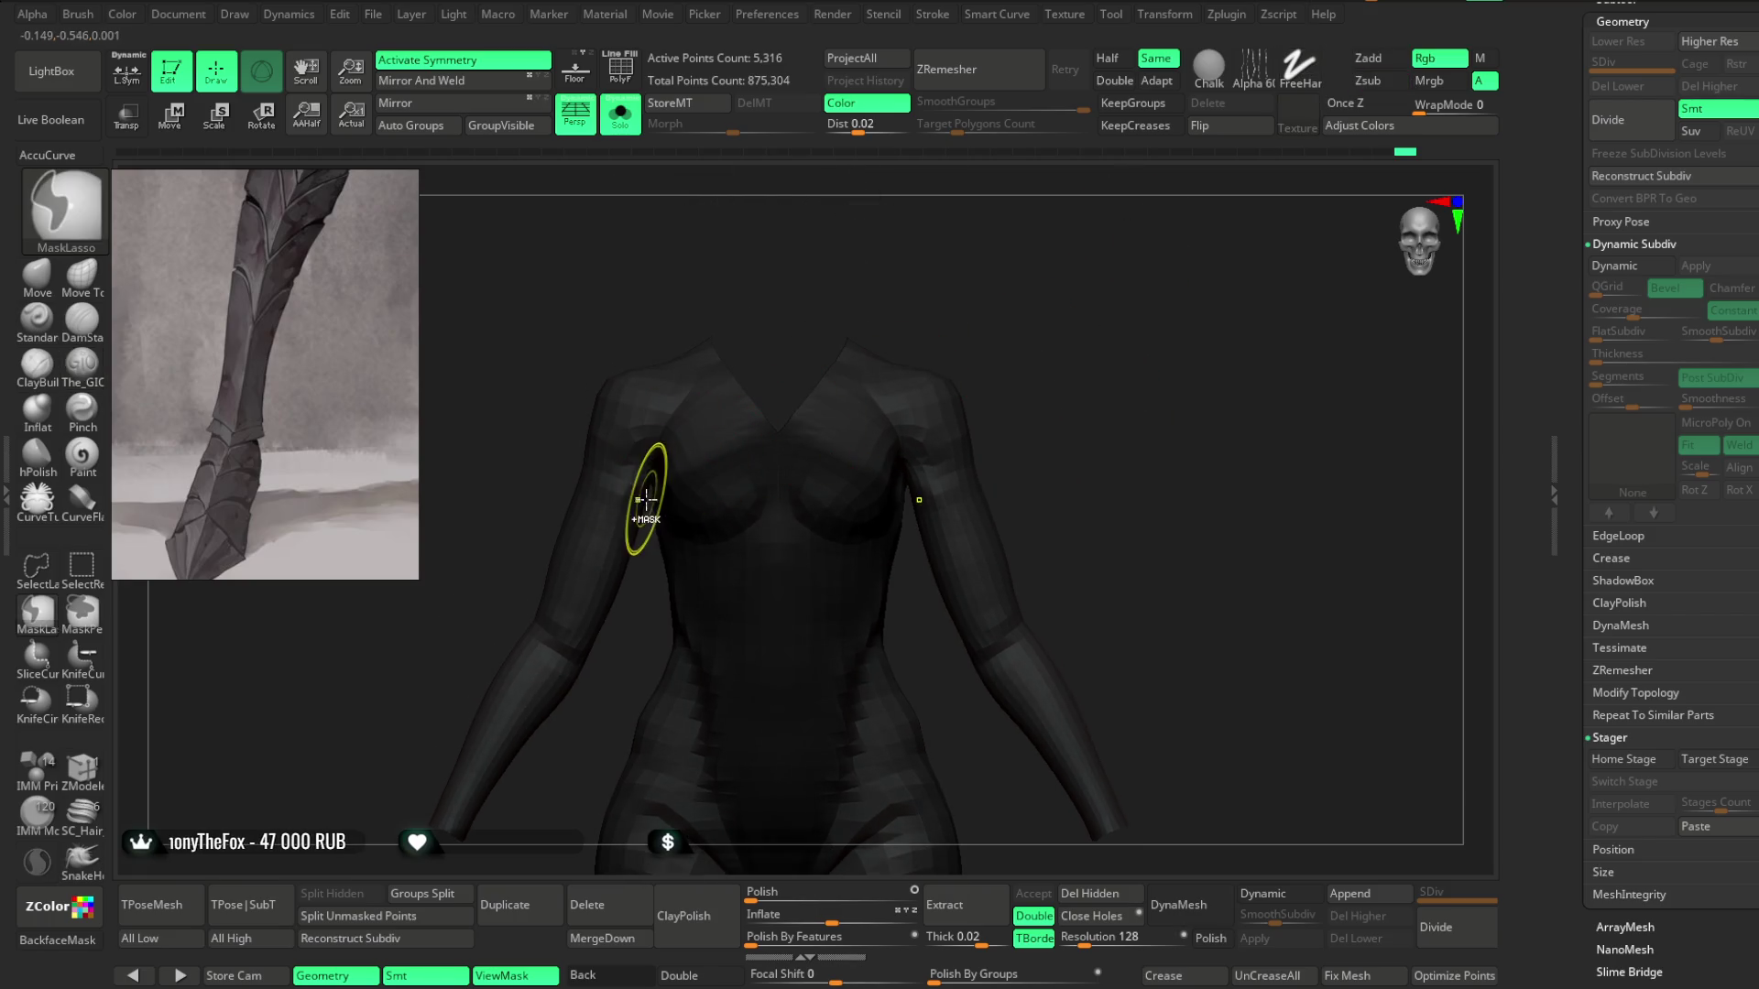
mouse_move(688, 390)
left_mouse_down("ctrl")
mouse_move(778, 393)
mouse_move(804, 462)
left_mouse_up("ctrl")
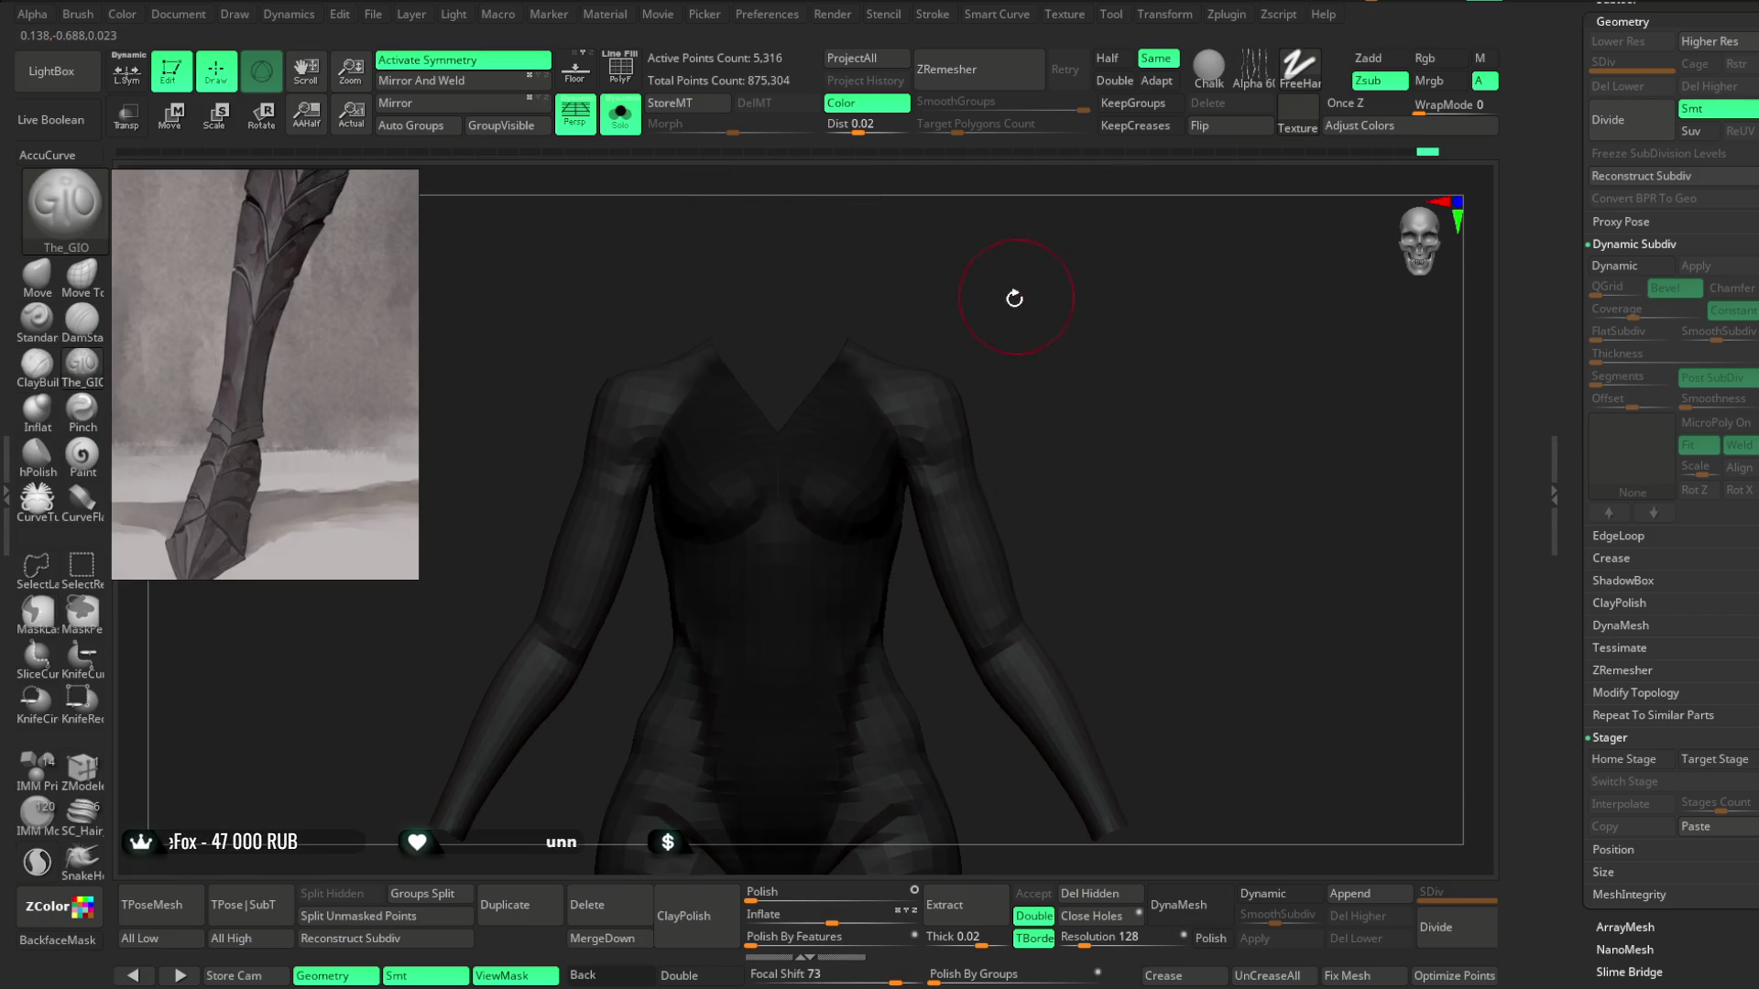
left_click_drag(1040, 360, 1035, 247, "alt")
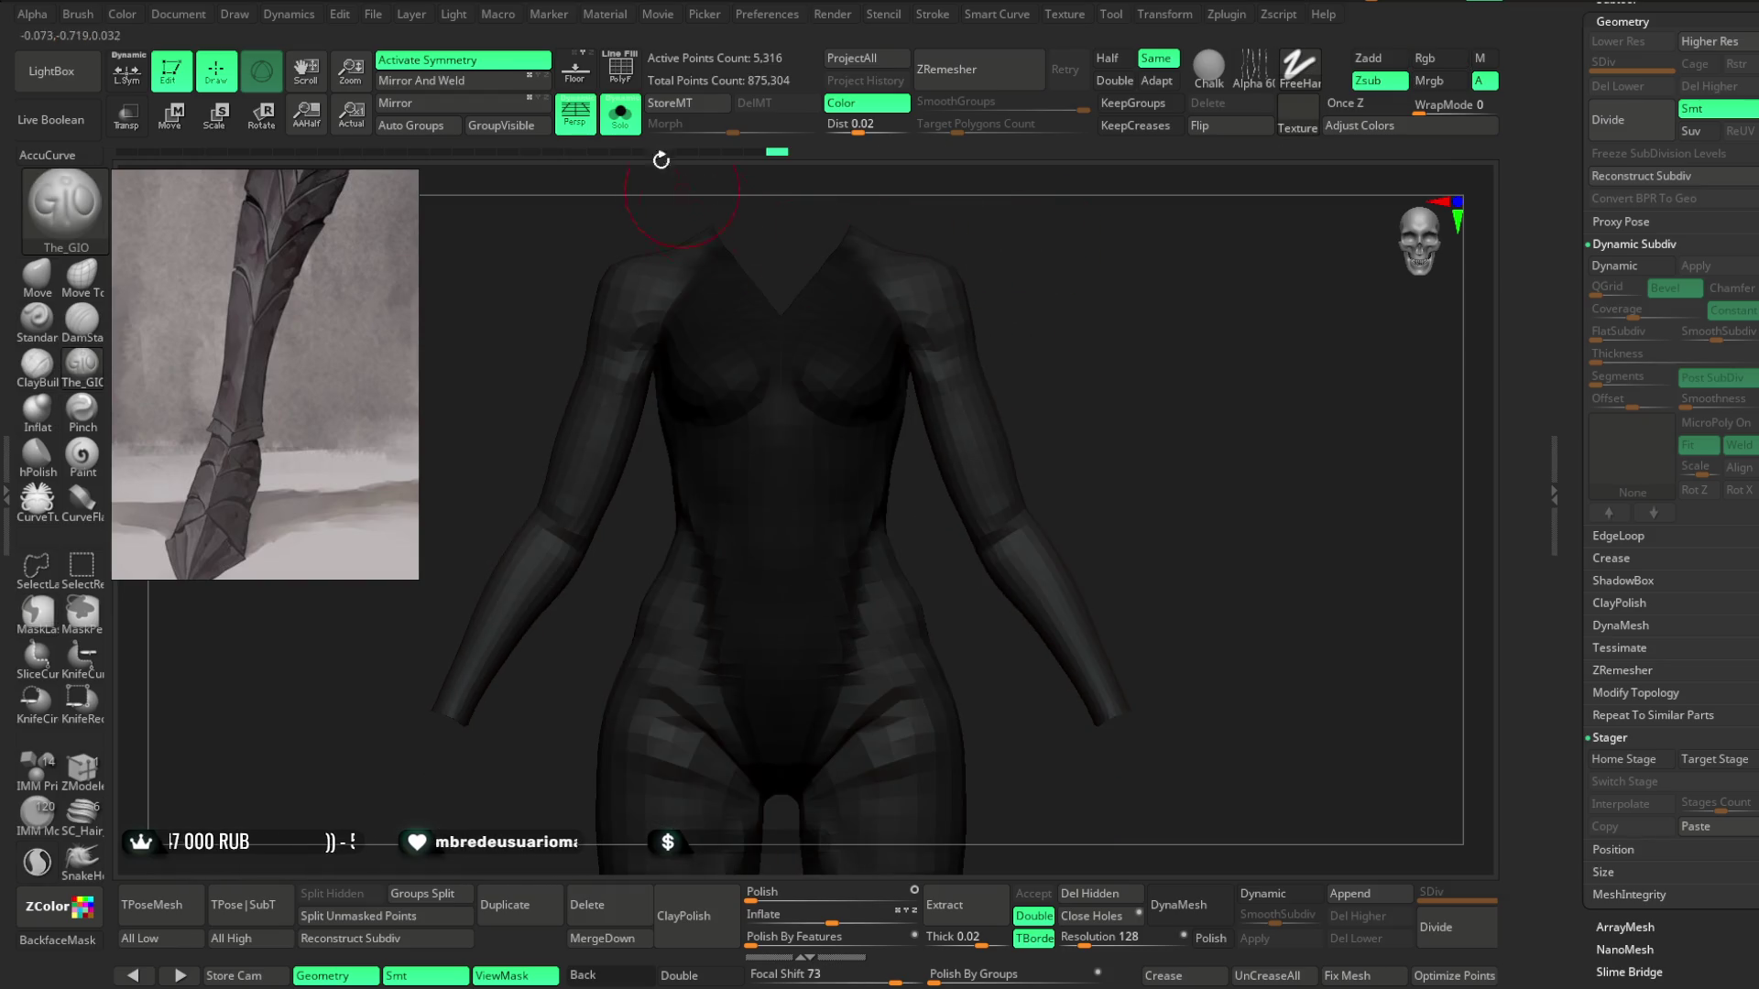
left_click(621, 68)
mouse_move(1072, 330)
left_mouse_down()
mouse_move(1136, 261)
mouse_move(1084, 290)
mouse_move(1091, 271)
mouse_move(1097, 290)
left_mouse_up()
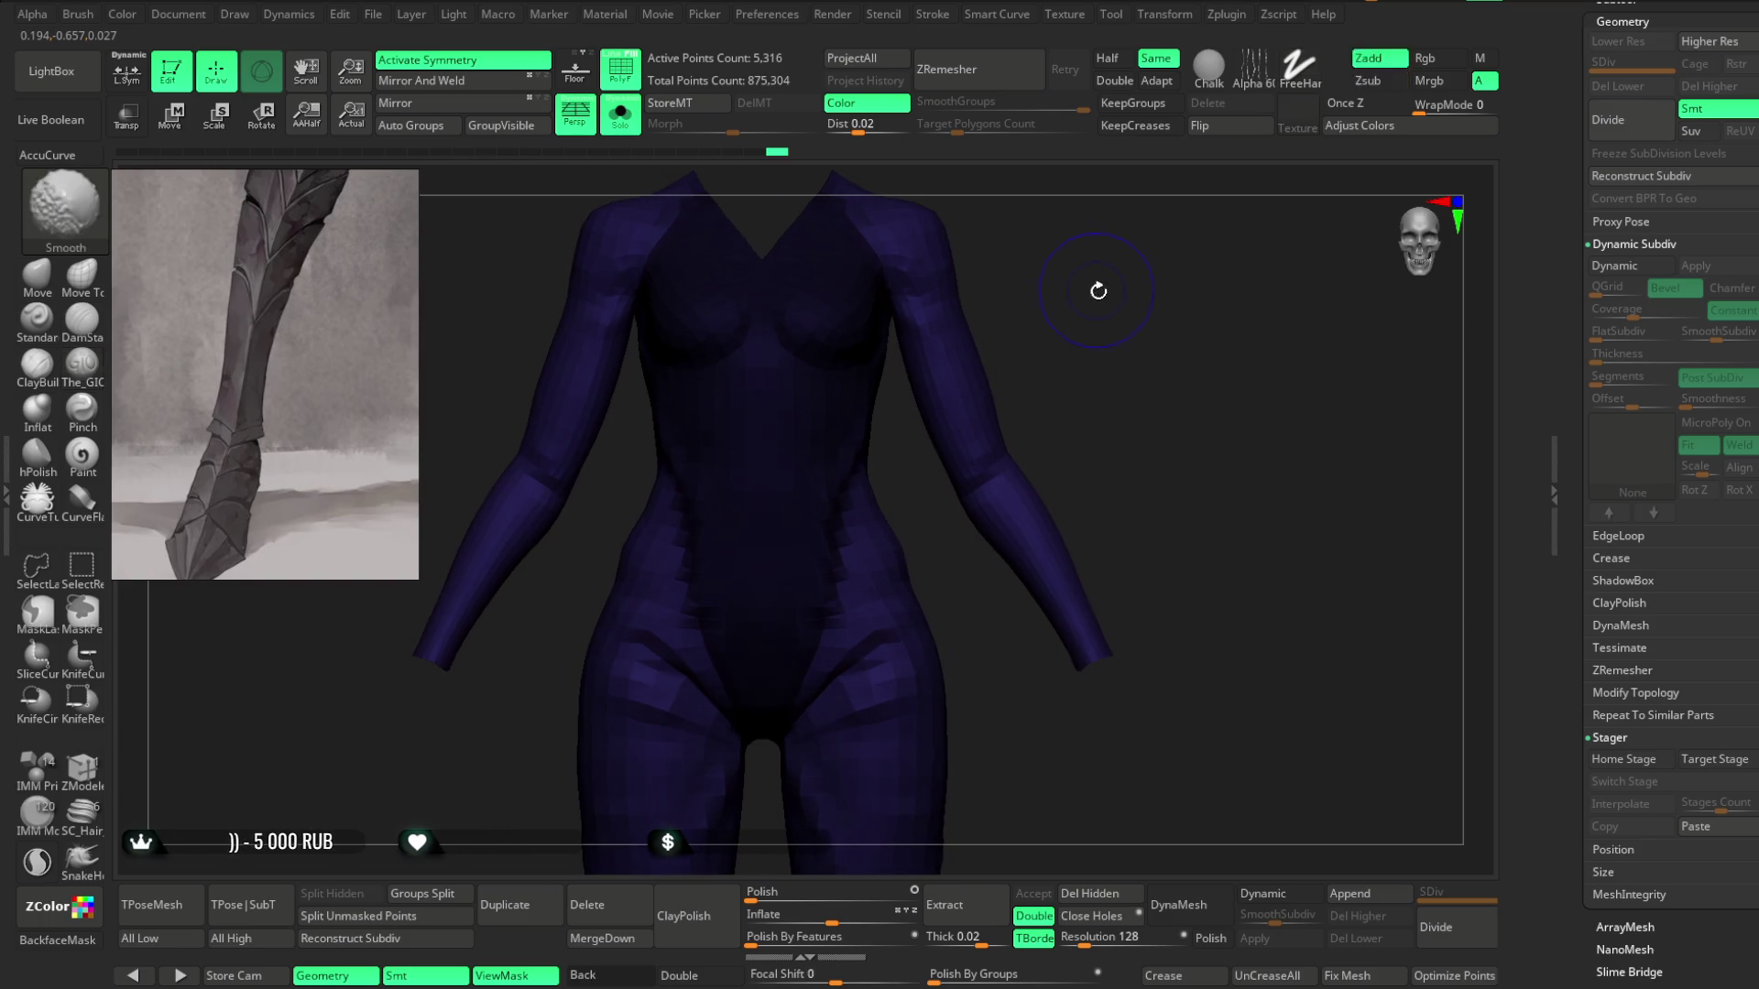
scroll(1667, 458, "down", 10)
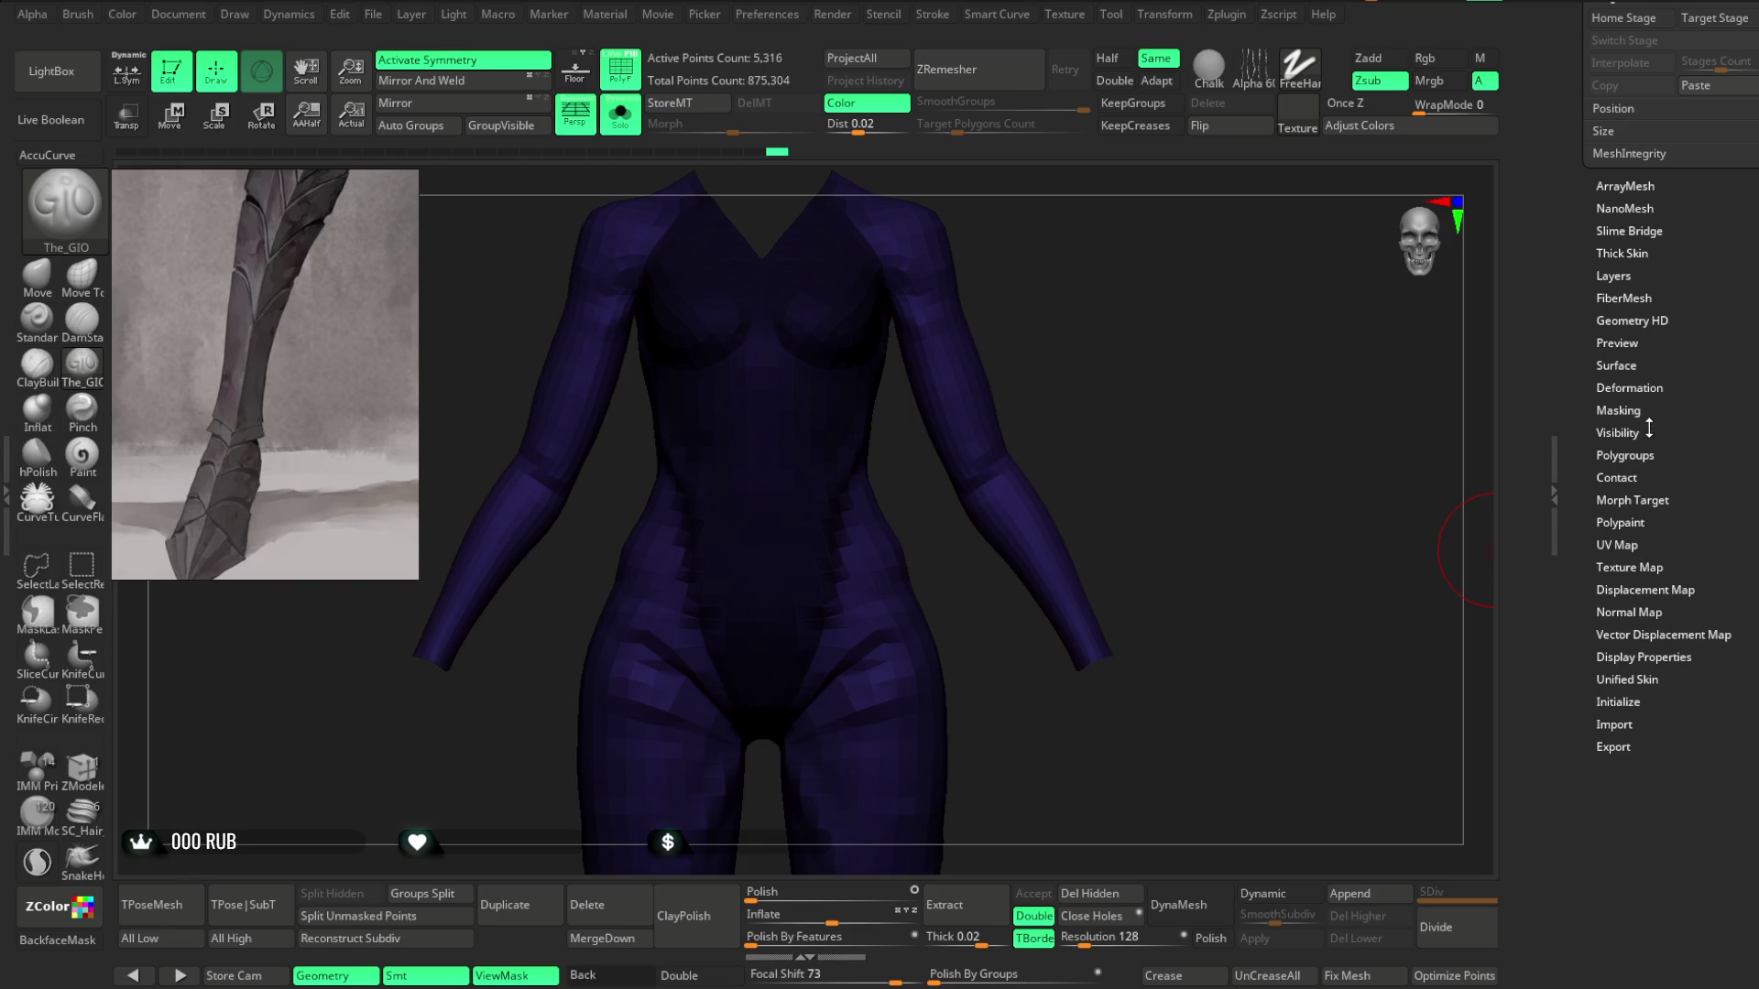
Use Polygroups > Group Masked to make the masked torso front a red polygroup.
left_click(1627, 456)
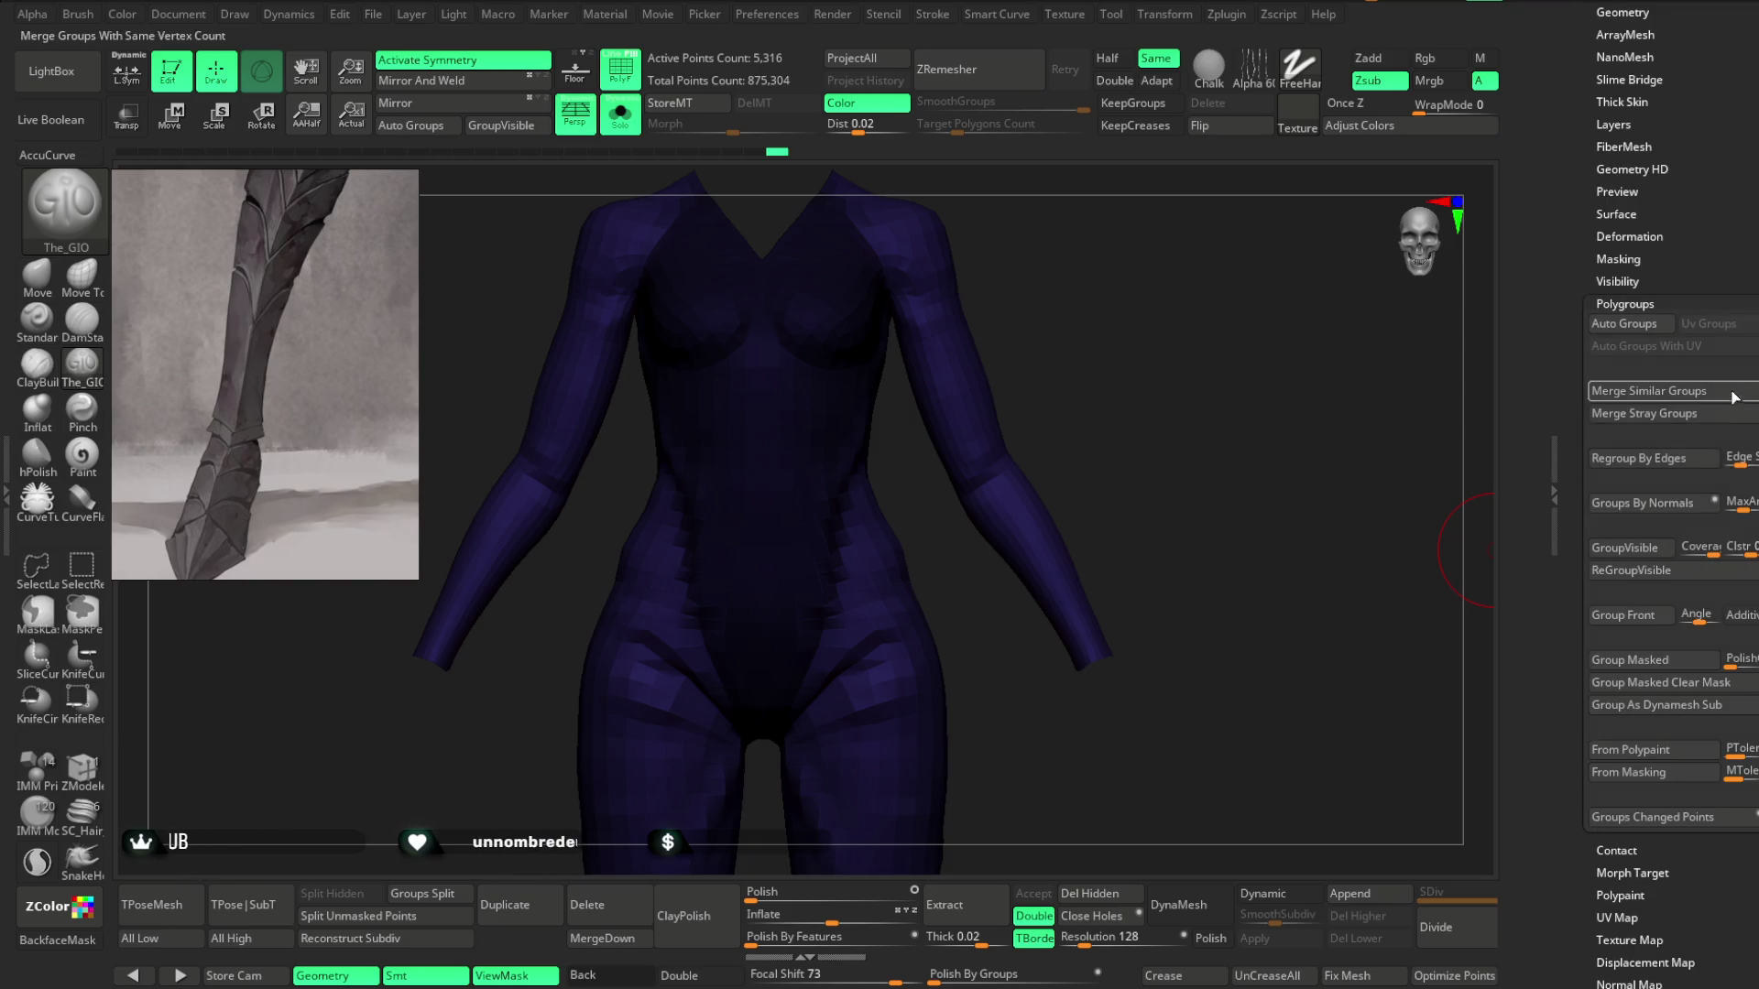
left_click(1664, 663)
left_click_drag(1175, 486, 1637, 503, "alt")
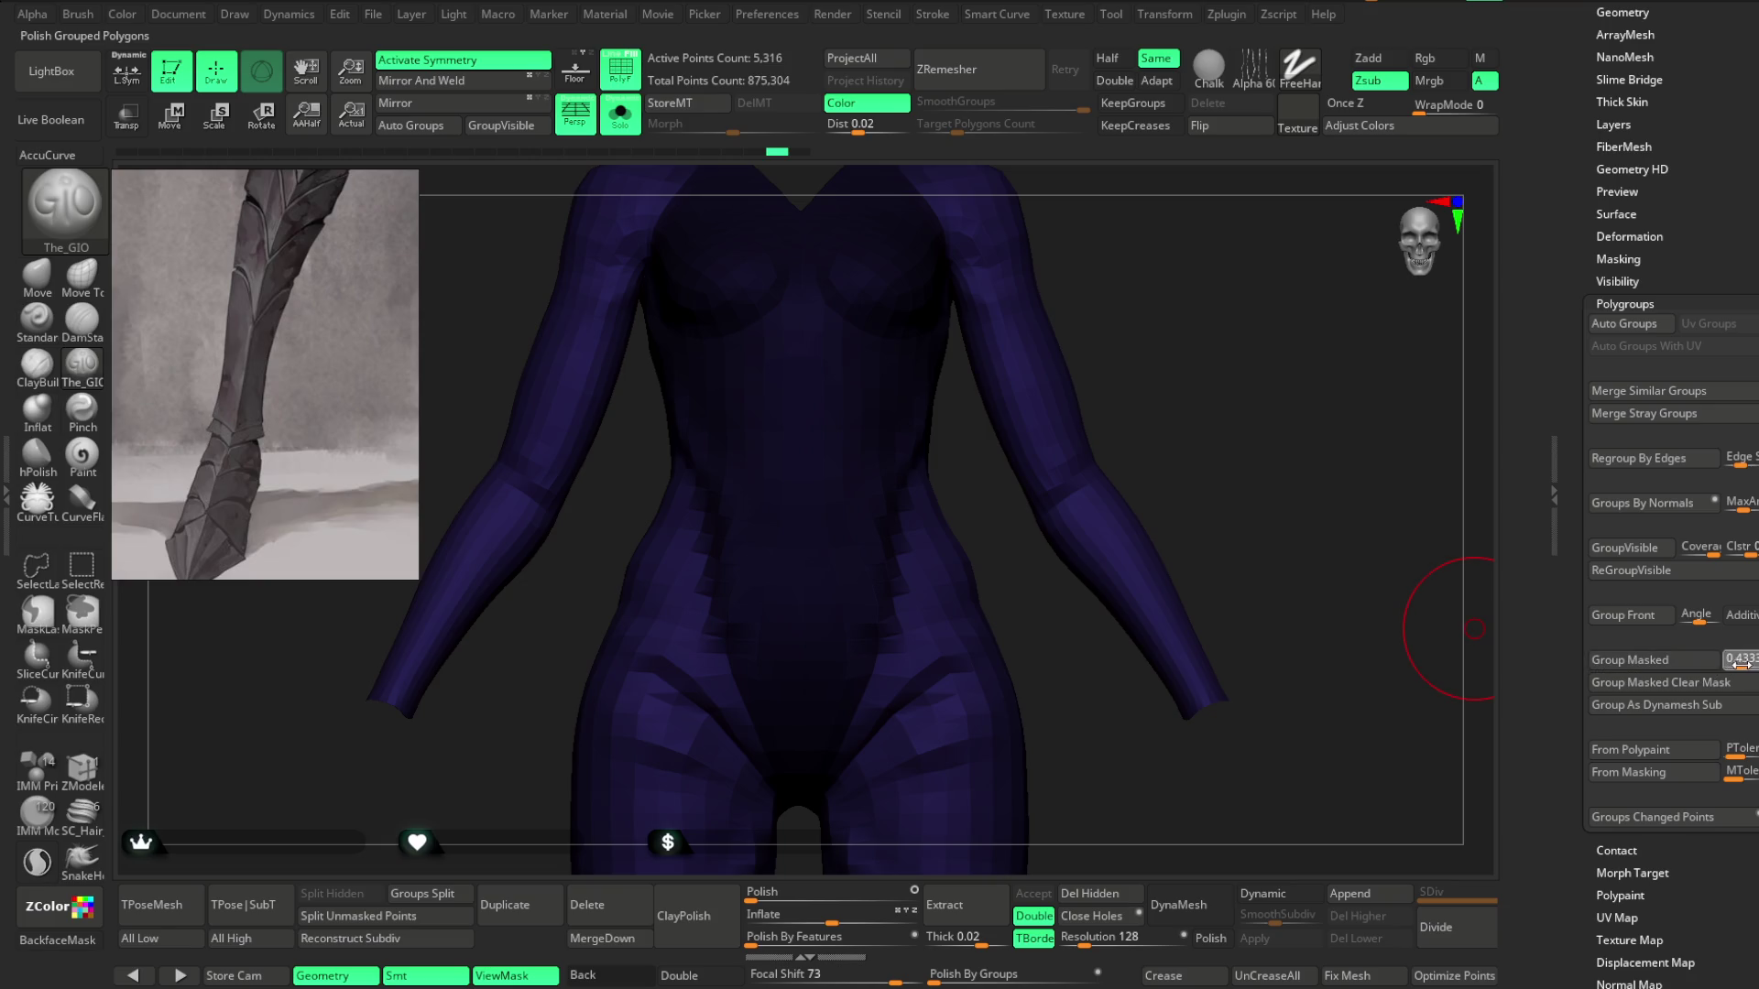
left_click(1658, 660)
mouse_move(1374, 436)
left_mouse_down()
mouse_move(1169, 452)
mouse_move(1237, 491)
mouse_move(1217, 474)
mouse_move(1221, 393)
mouse_move(1182, 420)
mouse_move(1186, 463)
mouse_move(1261, 479)
mouse_move(1169, 486)
mouse_move(1177, 458)
mouse_move(1126, 427)
mouse_move(1135, 404)
mouse_move(1169, 417)
mouse_move(1164, 385)
left_mouse_up()
left_click(1656, 660)
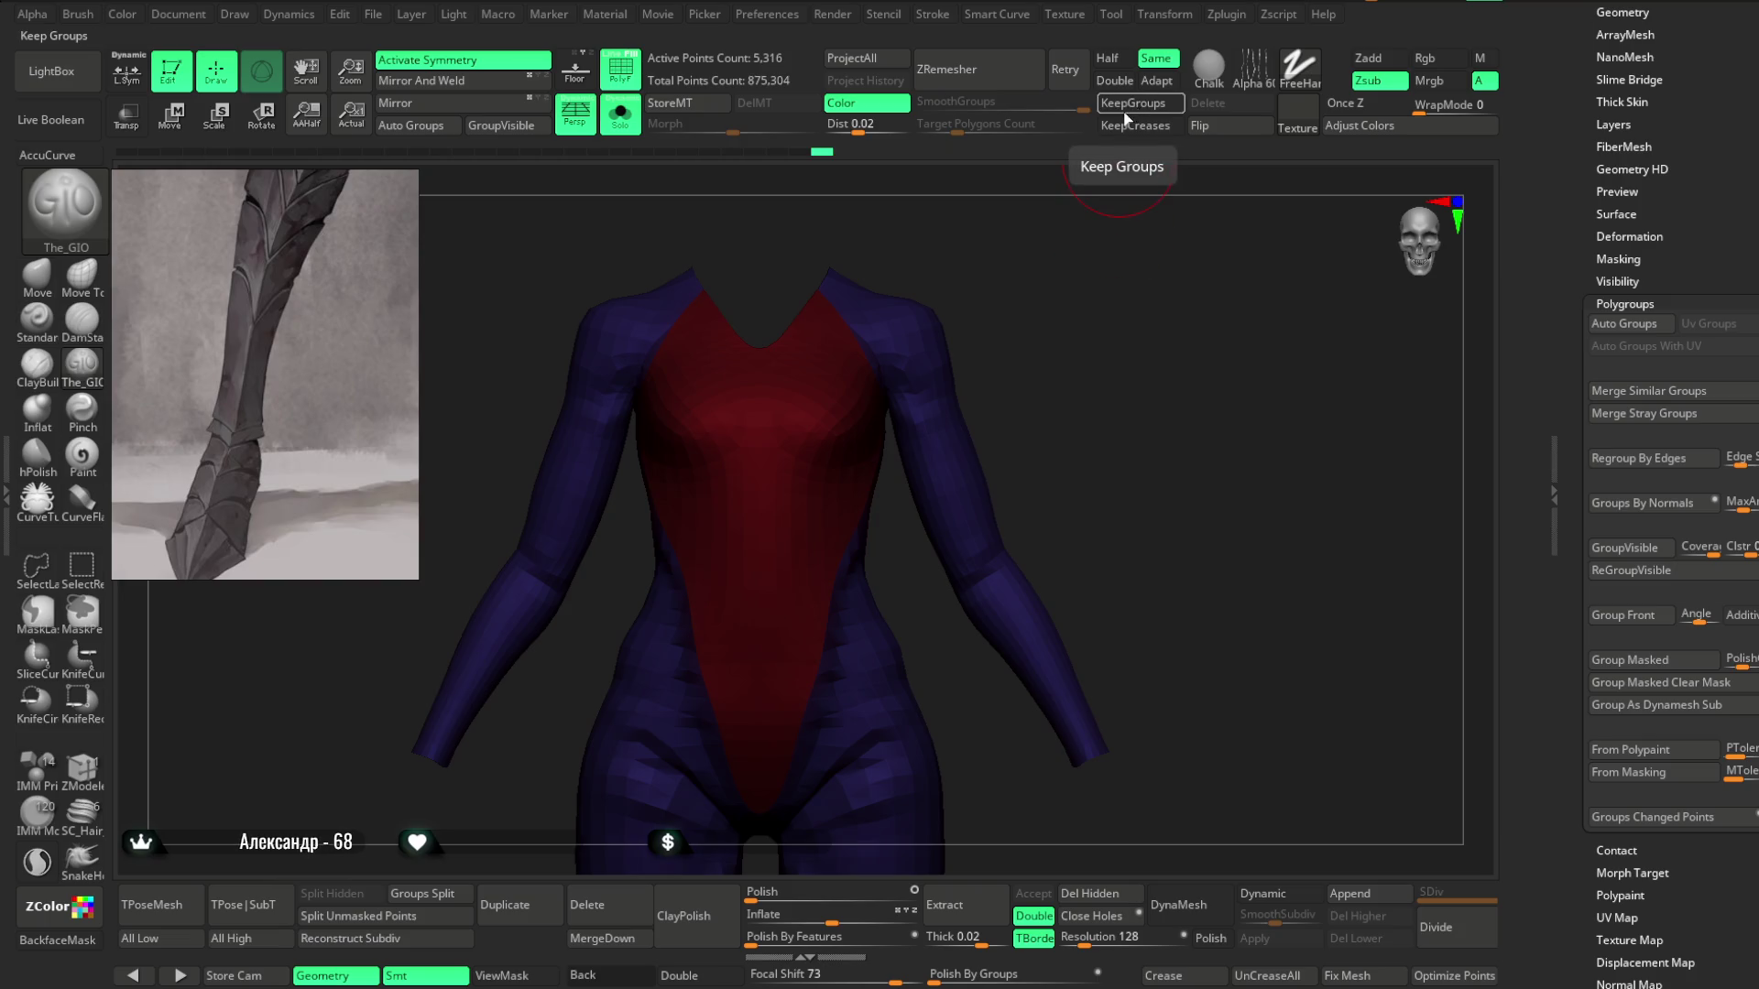
Enable KeepGroups, run ZRemesher on the bodysuit, and inspect the result.
left_click(1135, 126)
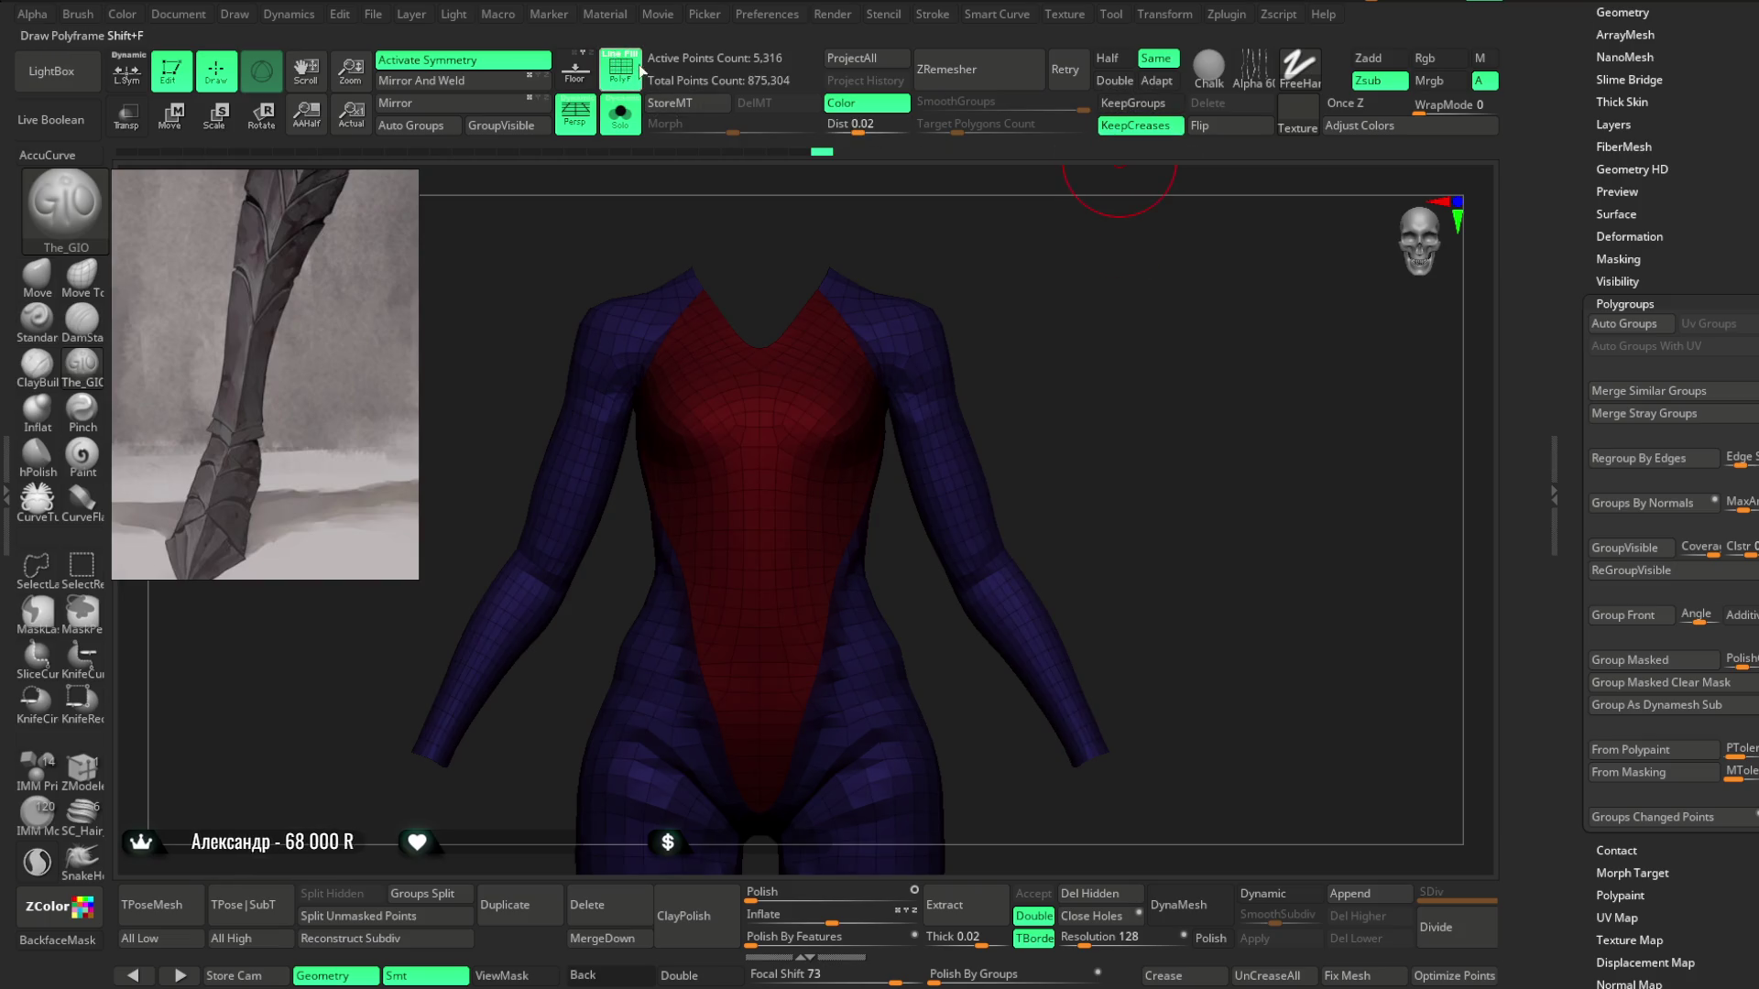
left_click(1136, 103)
left_click(1136, 125)
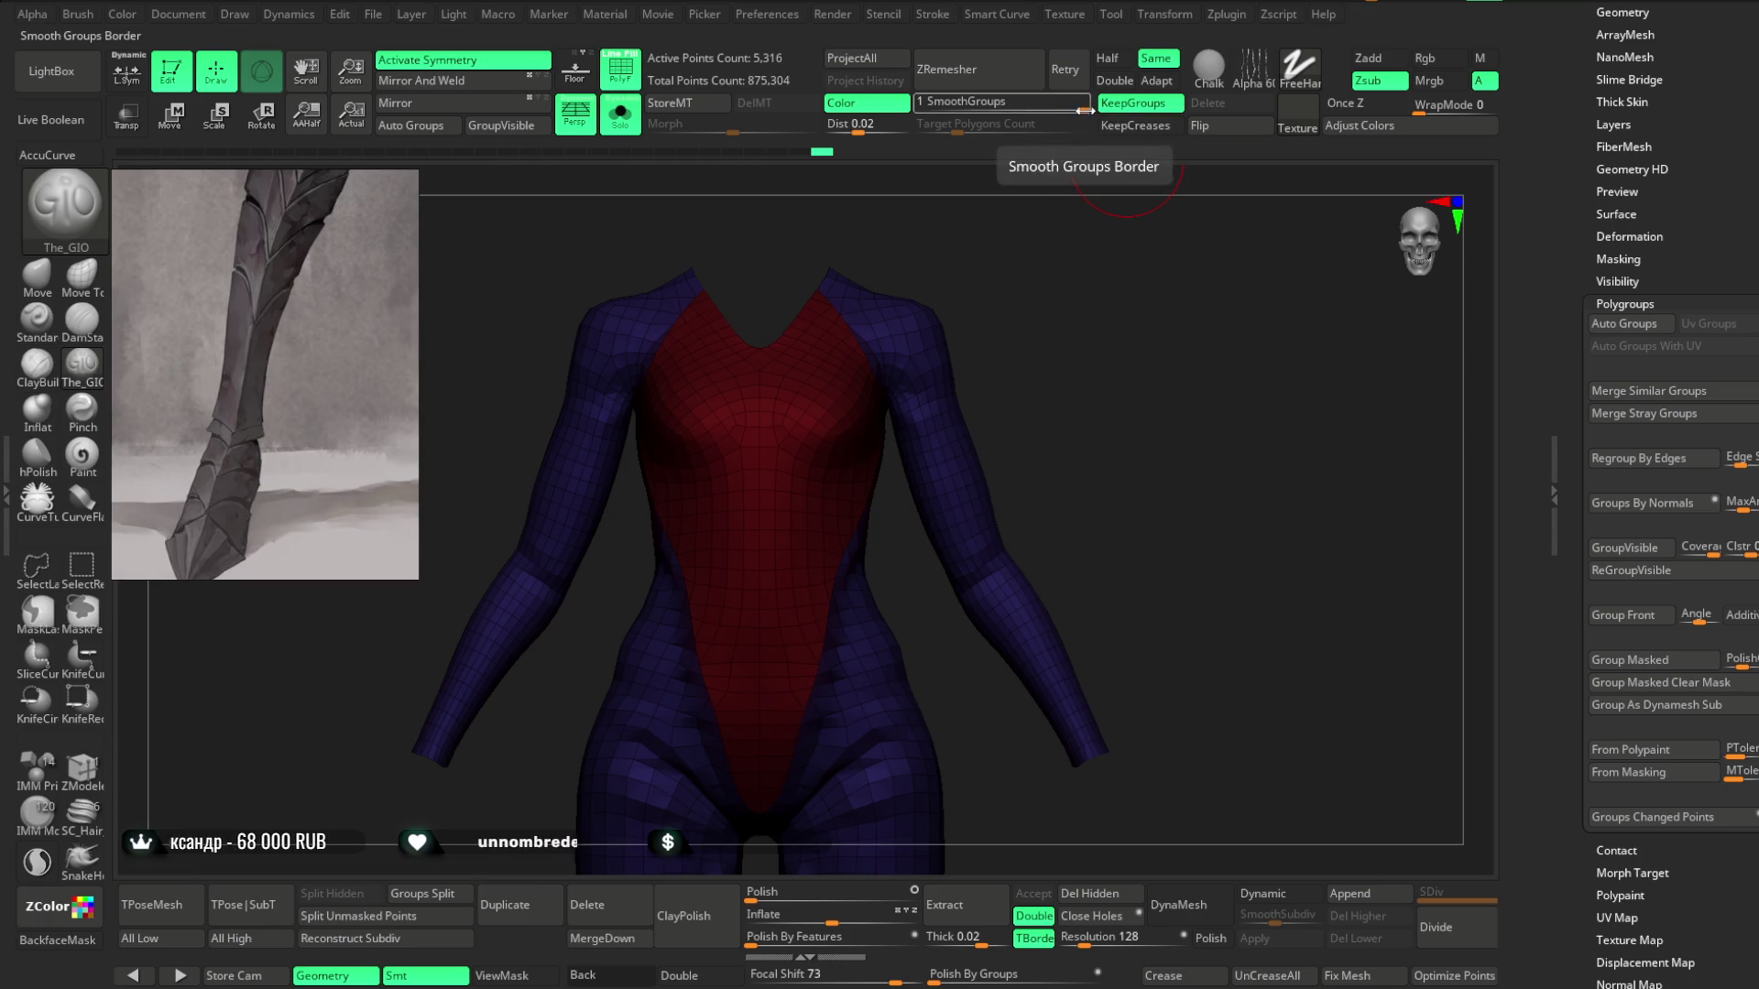
left_click(979, 74)
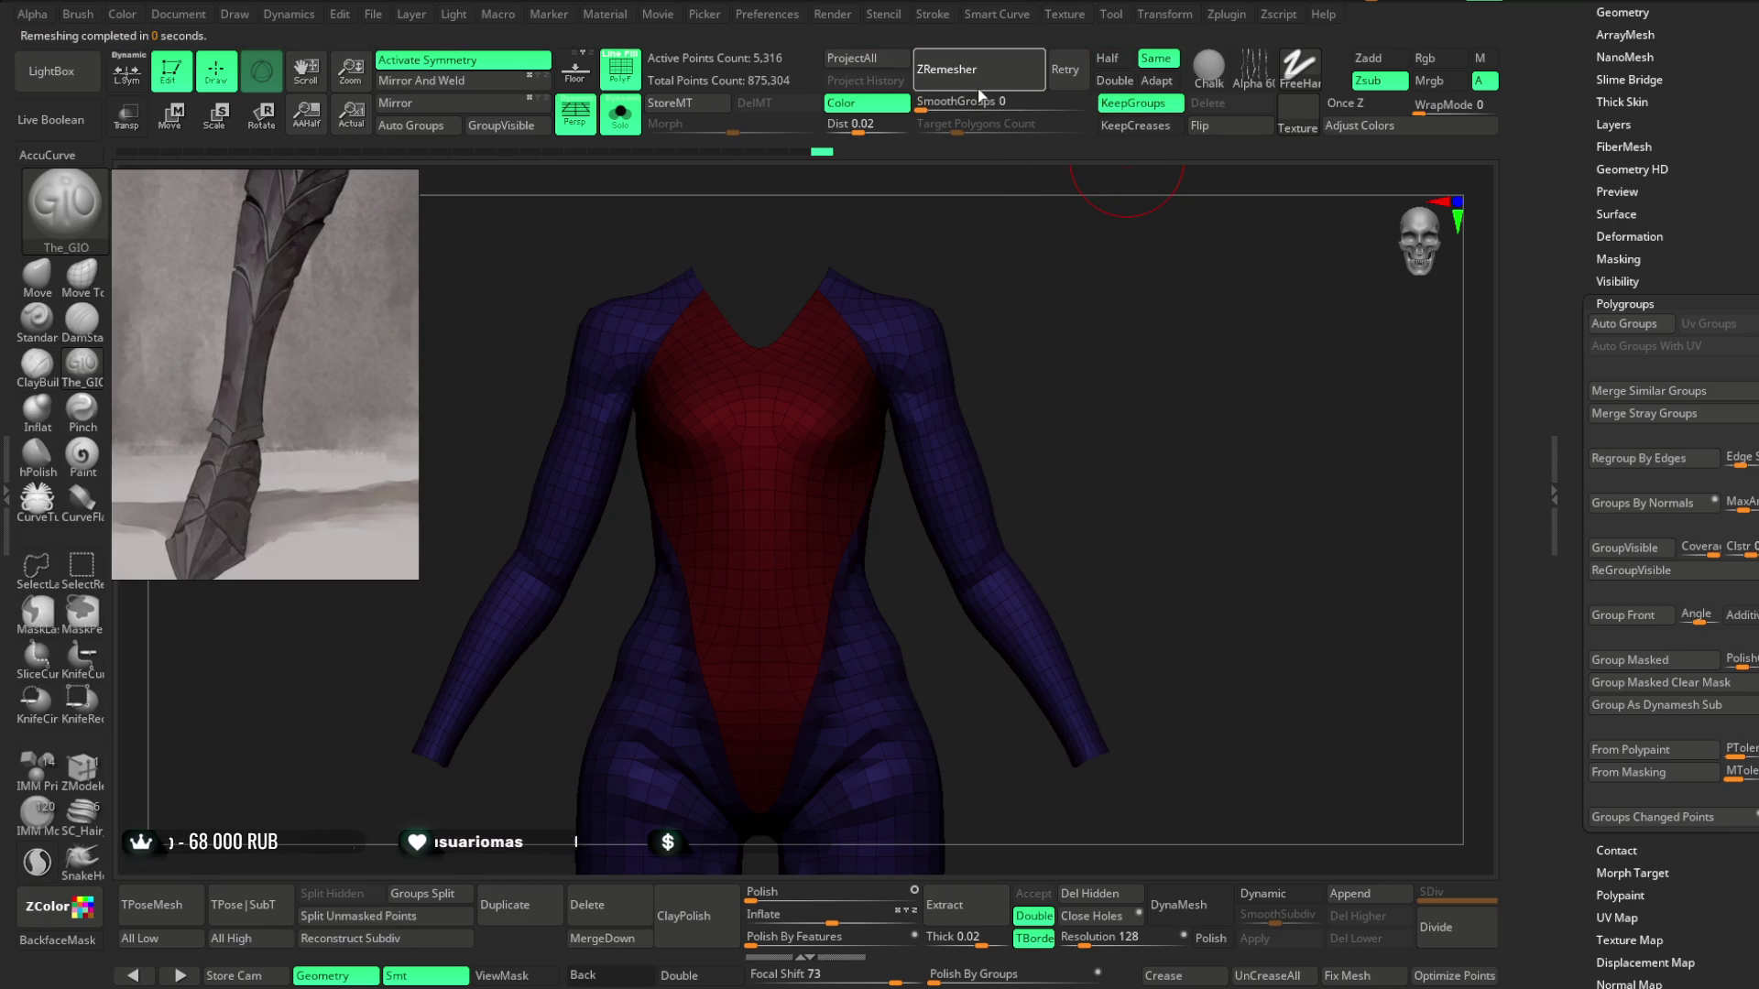
mouse_move(981, 289)
left_mouse_down()
mouse_move(1029, 302)
mouse_move(1016, 278)
left_mouse_up()
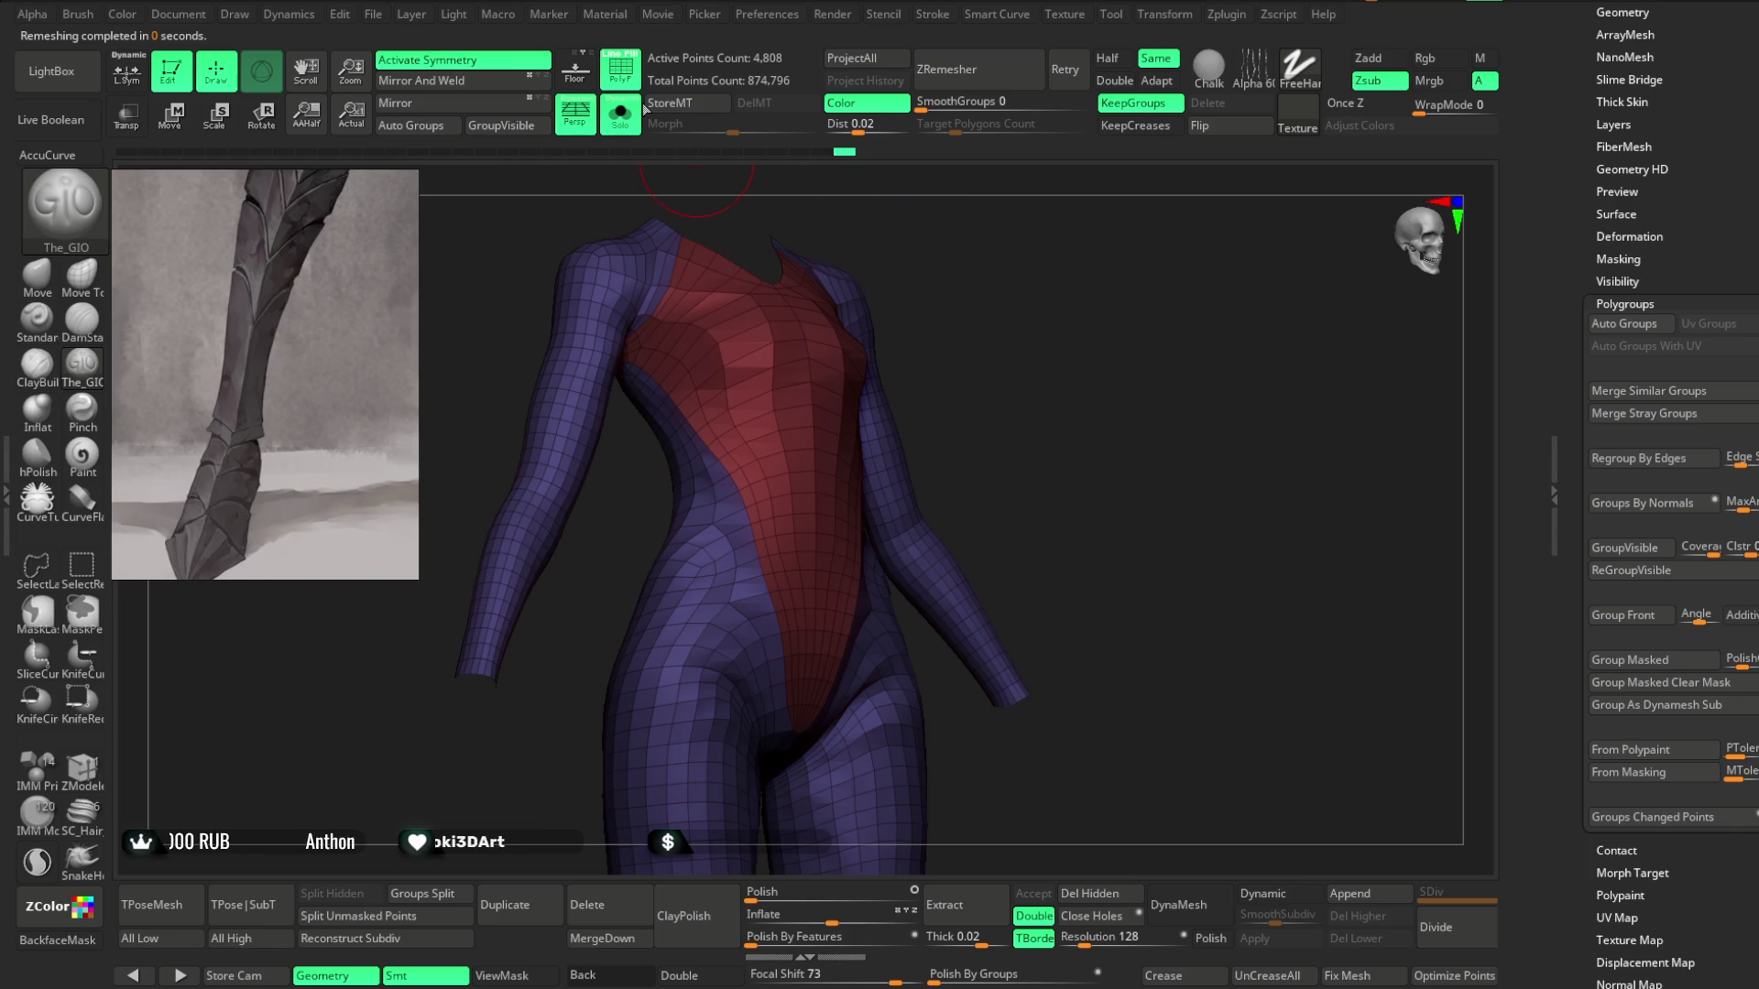
left_click(620, 69)
left_click(621, 113)
mouse_move(1099, 385)
left_mouse_down()
mouse_move(1070, 314)
mouse_move(1033, 319)
mouse_move(1118, 298)
mouse_move(1123, 341)
mouse_move(1167, 294)
mouse_move(1118, 282)
mouse_move(1100, 381)
mouse_move(1099, 338)
mouse_move(1211, 281)
mouse_move(1190, 303)
mouse_move(1274, 298)
mouse_move(1244, 357)
mouse_move(1228, 339)
left_mouse_up()
left_click(620, 68)
Undo the remesh and rerun ZRemesher at Double density for 8,746 points.
key("ctrl+z")
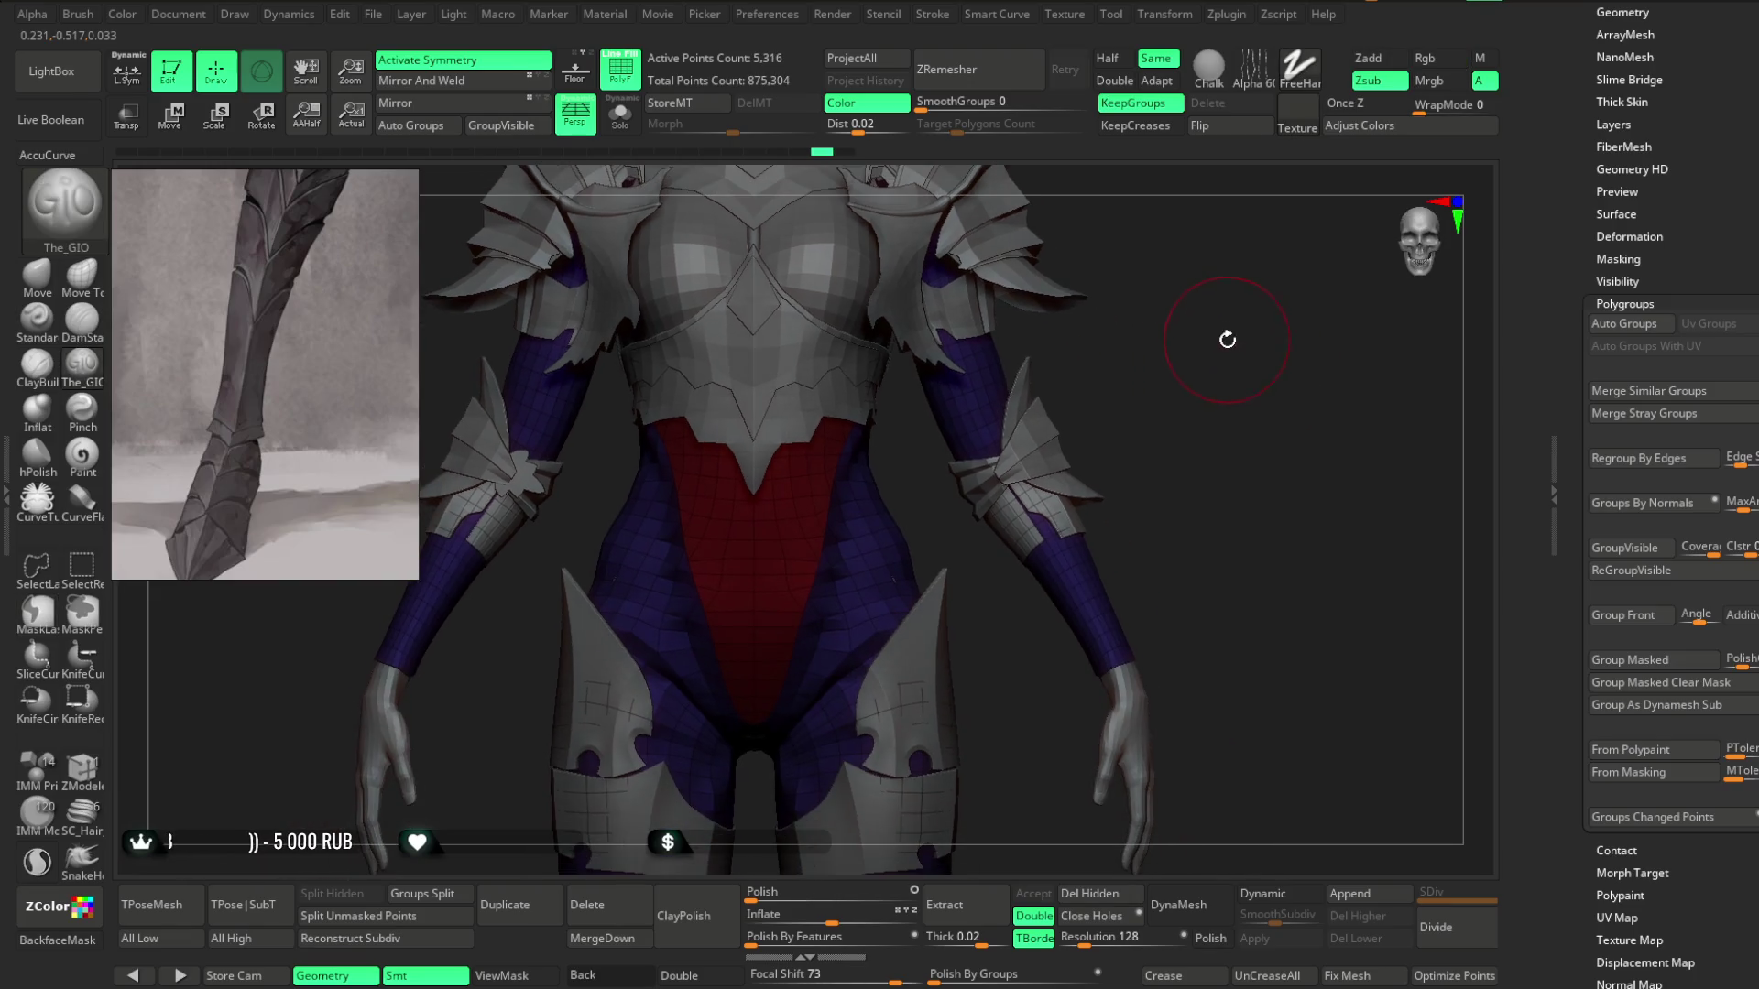
left_click(1115, 80)
left_click(1005, 79)
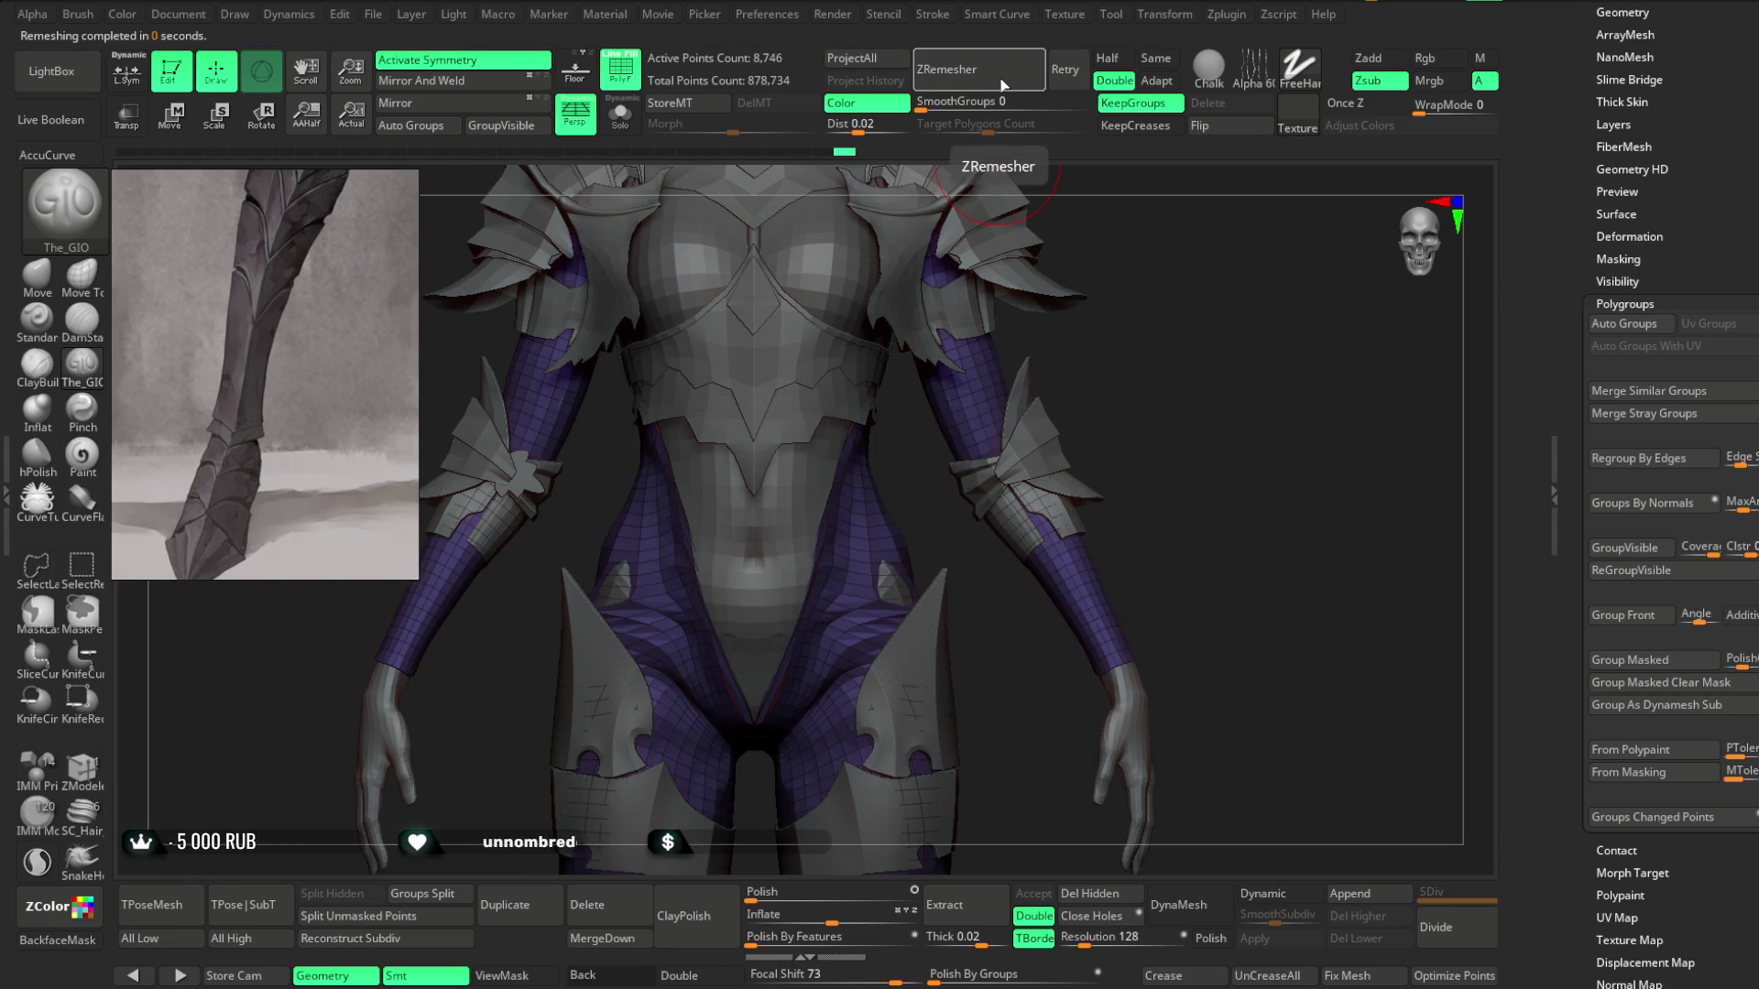
Hide the armour, undo the doubled remesh, then remesh and undo again.
mouse_move(981, 178)
left_mouse_down()
mouse_move(1178, 251)
mouse_move(1102, 202)
left_mouse_up()
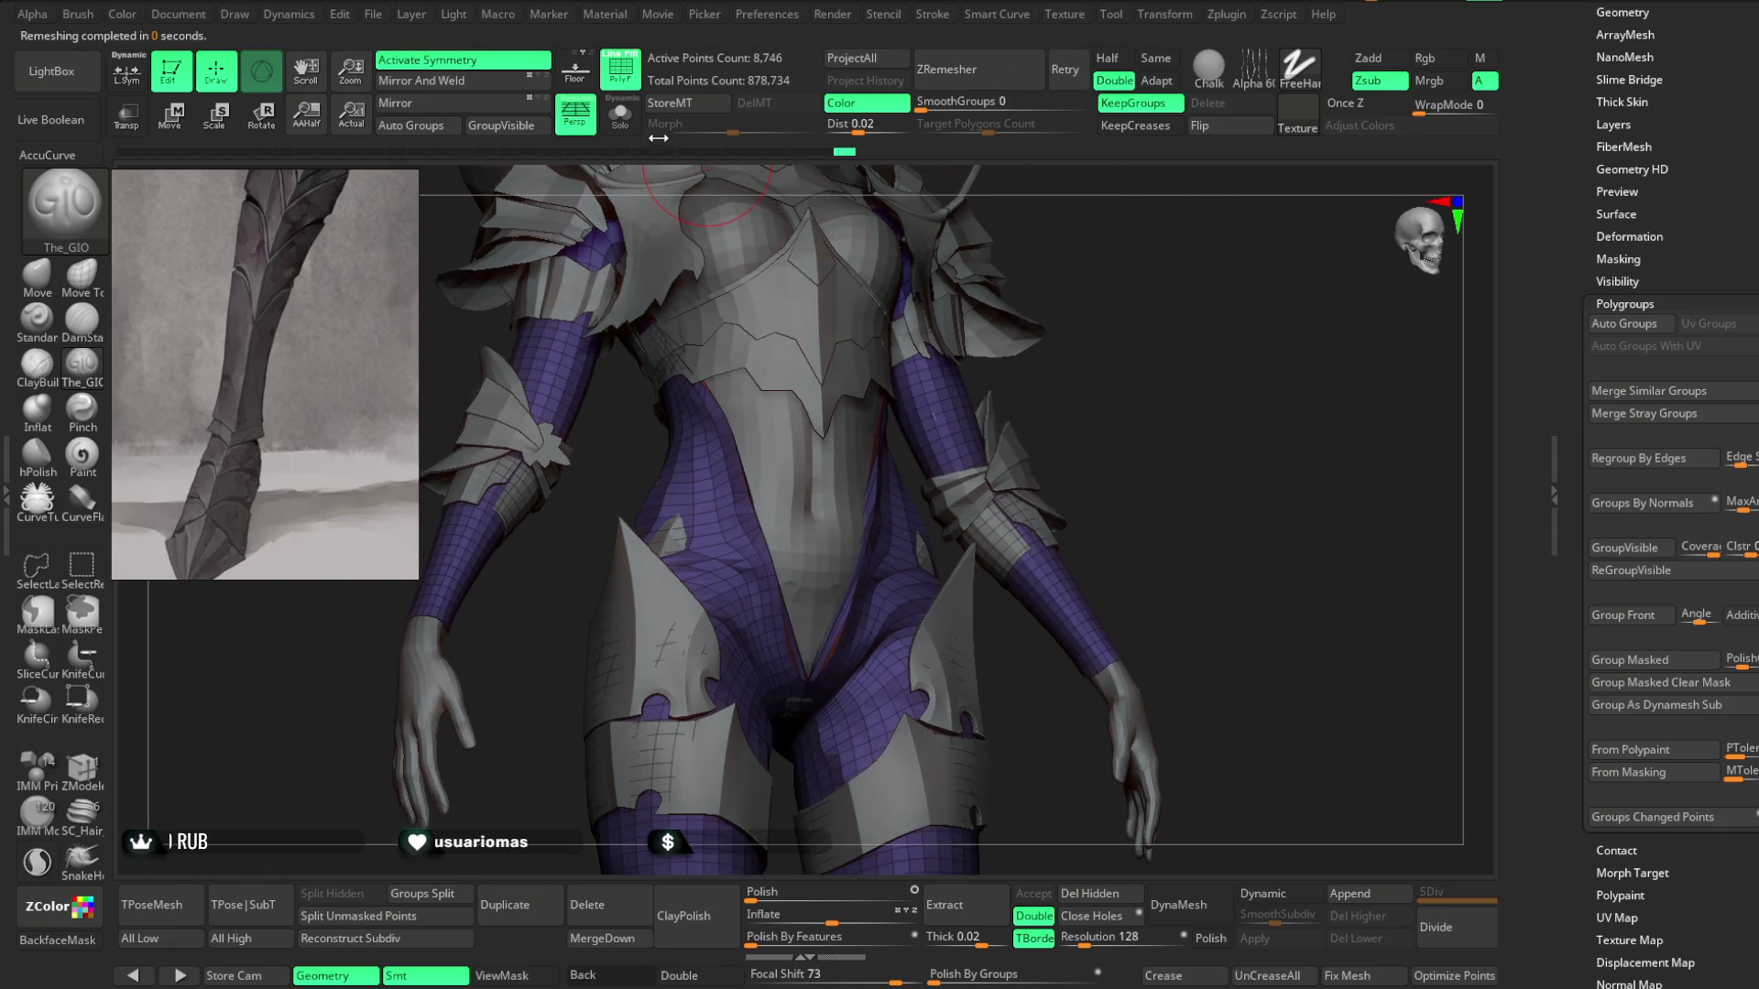
left_click(621, 114)
key("ctrl+z")
mouse_move(1068, 274)
left_mouse_down()
mouse_move(1088, 333)
mouse_move(1058, 166)
left_mouse_up()
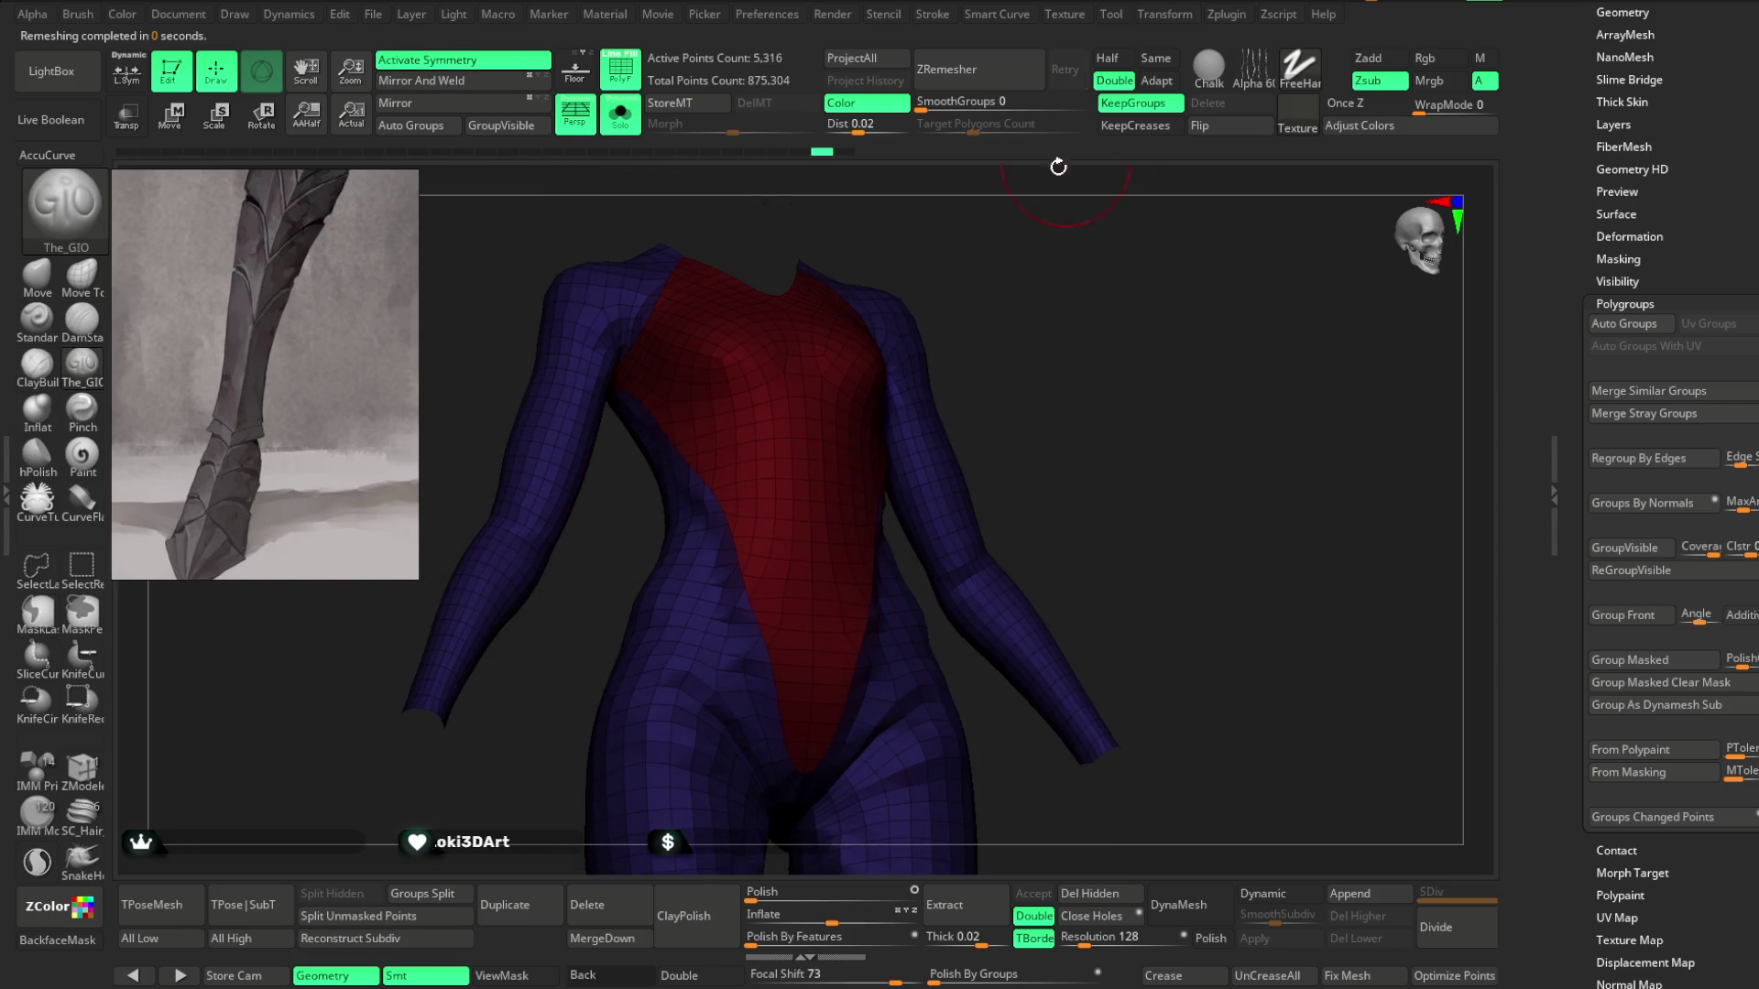
left_click(982, 70)
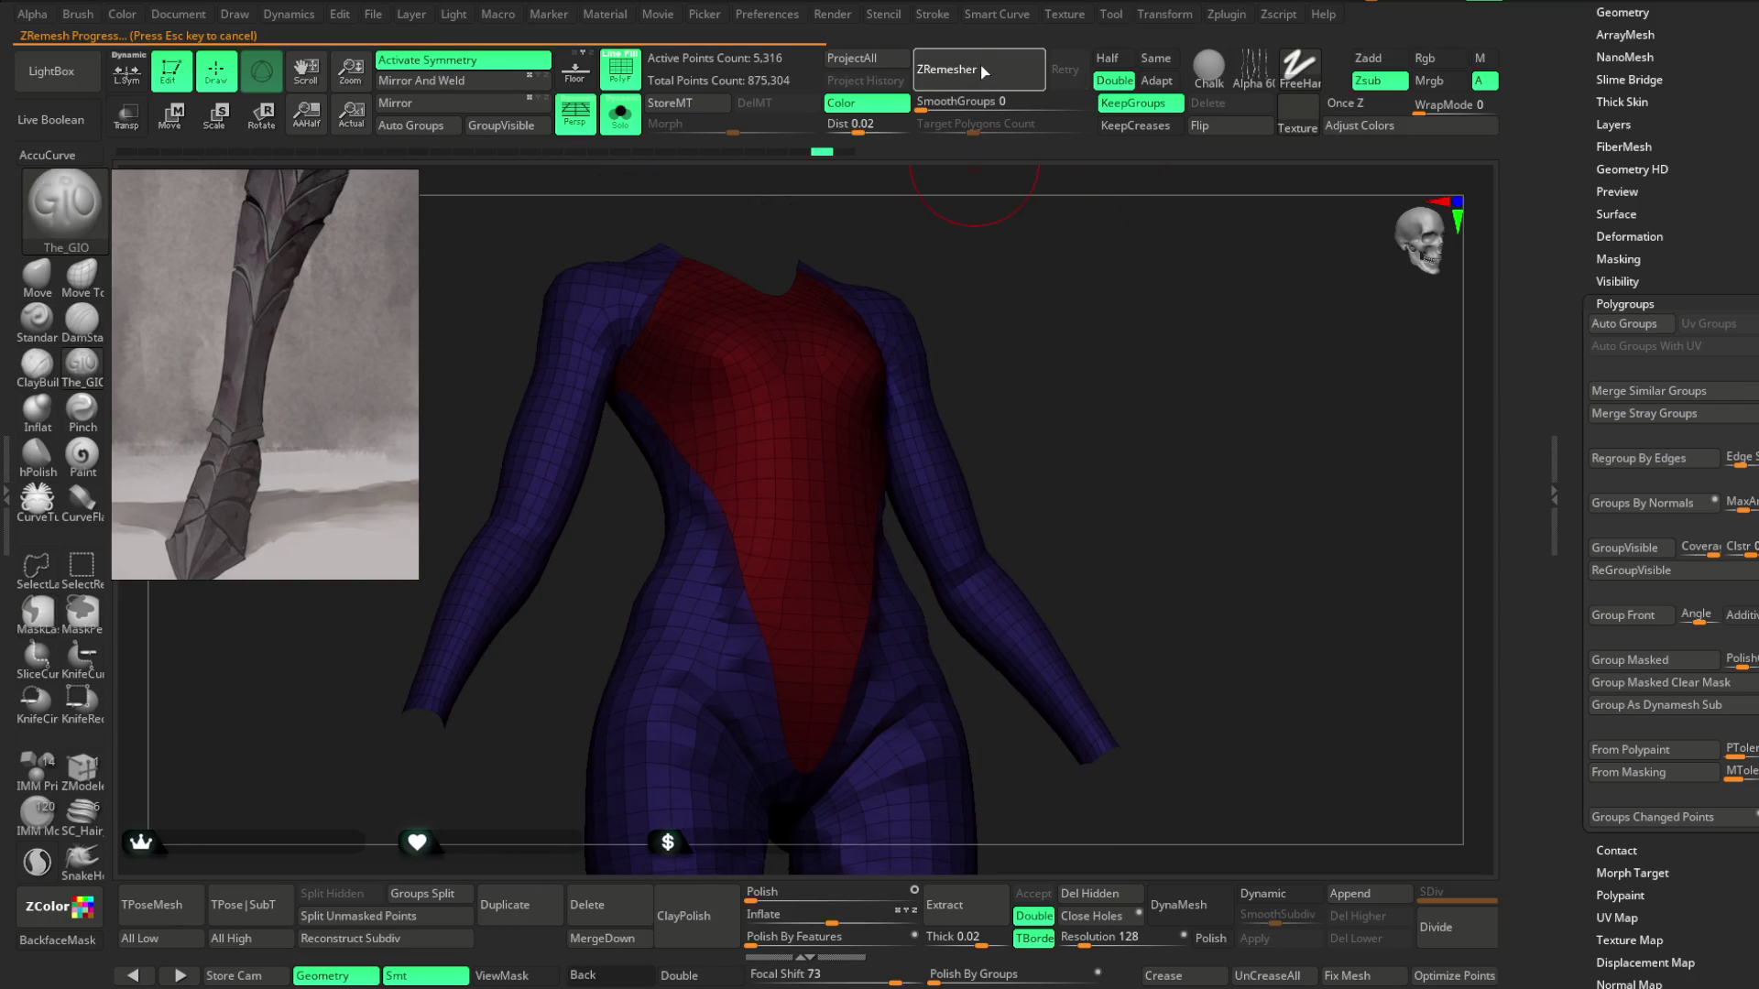
key("ctrl+z")
Set density back to Same, remesh and undo, then switch to lasso masking.
left_click(1172, 64)
left_click(1008, 76)
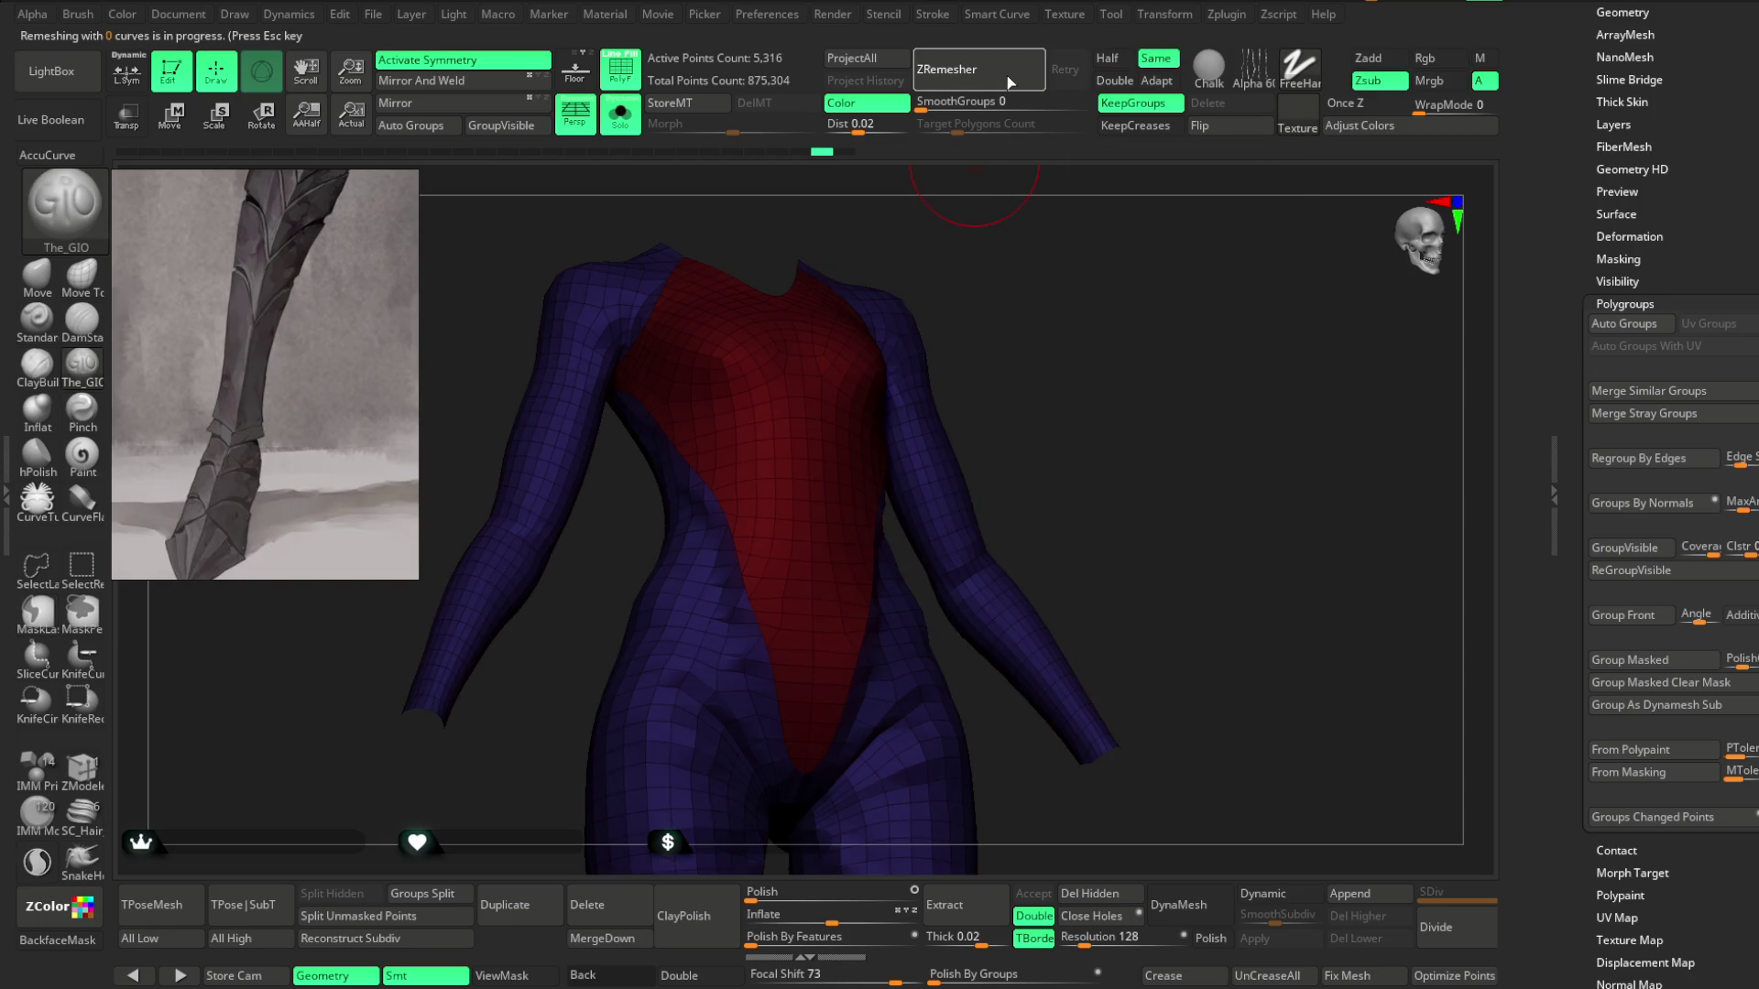
key("ctrl+z")
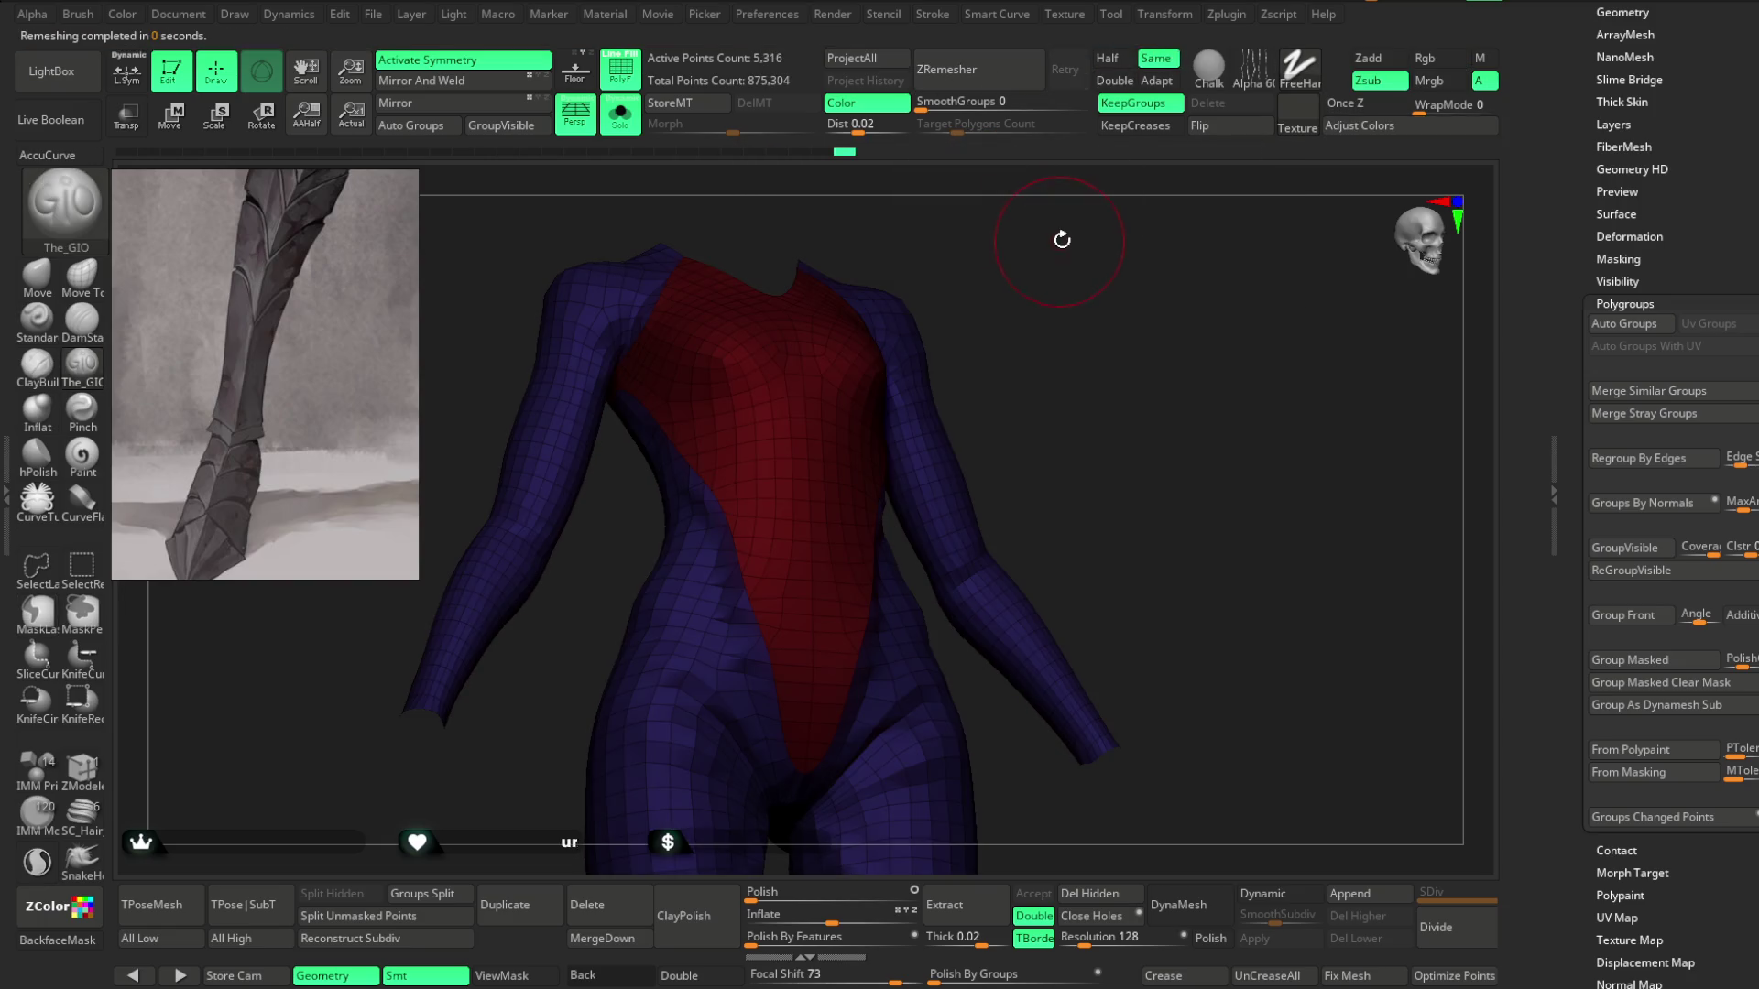
mouse_move(1062, 264)
left_mouse_down()
mouse_move(1068, 243)
mouse_move(1091, 263)
mouse_move(1112, 220)
left_mouse_up()
left_click(1107, 225, "ctrl")
mouse_move(1108, 224)
left_mouse_down()
mouse_move(1114, 282)
mouse_move(1104, 265)
left_mouse_up()
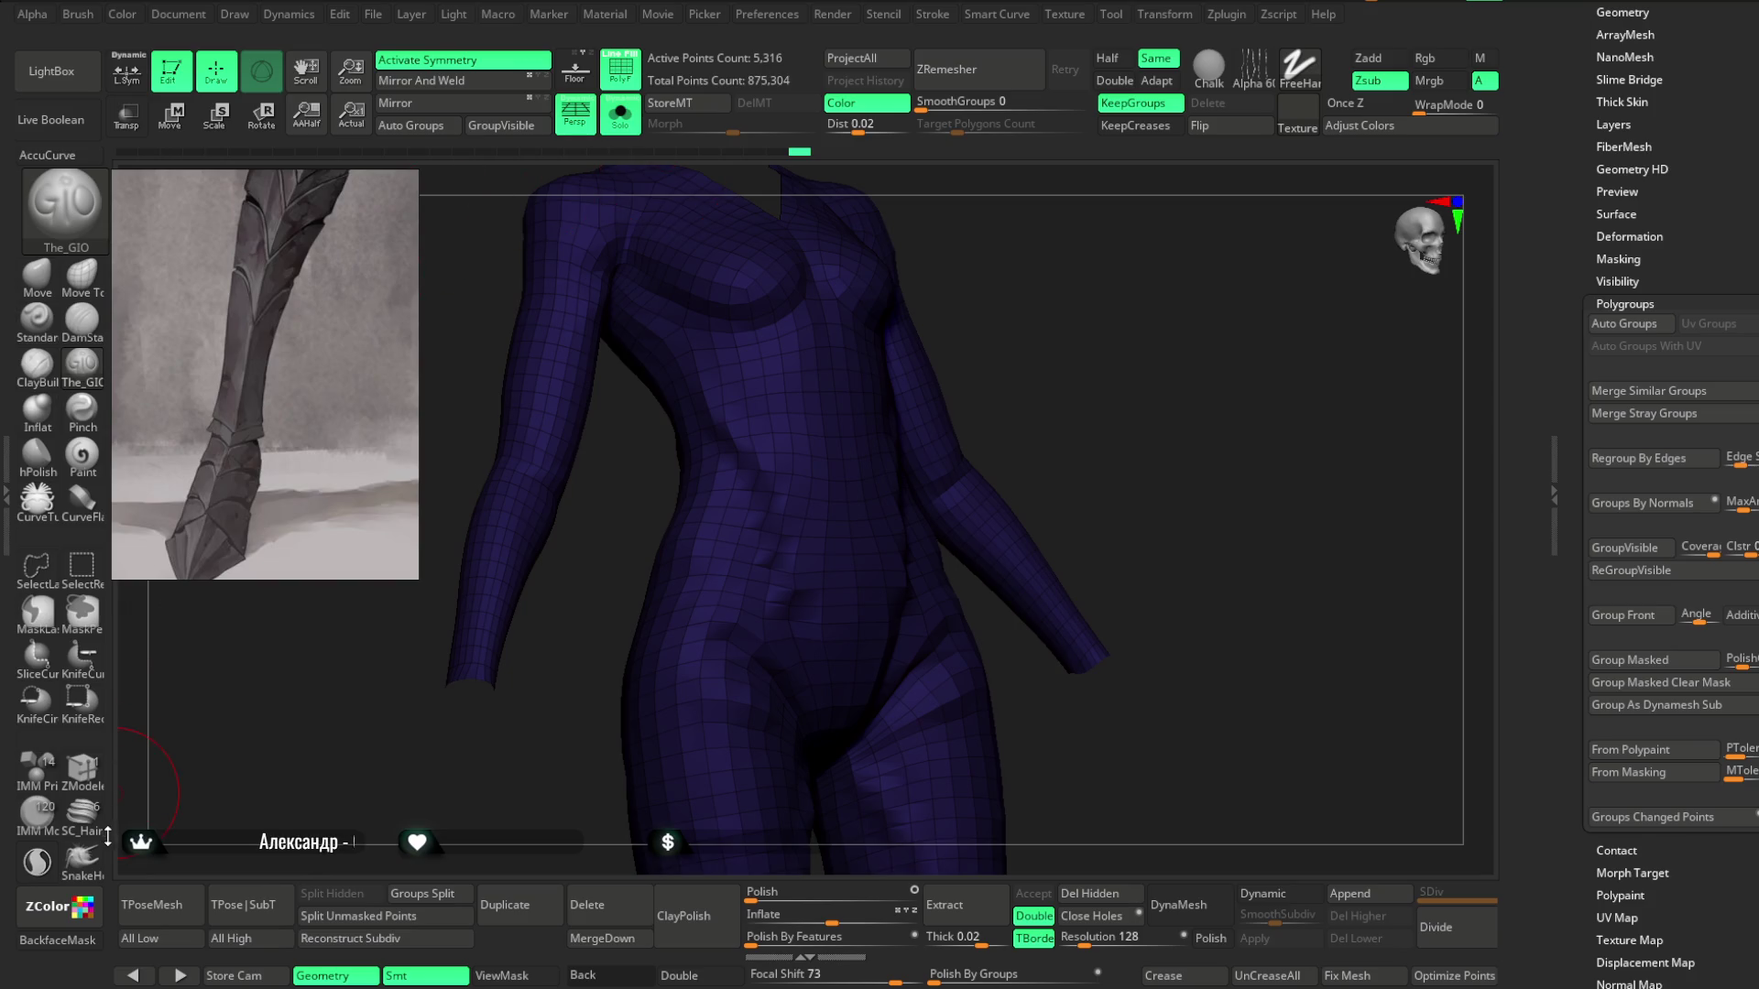
Pick the ZRemesherGuide brush, draw a torso-side curve, test ZRemesher, and undo.
key("b")
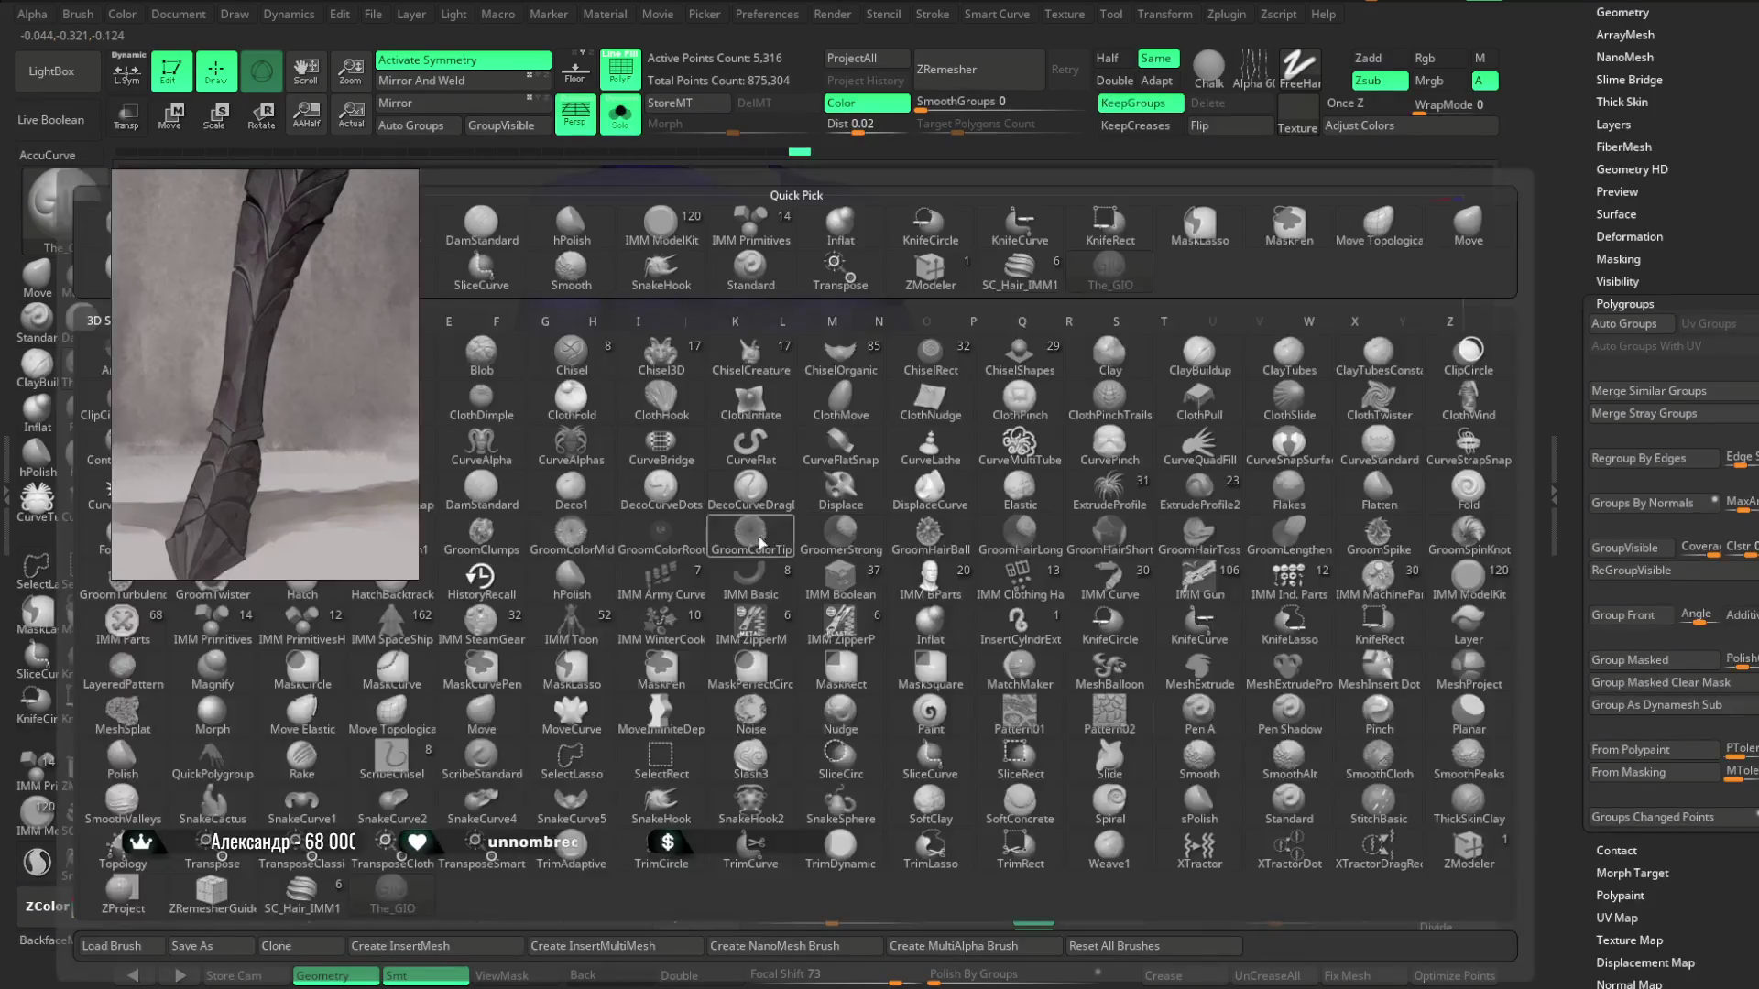
left_click(234, 910)
key("space")
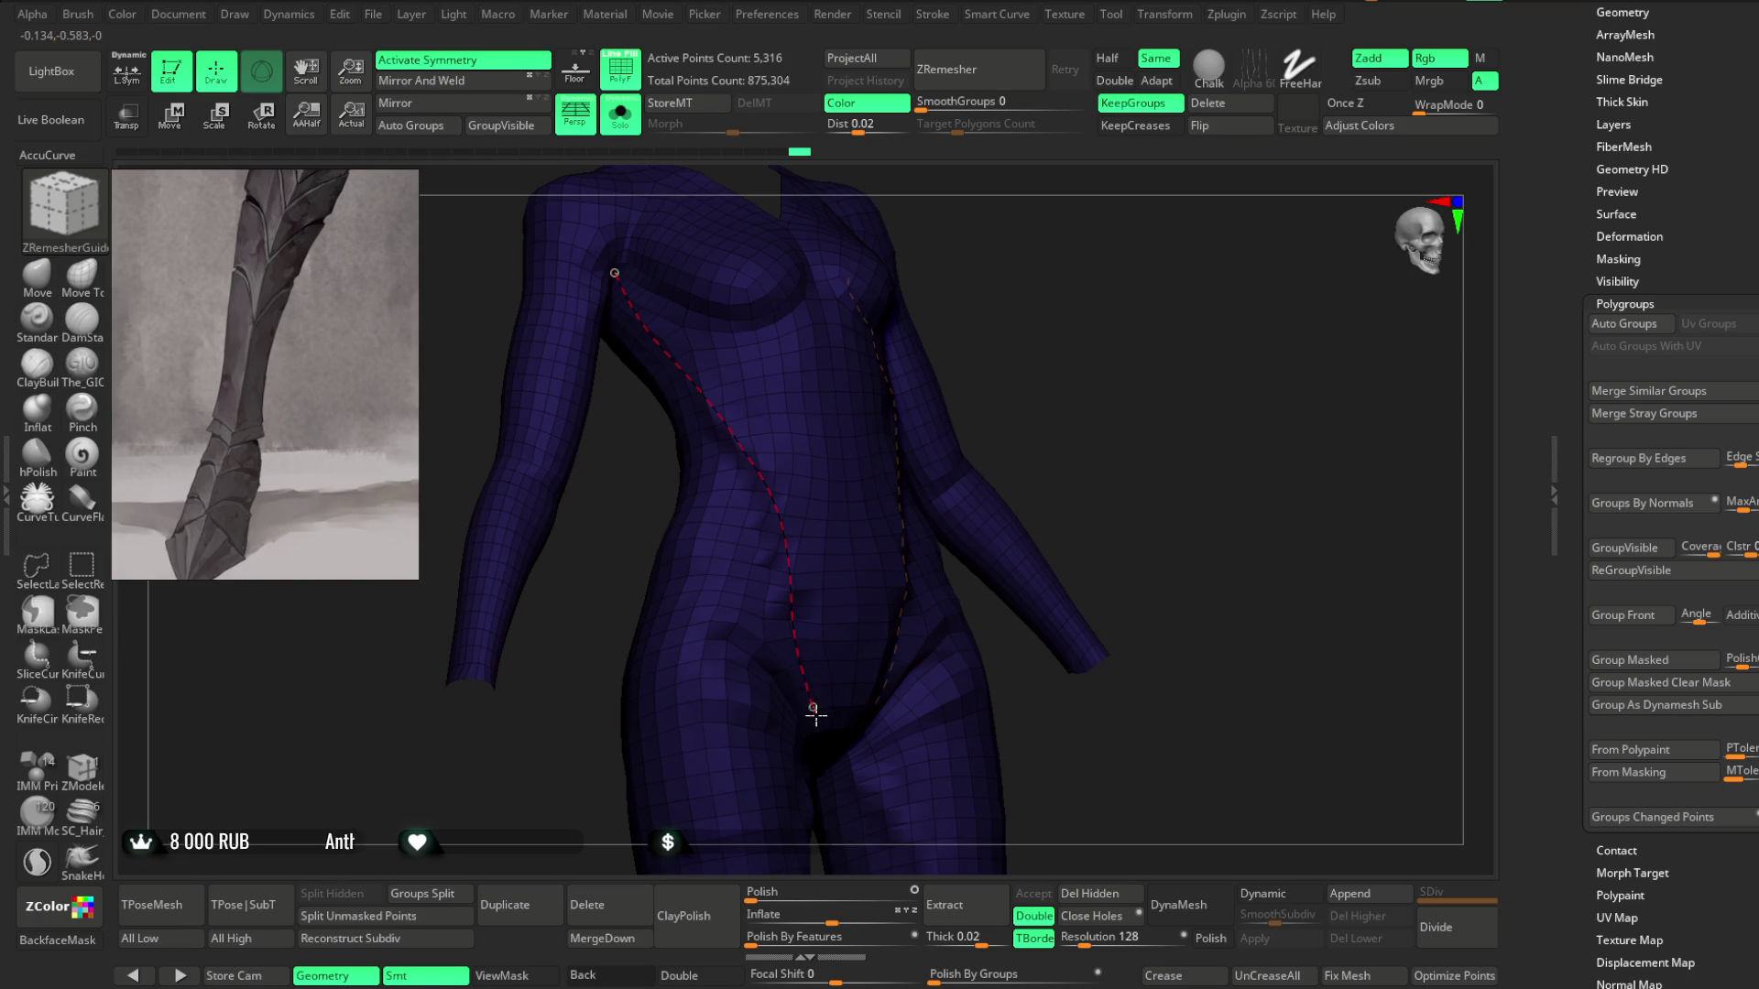
left_click_drag(1122, 324, 1135, 267, "shift")
left_click(997, 83)
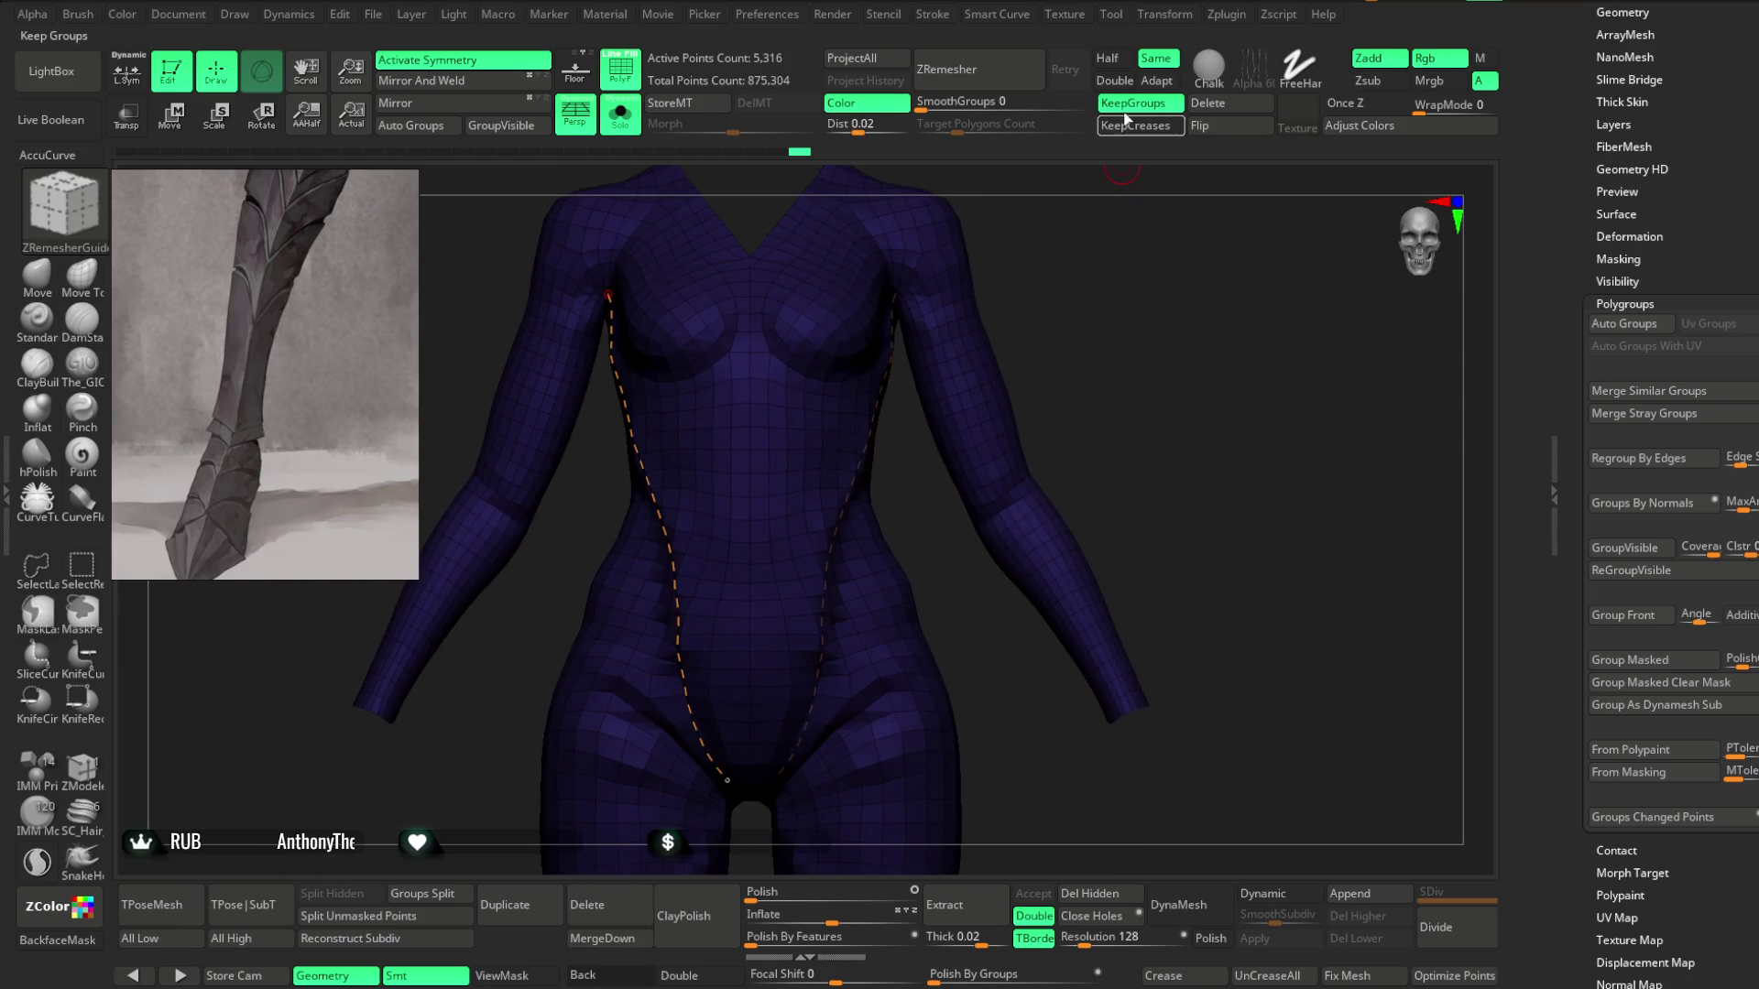
mouse_move(1025, 208)
left_mouse_down()
mouse_move(1103, 287)
mouse_move(1060, 291)
mouse_move(1036, 266)
mouse_move(1059, 266)
mouse_move(1045, 312)
left_mouse_up()
key("ctrl+z")
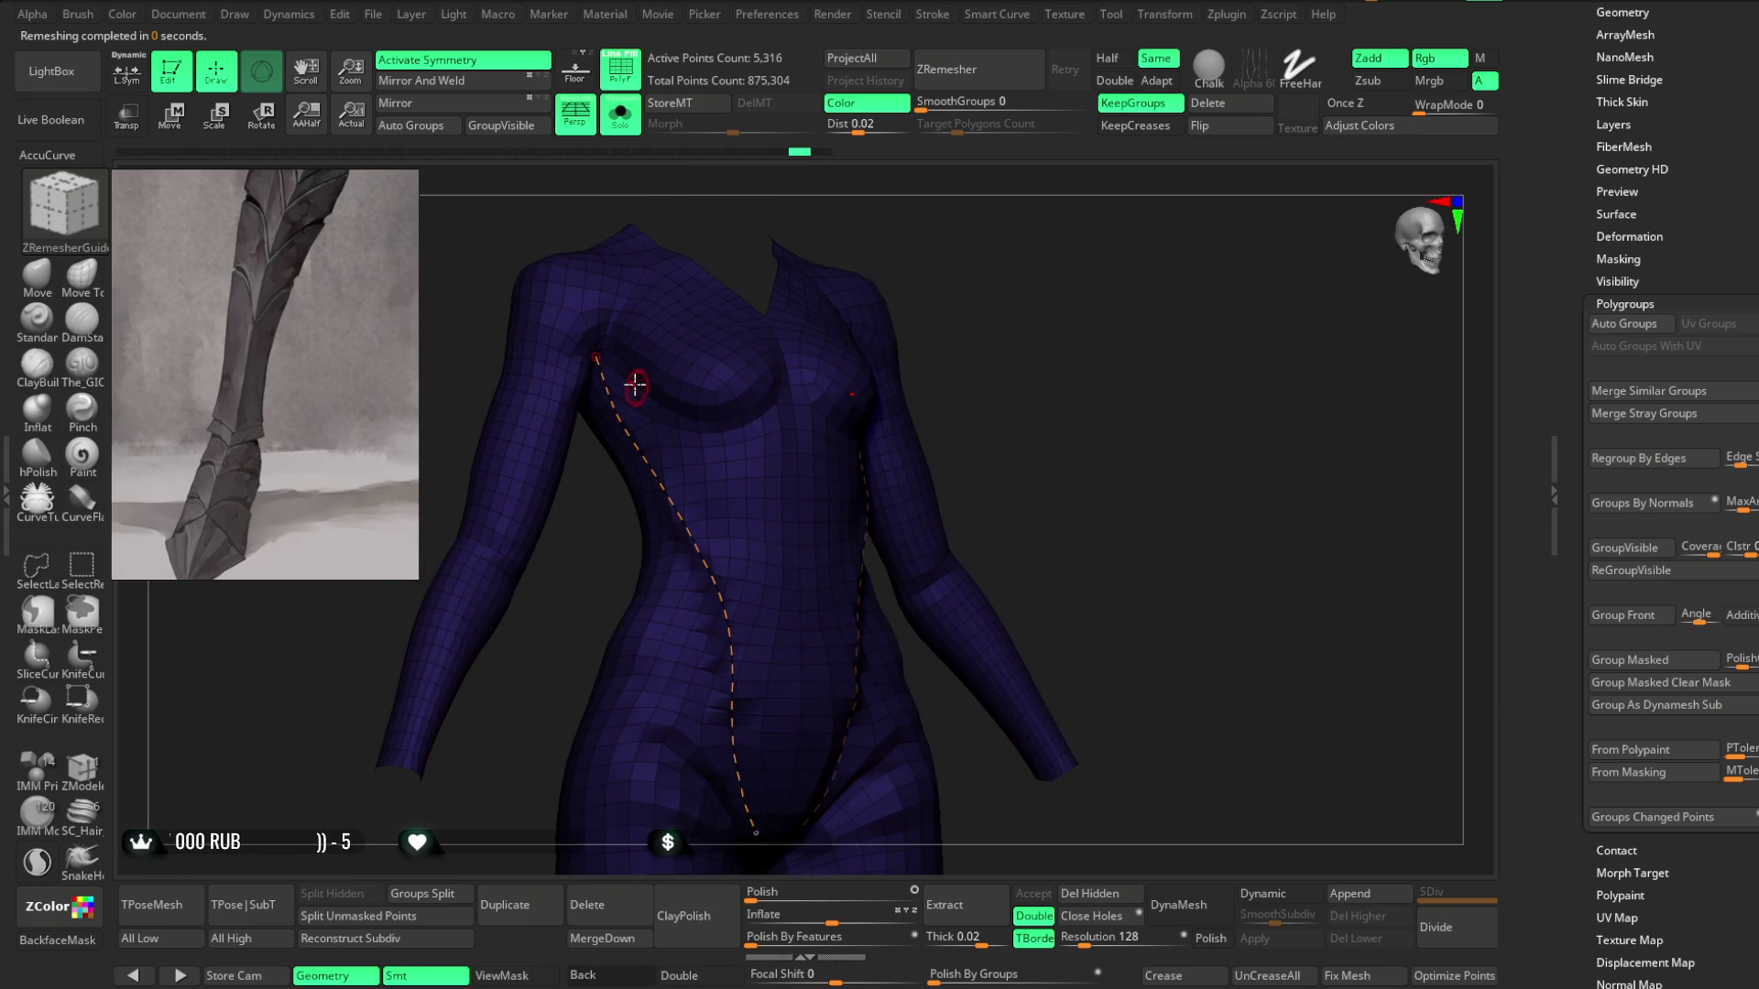
Draw and adjust a guide curve under the chest, test ZRemesher, and undo.
mouse_move(740, 424)
right_mouse_down()
mouse_move(974, 366)
mouse_move(684, 498)
right_mouse_up()
left_click_drag(675, 497, 672, 501)
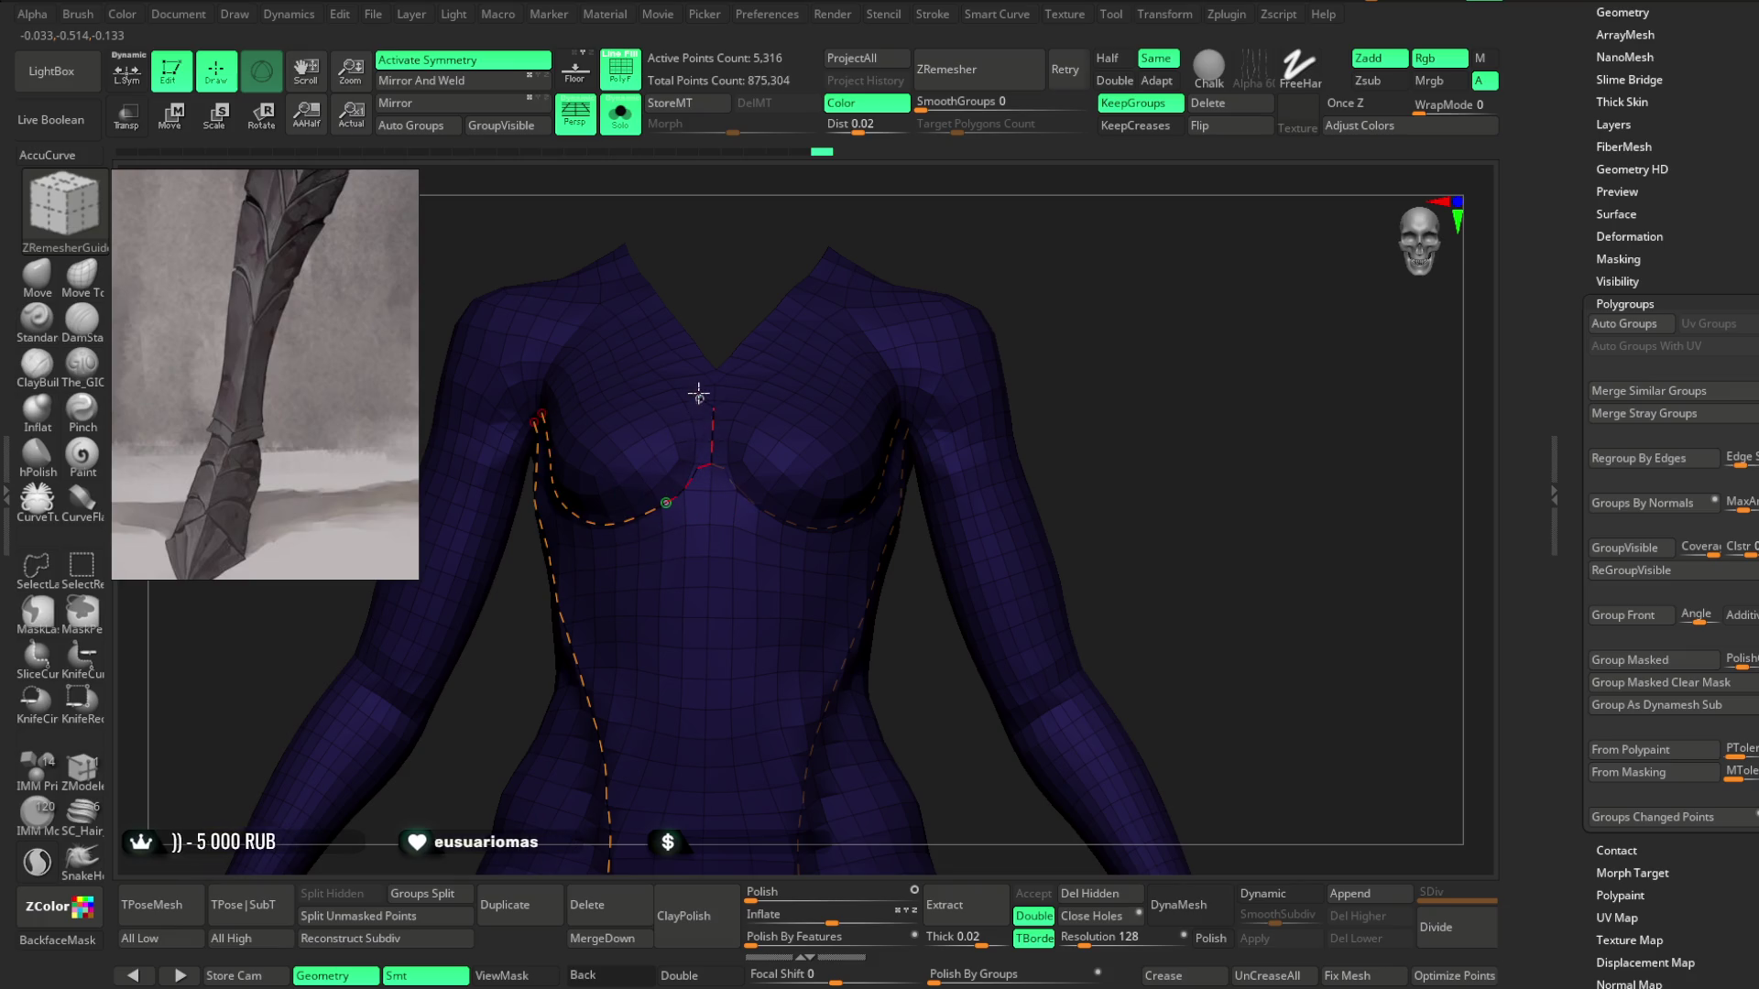
right_click_drag(698, 394, 1115, 263, "ctrl")
key("space")
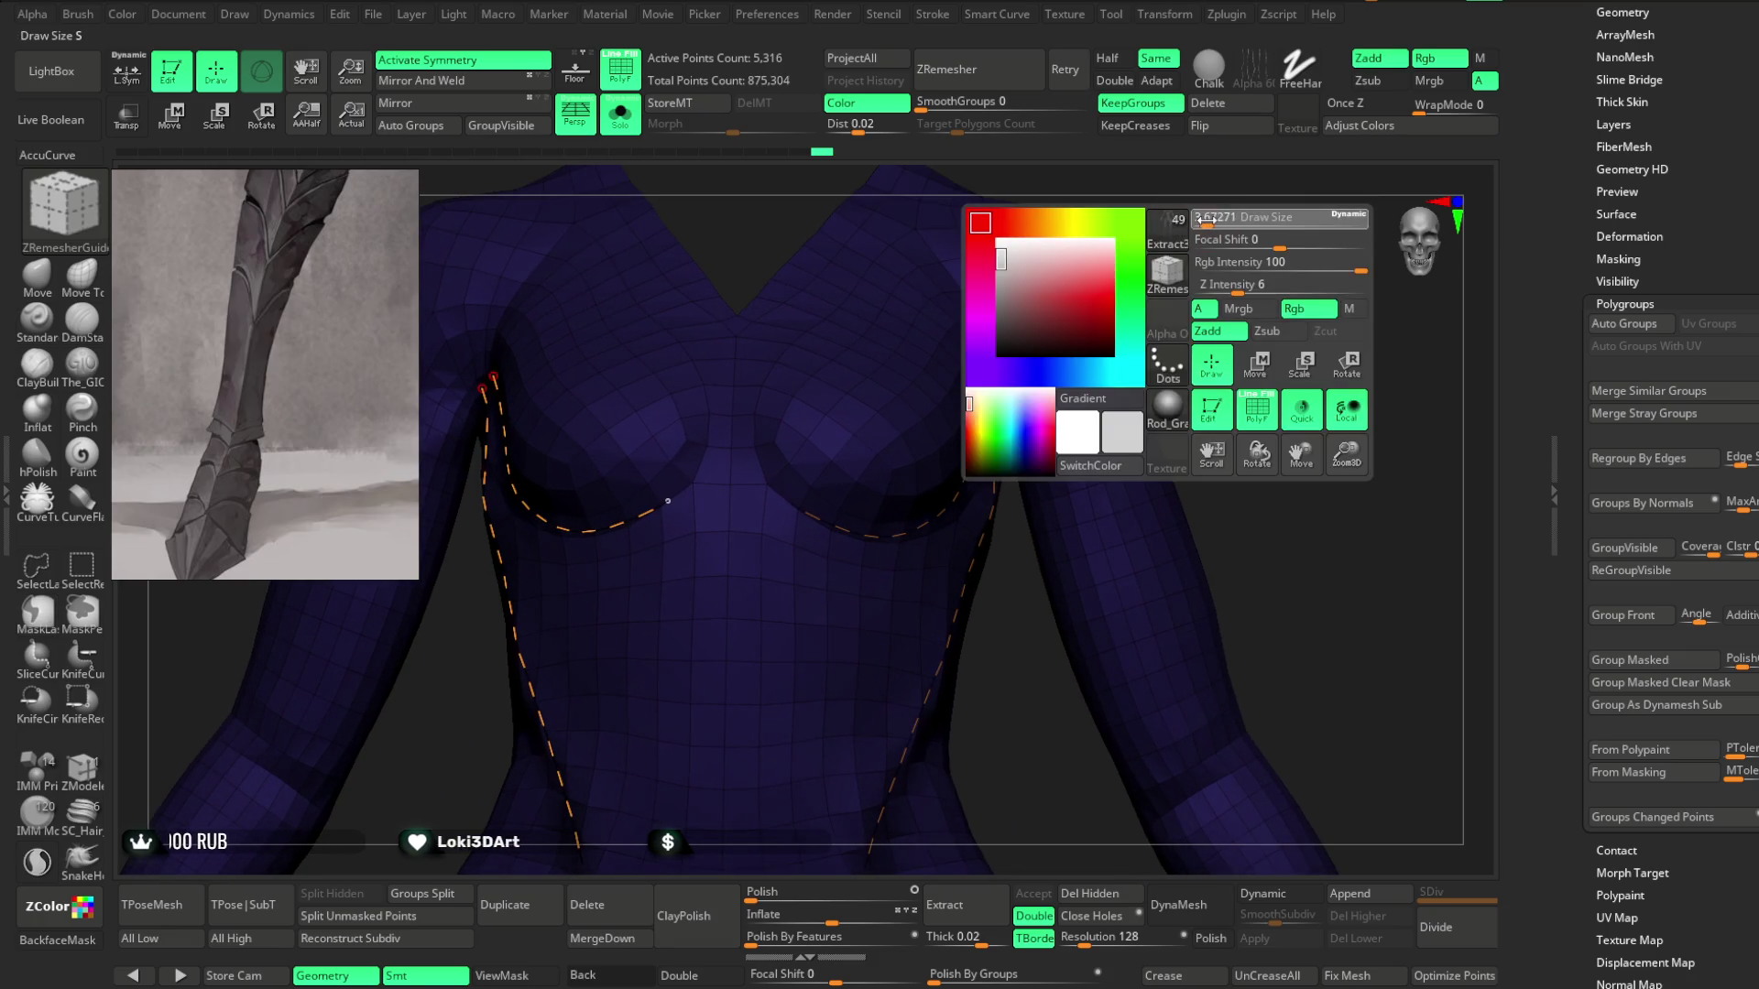
left_click_drag(677, 496, 694, 467)
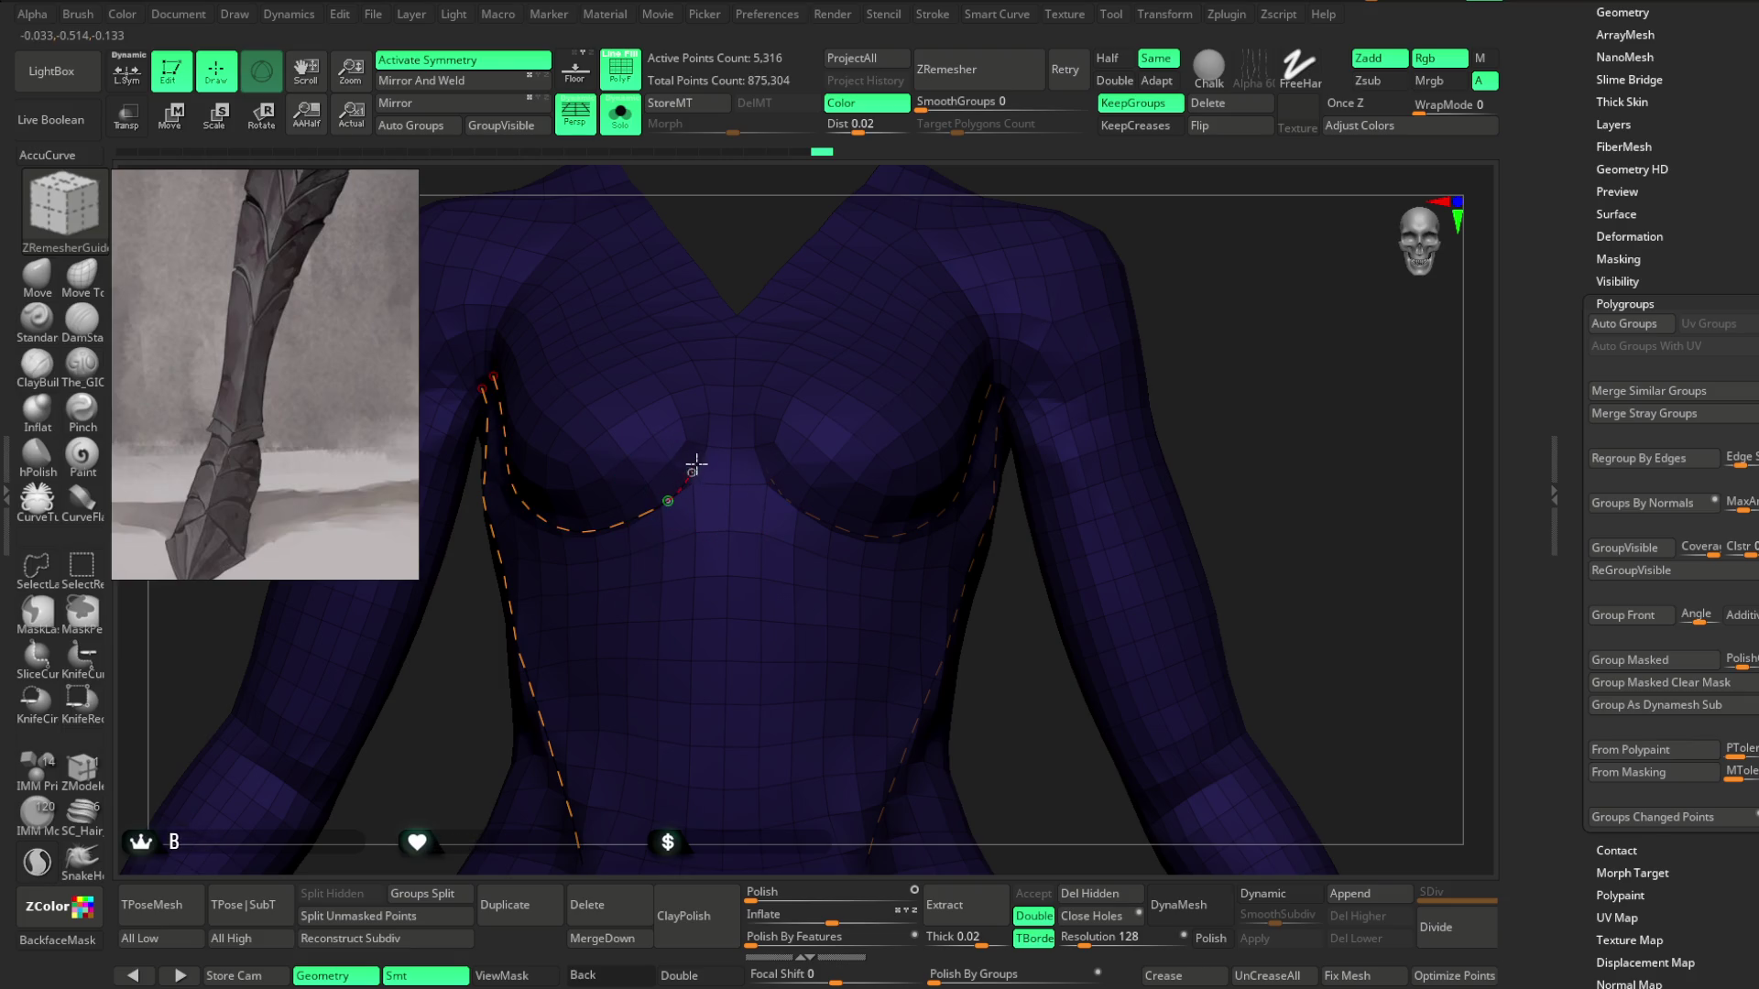
right_click_drag(1219, 261, 1170, 246, "ctrl")
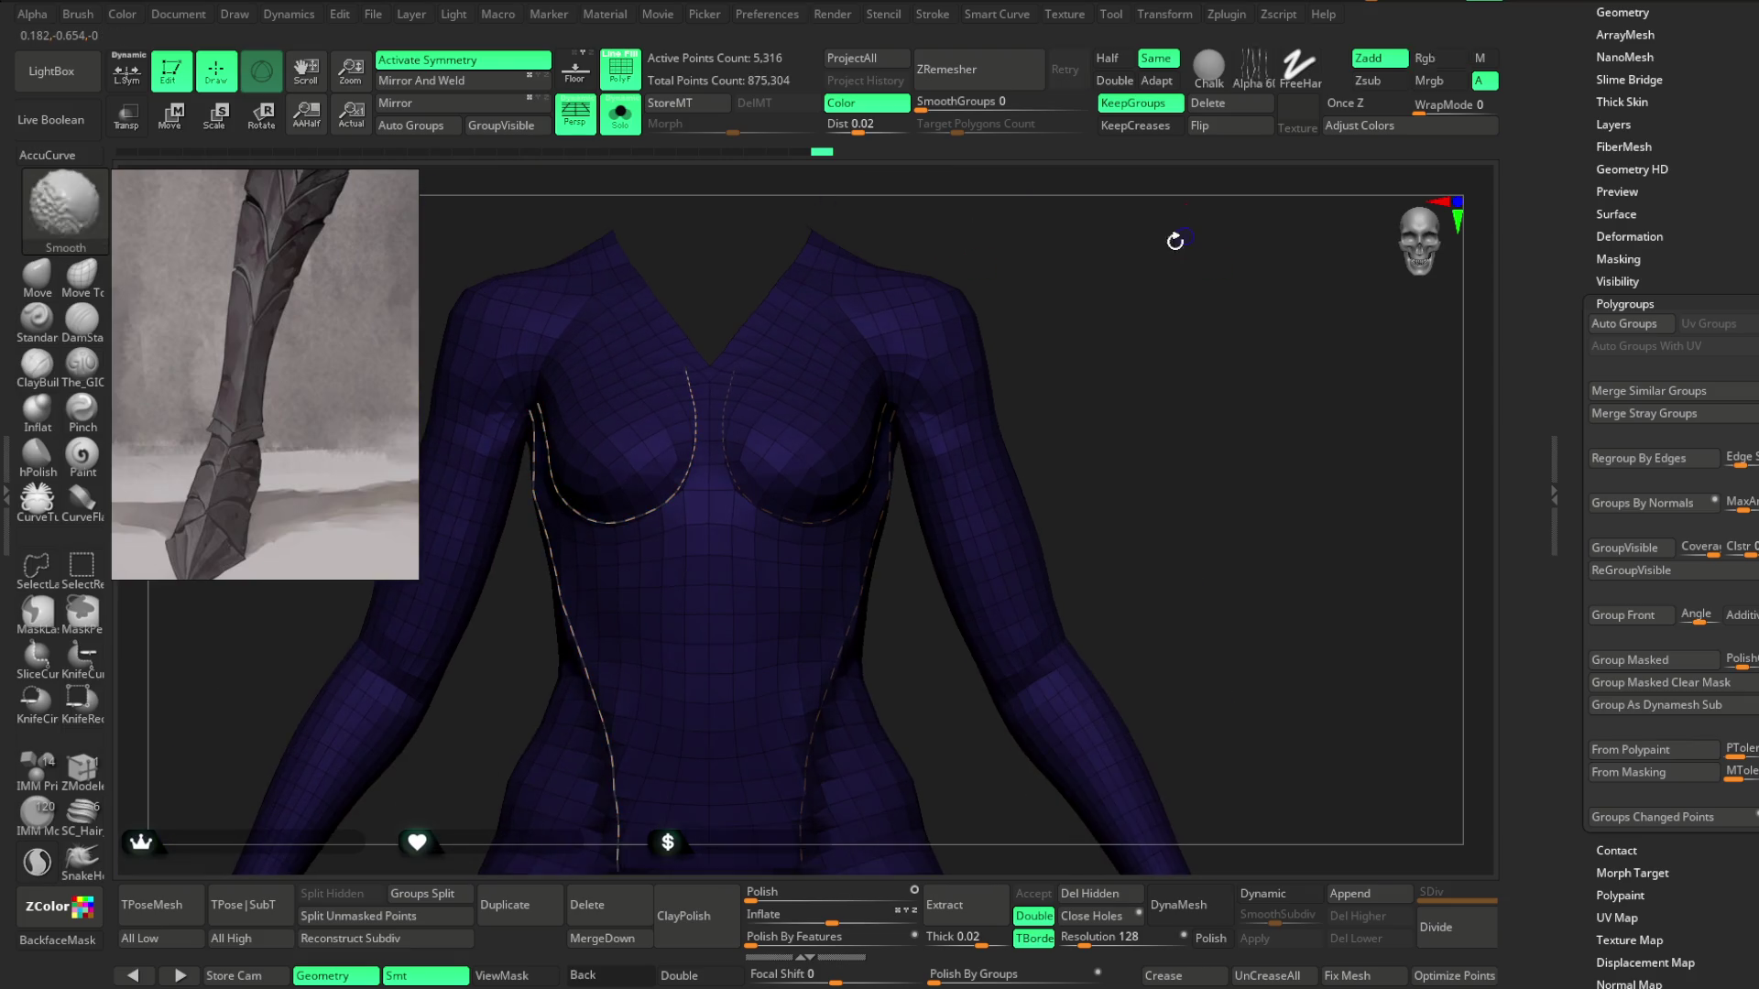
left_click(979, 70)
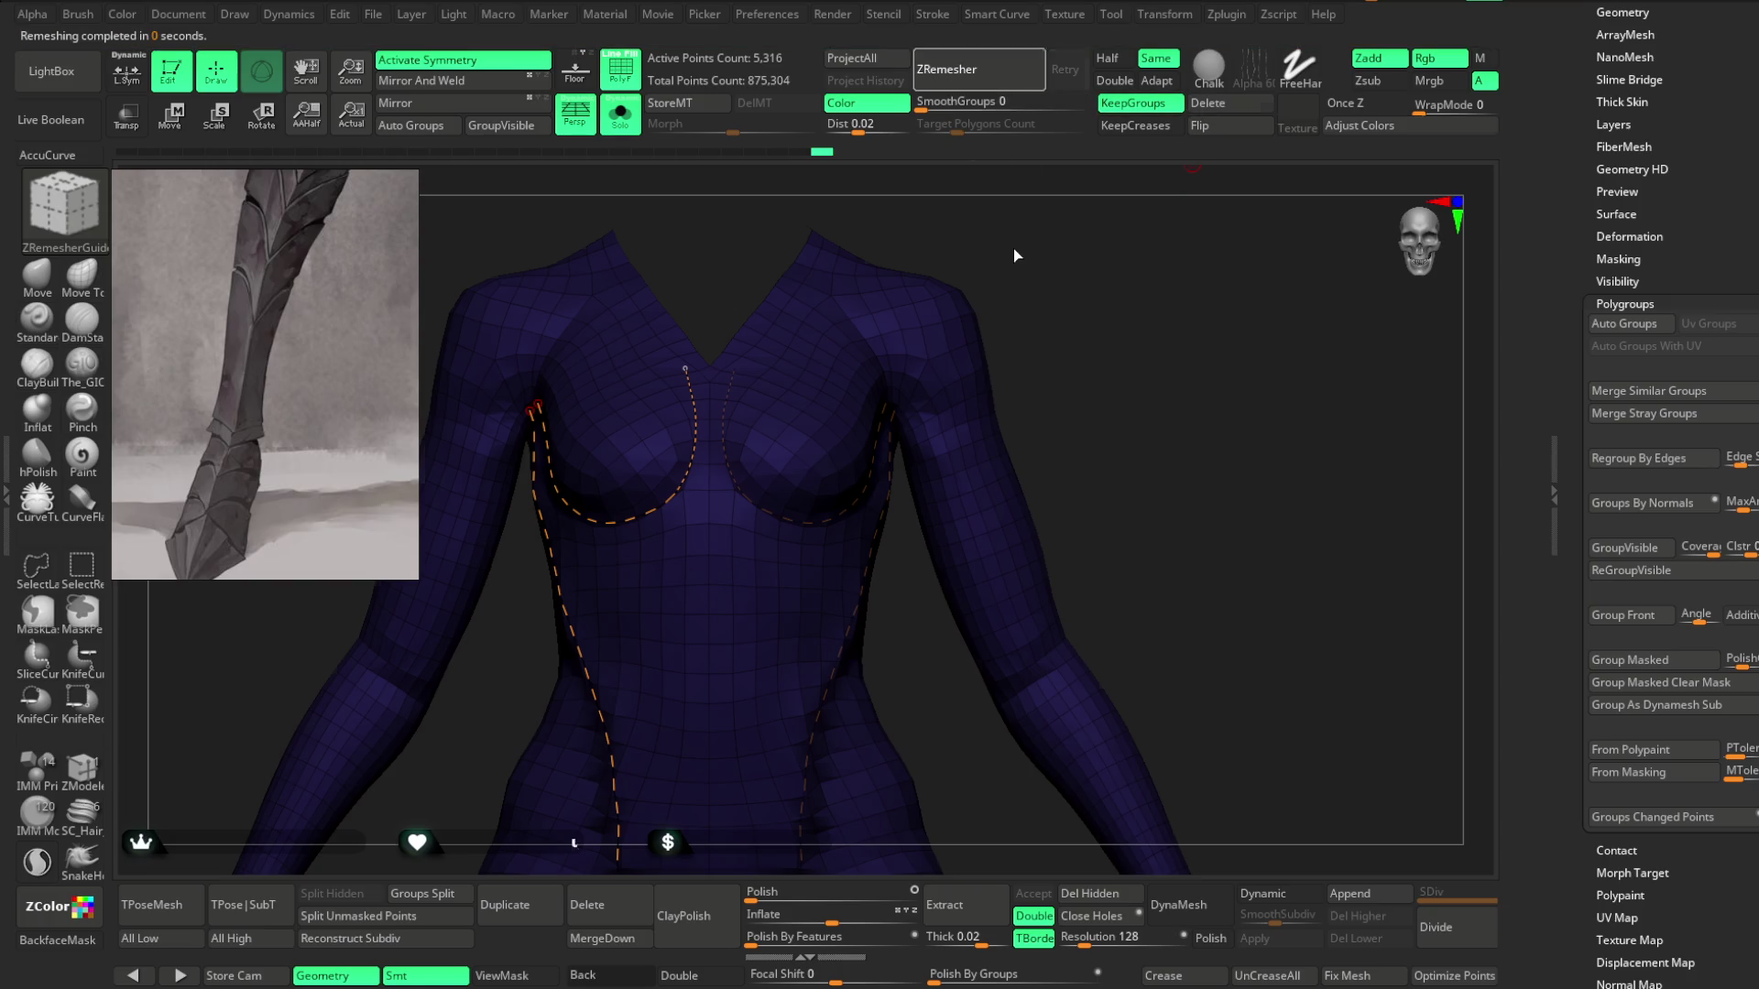
mouse_move(1045, 200)
left_mouse_down()
mouse_move(1048, 255)
mouse_move(1068, 247)
mouse_move(1013, 266)
left_mouse_up()
key("ctrl+z")
Open Tool > Geometry and its ZRemesher settings.
scroll(1626, 366, "up", 5)
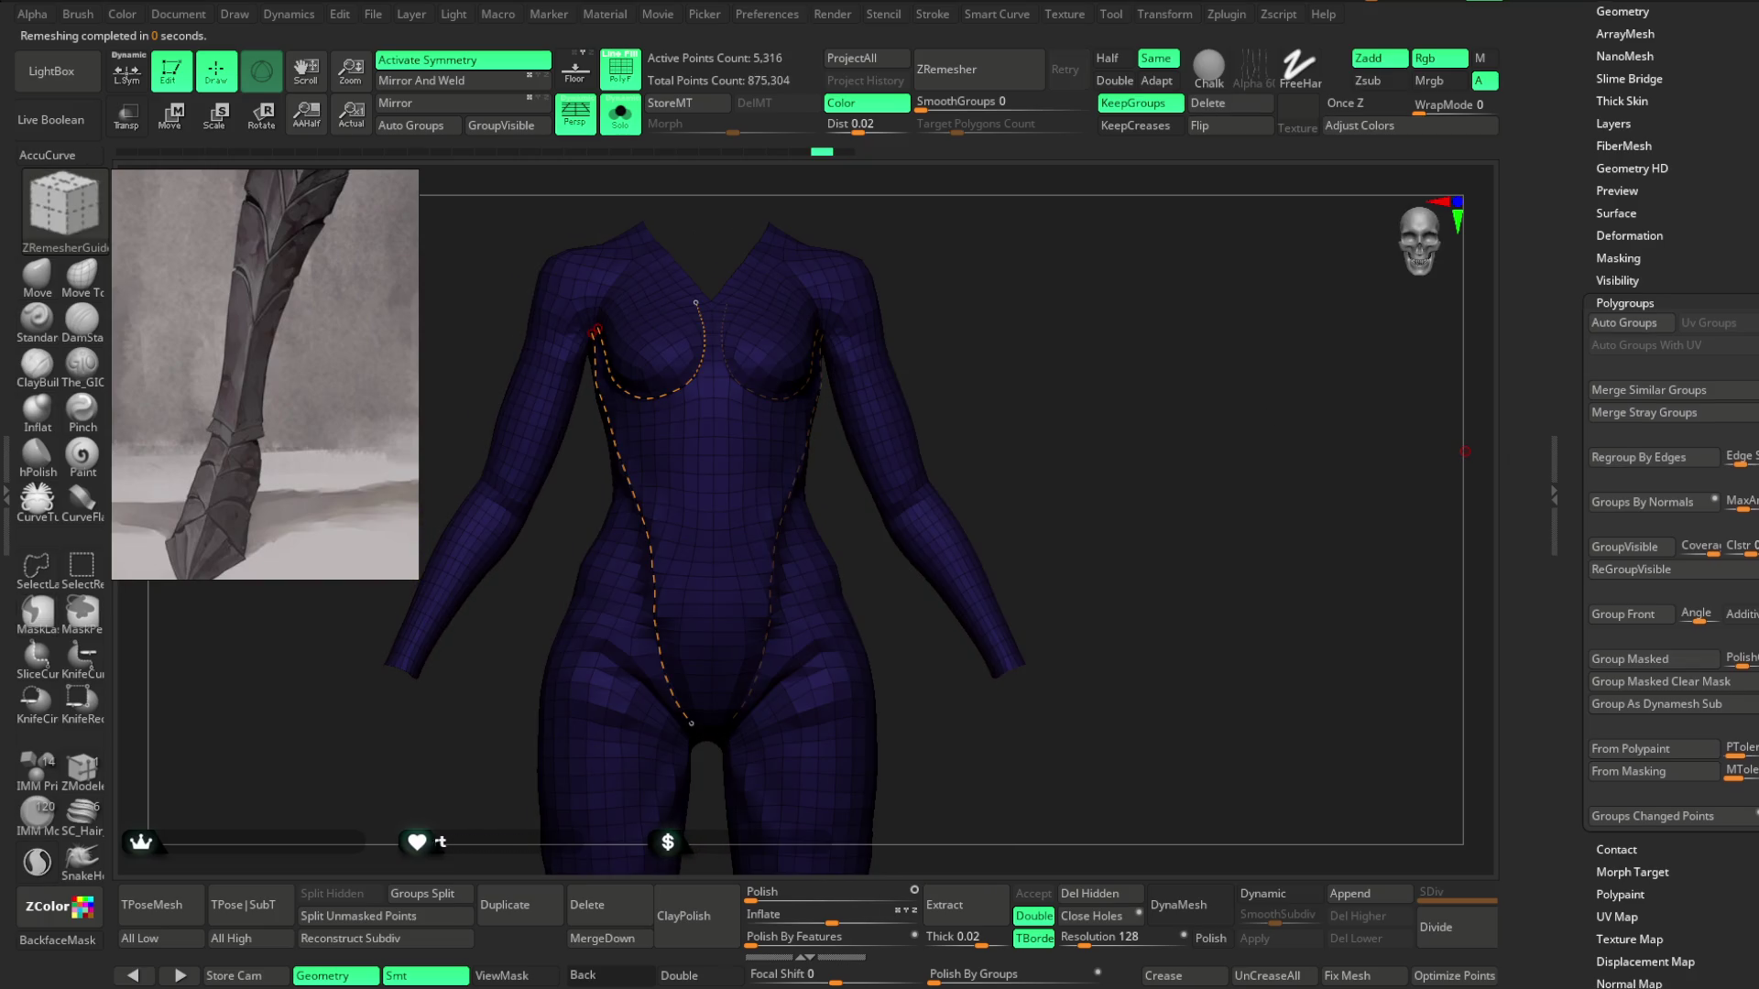
left_click(1627, 294)
scroll(1640, 384, "down", 5)
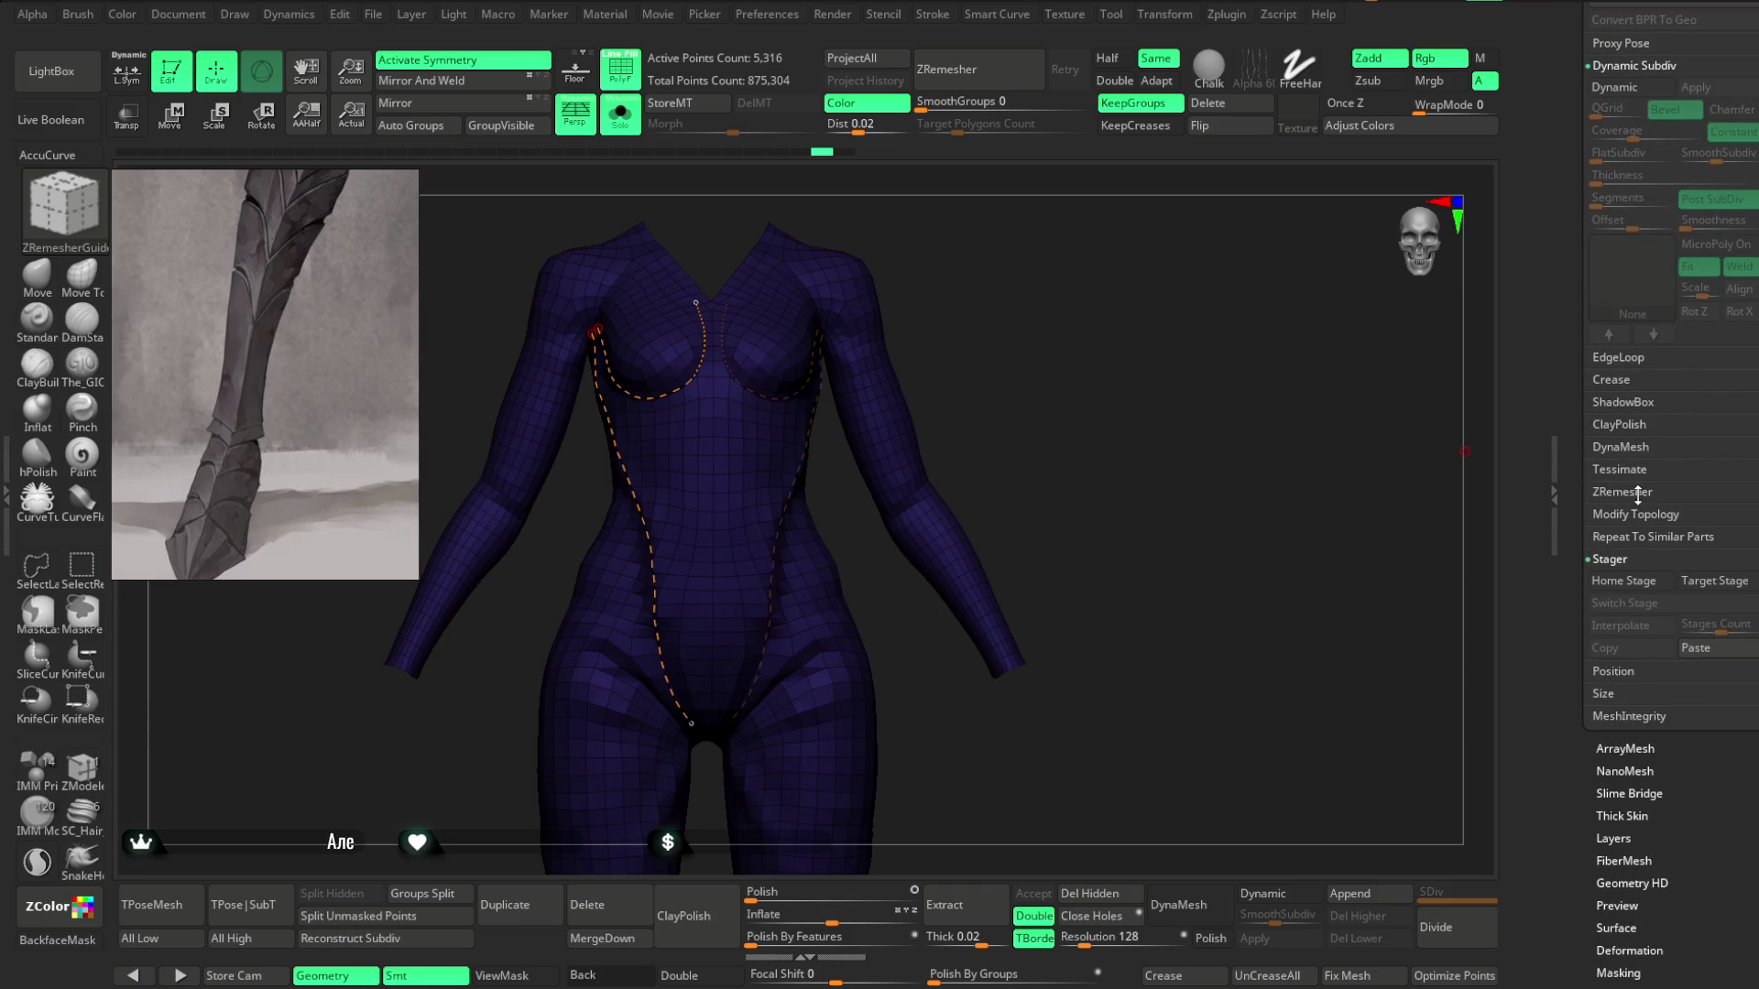
left_click(1638, 492)
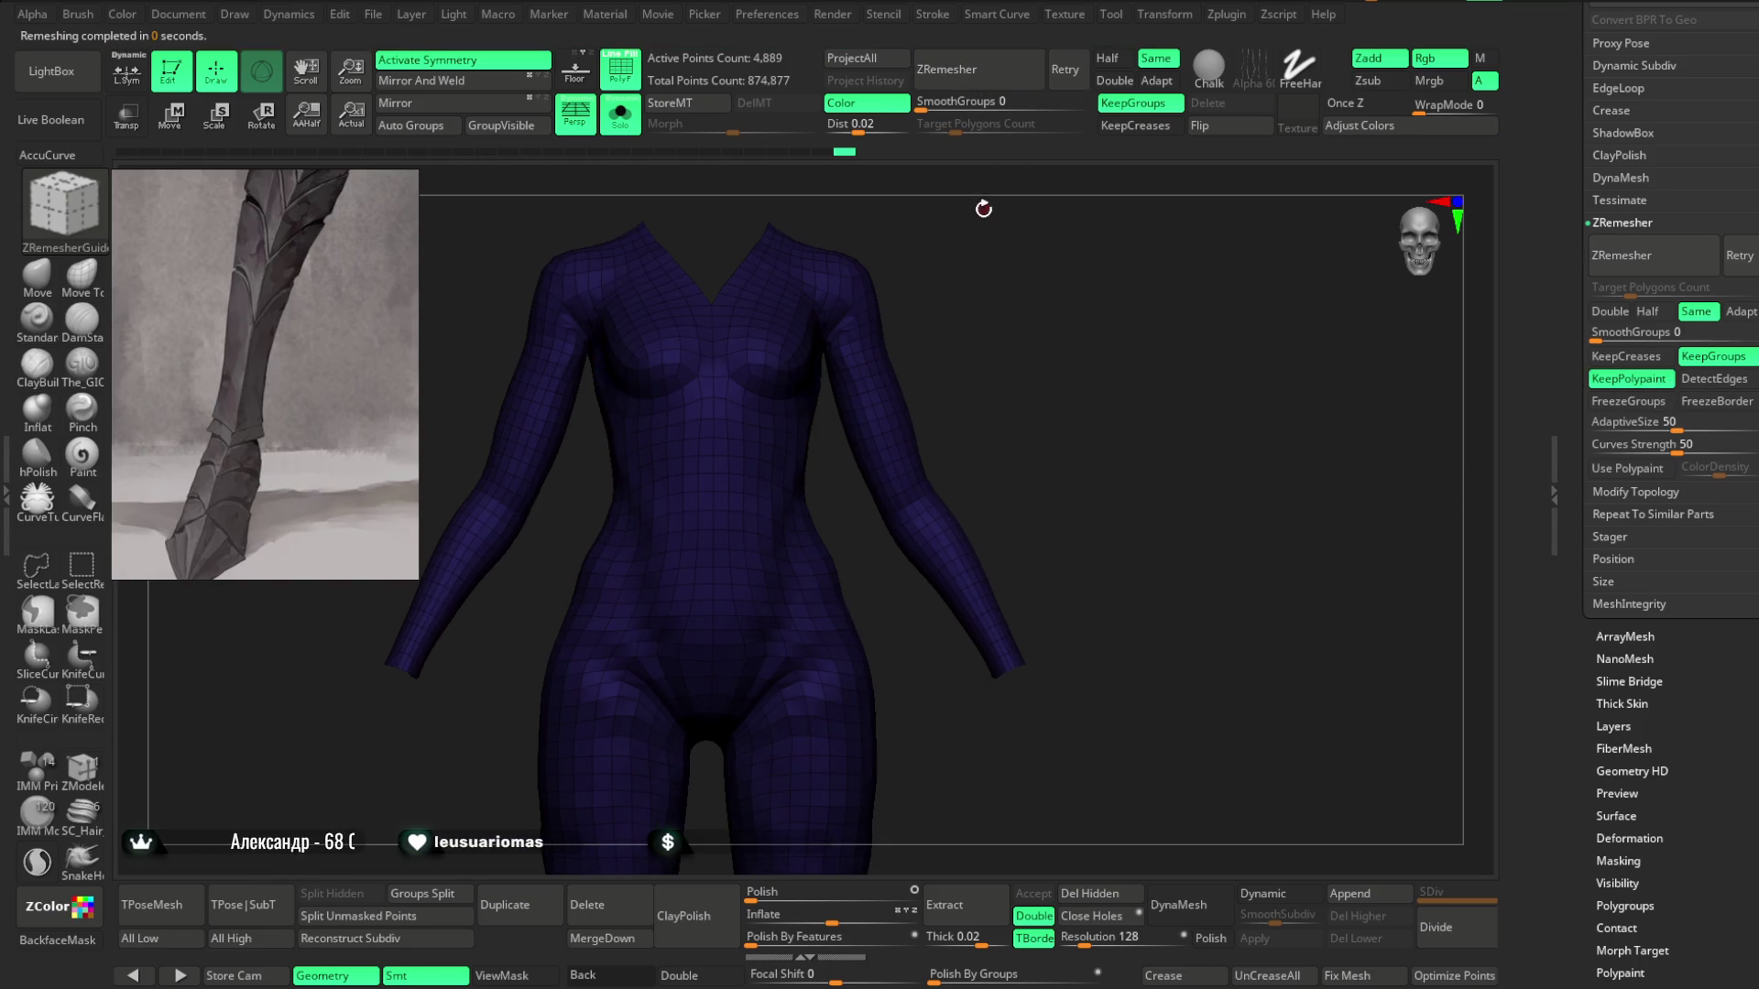
mouse_move(965, 248)
left_mouse_down()
mouse_move(981, 248)
mouse_move(676, 211)
left_mouse_up()
Bring the armour back, then isolate the bodysuit with its guide curves.
left_click(620, 69)
left_click(621, 115)
mouse_move(1090, 331)
left_mouse_down()
mouse_move(1531, 330)
mouse_move(1041, 341)
mouse_move(1116, 353)
mouse_move(1090, 355)
left_mouse_up()
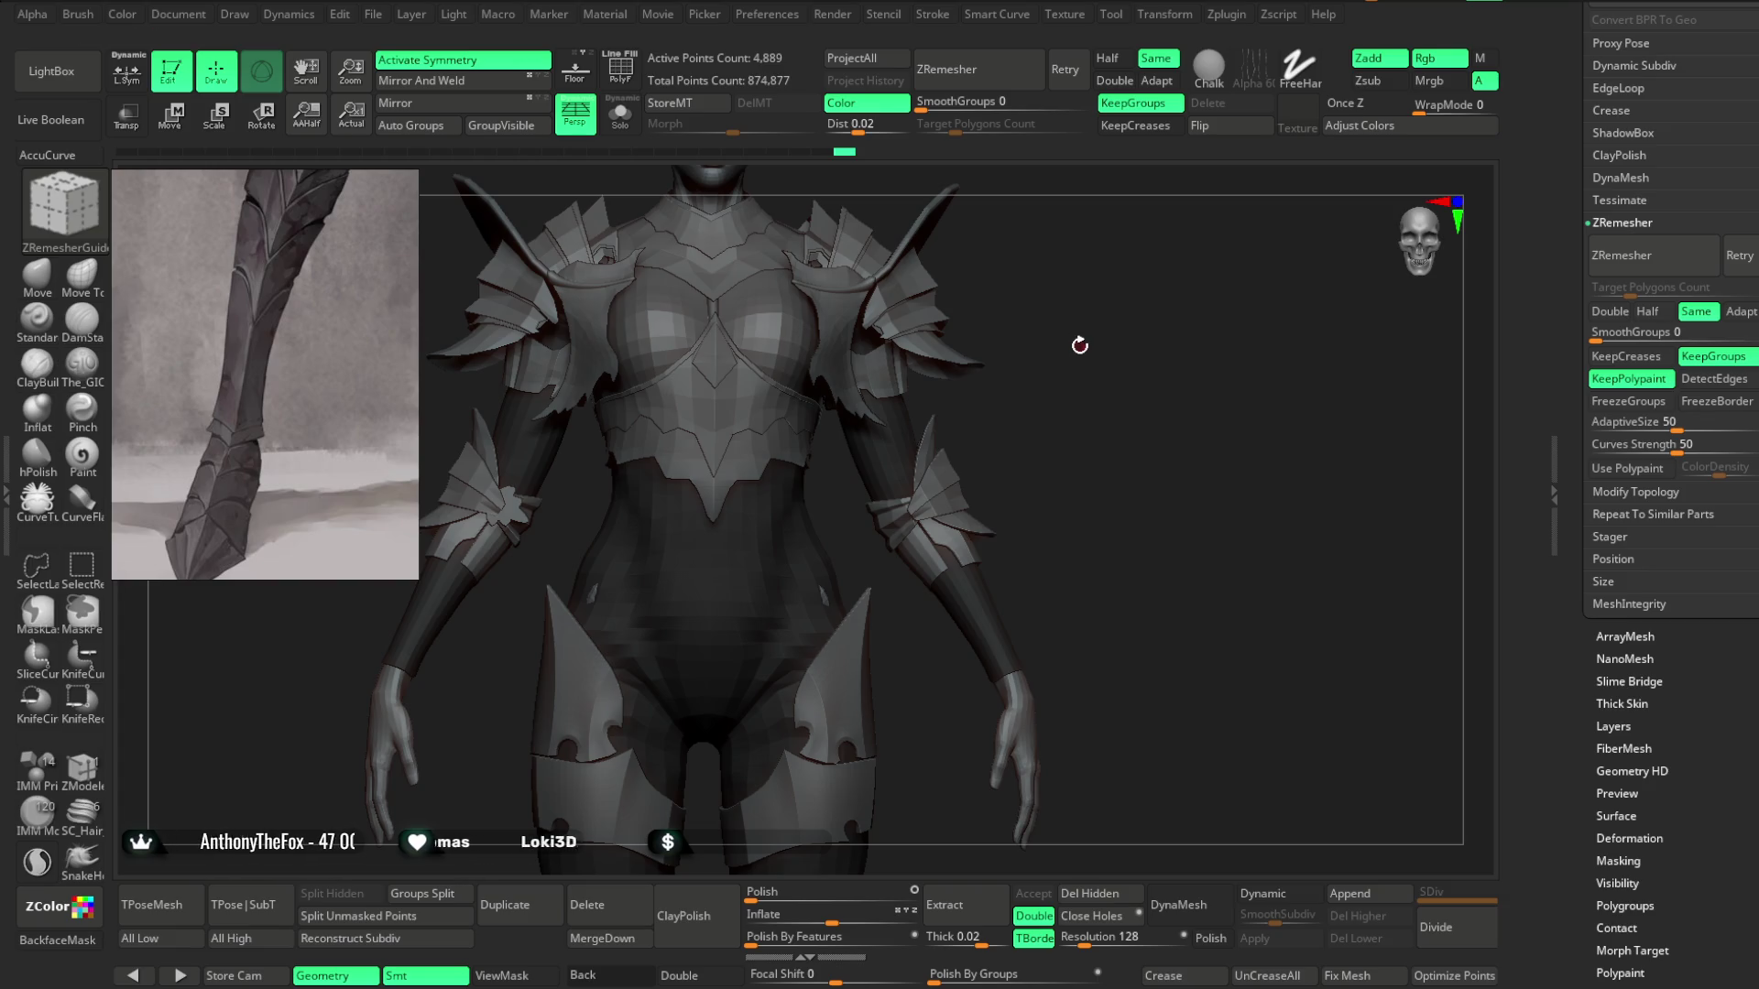
key("shift+ctrl+s")
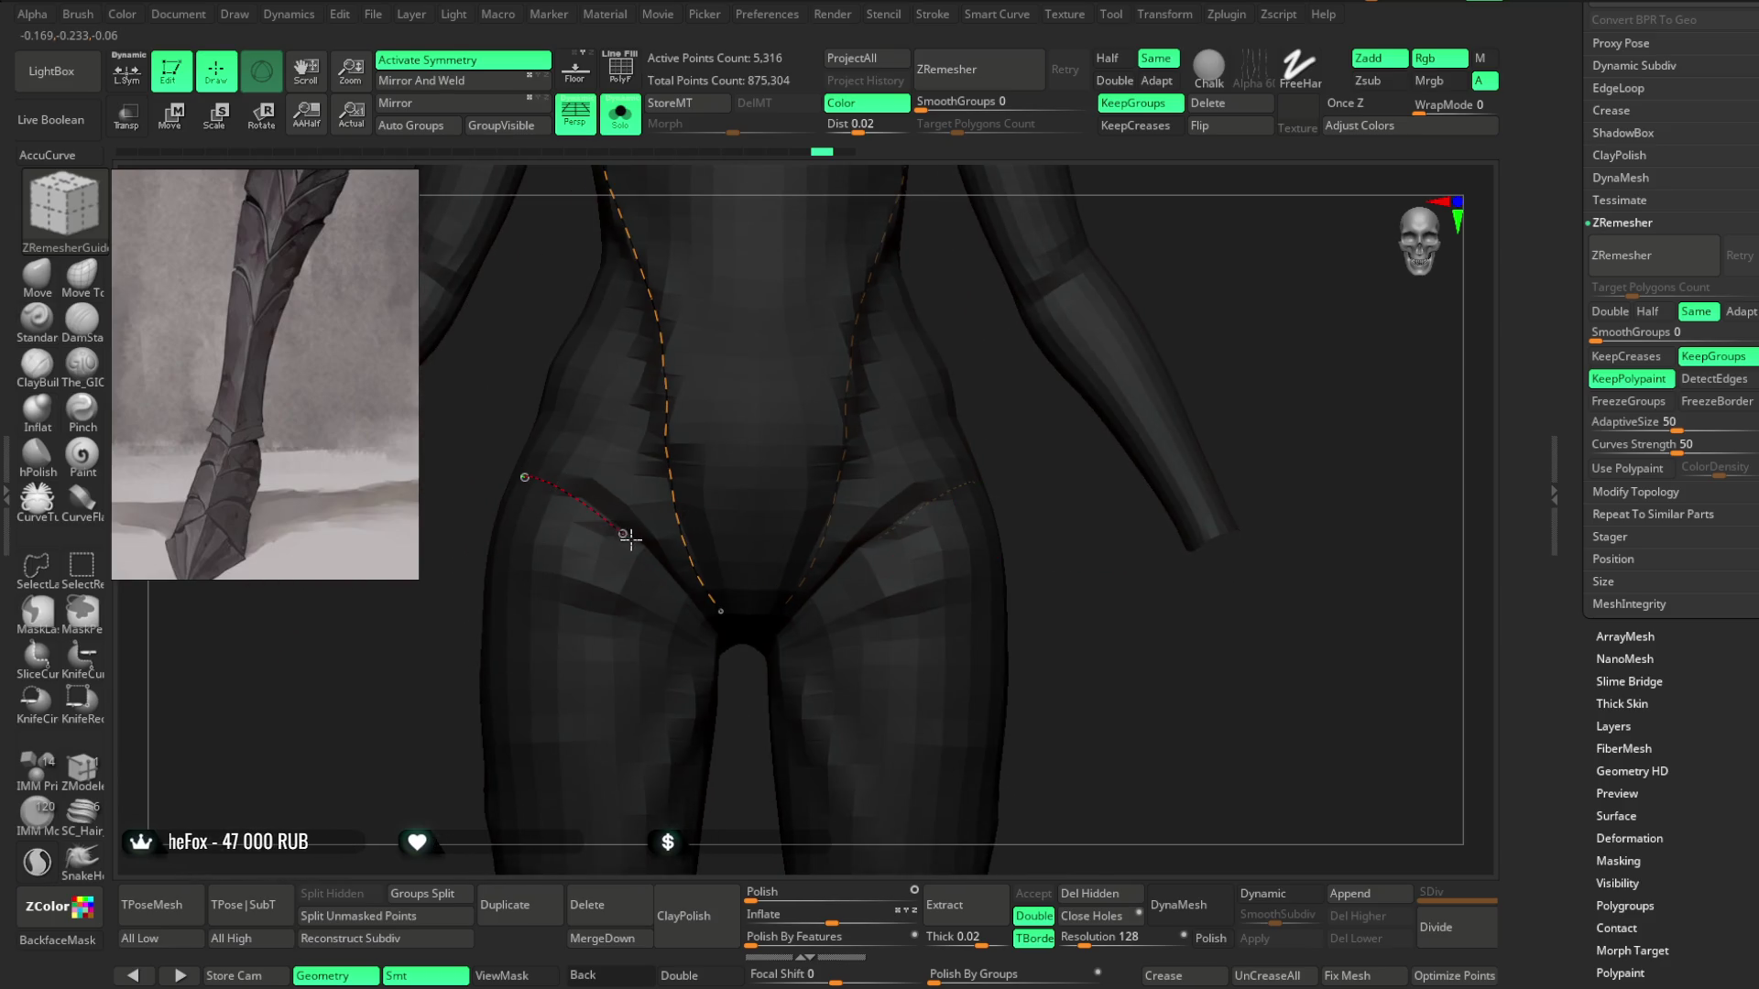
mouse_move(1158, 608)
left_mouse_down()
mouse_move(1268, 620)
mouse_move(1127, 620)
mouse_move(1190, 538)
mouse_move(1077, 558)
mouse_move(1019, 542)
left_mouse_up()
left_click_drag(839, 501, 947, 509)
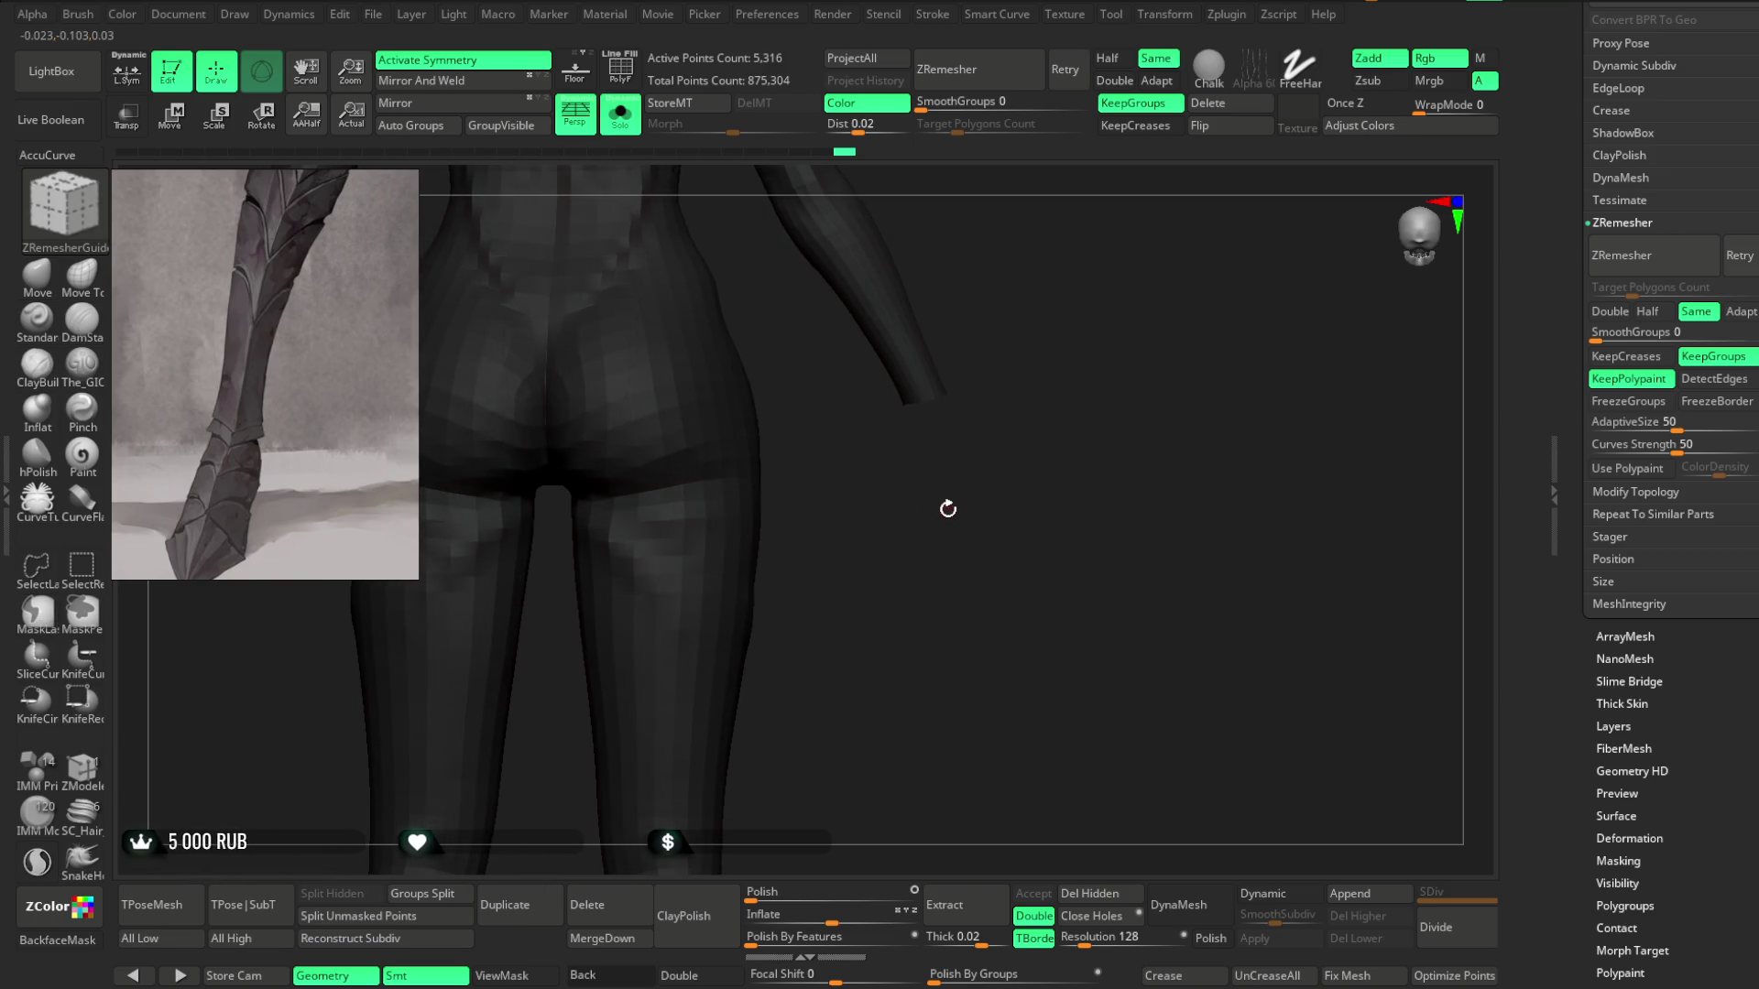
Run ZRemesher along the guides for 5,069 points and inspect the quad wireframe.
left_click(973, 70)
mouse_move(1005, 283)
left_mouse_down()
mouse_move(856, 294)
mouse_move(926, 581)
mouse_move(809, 314)
mouse_move(859, 308)
left_mouse_up()
left_click(623, 71)
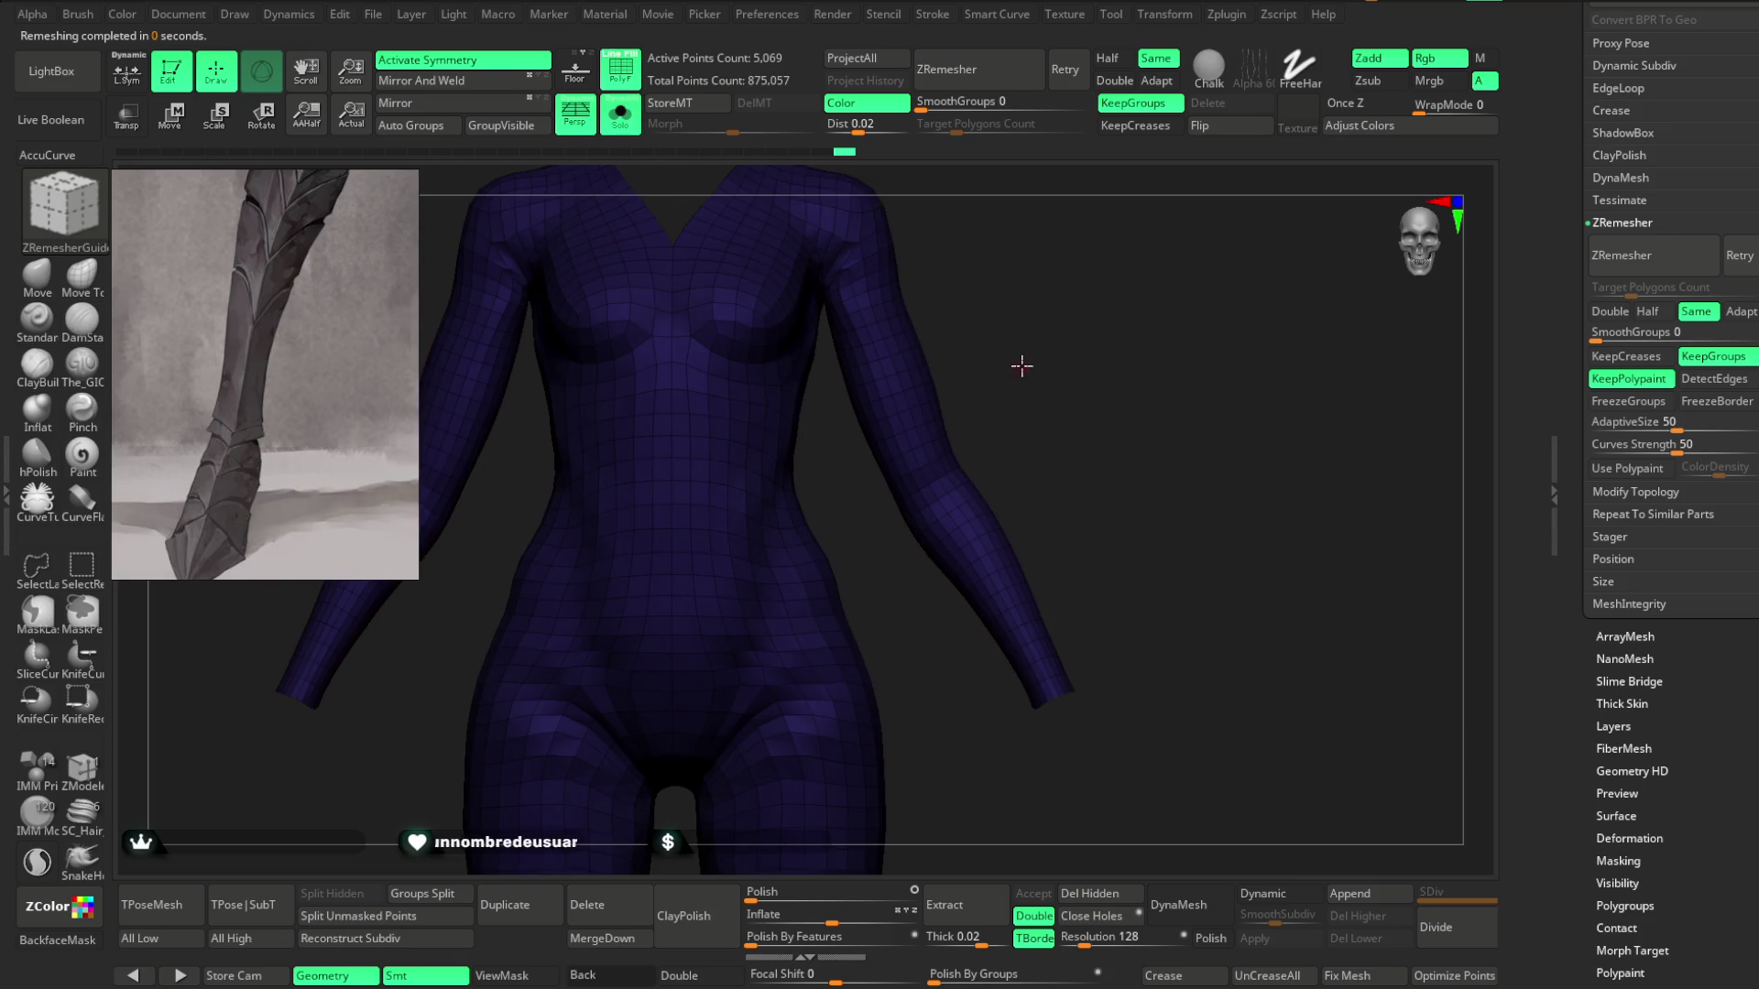
left_click_drag(1021, 367, 948, 230)
Turn Solo off so the armor pieces show around the remeshed bodysuit again.
left_click(630, 126)
scroll(1084, 388, "down", 3)
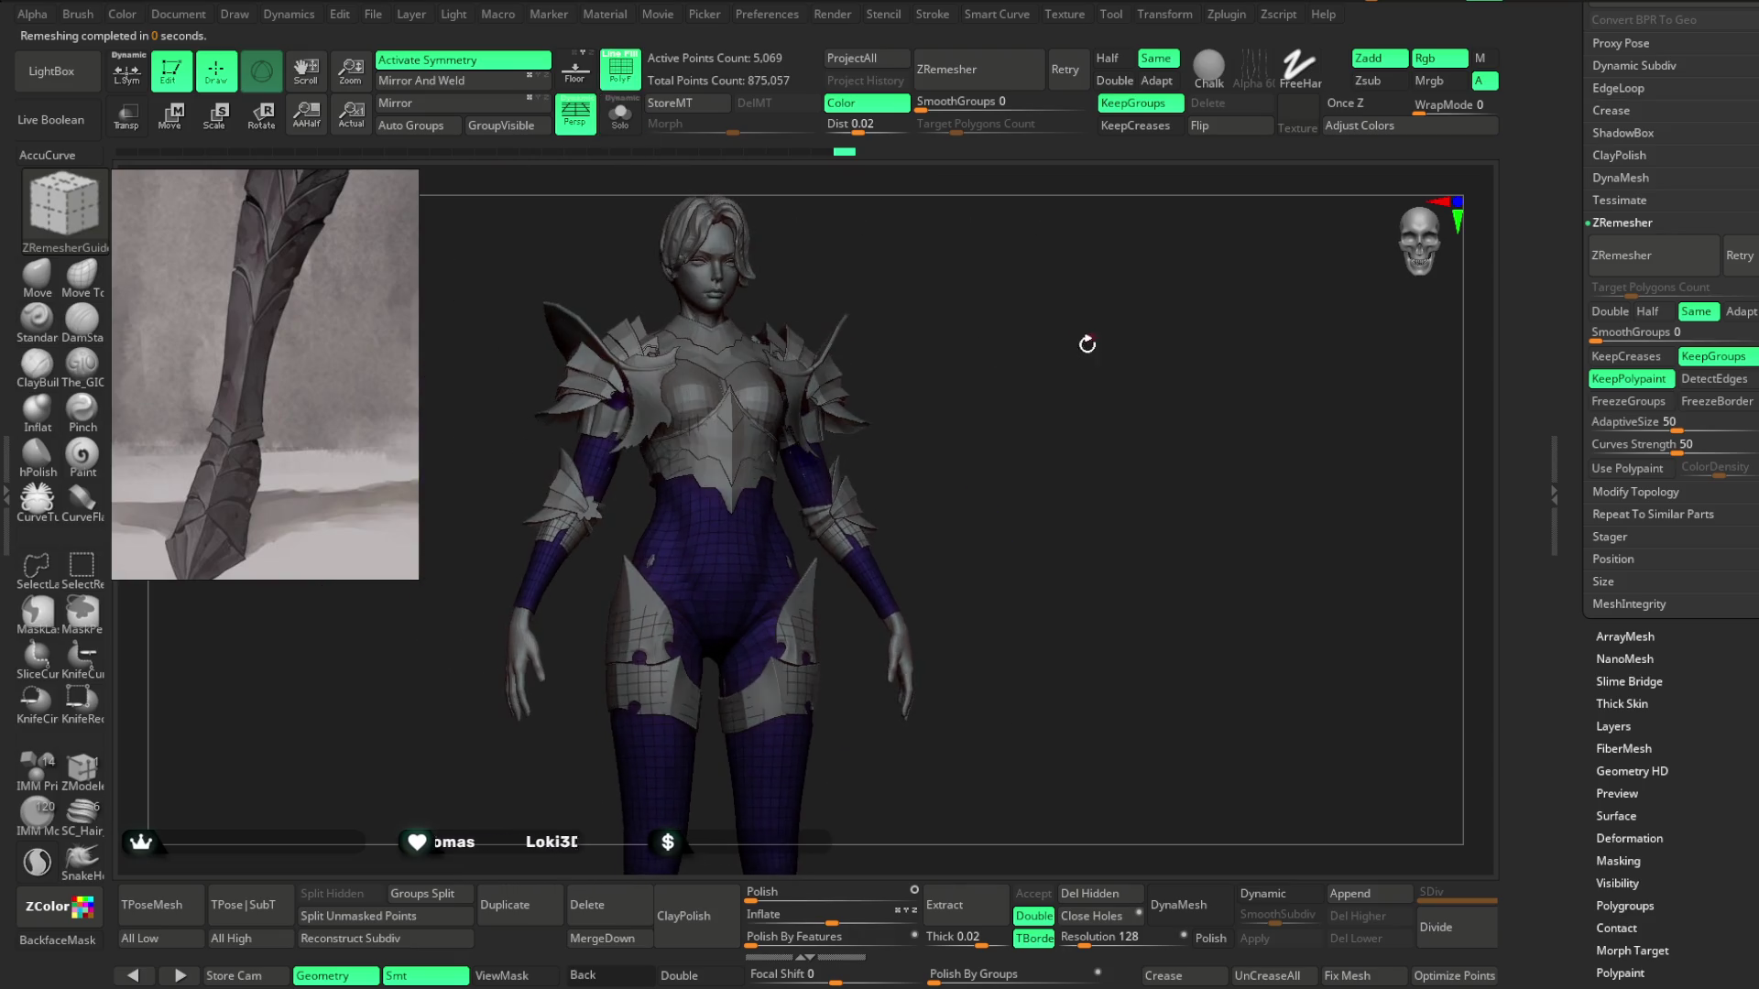
scroll(1088, 418, "up", 5)
Switch to the Move brush and check its quick brush settings.
left_click(36, 275)
scroll(1017, 367, "up", 3)
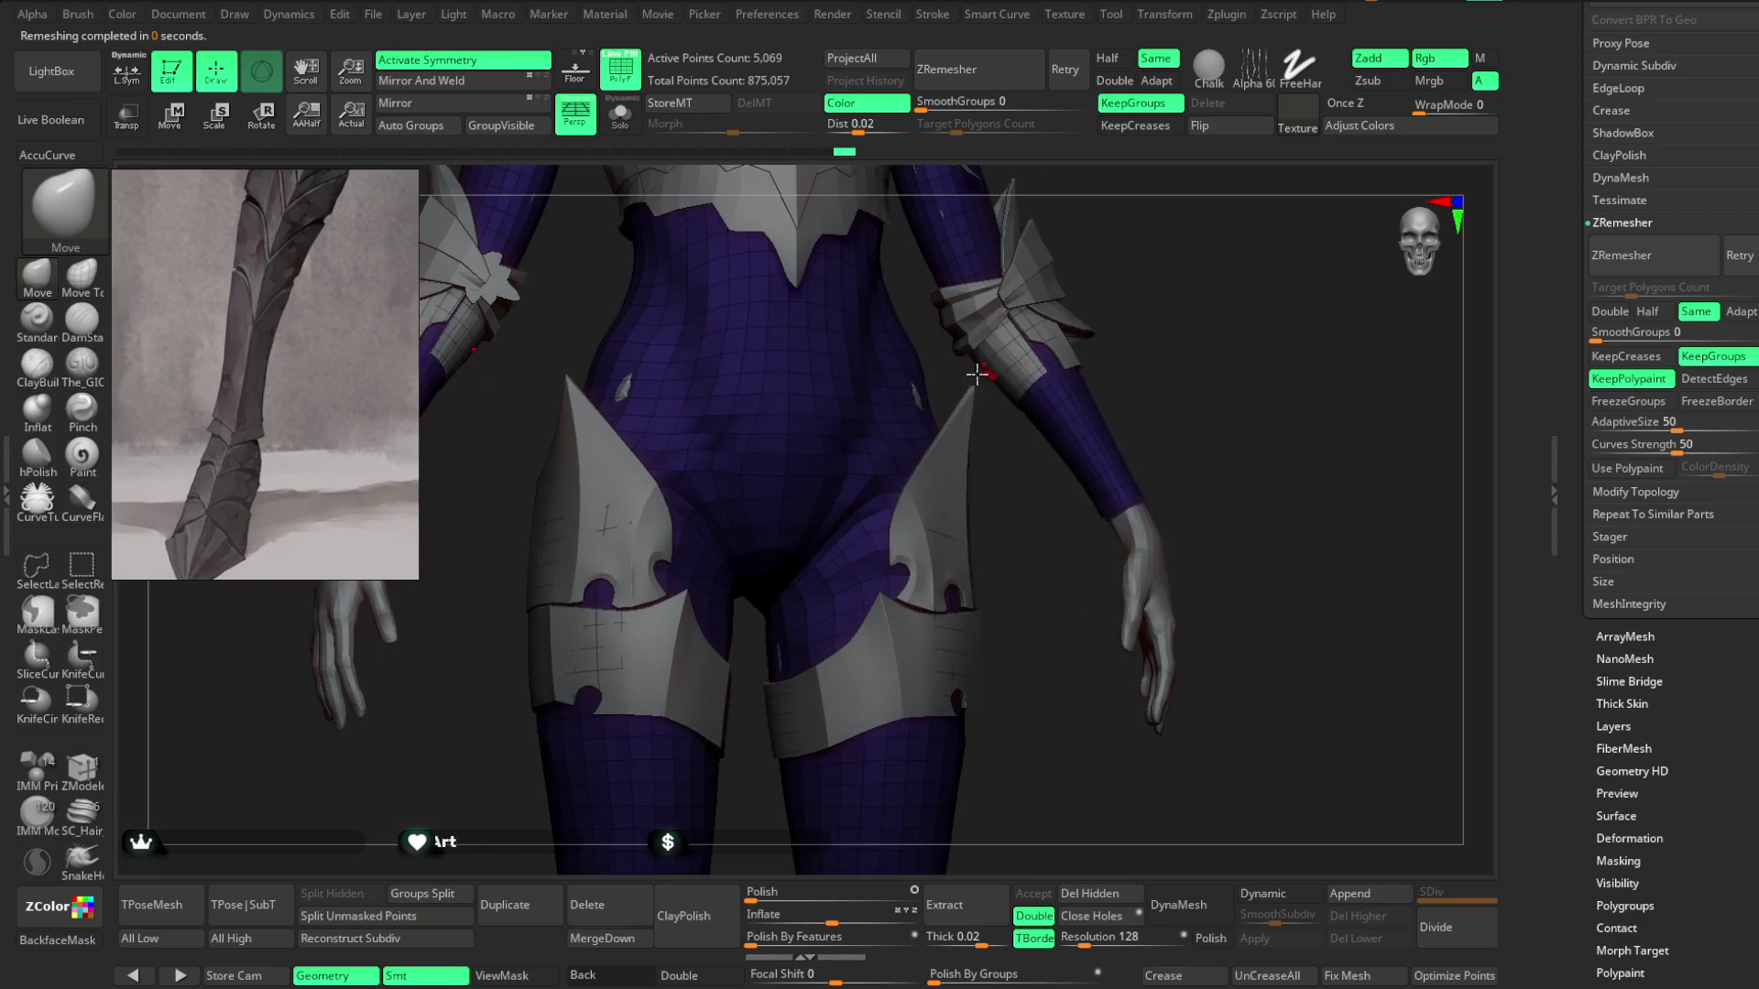
key("space")
scroll(1186, 284, "down", 3)
scroll(822, 491, "up", 4)
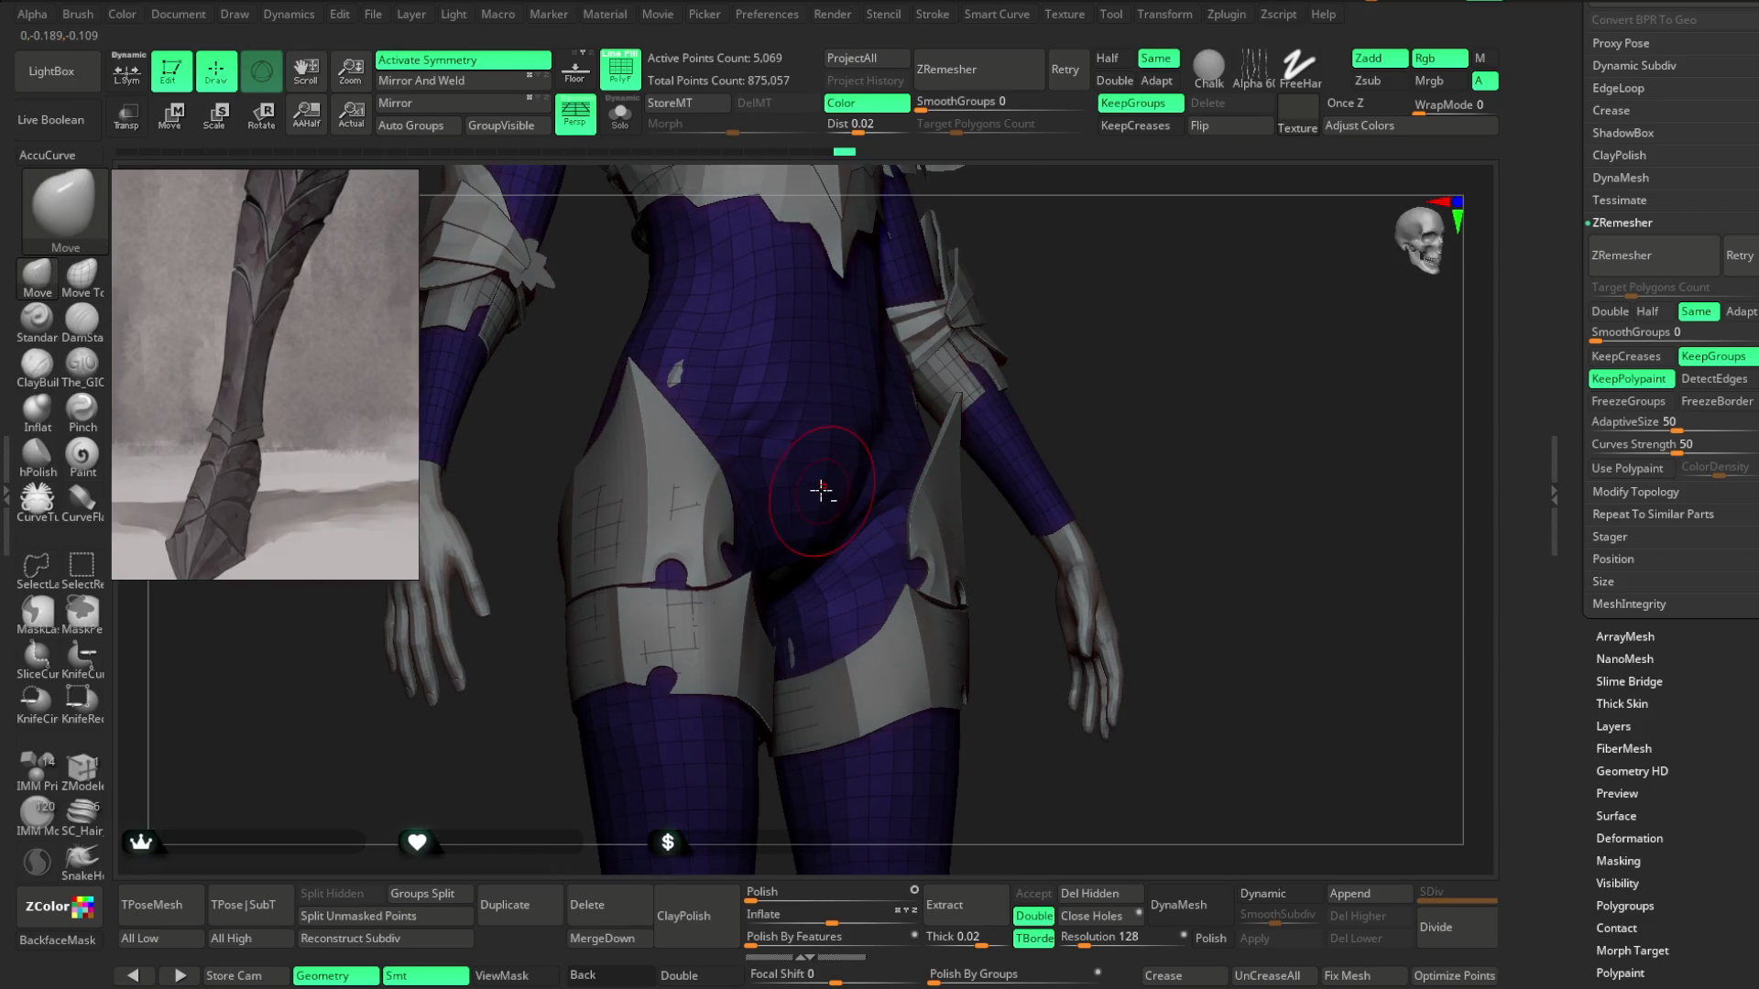
scroll(1086, 353, "down", 3)
scroll(785, 602, "up", 3)
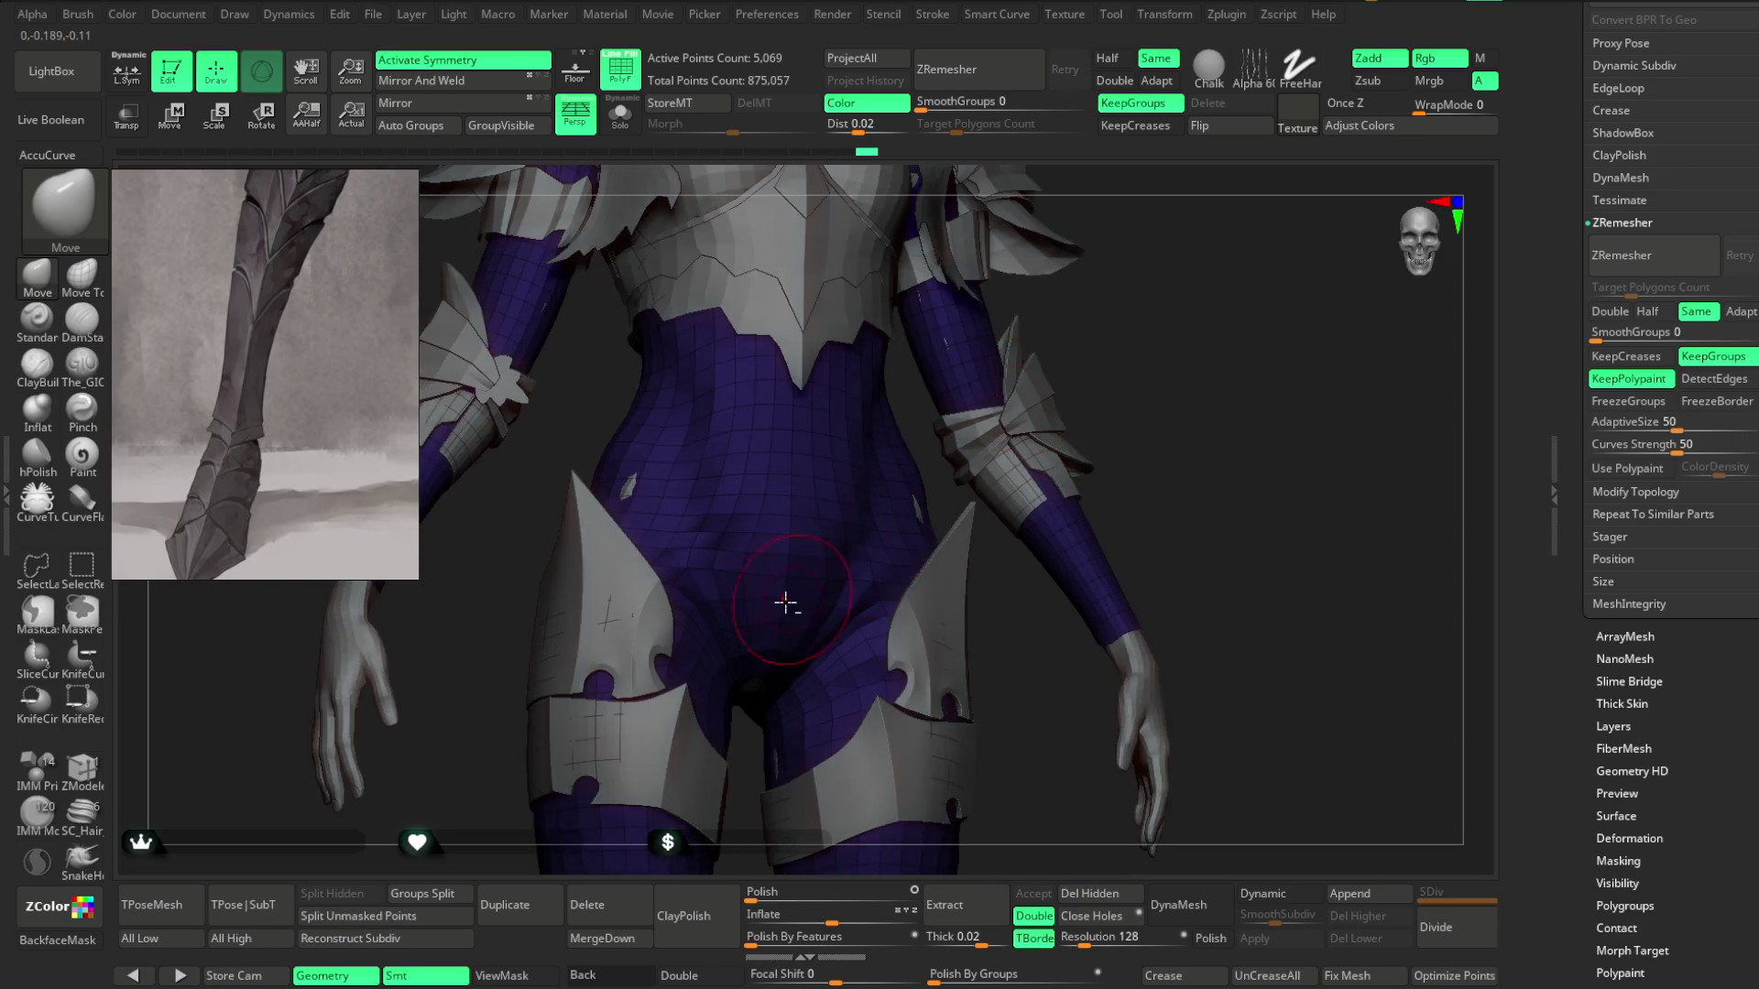
scroll(871, 510, "up", 2)
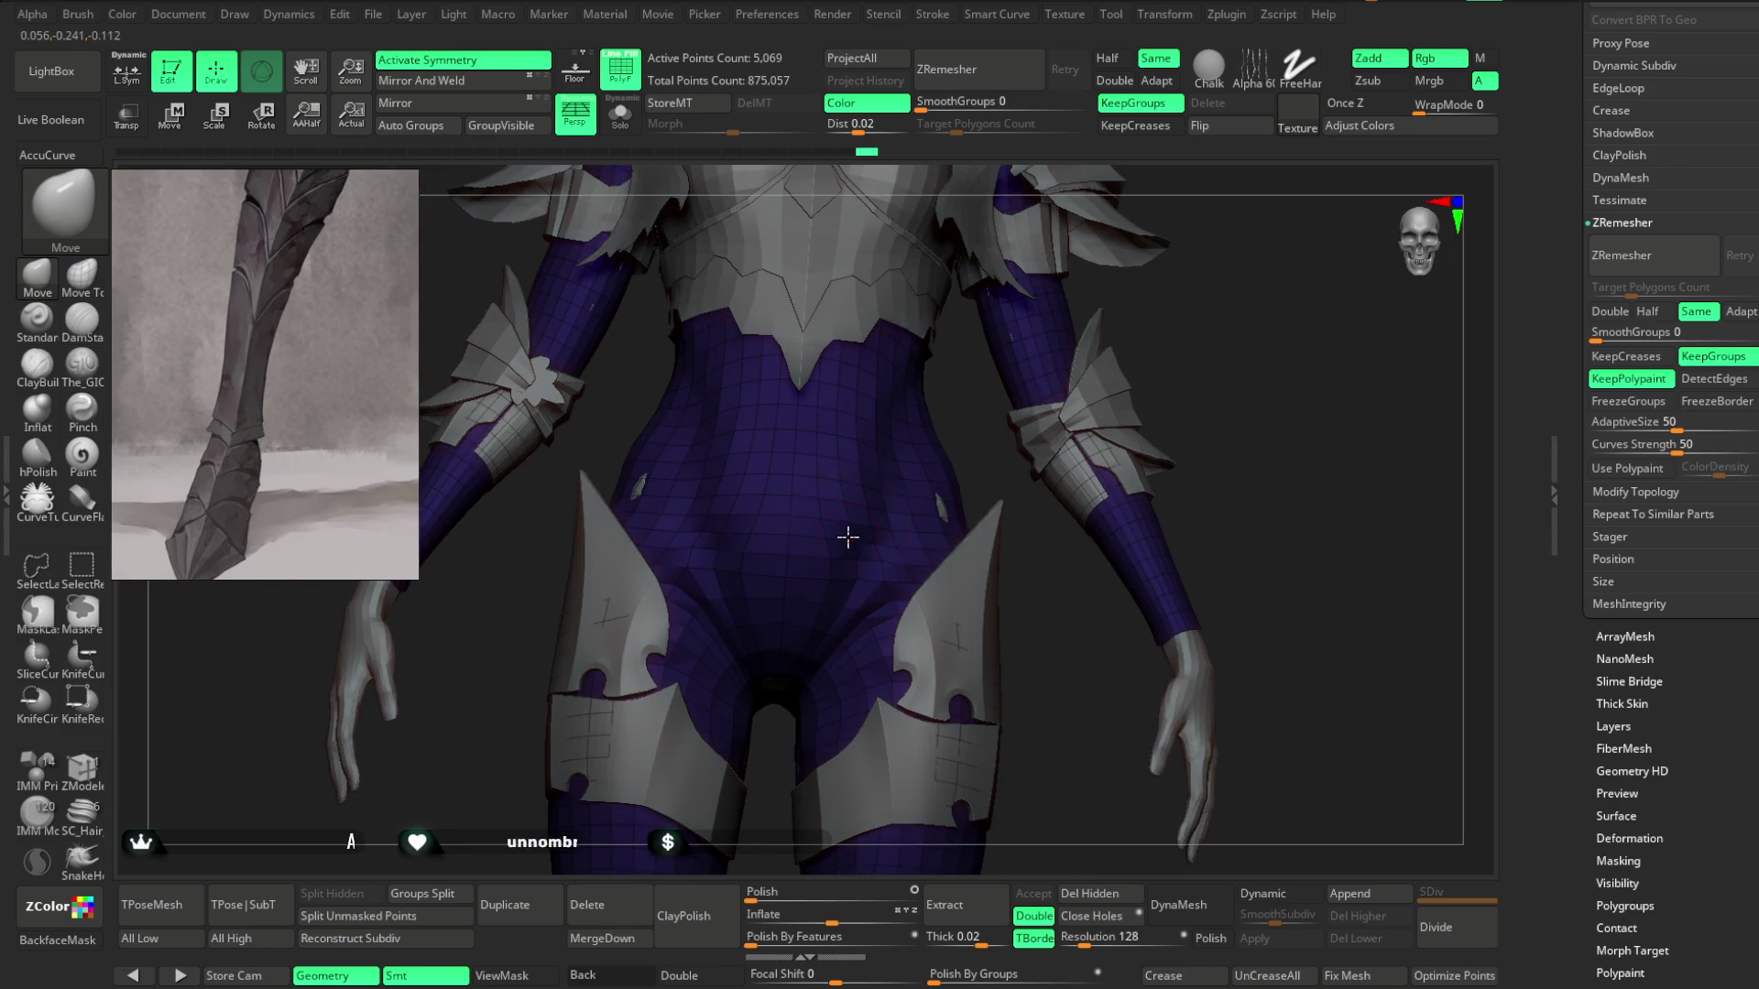
Orbit around the waist and toggle PolyF off to hide wireframe and polygroup colours.
left_click_drag(1069, 351, 1092, 302)
left_click_drag(819, 480, 773, 491)
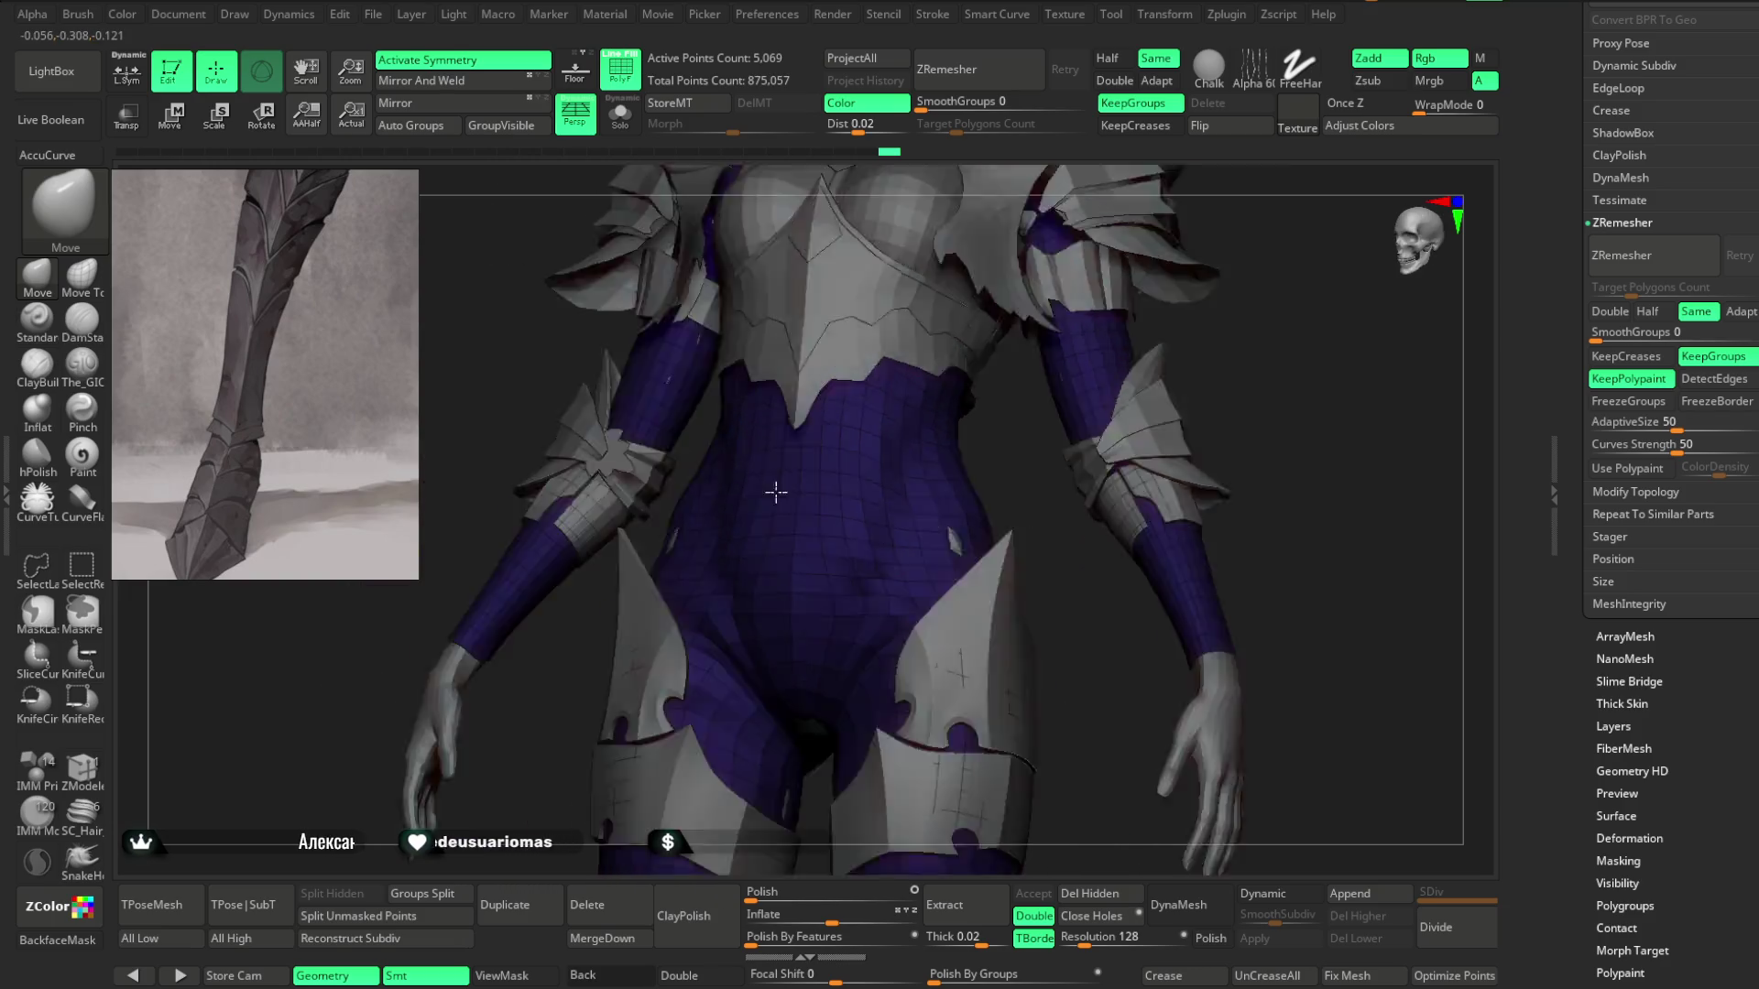
scroll(1095, 355, "down", 5)
key("shift+f")
scroll(1080, 306, "up", 3)
mouse_move(1054, 312)
left_mouse_down()
mouse_move(1080, 306)
mouse_move(1032, 385)
mouse_move(1055, 337)
mouse_move(1033, 333)
mouse_move(1025, 432)
mouse_move(1032, 353)
mouse_move(1040, 371)
mouse_move(981, 376)
mouse_move(1003, 374)
mouse_move(1036, 322)
mouse_move(1117, 552)
left_mouse_up()
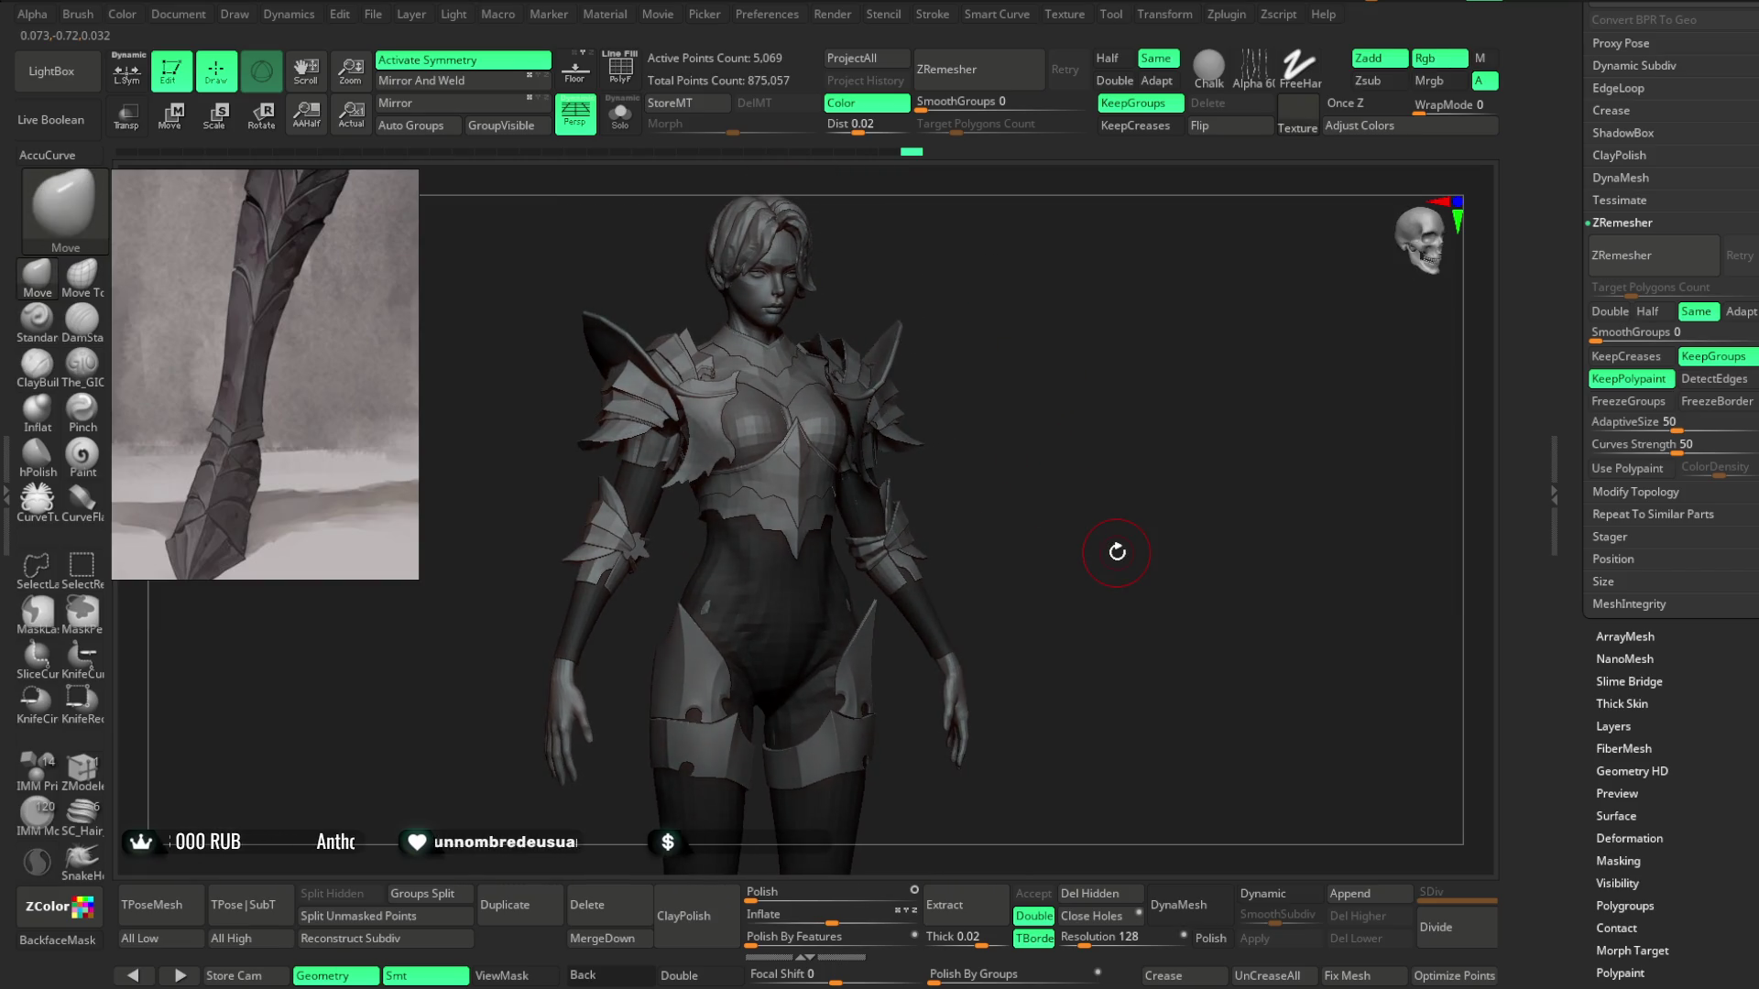
Save the project, orbit to a straight front view, and select the hair subtool PM3D_Sphere3D2.
left_click(373, 15)
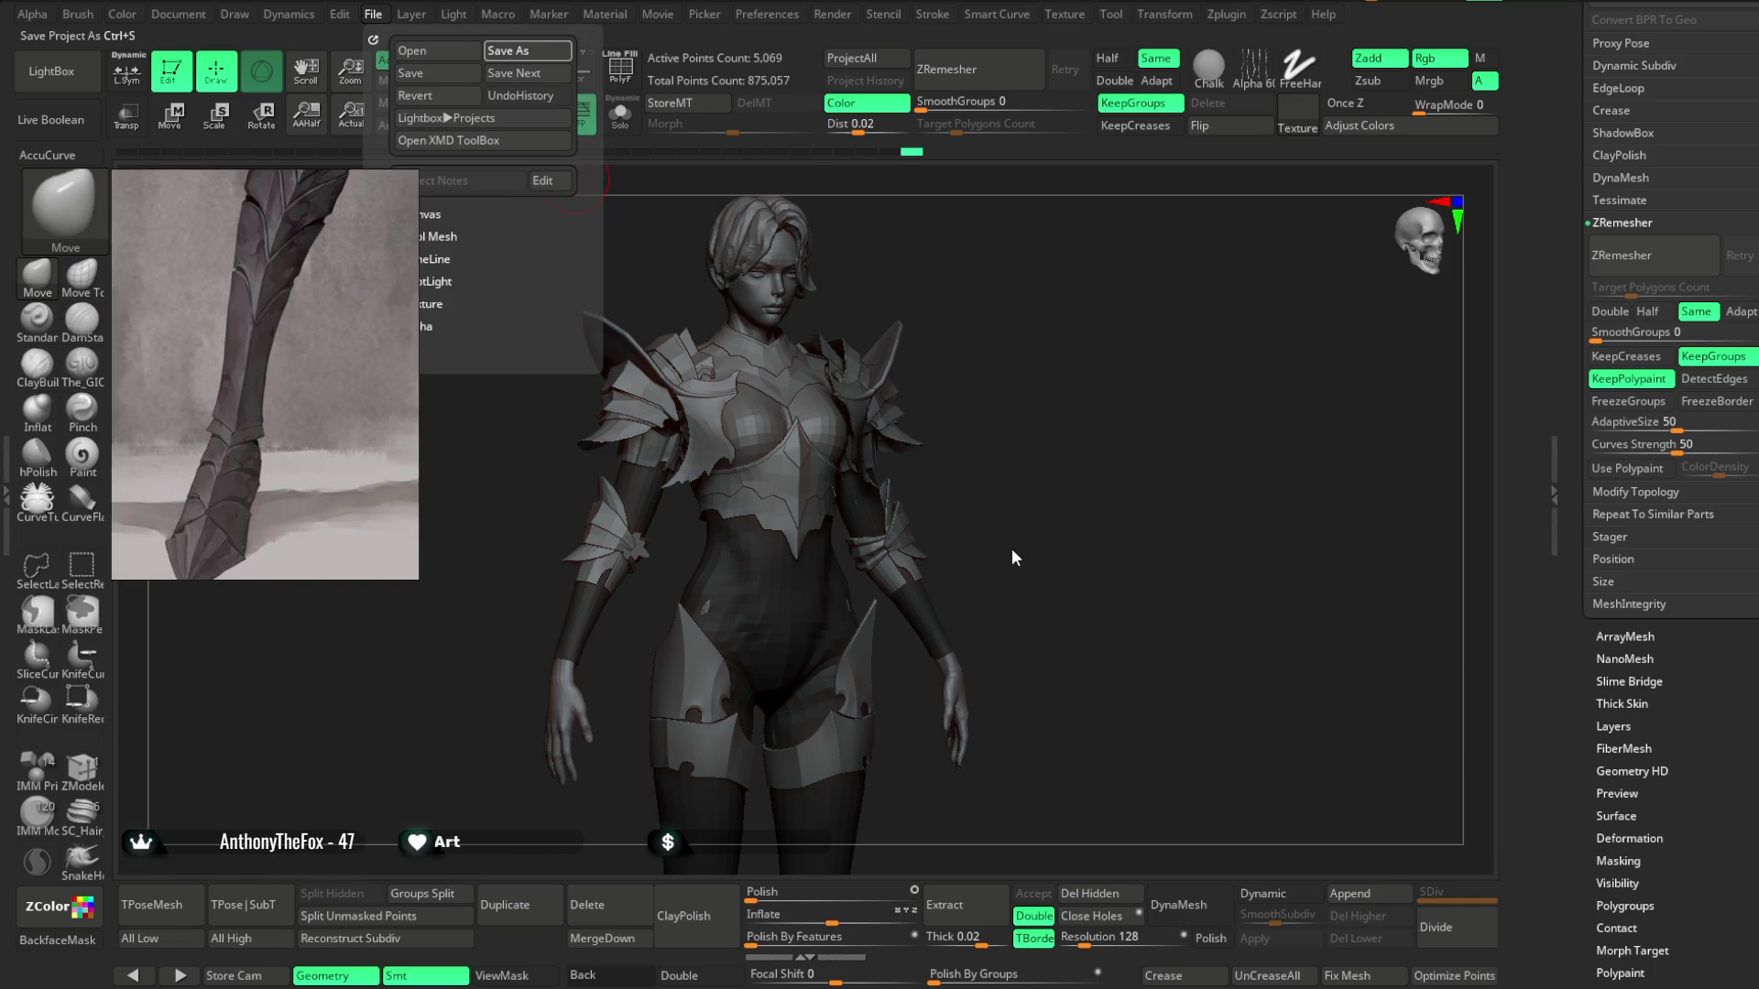
key("ctrl+s")
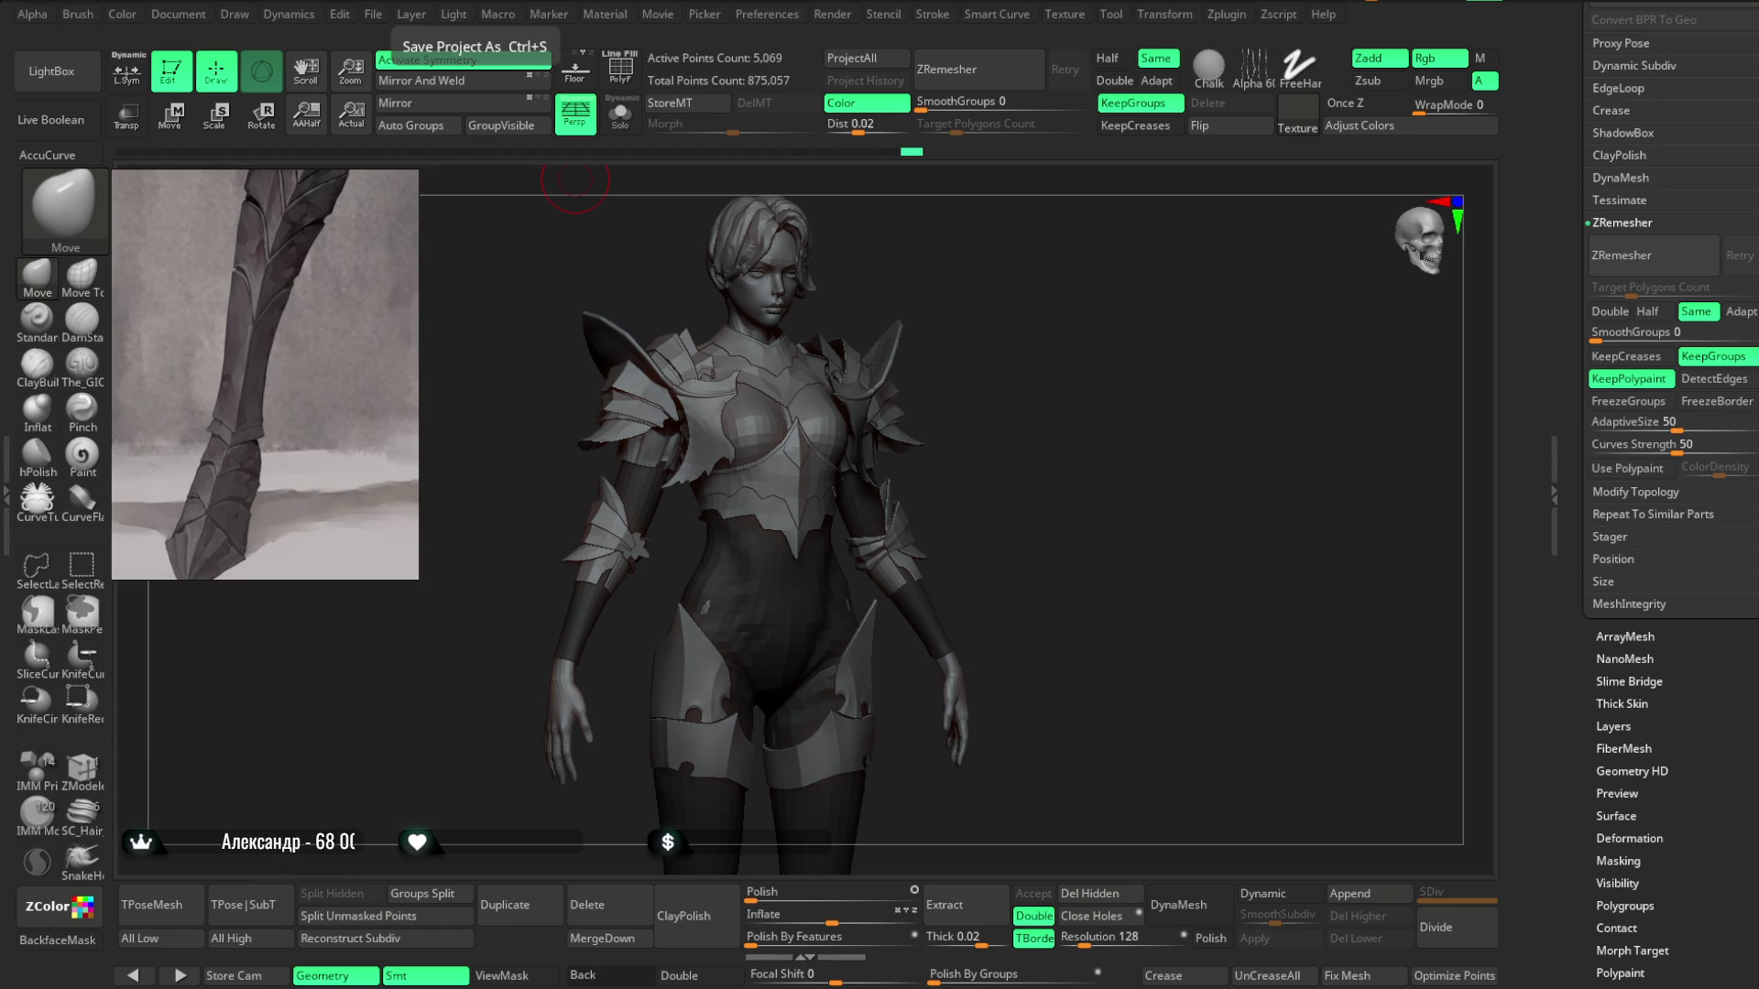
left_click_drag(961, 642, 1166, 503)
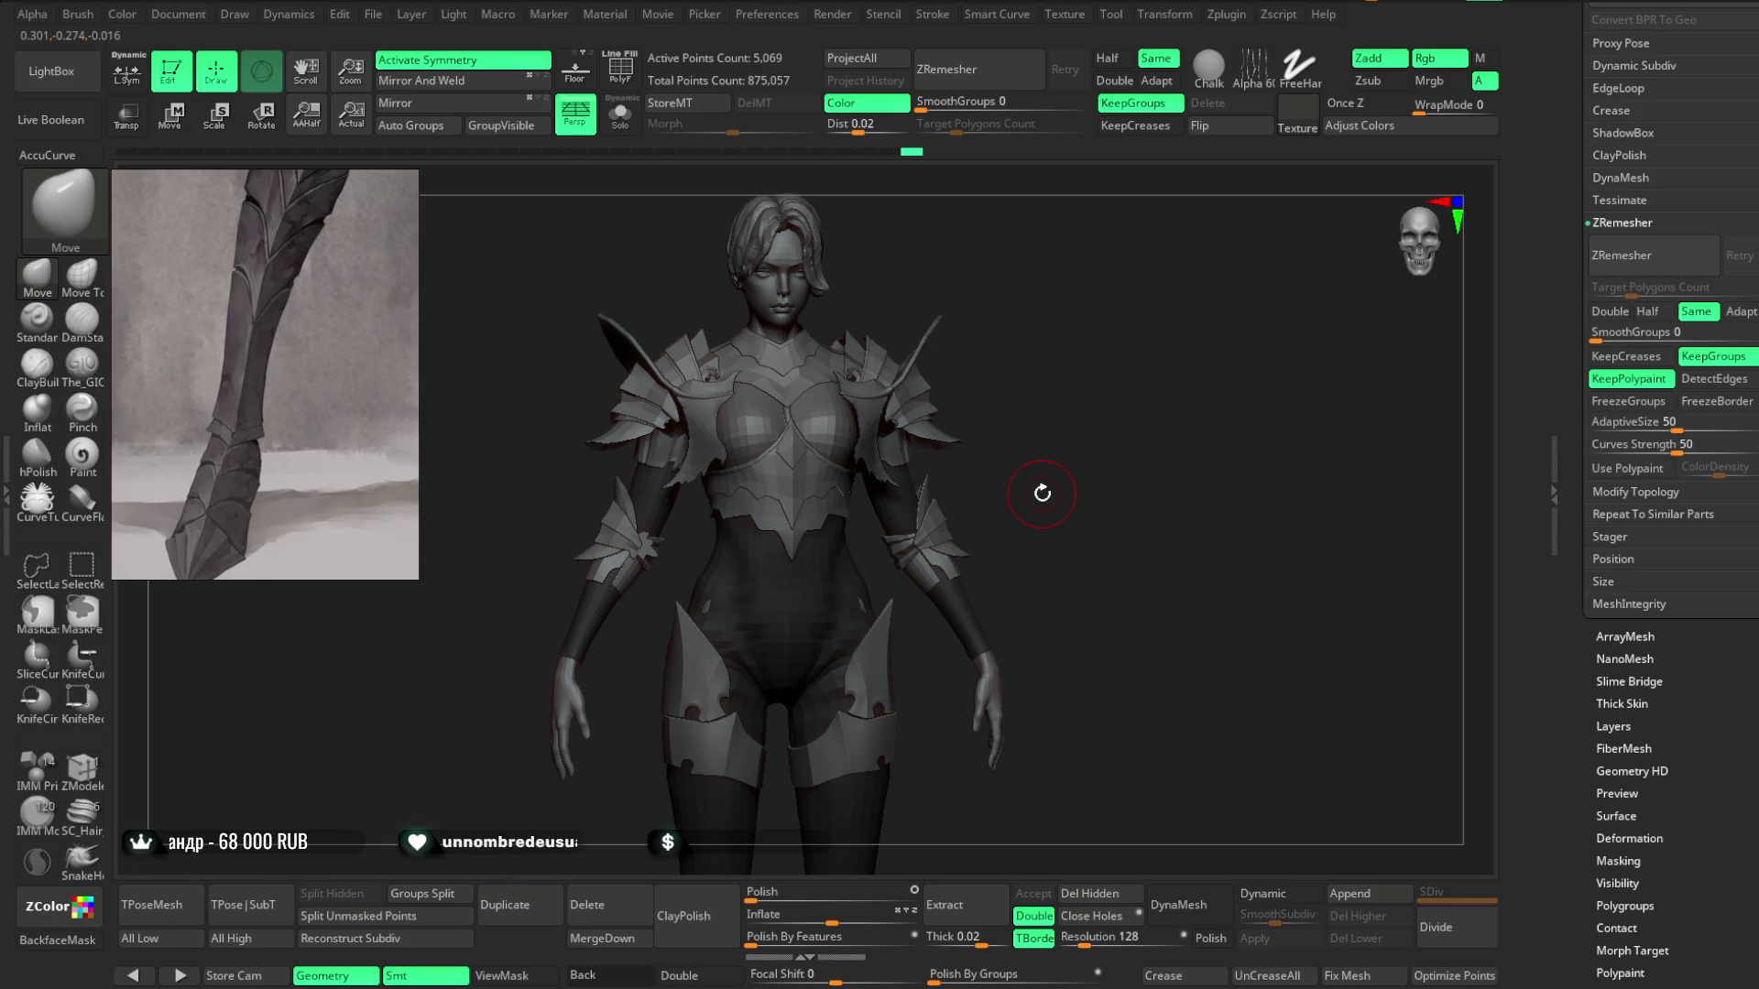
mouse_move(1092, 404)
left_mouse_down()
mouse_move(1068, 381)
mouse_move(1048, 397)
mouse_move(1075, 404)
mouse_move(1080, 436)
mouse_move(1079, 401)
mouse_move(1108, 404)
left_mouse_up()
left_click(911, 404, "alt")
Frame the head and swept hair up close, undoing the last change.
mouse_move(910, 404)
left_mouse_down()
mouse_move(1020, 440)
mouse_move(1051, 402)
mouse_move(1079, 423)
left_mouse_up()
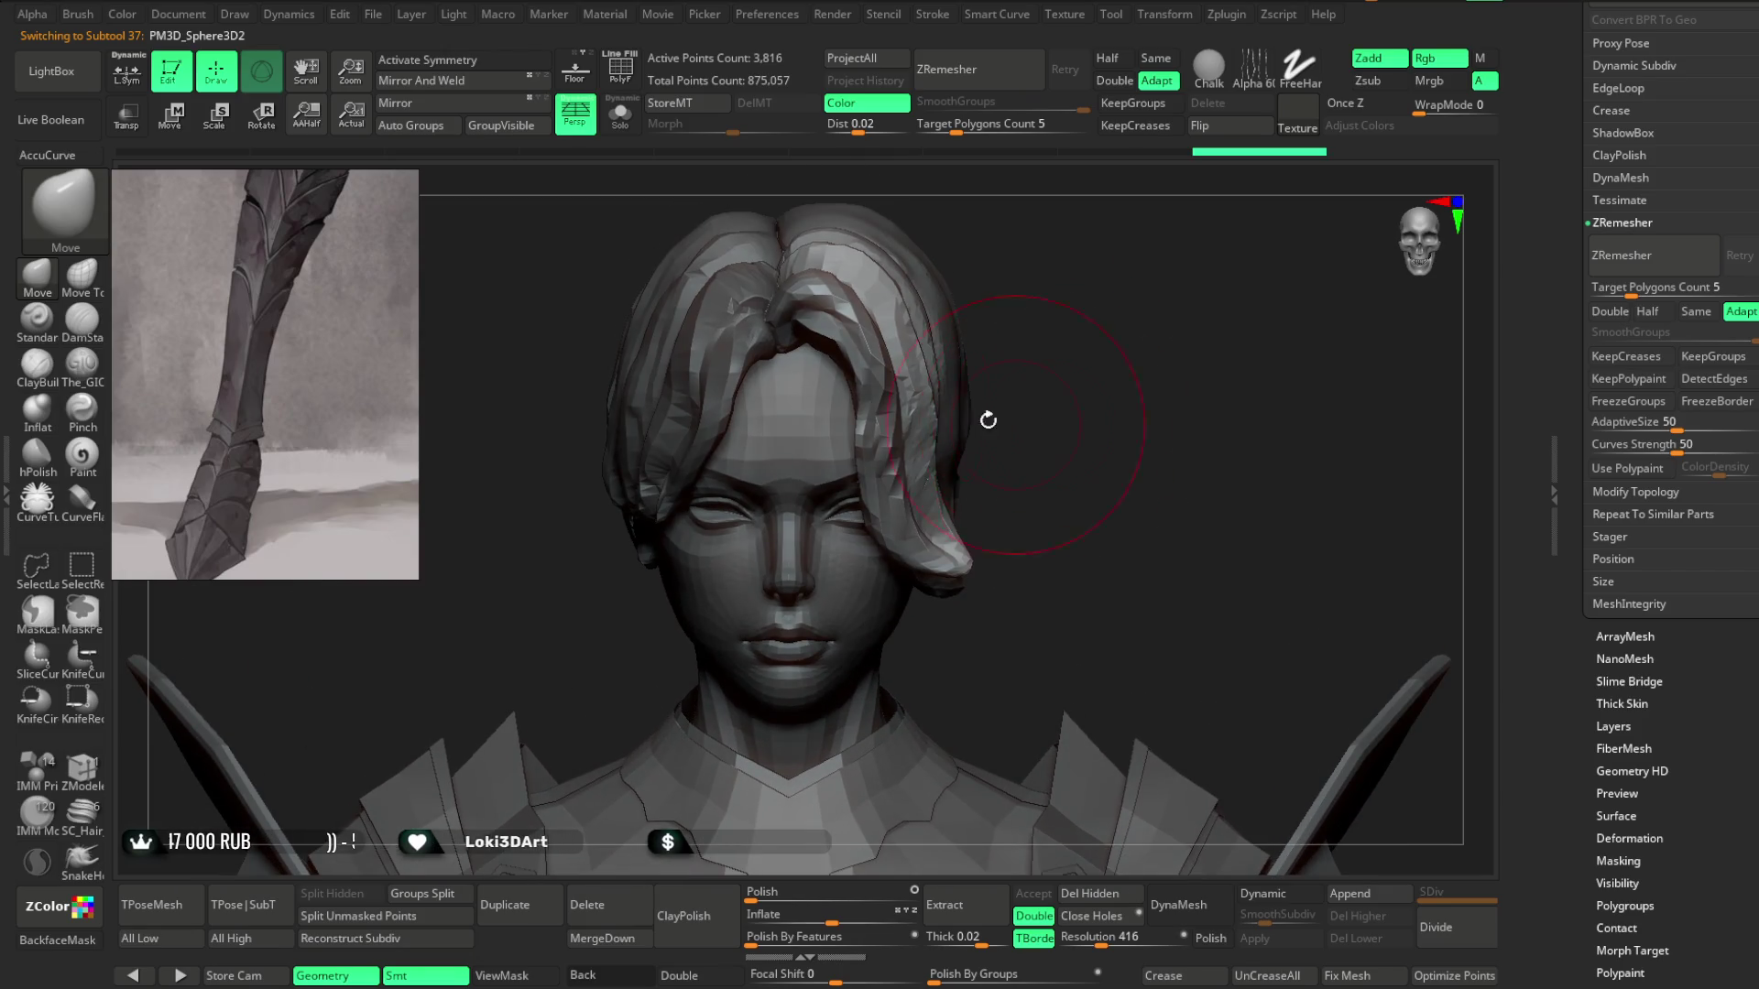
scroll(255, 295, "down", 3)
scroll(266, 291, "down", 3)
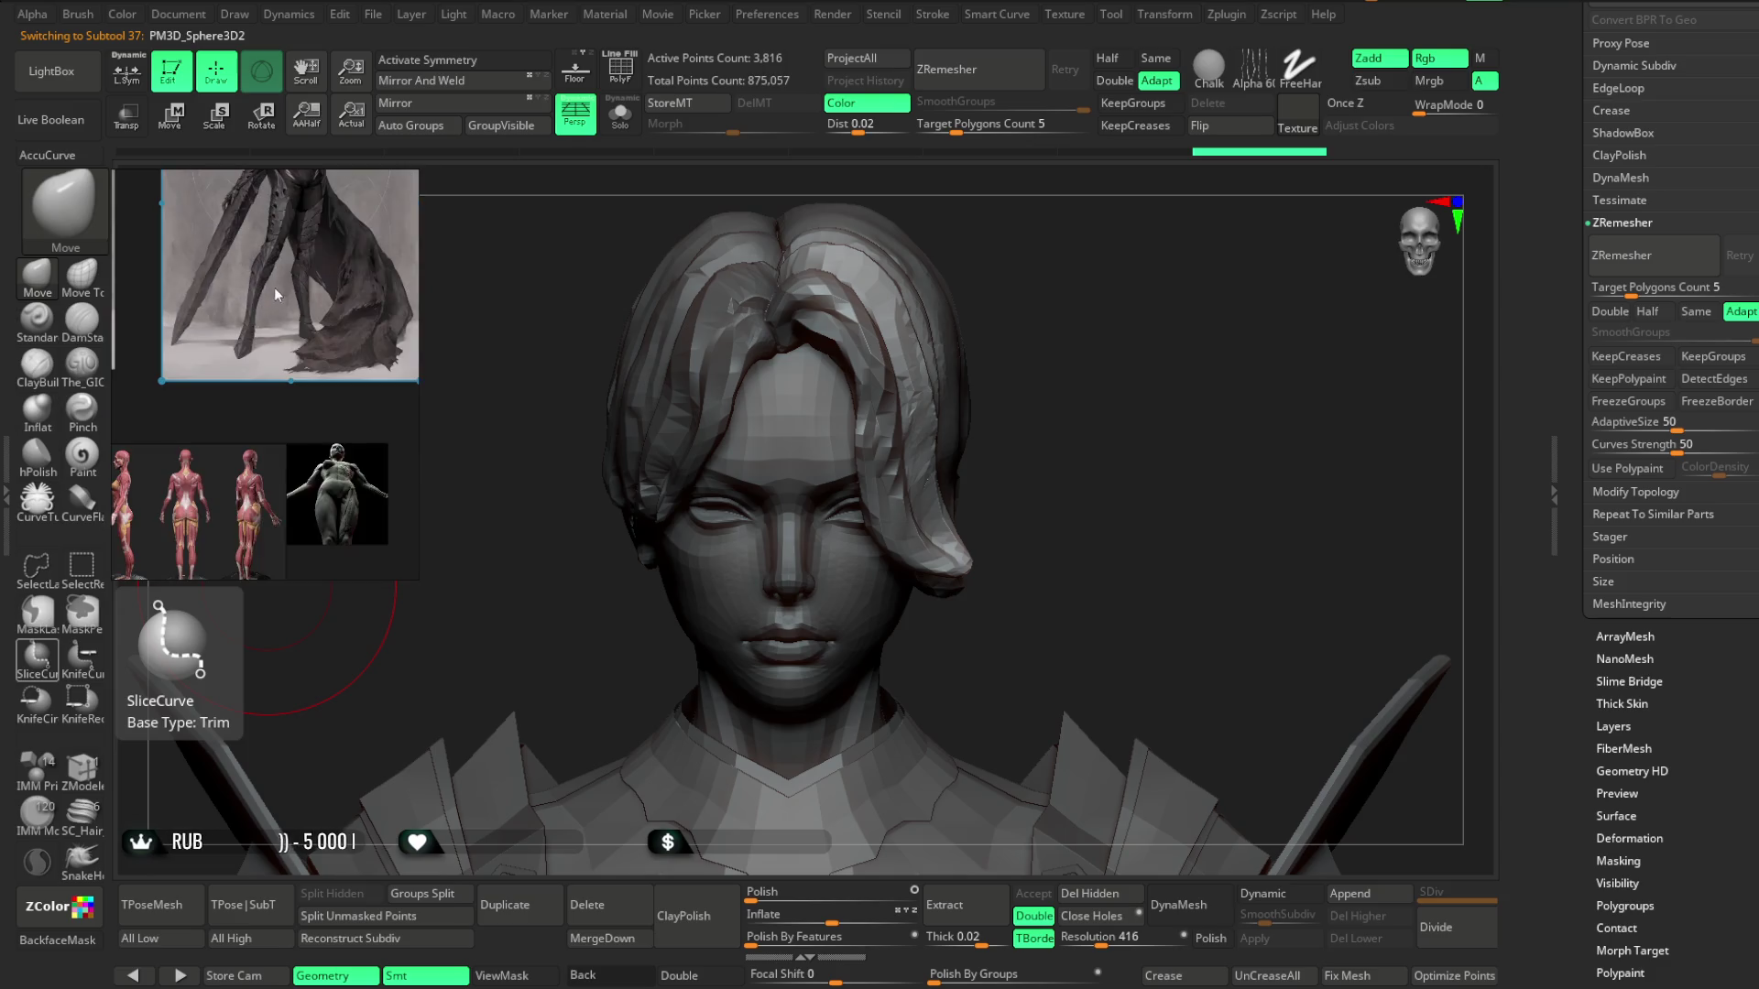
scroll(213, 421, "up", 8)
scroll(235, 282, "up", 4)
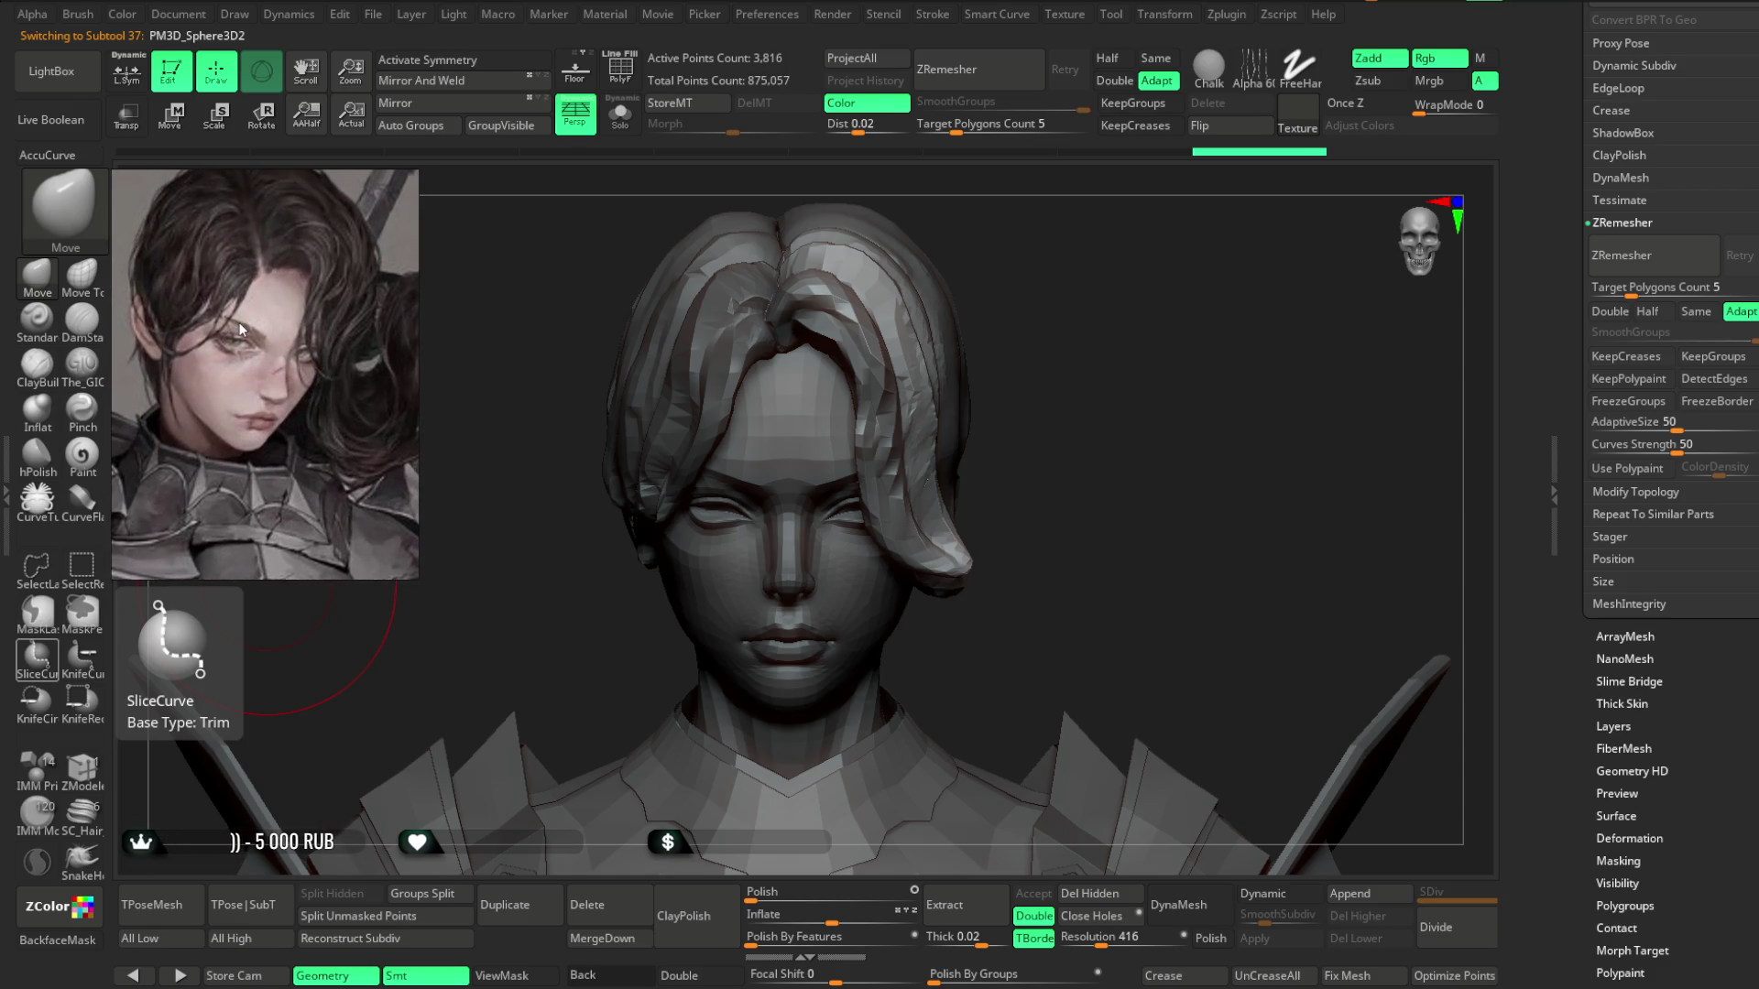
scroll(253, 357, "down", 2)
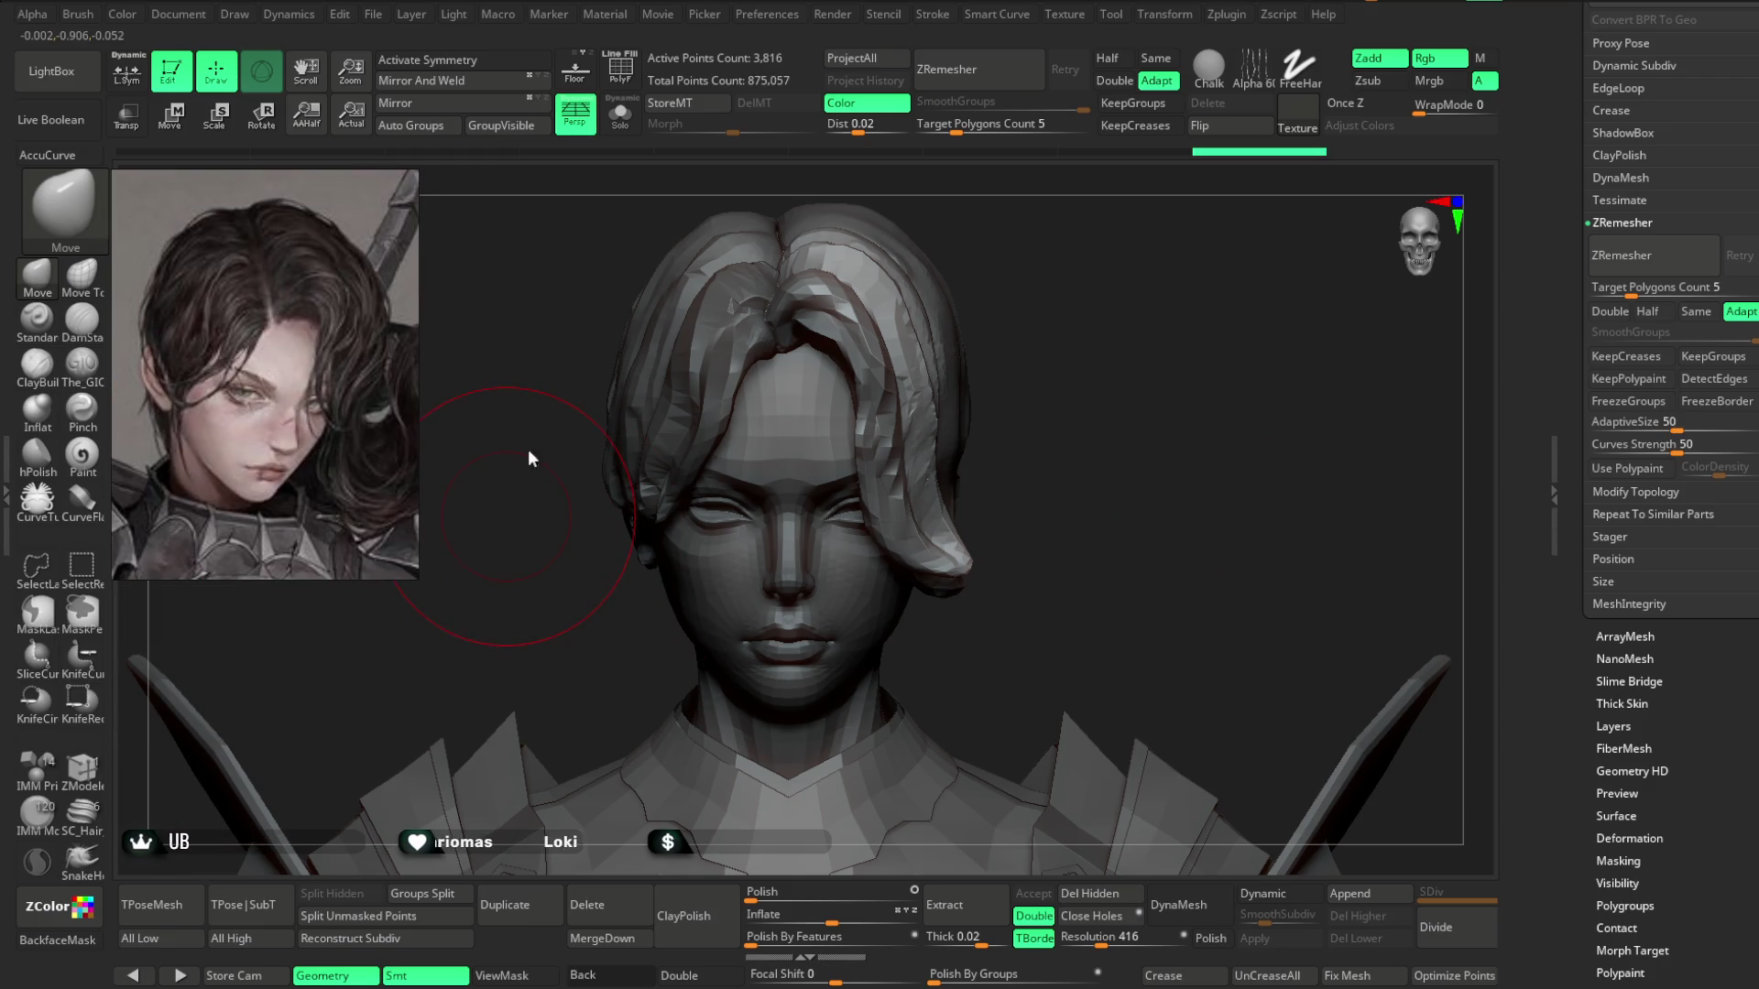
key("ctrl+z")
Shape the hair with Move while orbiting through three-quarter, front and side views.
right_click_drag(862, 280, 947, 314)
key("space")
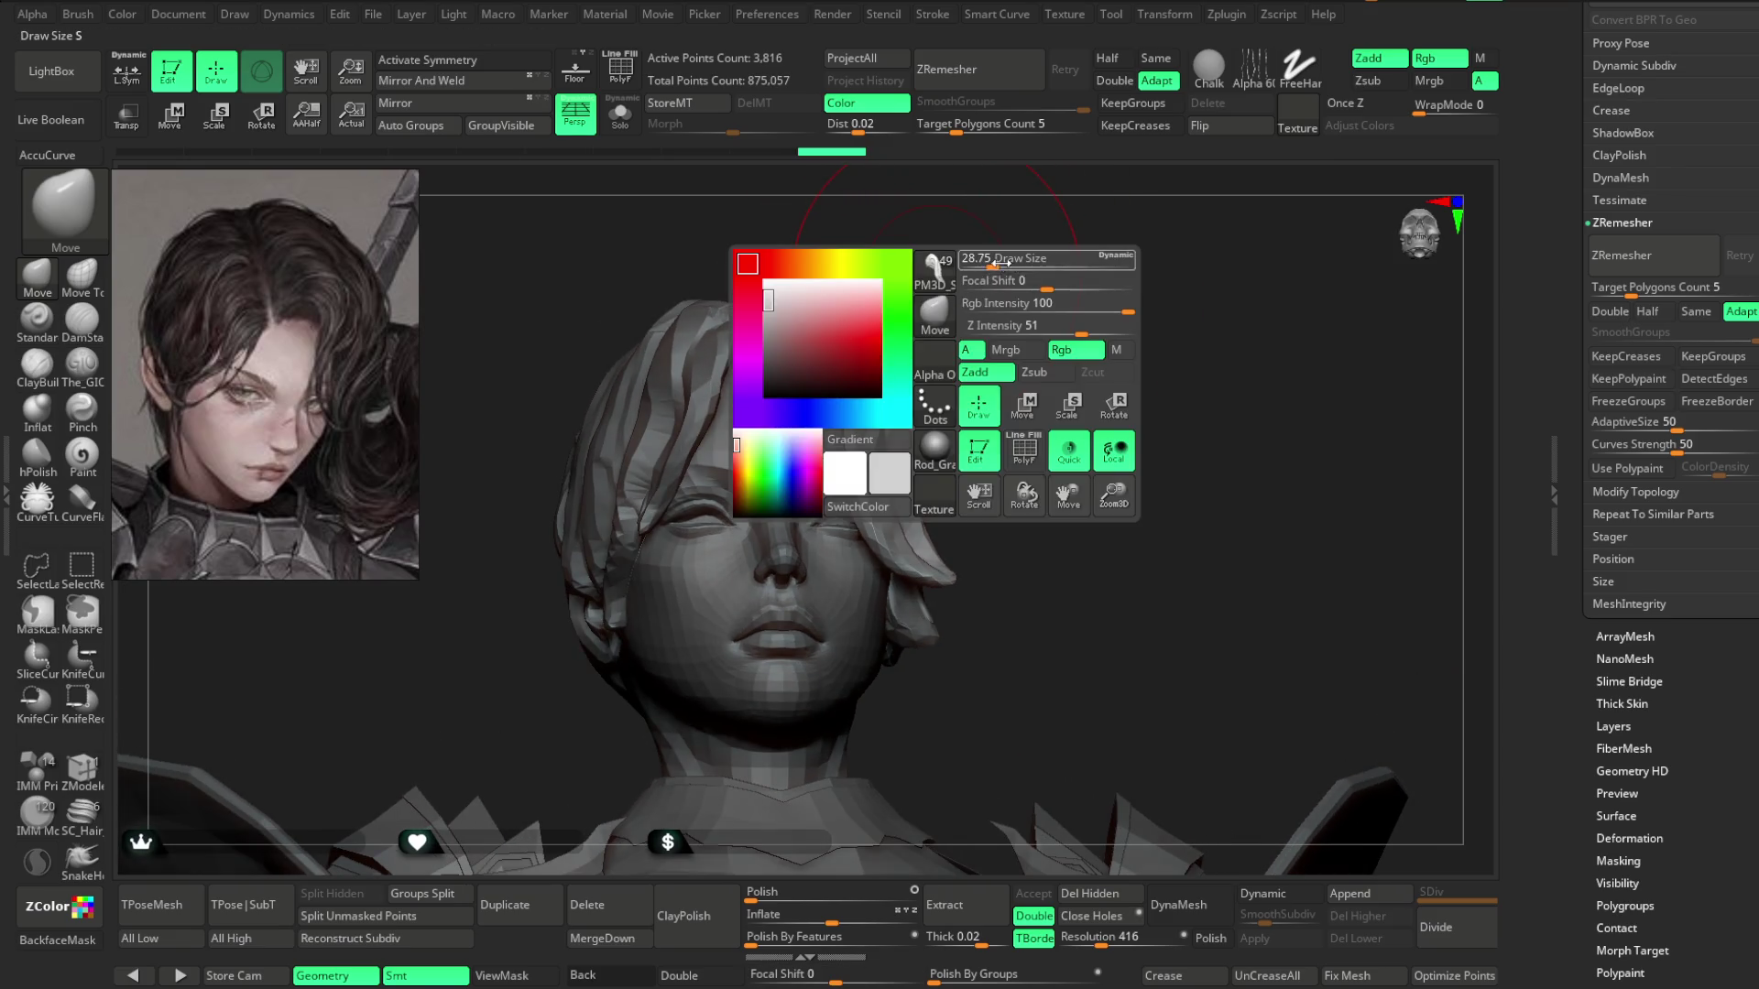
mouse_move(962, 275)
right_mouse_down()
mouse_move(1001, 259)
mouse_move(999, 236)
mouse_move(998, 275)
mouse_move(1036, 283)
right_mouse_up()
mouse_move(775, 285)
right_mouse_down()
mouse_move(840, 266)
mouse_move(815, 302)
mouse_move(963, 284)
mouse_move(850, 347)
mouse_move(947, 327)
right_mouse_up()
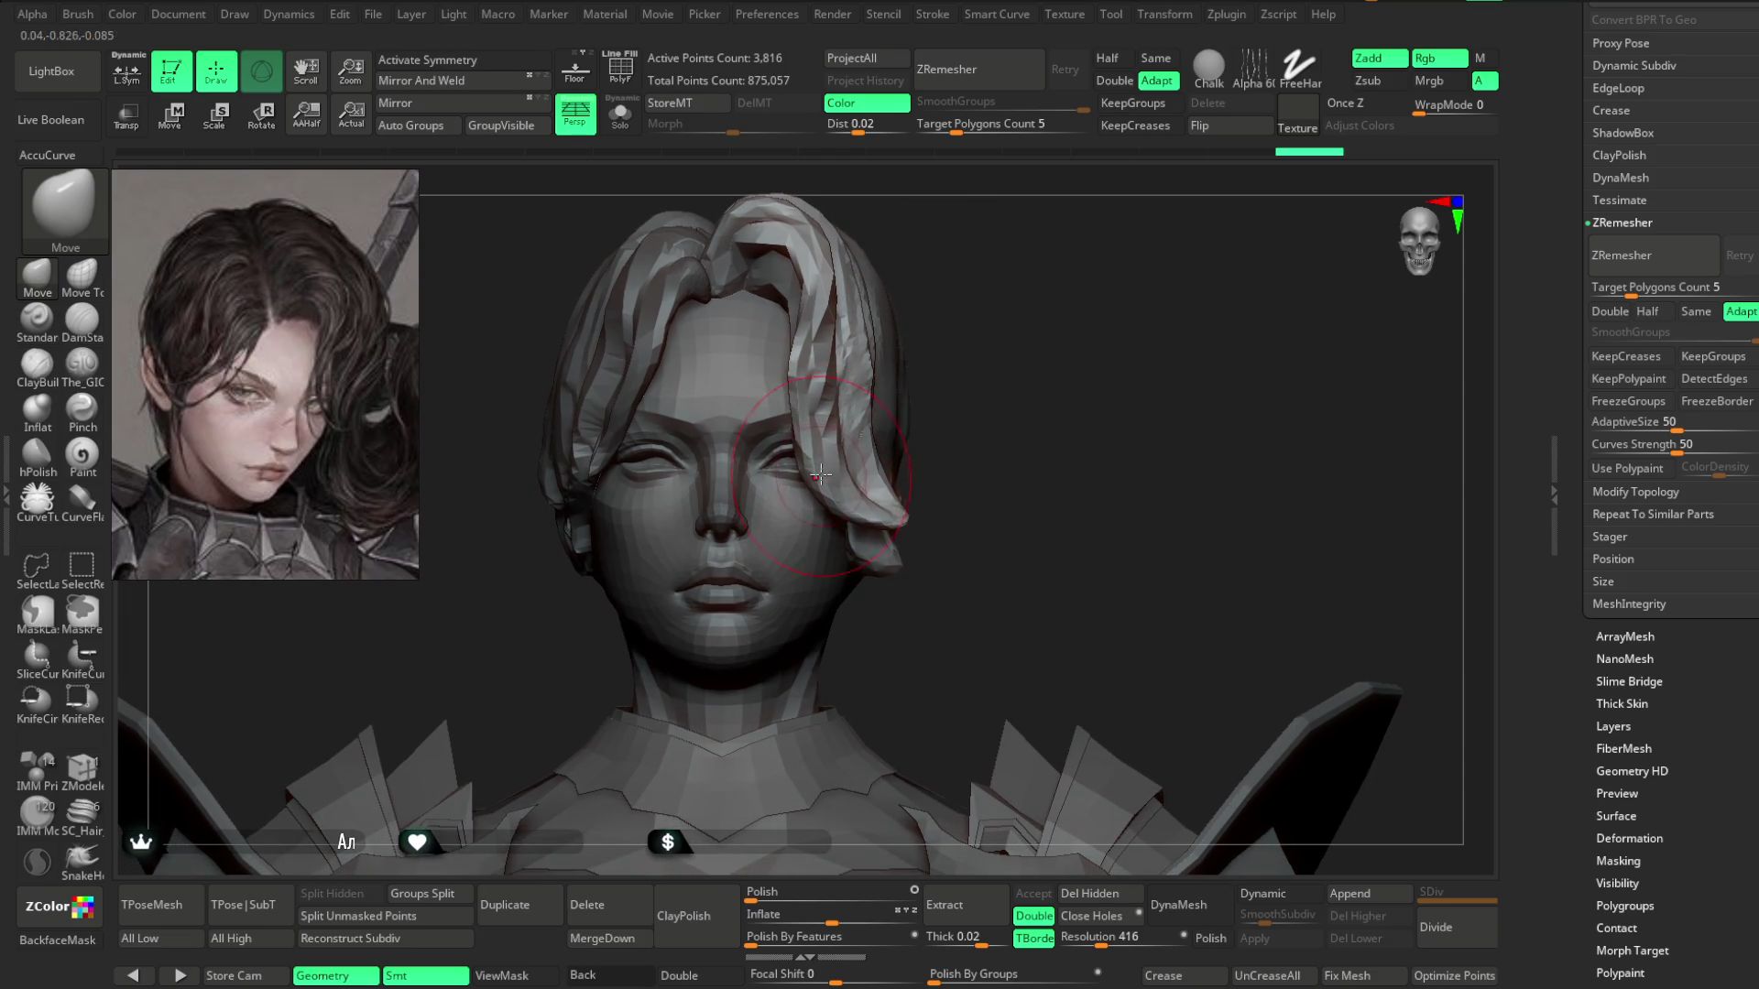
right_click_drag(852, 392, 793, 377)
mouse_move(1056, 241)
right_mouse_down()
mouse_move(770, 430)
mouse_move(880, 465)
right_mouse_up()
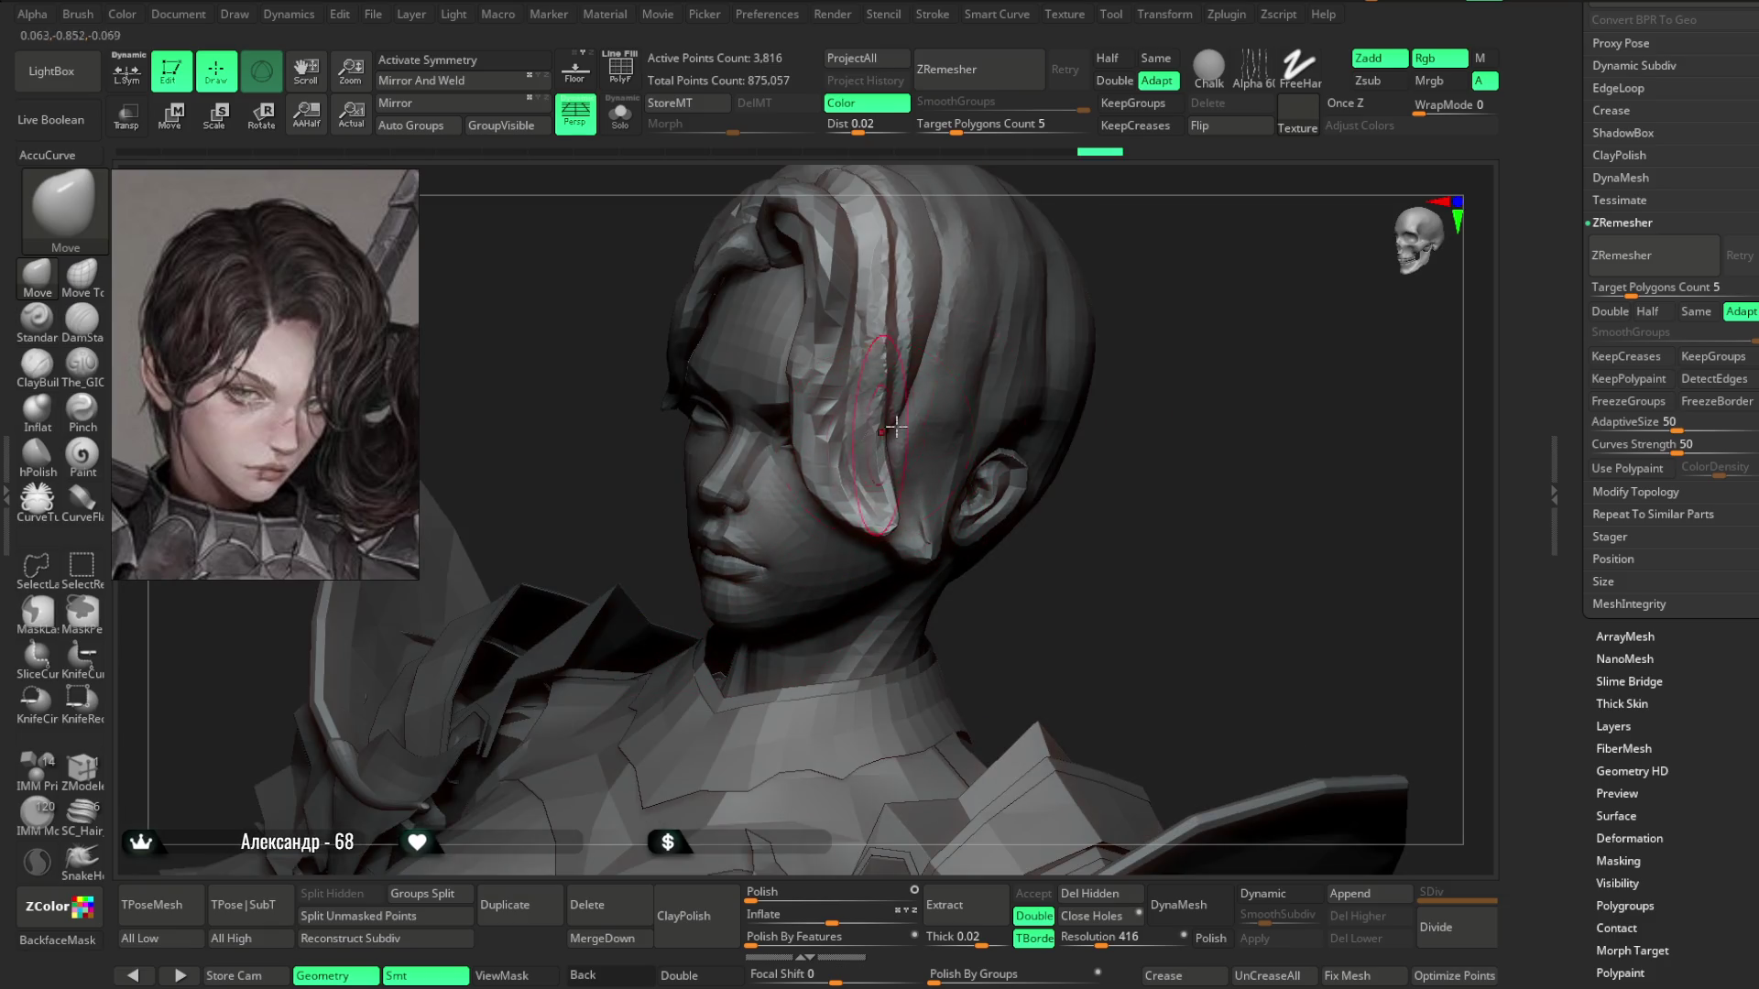
Switch to the Pinch brush and lower its Z Intensity to 8.
left_click(83, 408)
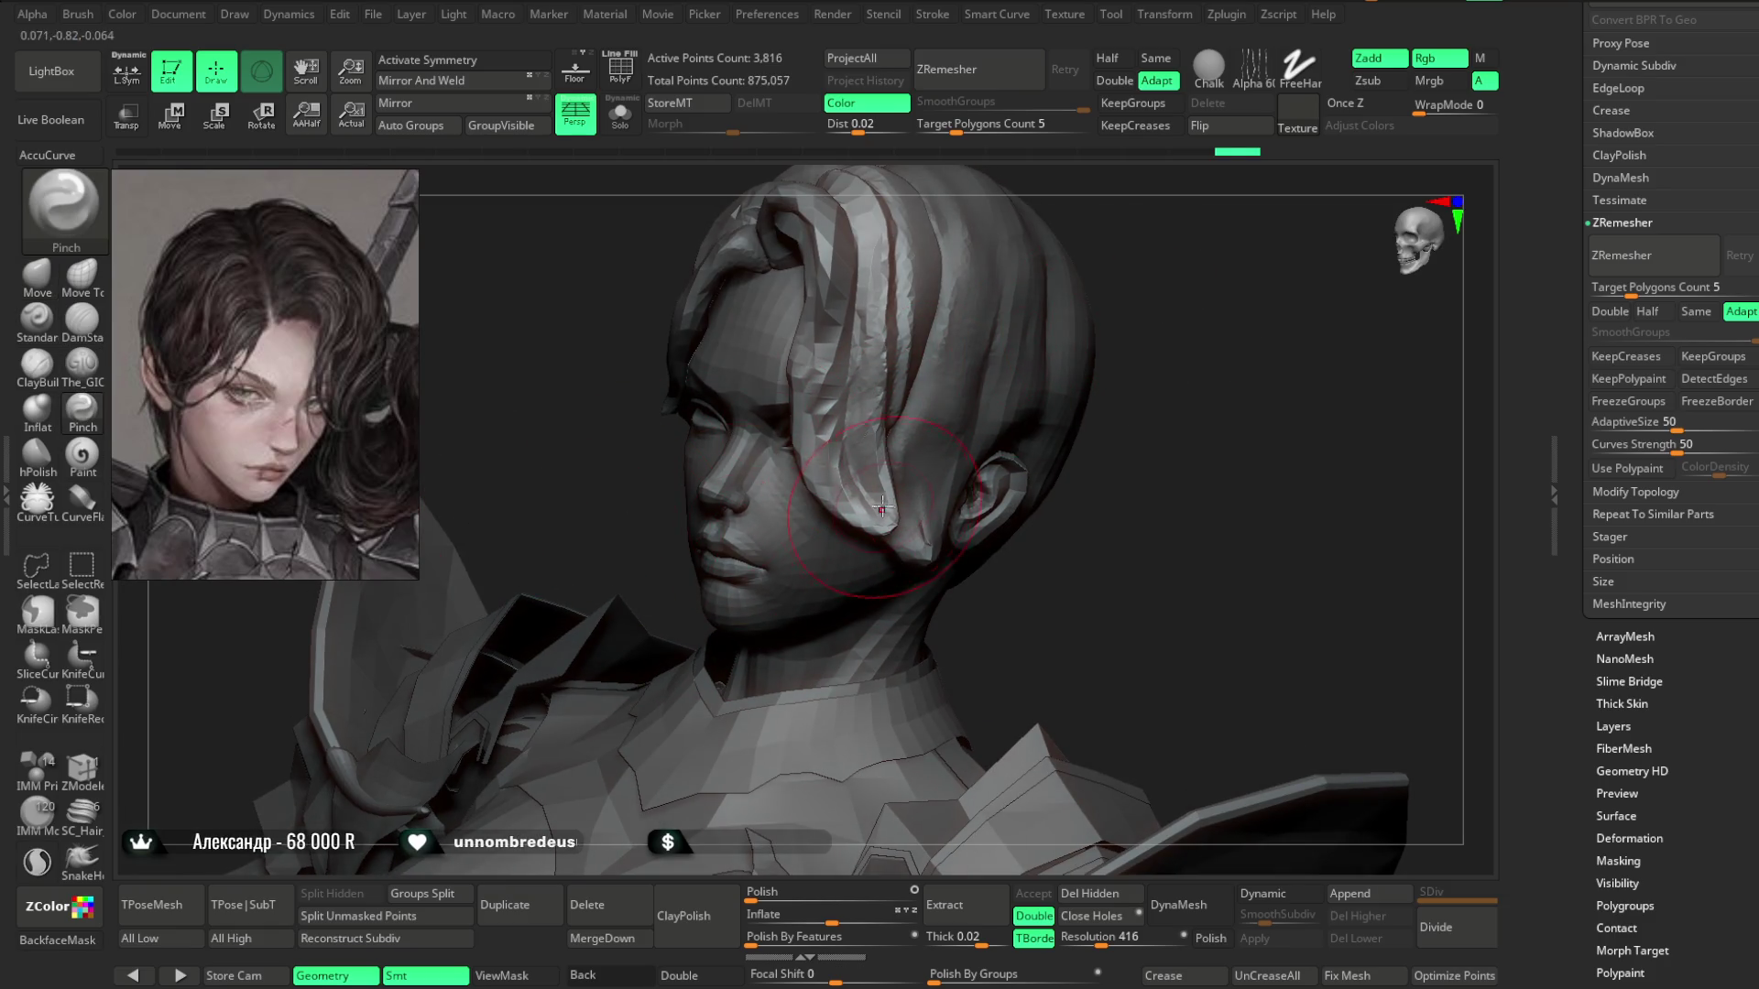
key("space")
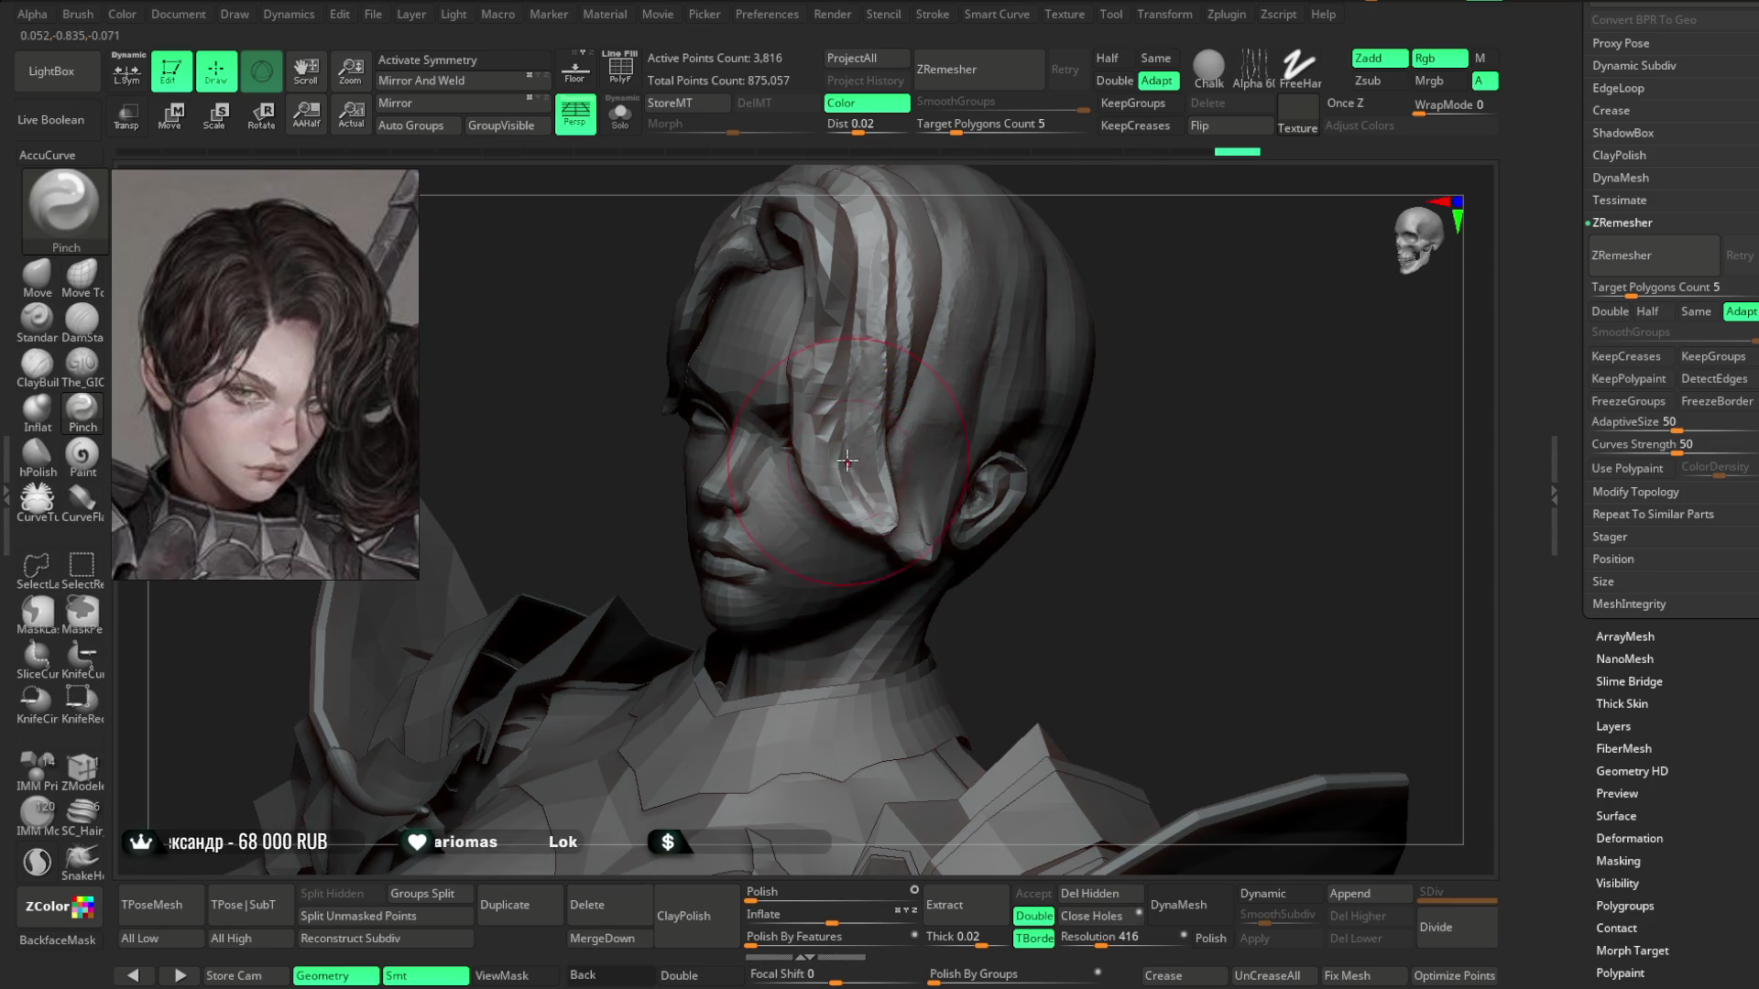
key("space")
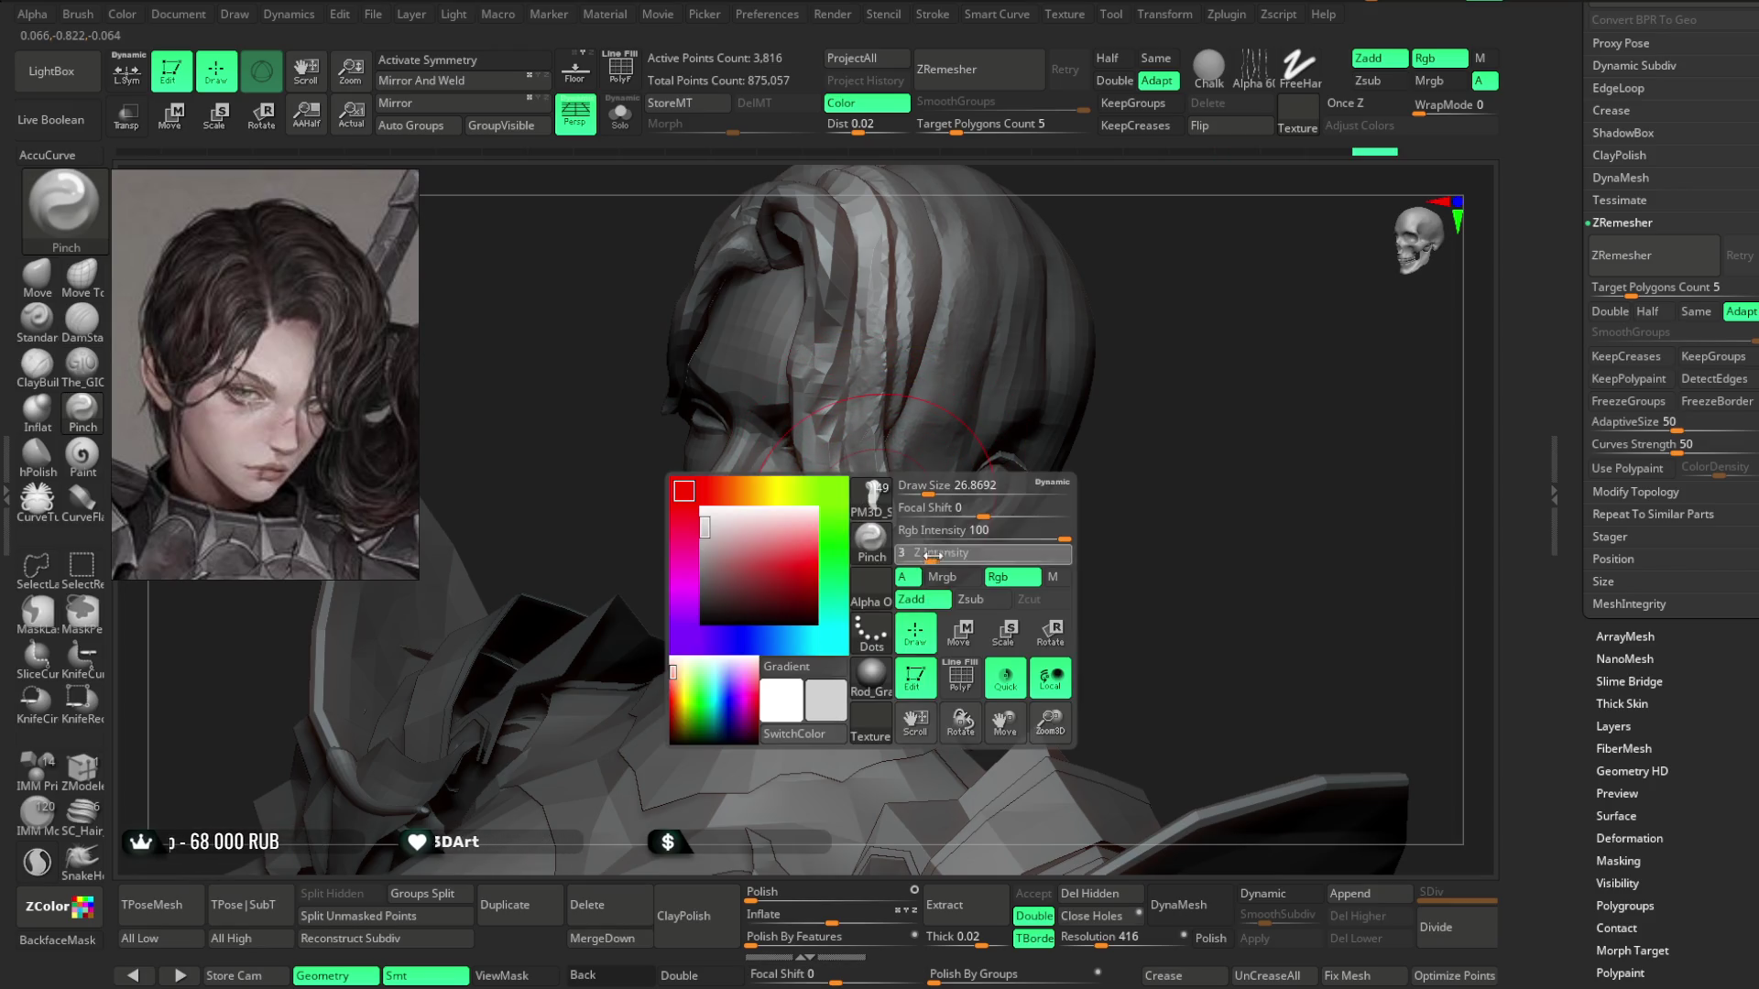
key("space")
left_click_drag(985, 560, 962, 561)
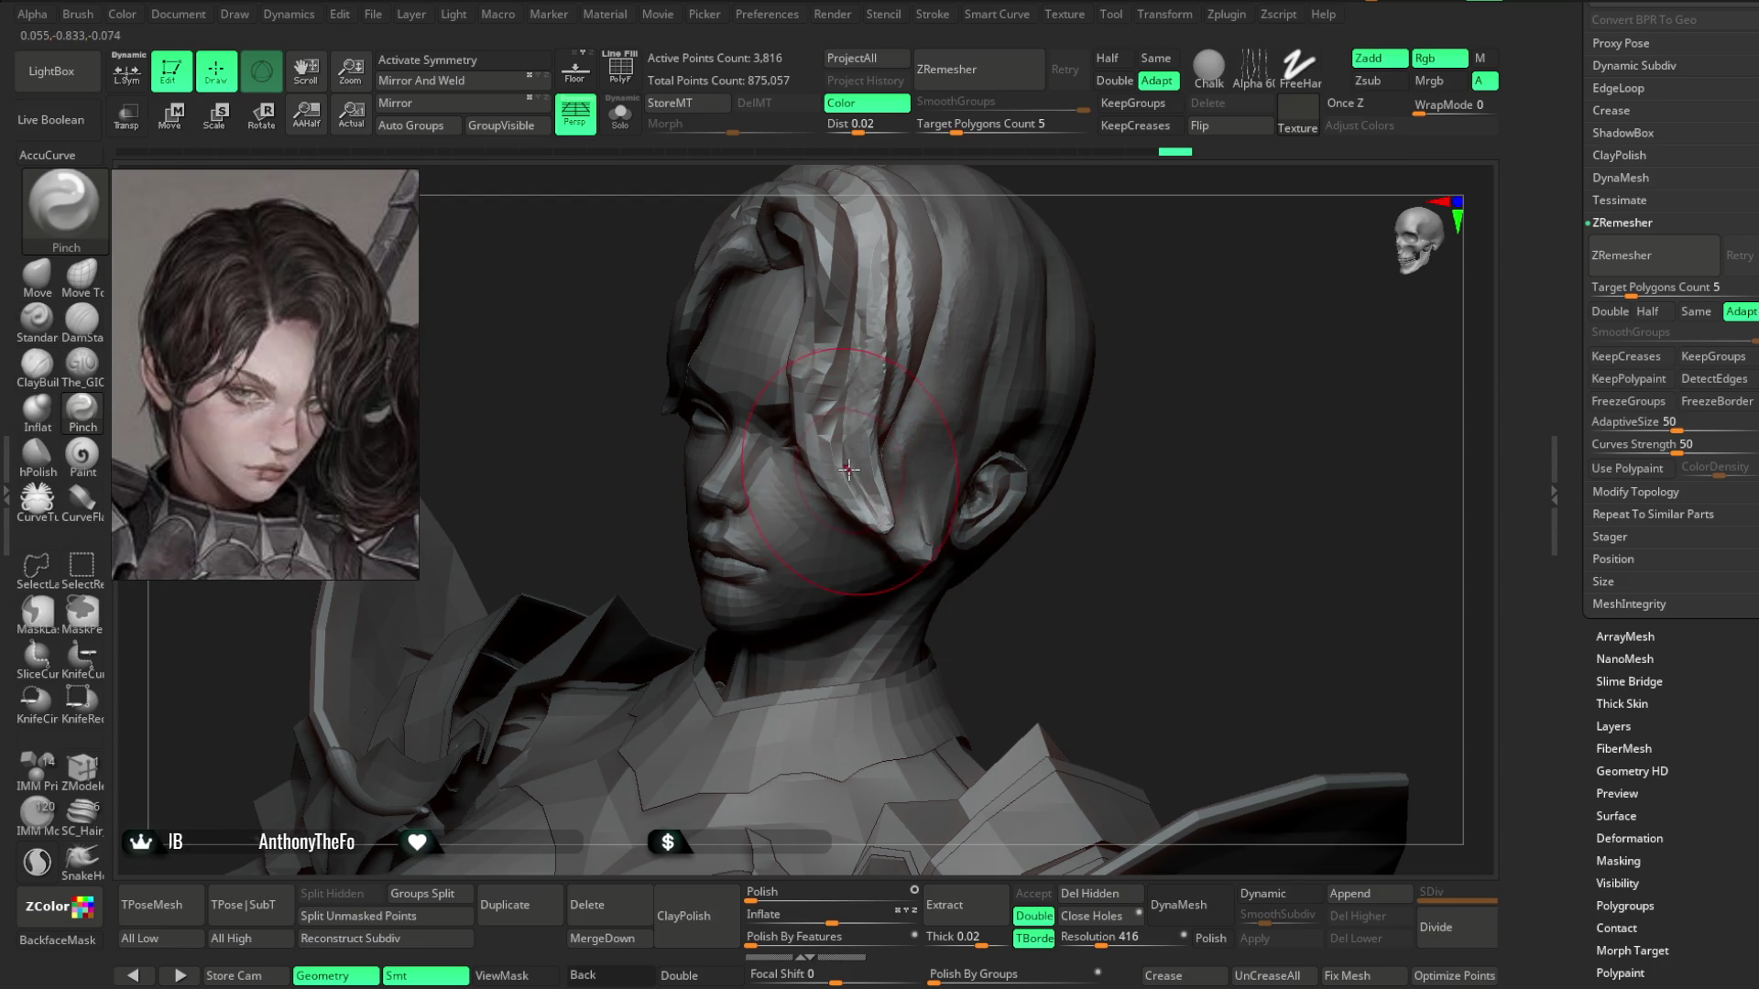
Orbit in close on the face and return to the Move brush at draw size about 26.87.
mouse_move(1063, 293)
left_mouse_down()
mouse_move(1127, 263)
mouse_move(1099, 263)
mouse_move(1014, 337)
mouse_move(1179, 307)
left_mouse_up()
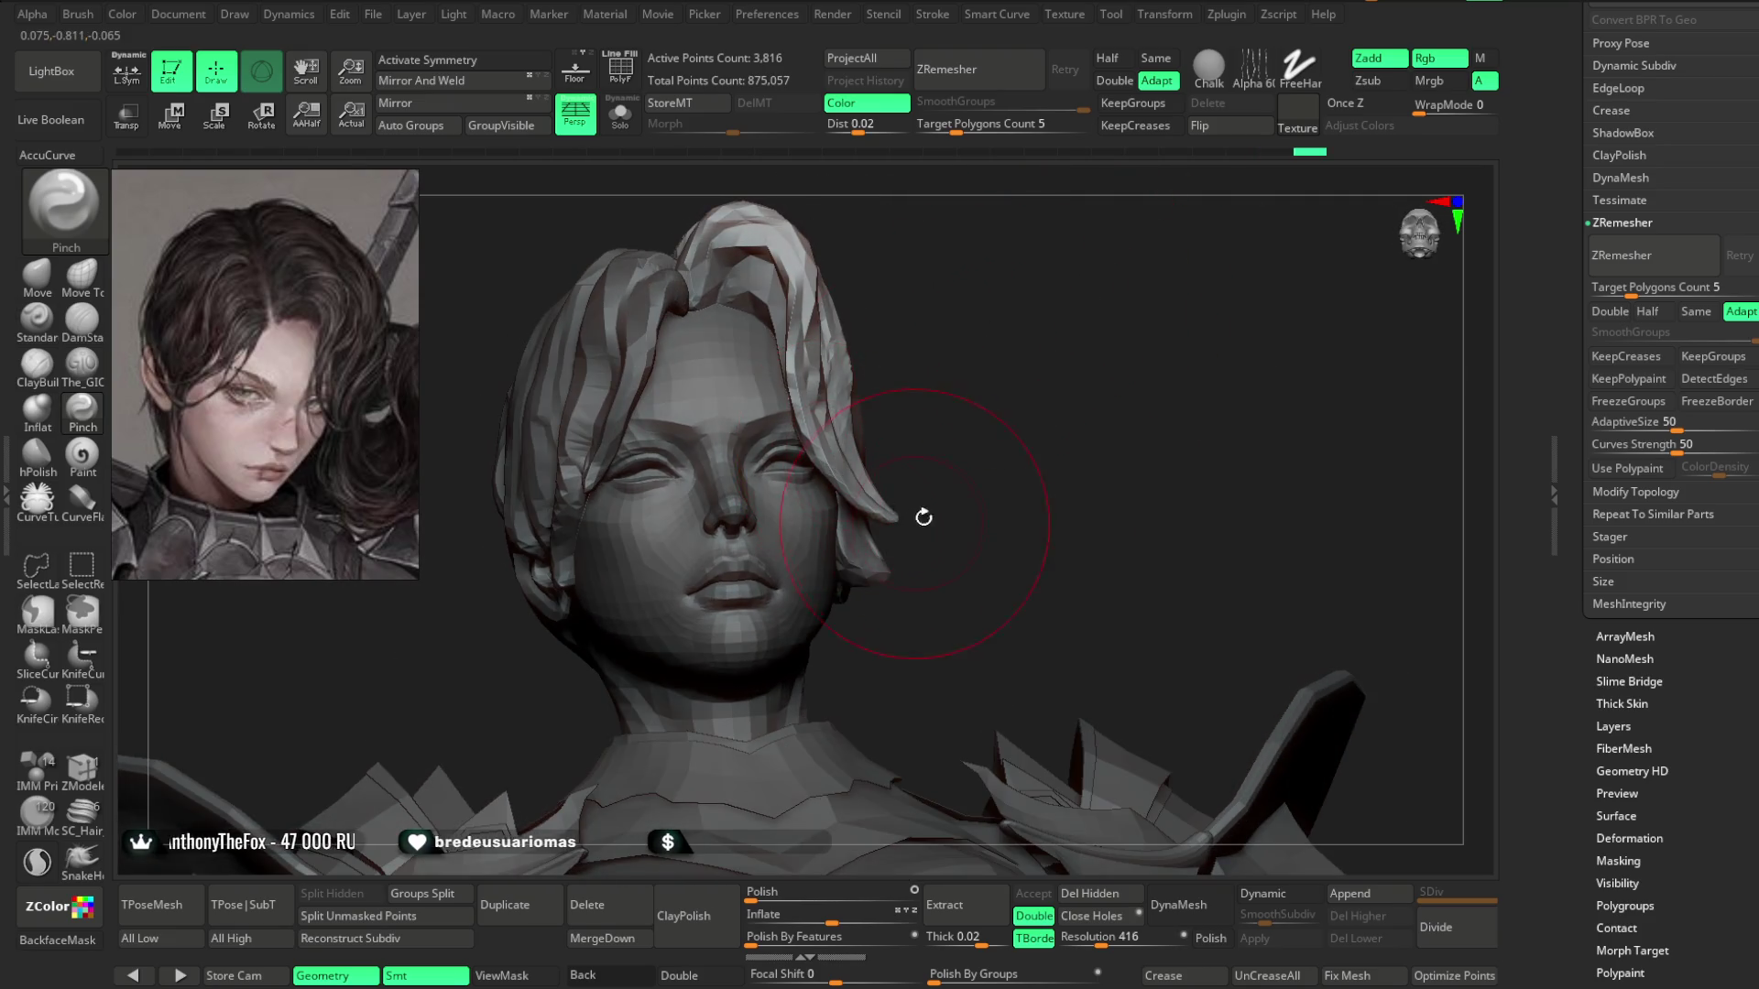
left_click_drag(813, 511, 902, 430)
left_click_drag(1053, 353, 471, 425)
left_click(36, 274)
mouse_move(1131, 317)
left_mouse_down()
mouse_move(830, 456)
mouse_move(910, 543)
left_mouse_up()
key("space")
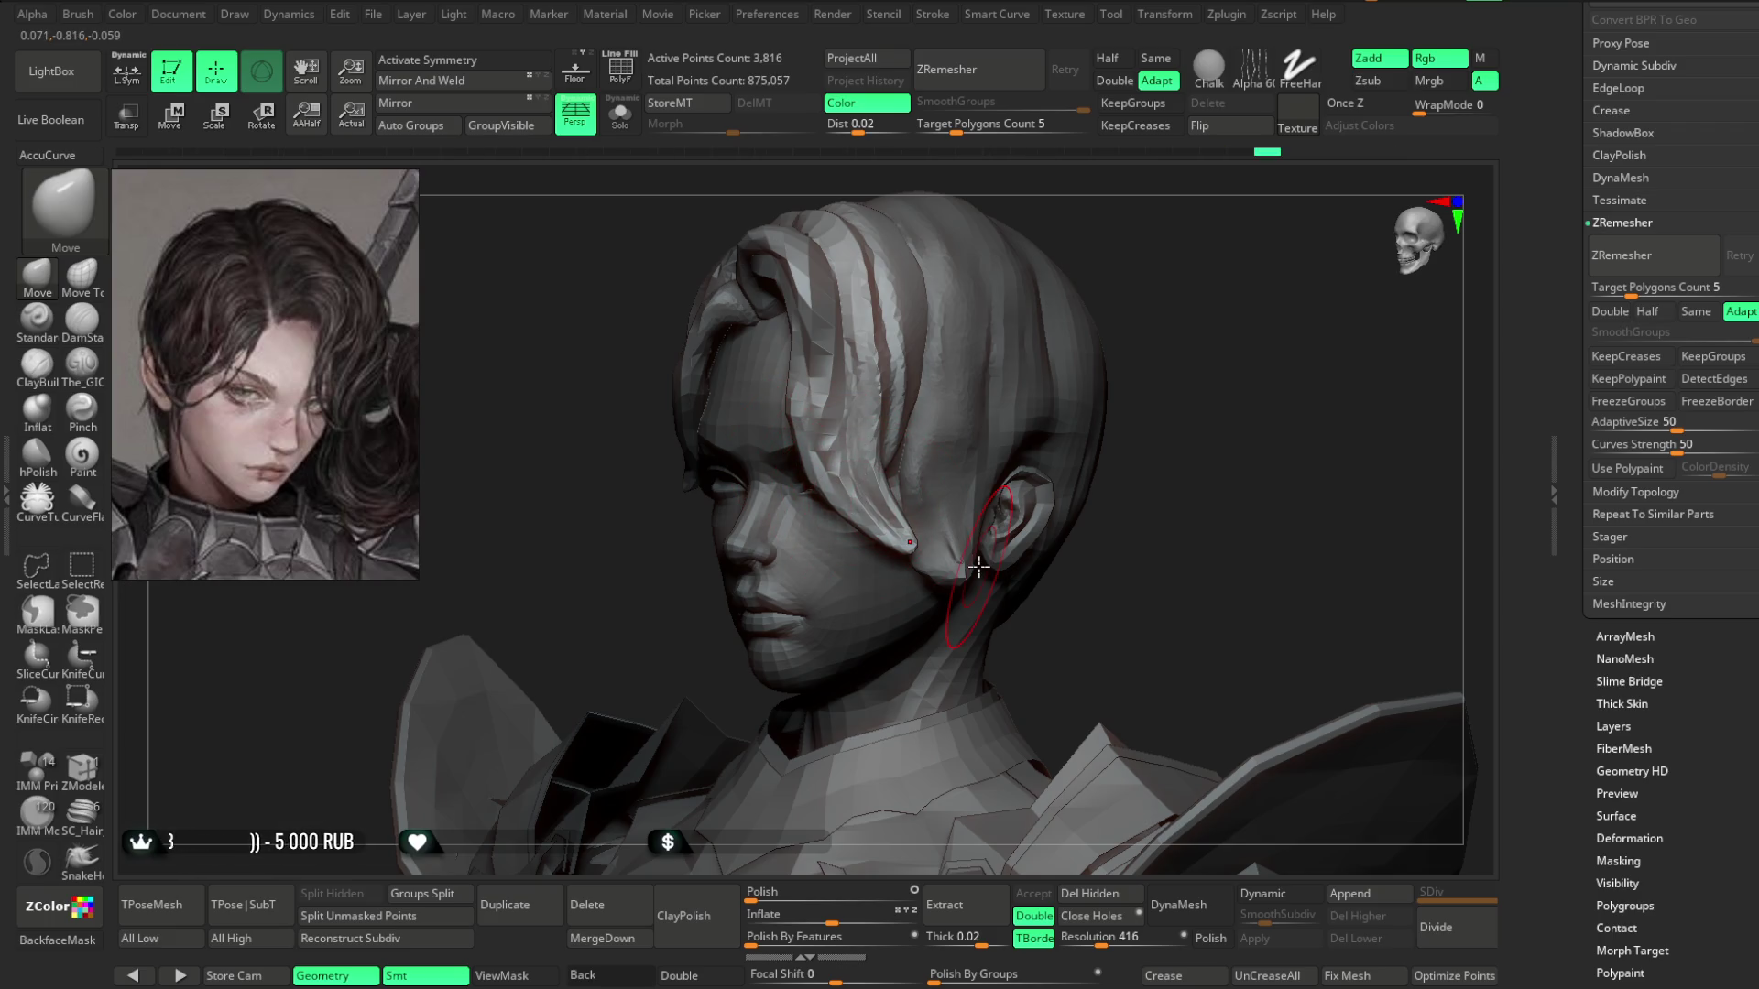